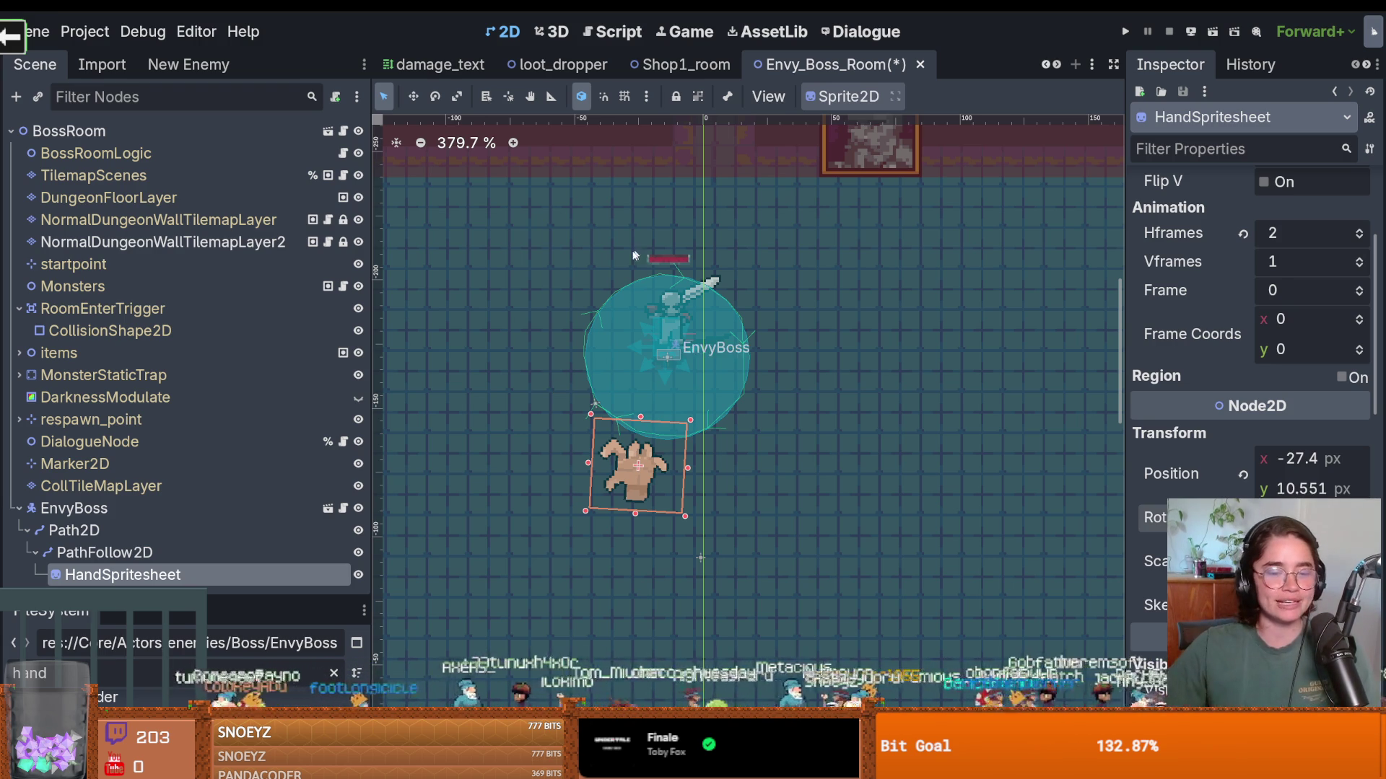
Step: Zoom the 2D viewport in and out around the Envy boss and its path
scroll(635, 469, up, 3)
scroll(671, 461, up, 1)
scroll(668, 463, down, 2)
scroll(664, 466, up, 2)
scroll(603, 471, down, 1)
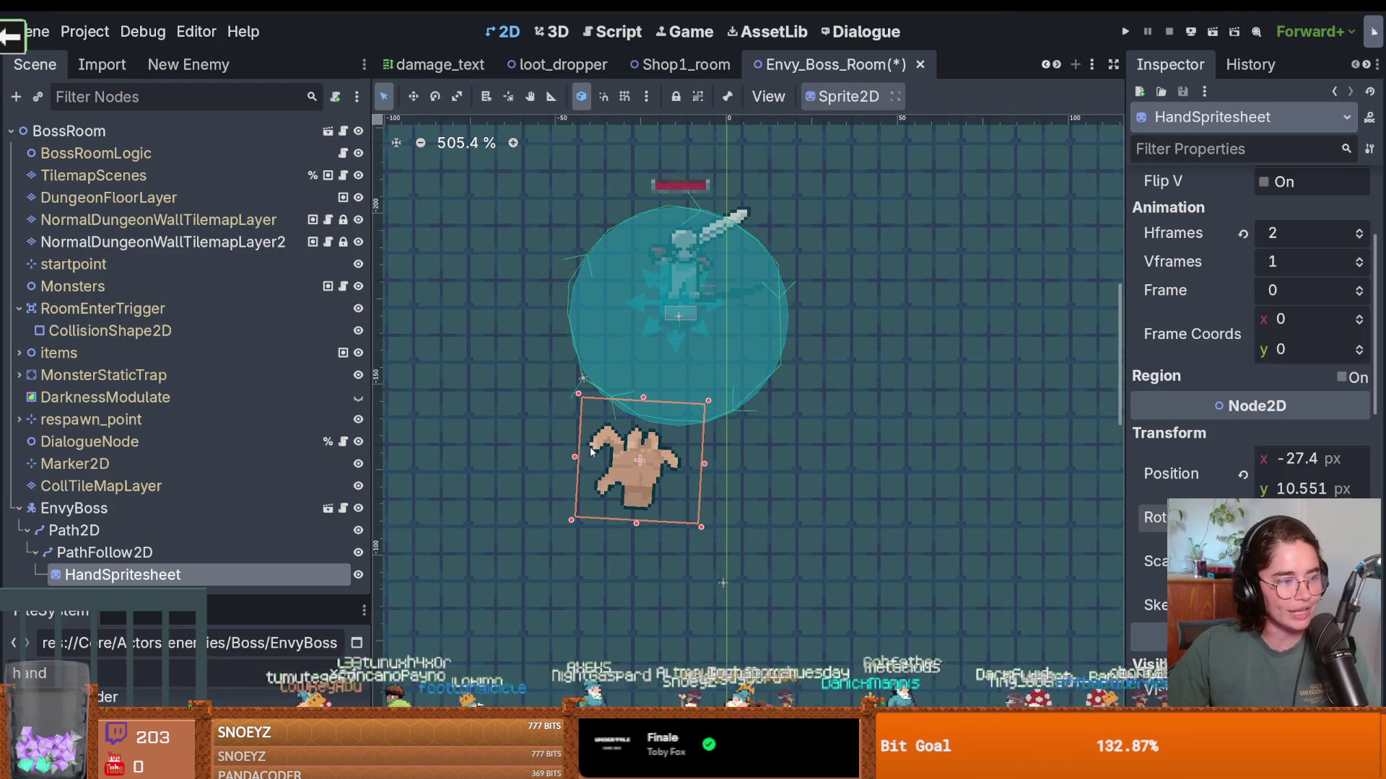
scroll(591, 452, up, 2)
scroll(1249, 402, up, 5)
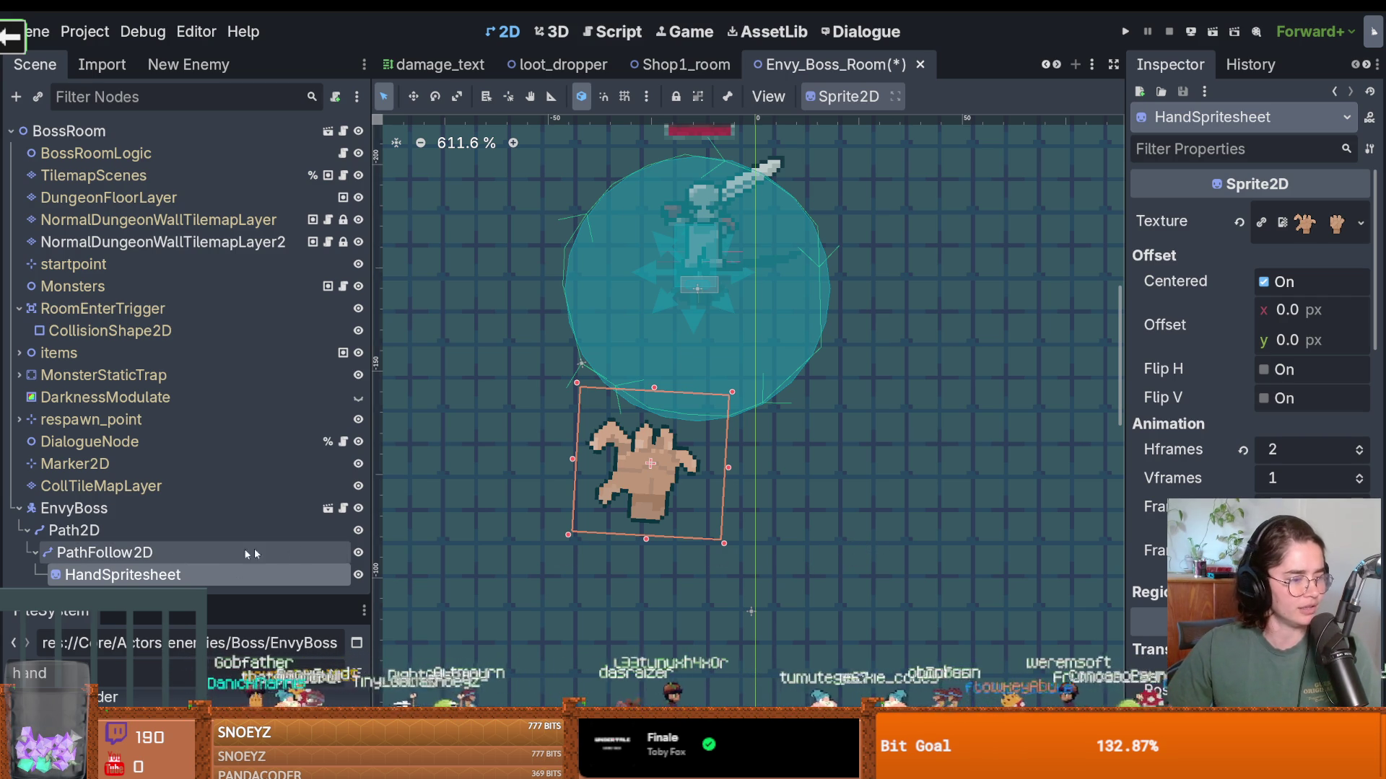
scroll(534, 526, up, 2)
scroll(569, 513, up, 2)
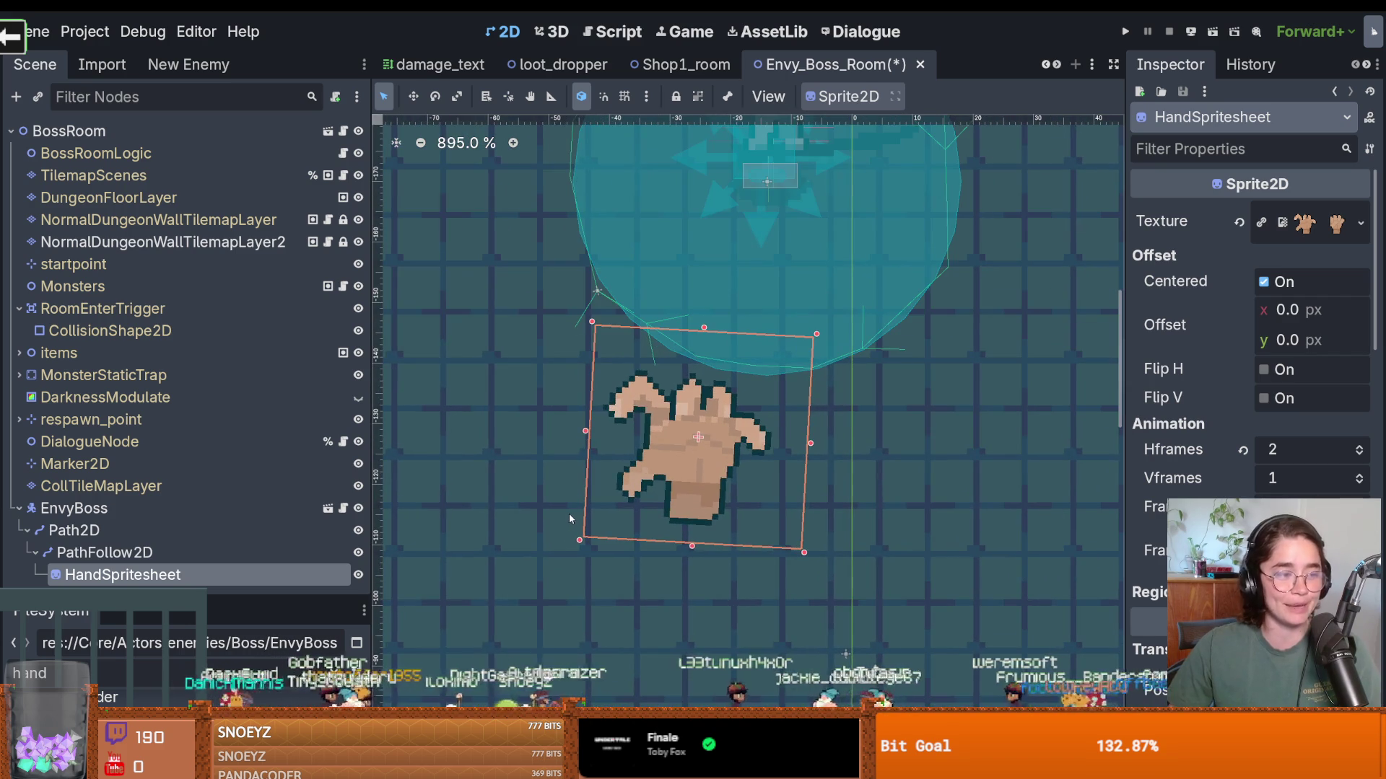
scroll(648, 497, down, 1)
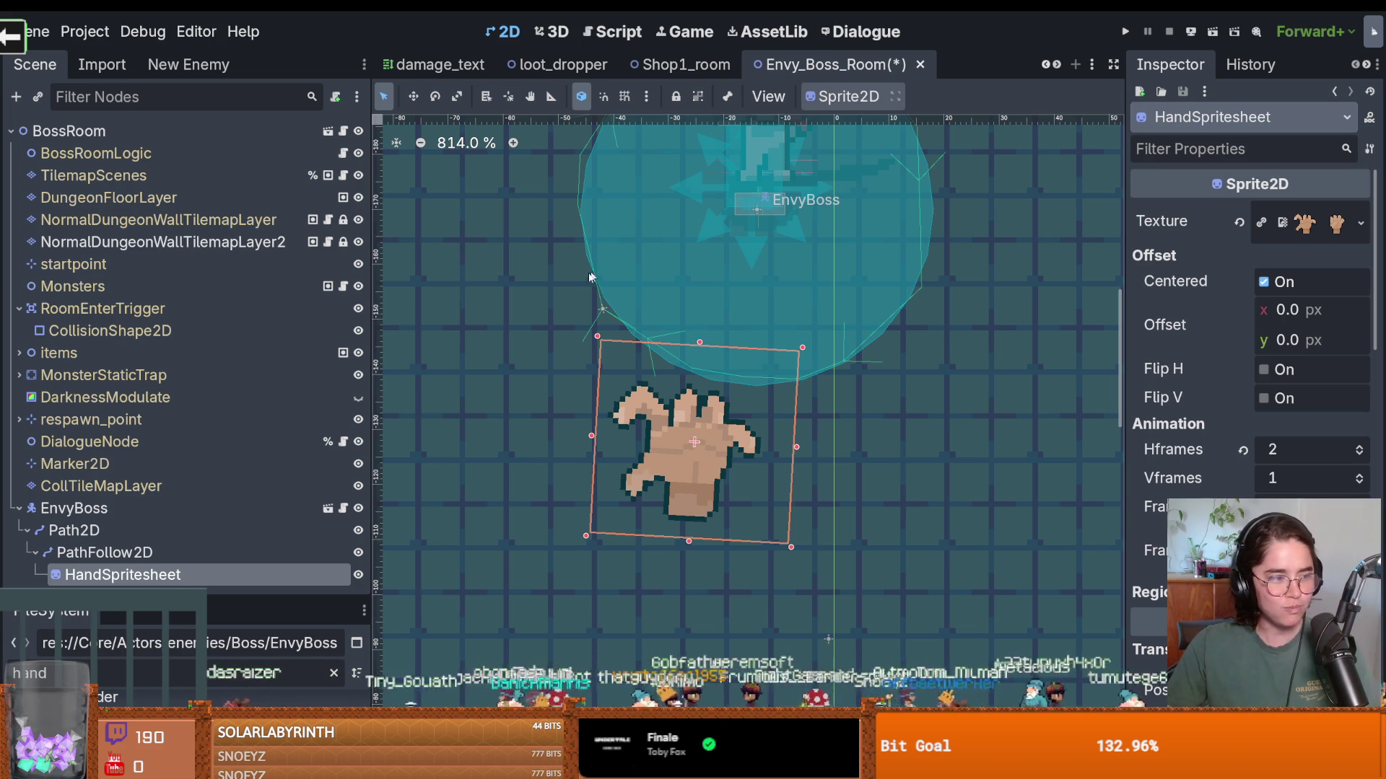
scroll(606, 376, down, 1)
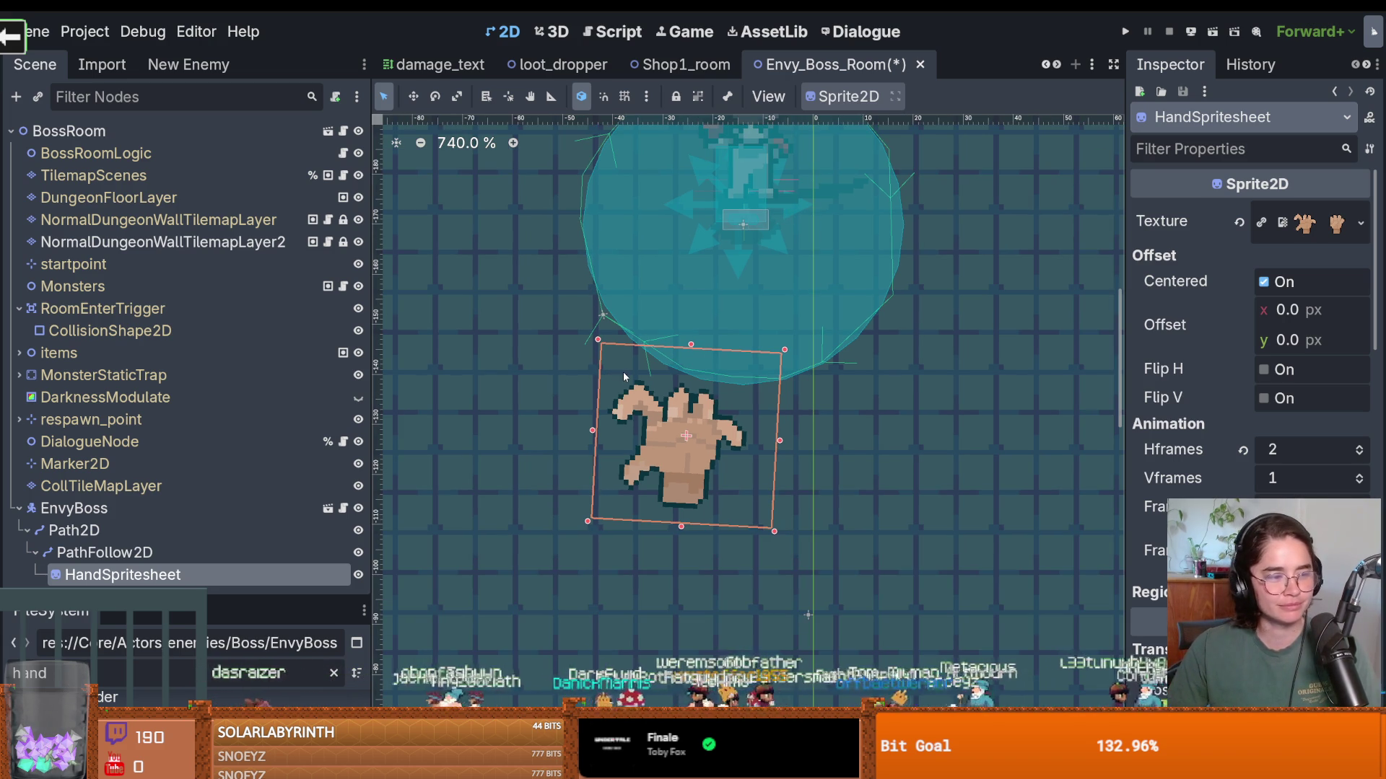
scroll(625, 368, up, 1)
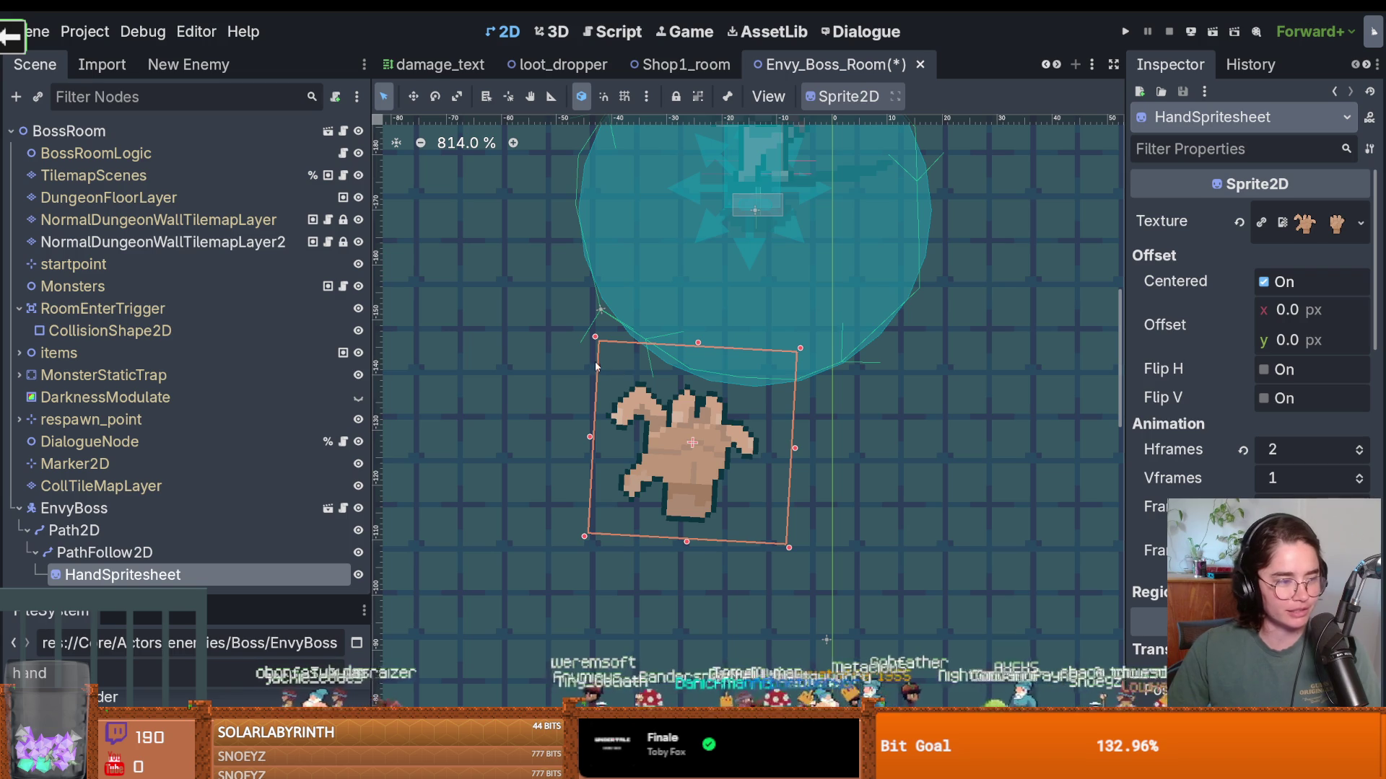
scroll(610, 374, down, 2)
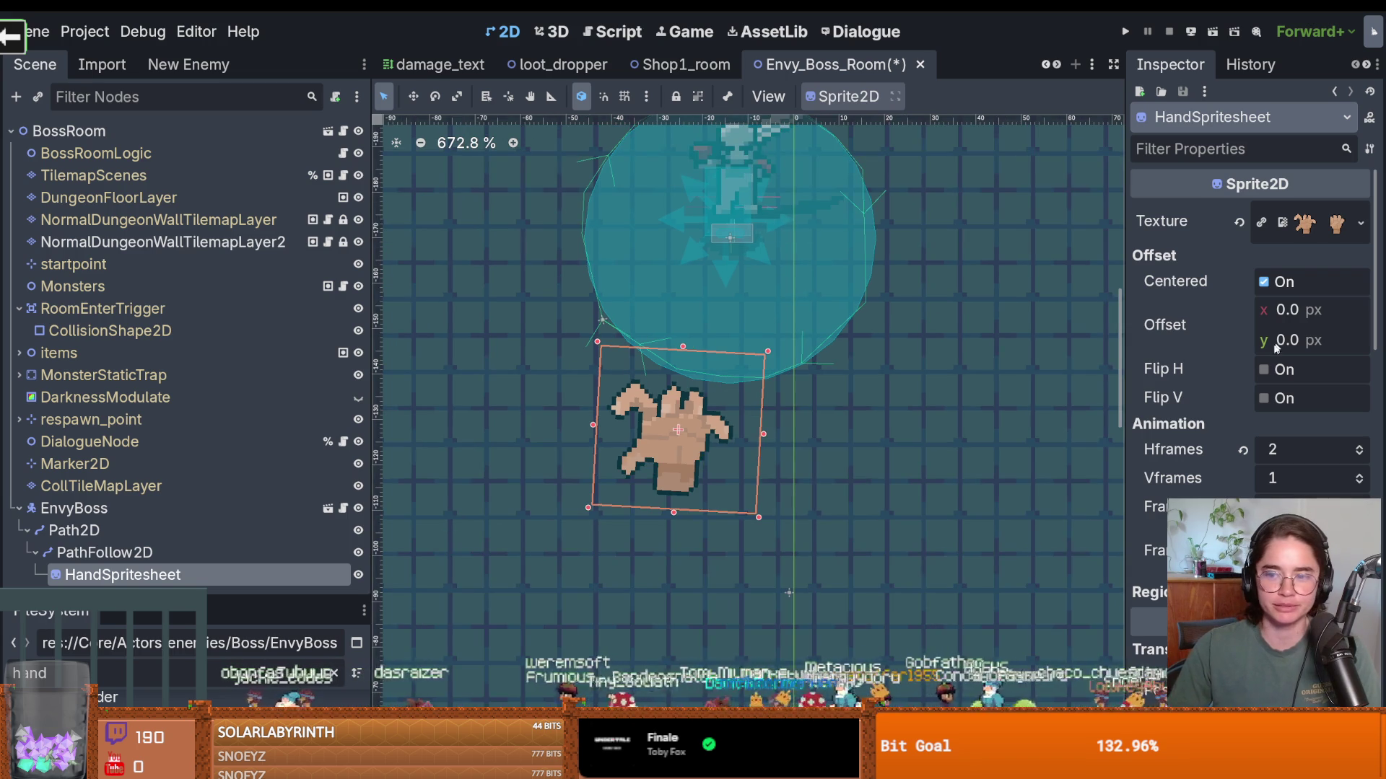
Step: Preview the hand on the boss's PathFollow2D and turn off Rotates, leaving progress at 0
click(215, 532)
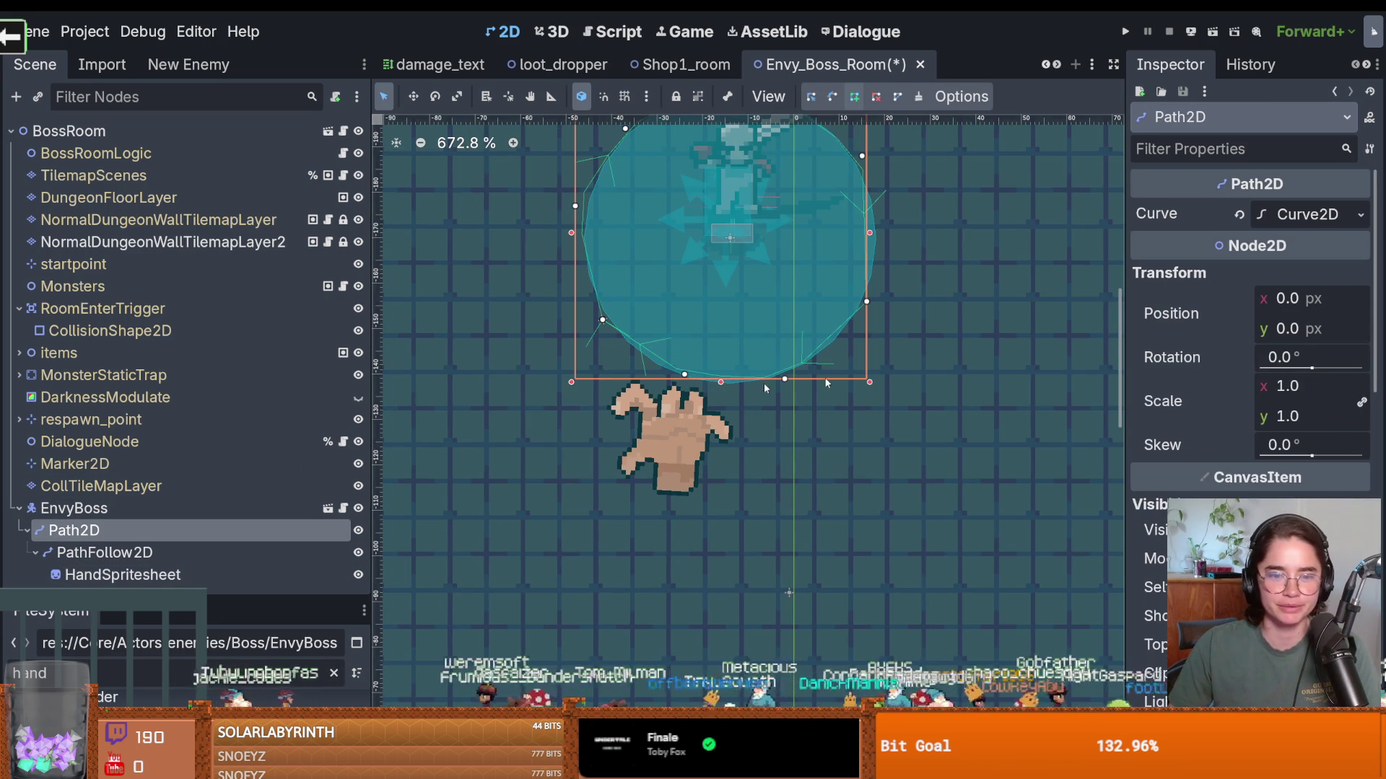
click(224, 553)
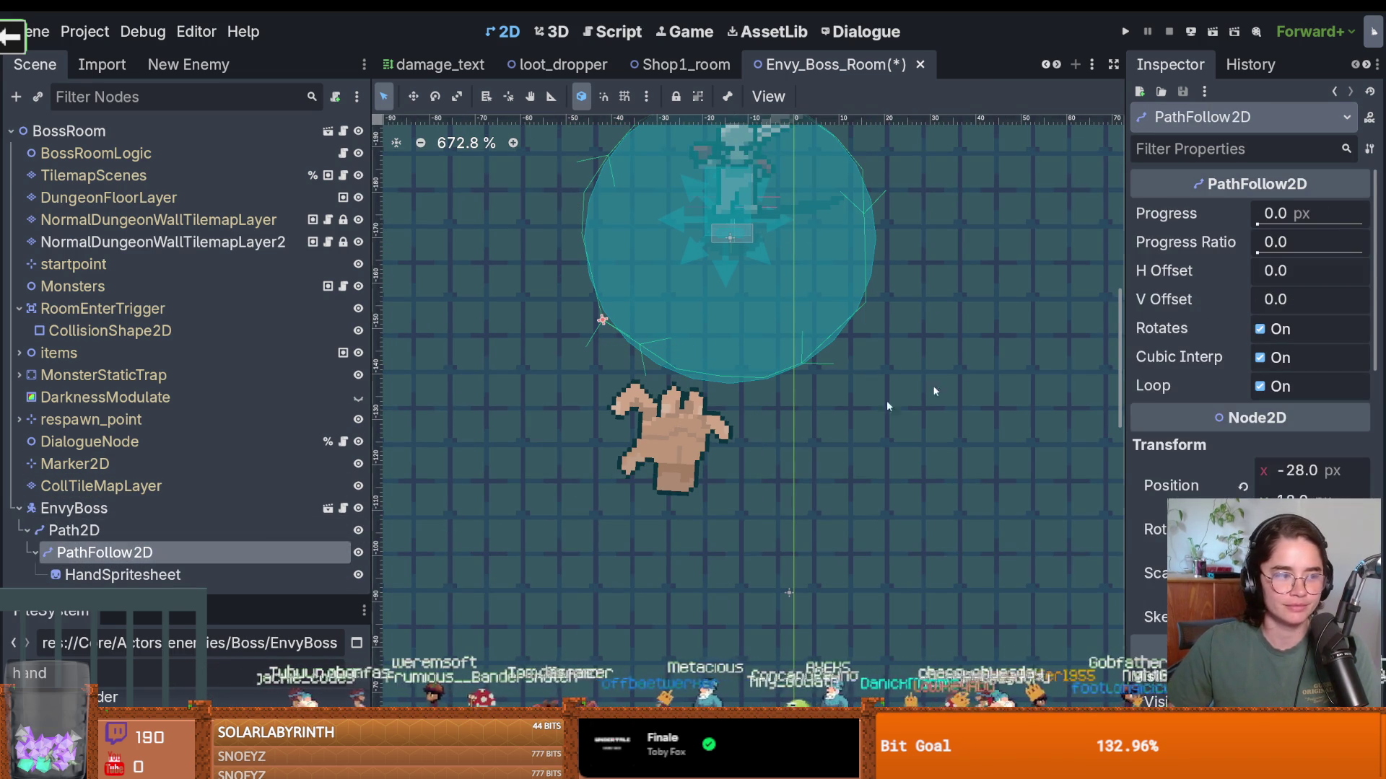
mouse_move(1267, 238)
mouse_down()
mouse_move(1294, 249)
mouse_move(1268, 255)
mouse_move(1328, 277)
mouse_move(1336, 325)
mouse_move(1308, 381)
mouse_move(1246, 384)
mouse_move(1296, 366)
mouse_move(1286, 418)
mouse_move(514, 394)
mouse_up()
click(1259, 329)
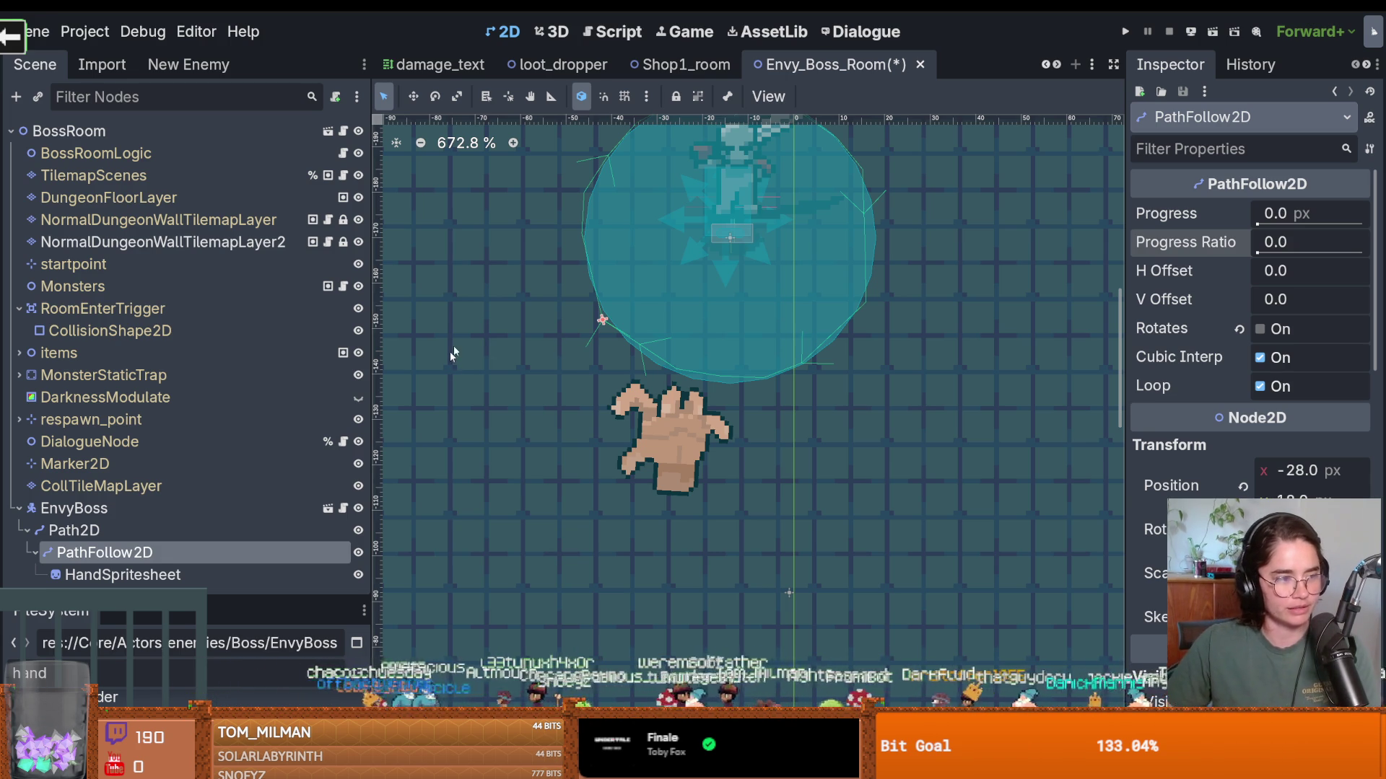
scroll(603, 313, down, 4)
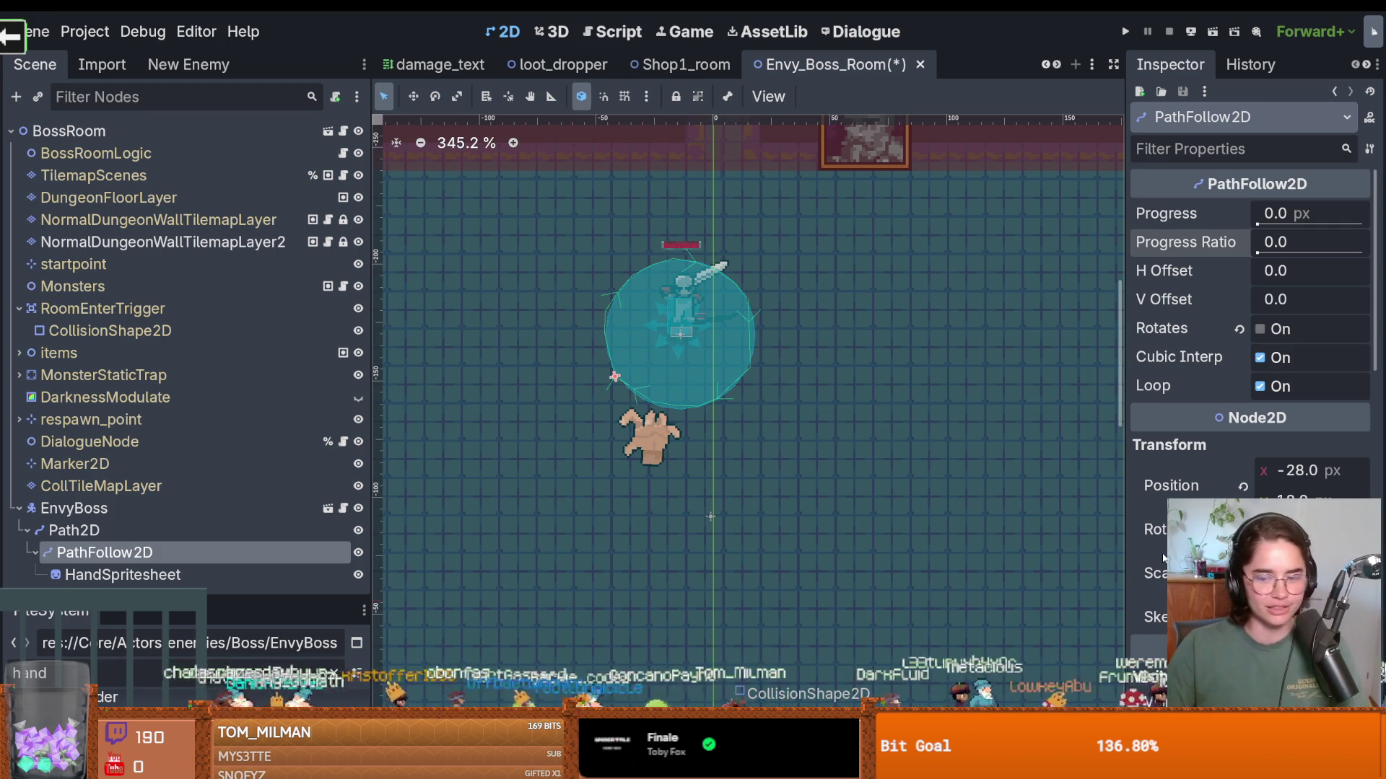
key(ctrl+s)
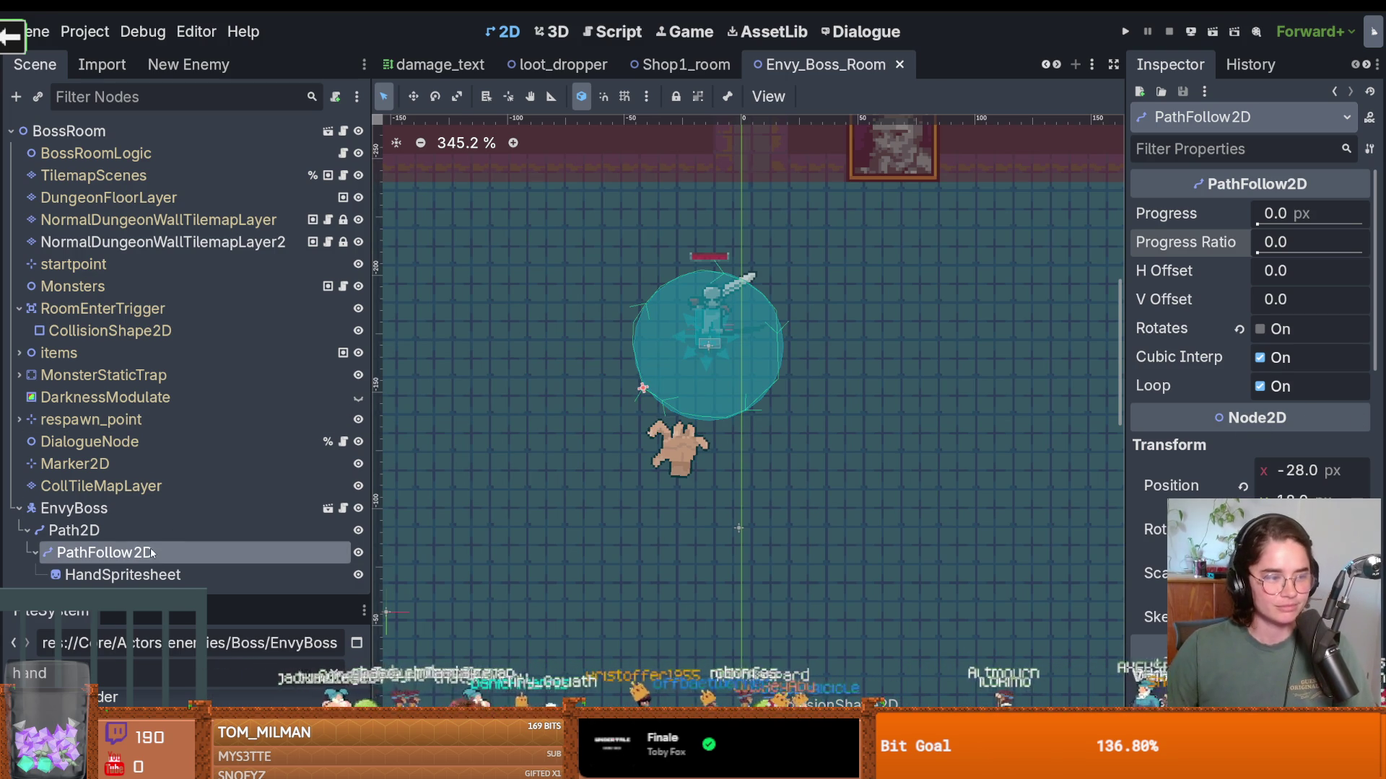
Step: Select the PathFollow2D, widen the Inspector panel, and scrub its Progress Ratio
click(108, 530)
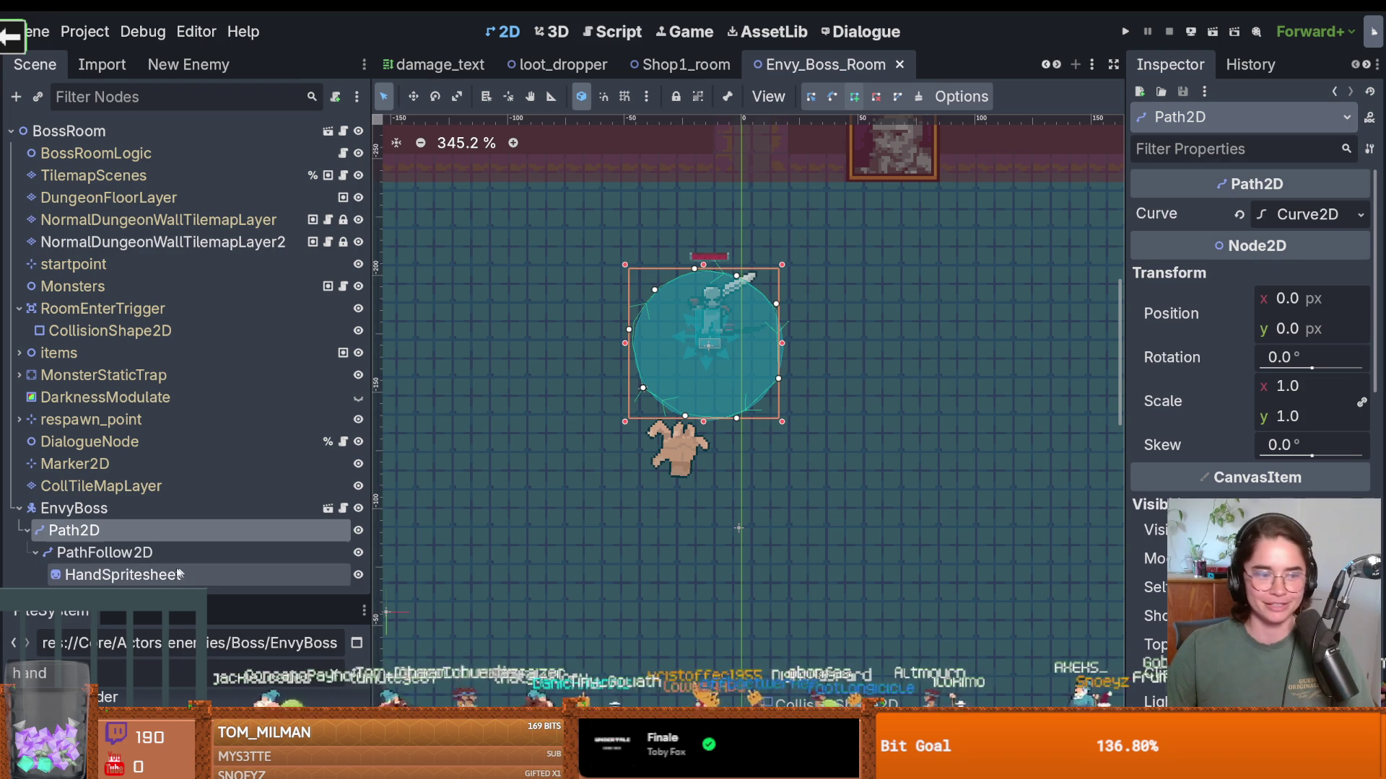
click(149, 552)
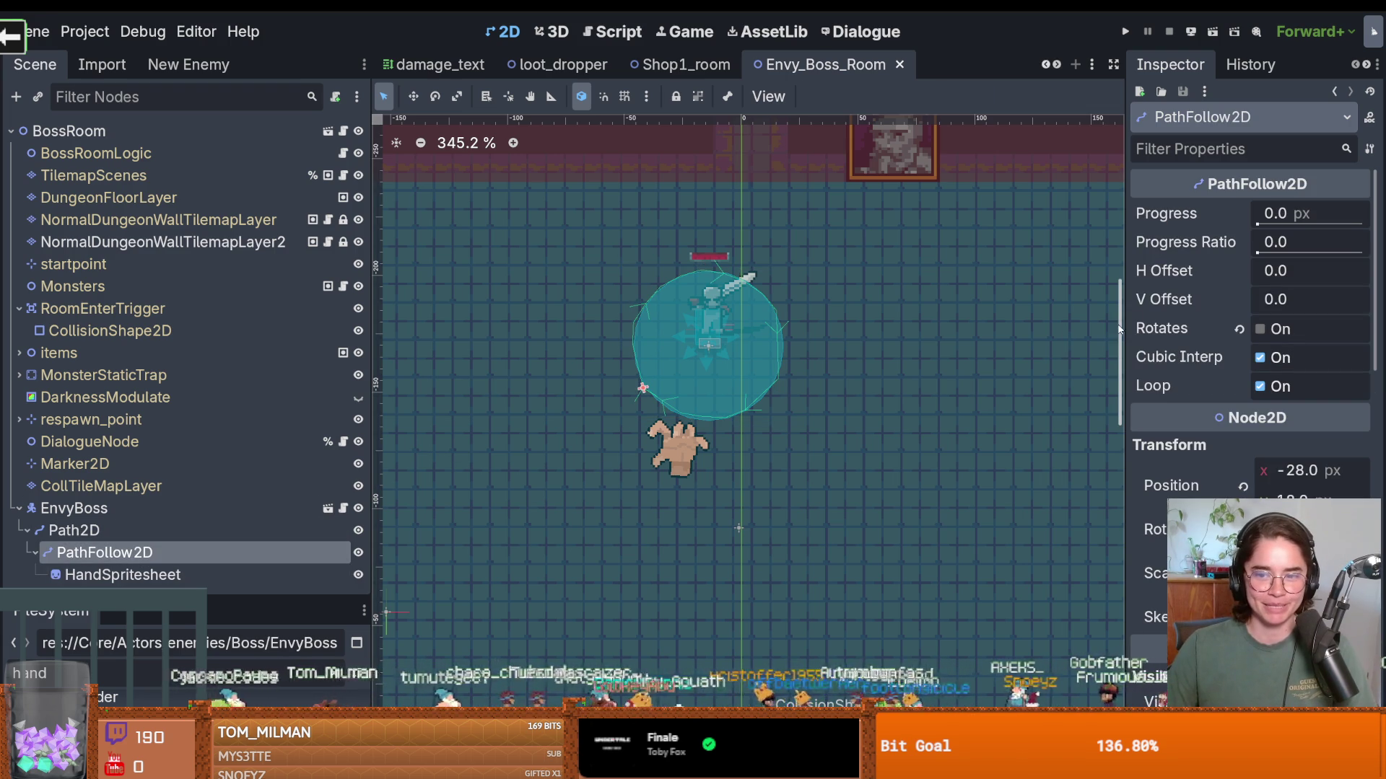
drag(1123, 329, 1069, 329)
mouse_move(1230, 252)
mouse_down()
mouse_move(1302, 260)
mouse_move(1276, 275)
mouse_move(1202, 275)
mouse_up()
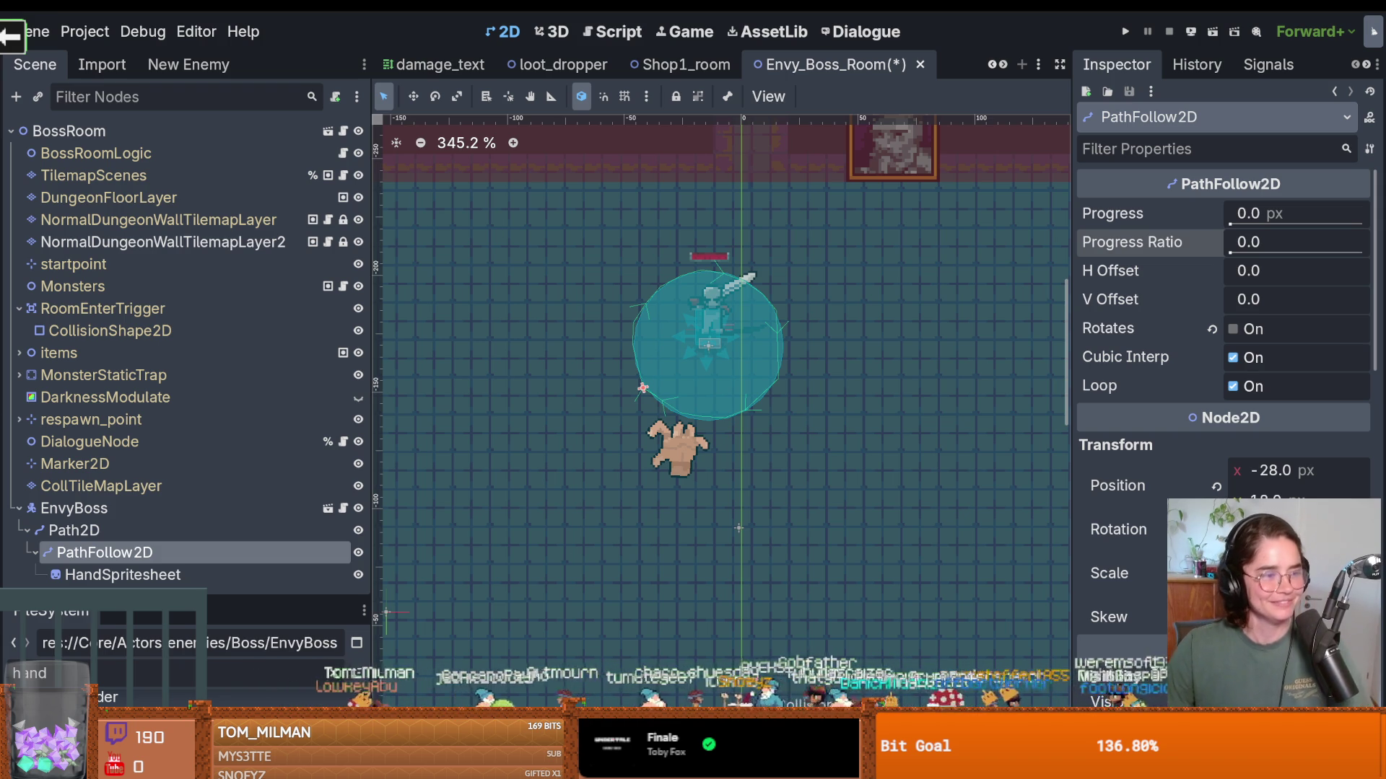
Step: Zoom and pan the viewport toward the Envy boss
scroll(588, 466, up, 1)
scroll(599, 463, down, 1)
scroll(603, 465, up, 1)
scroll(603, 444, up, 2)
scroll(602, 442, down, 1)
drag(609, 432, 577, 426)
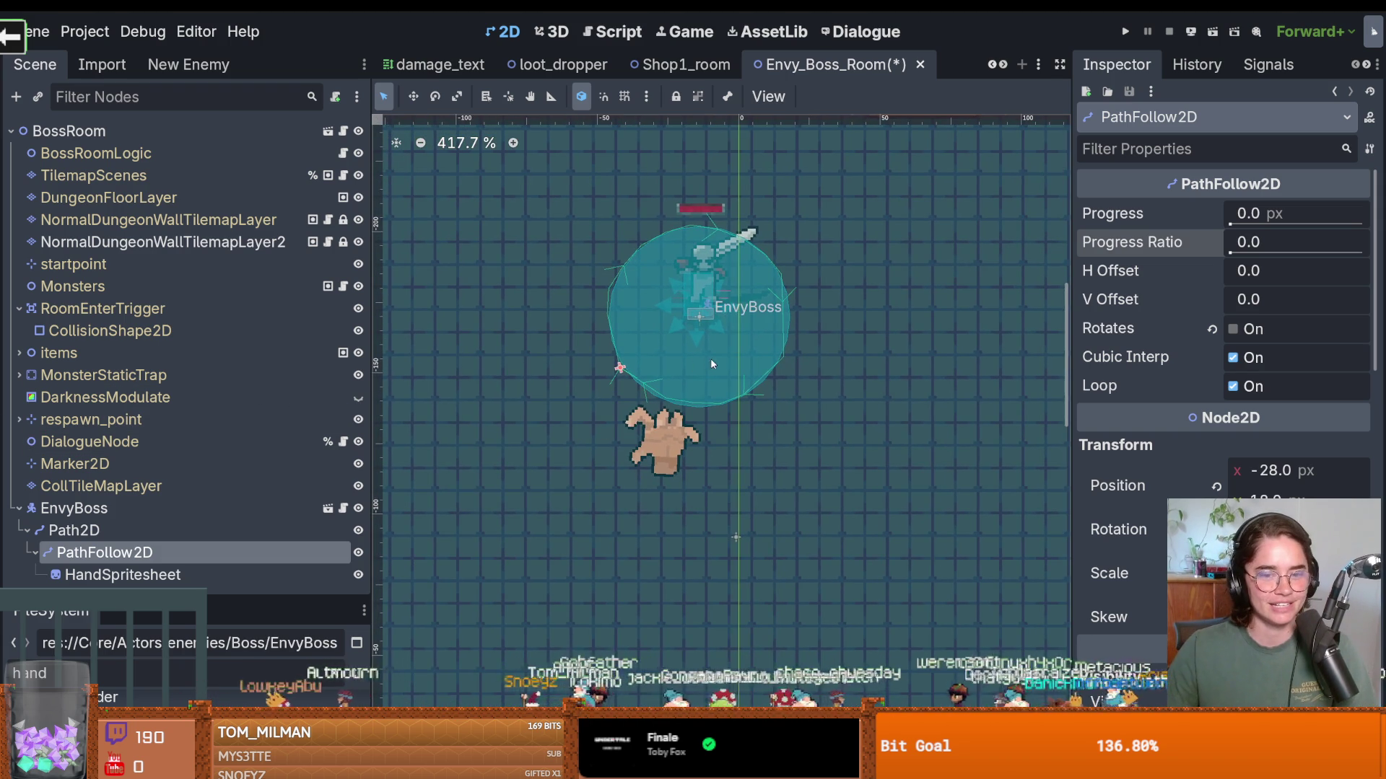
scroll(711, 365, up, 2)
scroll(683, 370, down, 3)
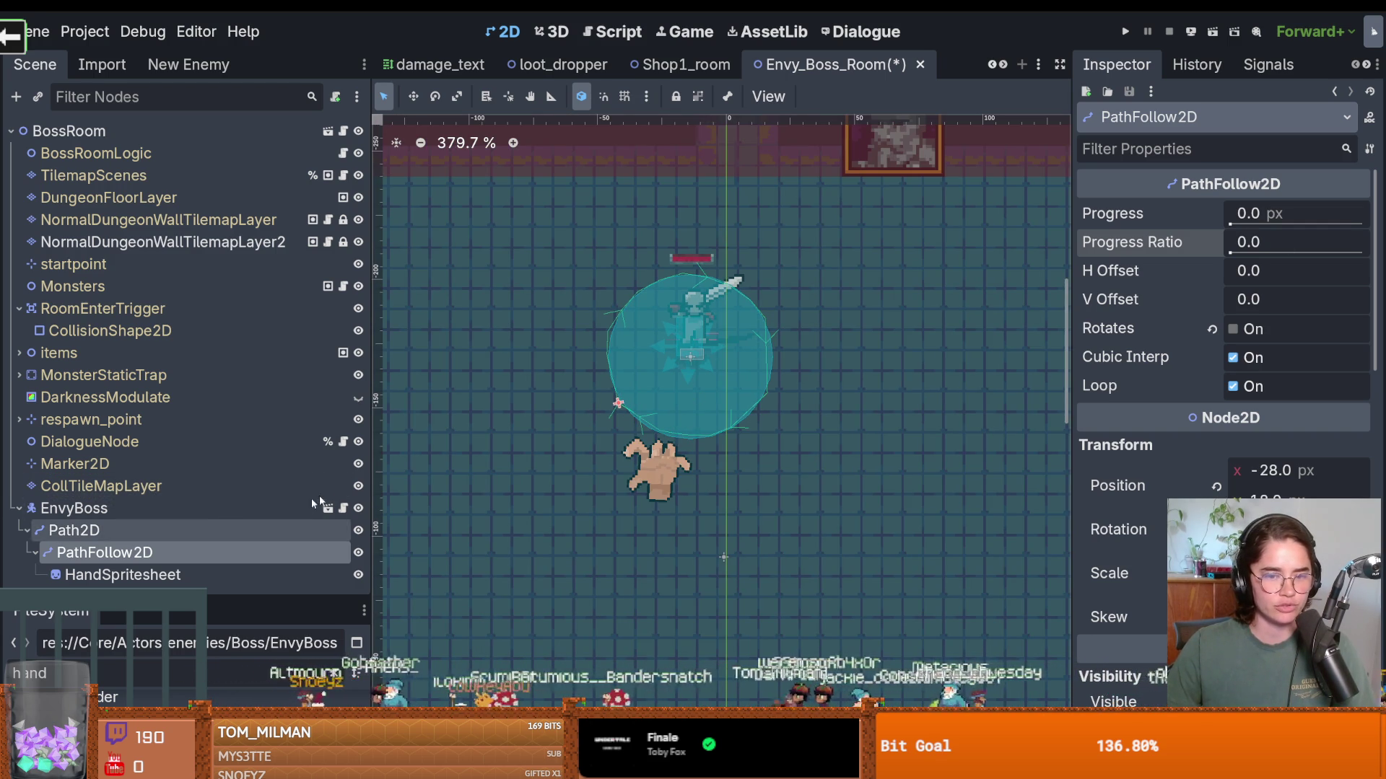
Step: Drag HandSpritesheet up-left against the Envy boss's left side, then reselect PathFollow2D
click(123, 575)
drag(659, 459, 617, 346)
click(105, 552)
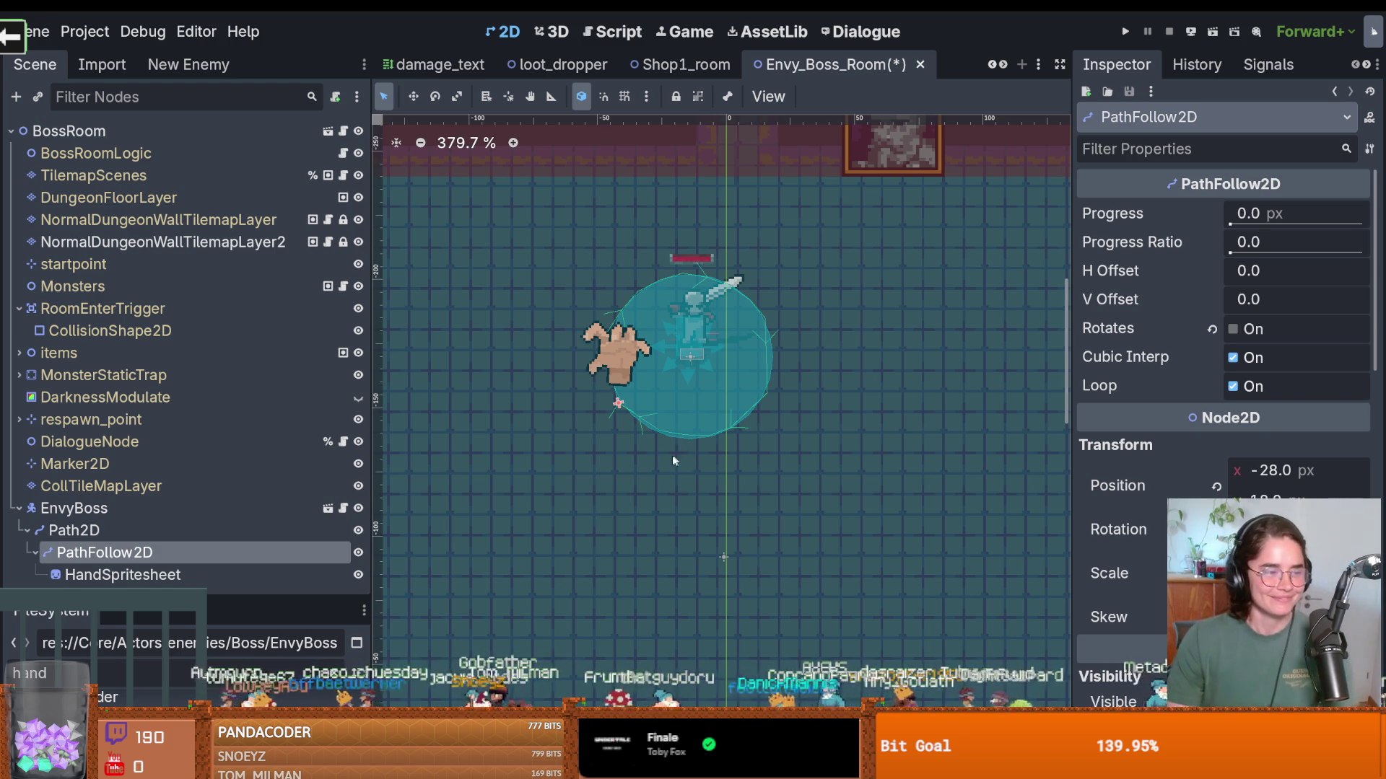
scroll(645, 460, up, 1)
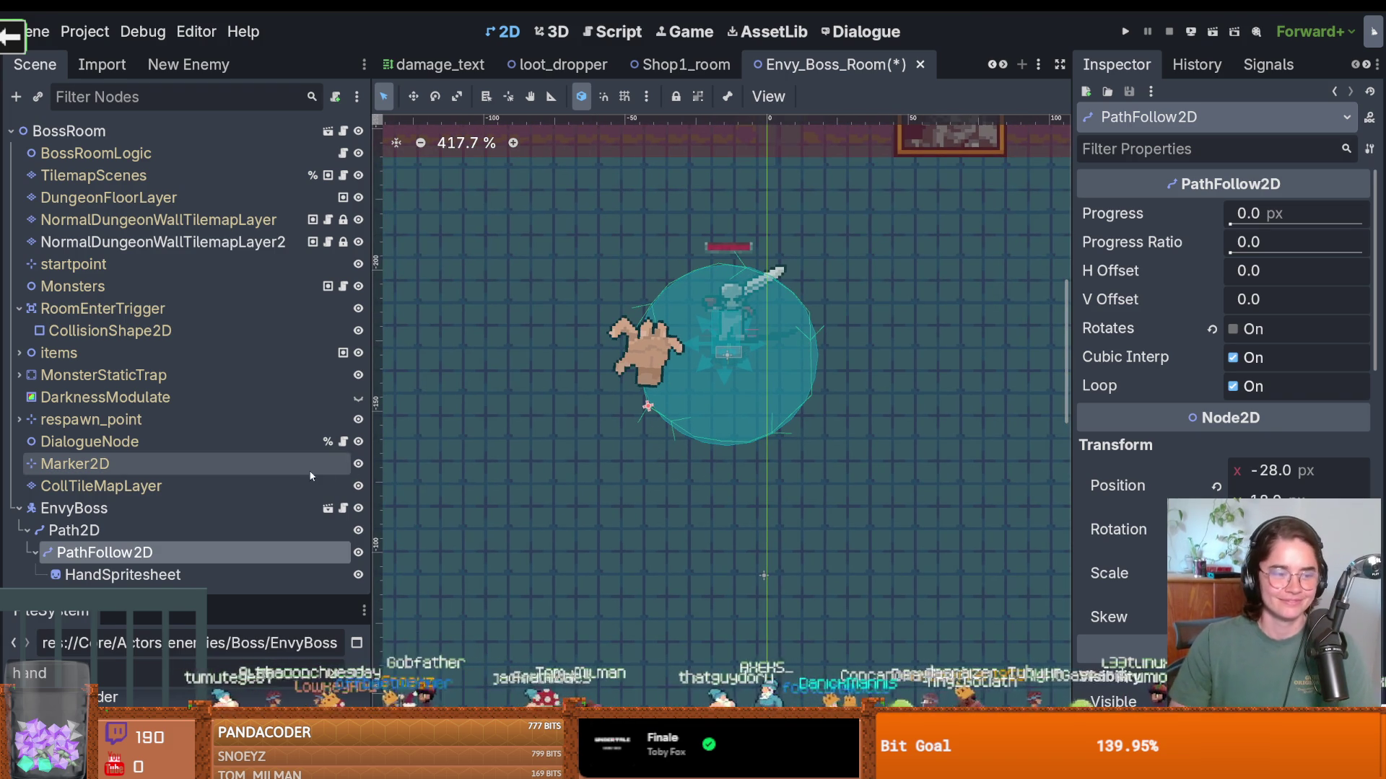
Step: Slide the hand along the path to progress 113.6 px (ratio 0.555) and save
mouse_move(1235, 253)
mouse_down()
mouse_move(1354, 253)
mouse_move(1248, 253)
mouse_move(1303, 253)
mouse_up()
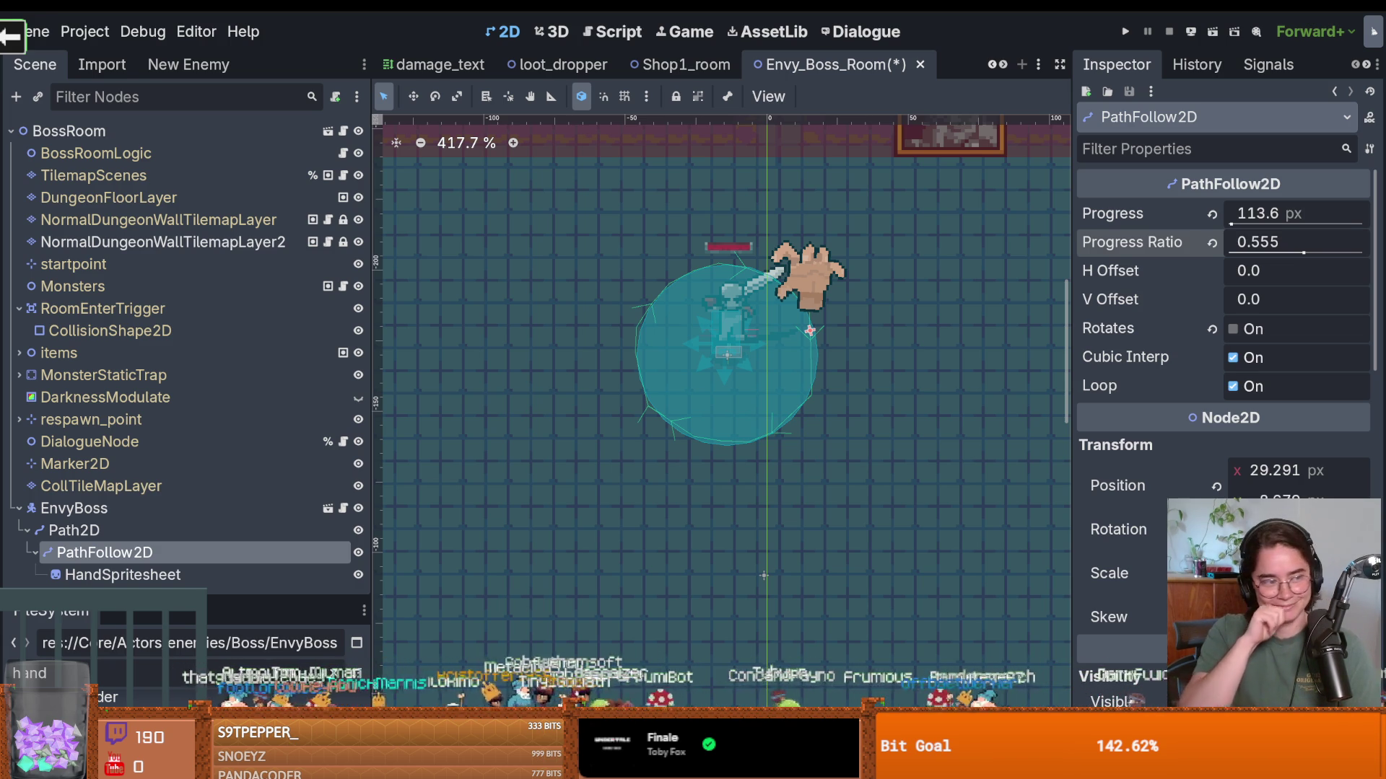
drag(774, 371, 725, 427)
key(ctrl+s)
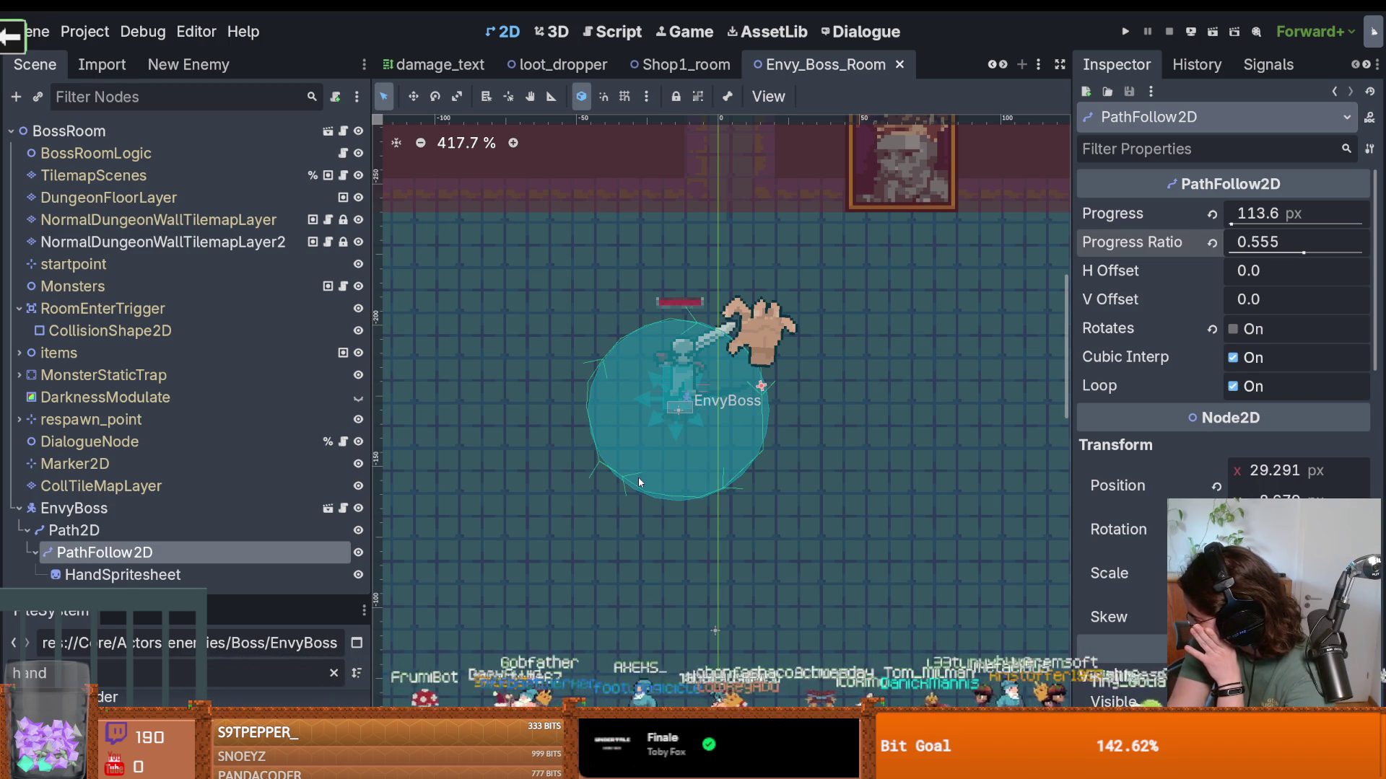
Step: Pan and zoom around the Envy boss and hand, saving Envy_Boss_Room repeatedly
drag(544, 482, 614, 477)
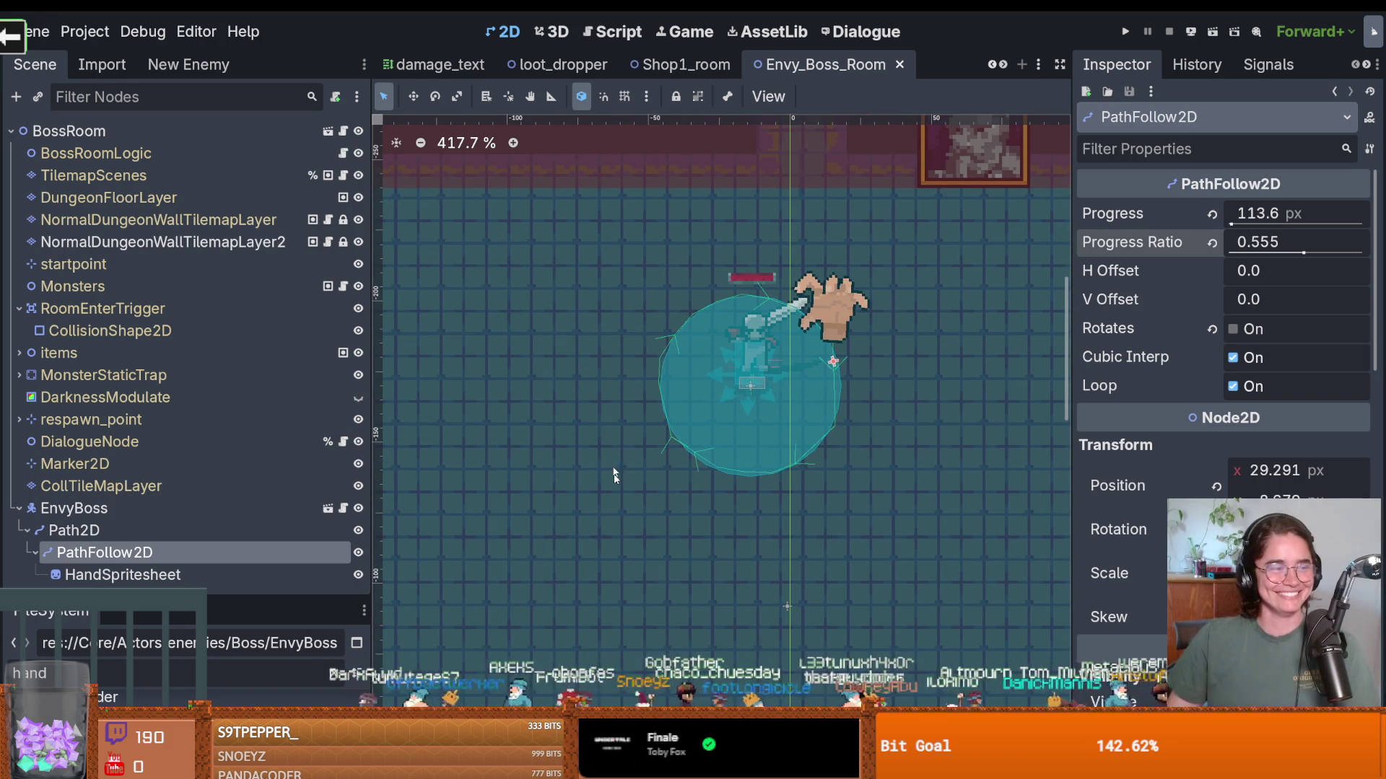
drag(674, 494, 585, 502)
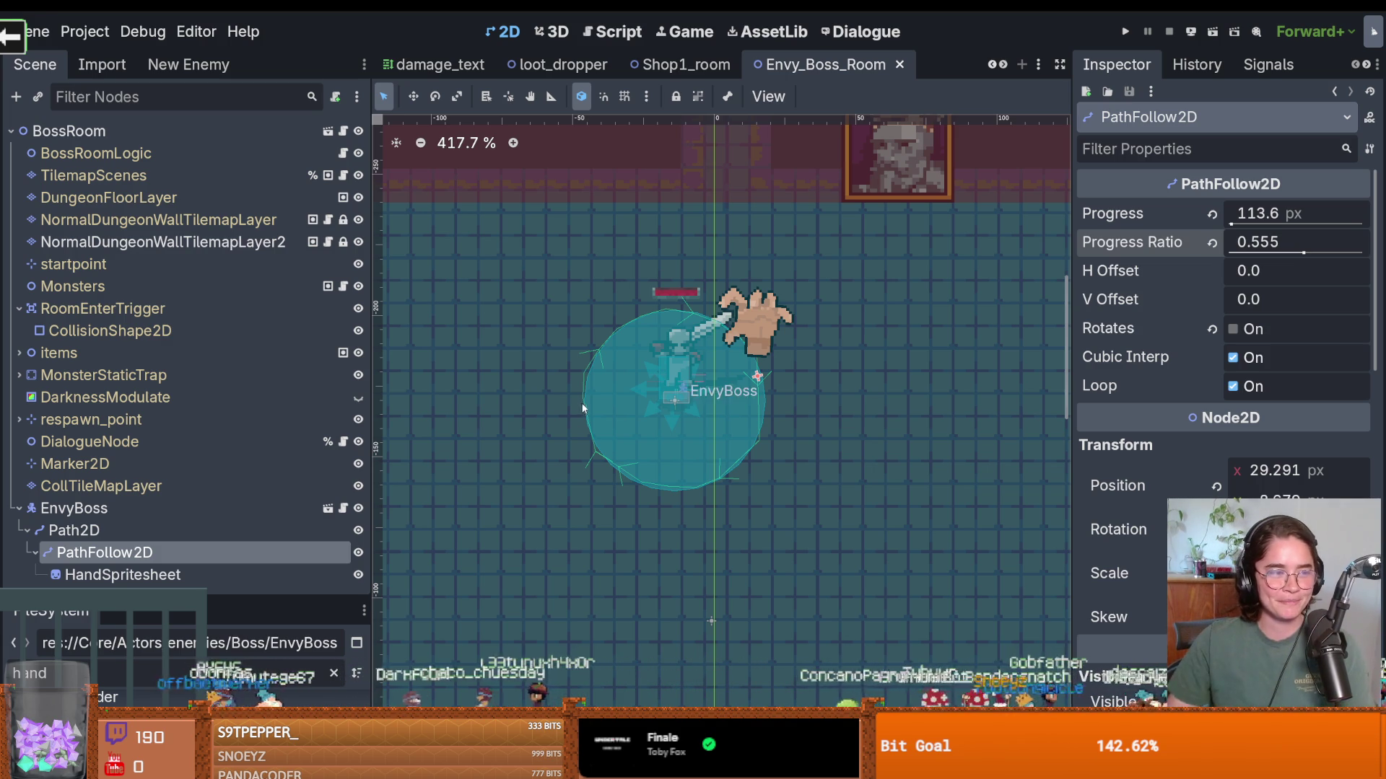
scroll(595, 483, up, 2)
scroll(595, 483, right, 2)
key(ctrl+s)
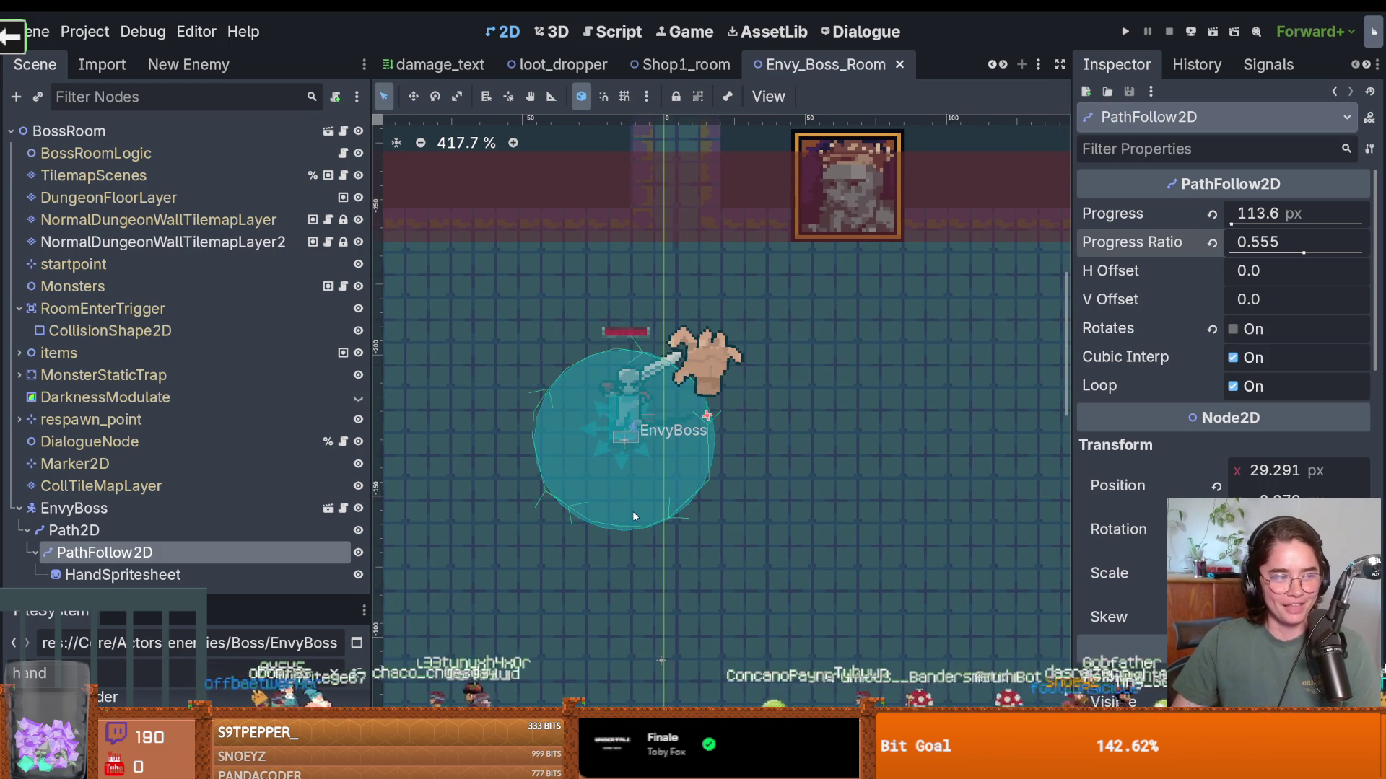
scroll(643, 549, up, 2)
scroll(715, 519, up, 1)
scroll(714, 519, left, 2)
scroll(724, 526, up, 1)
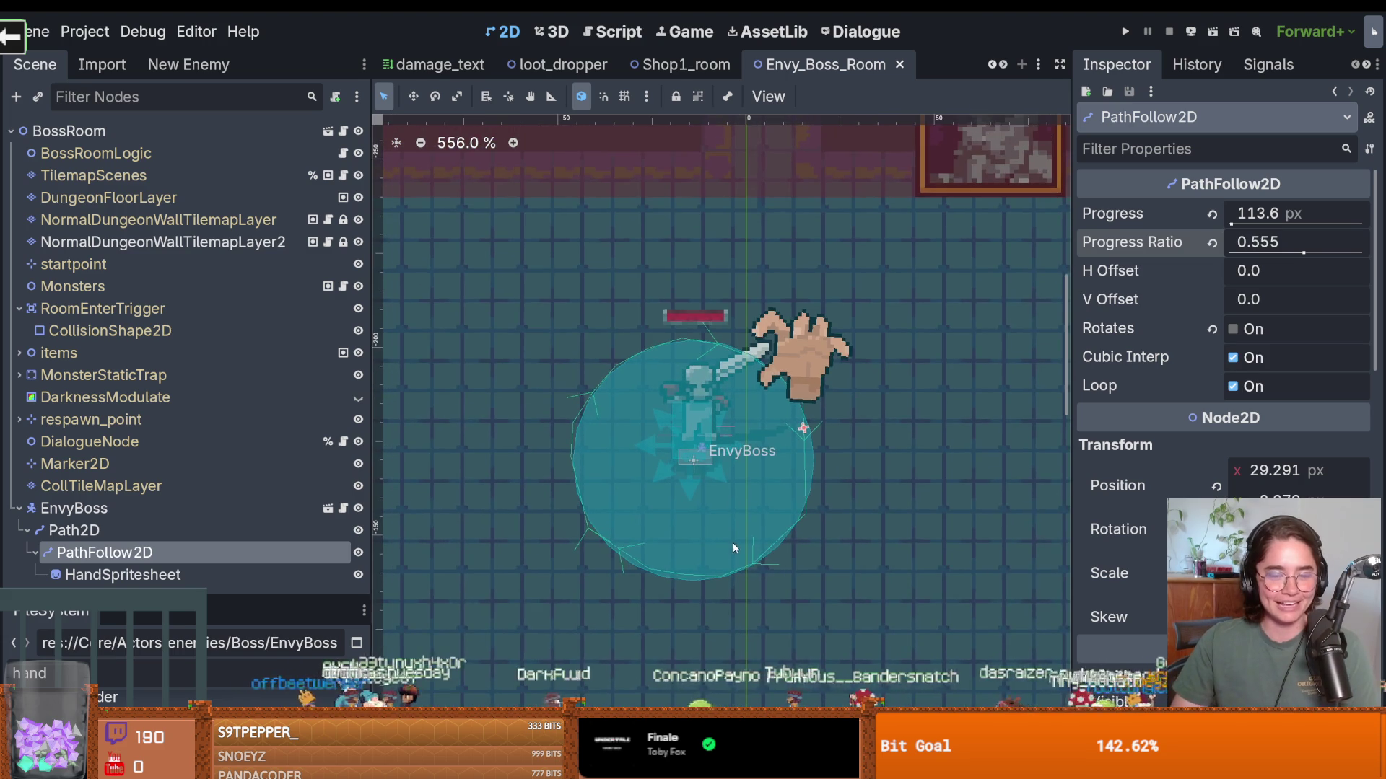
scroll(751, 548, down, 4)
key(ctrl+s)
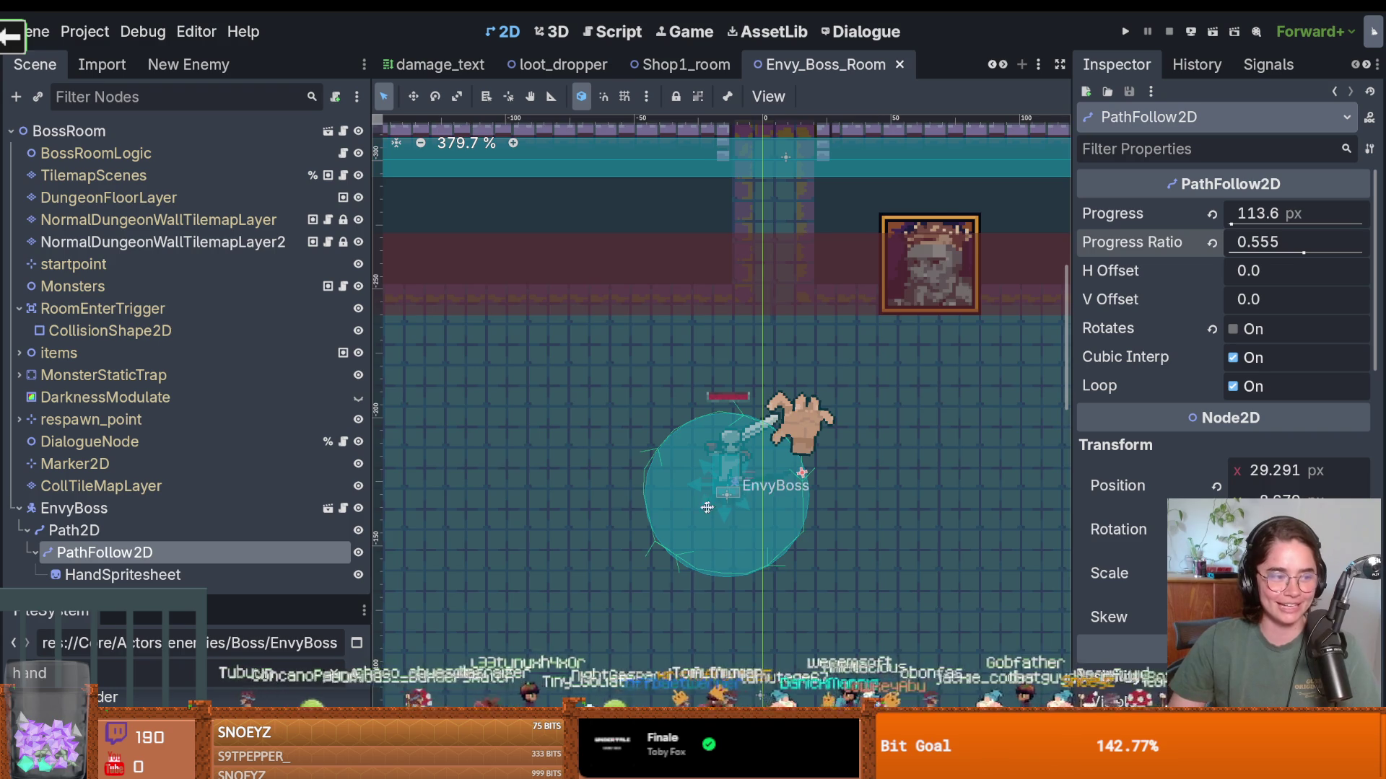
scroll(711, 509, right, 3)
key(ctrl+s)
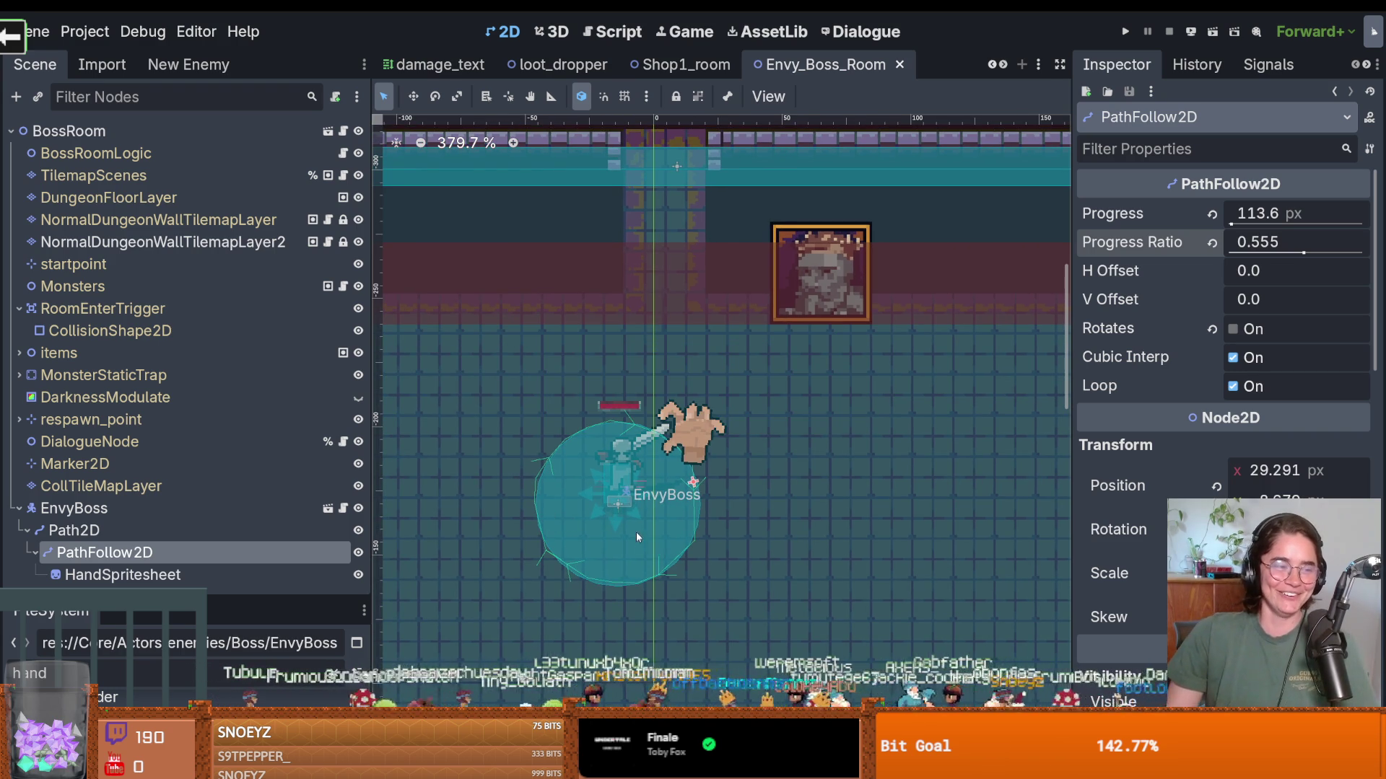
drag(635, 535, 700, 517)
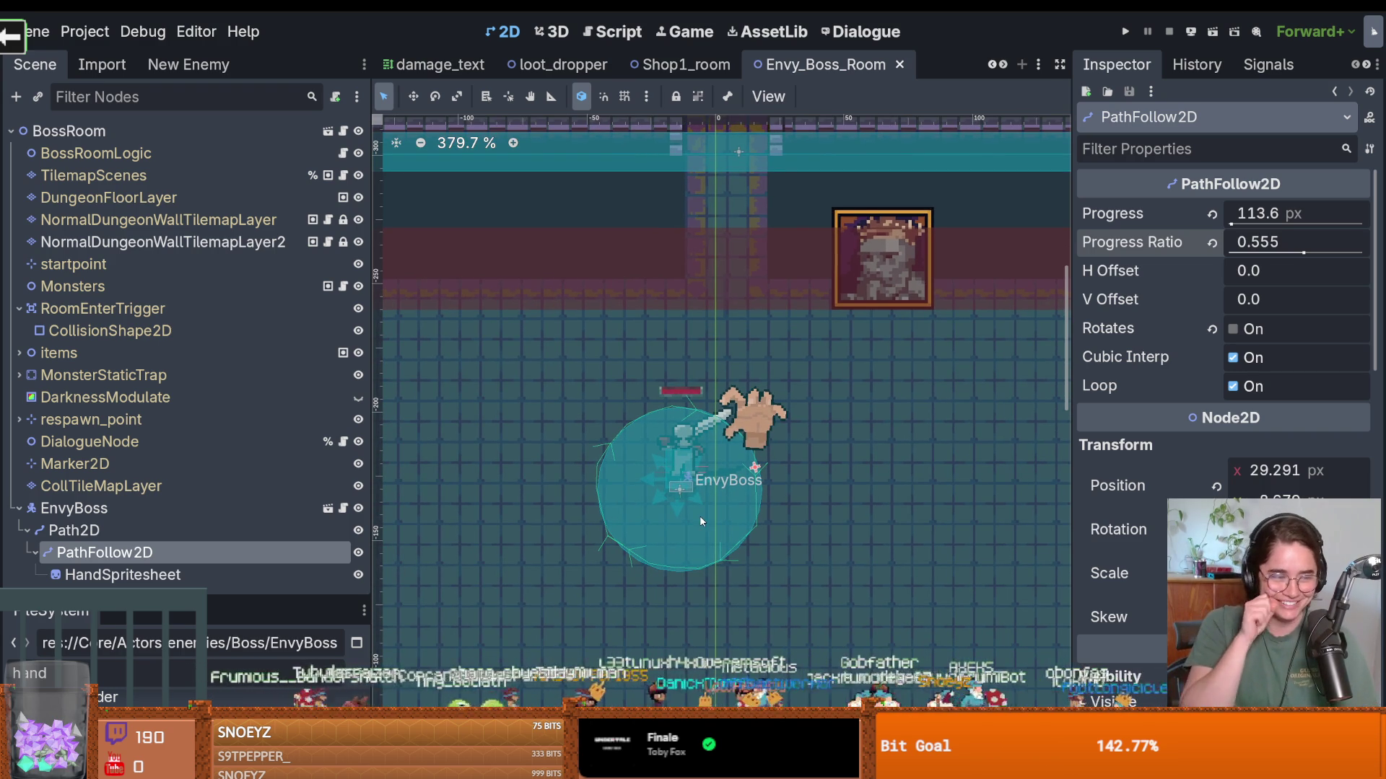
Step: Select HandSpritesheet and save the Envy_Boss_Room scene
scroll(648, 390, down, 3)
scroll(648, 390, left, 3)
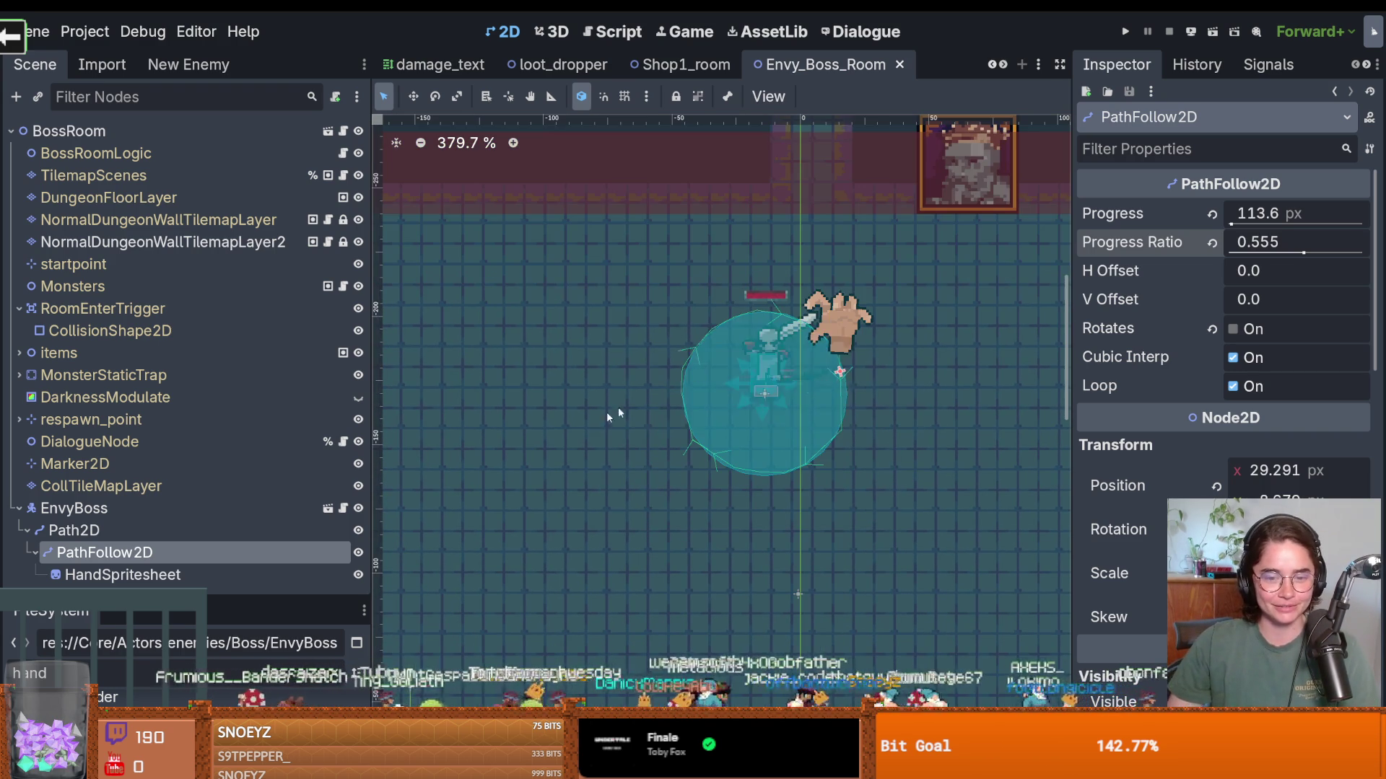
click(123, 574)
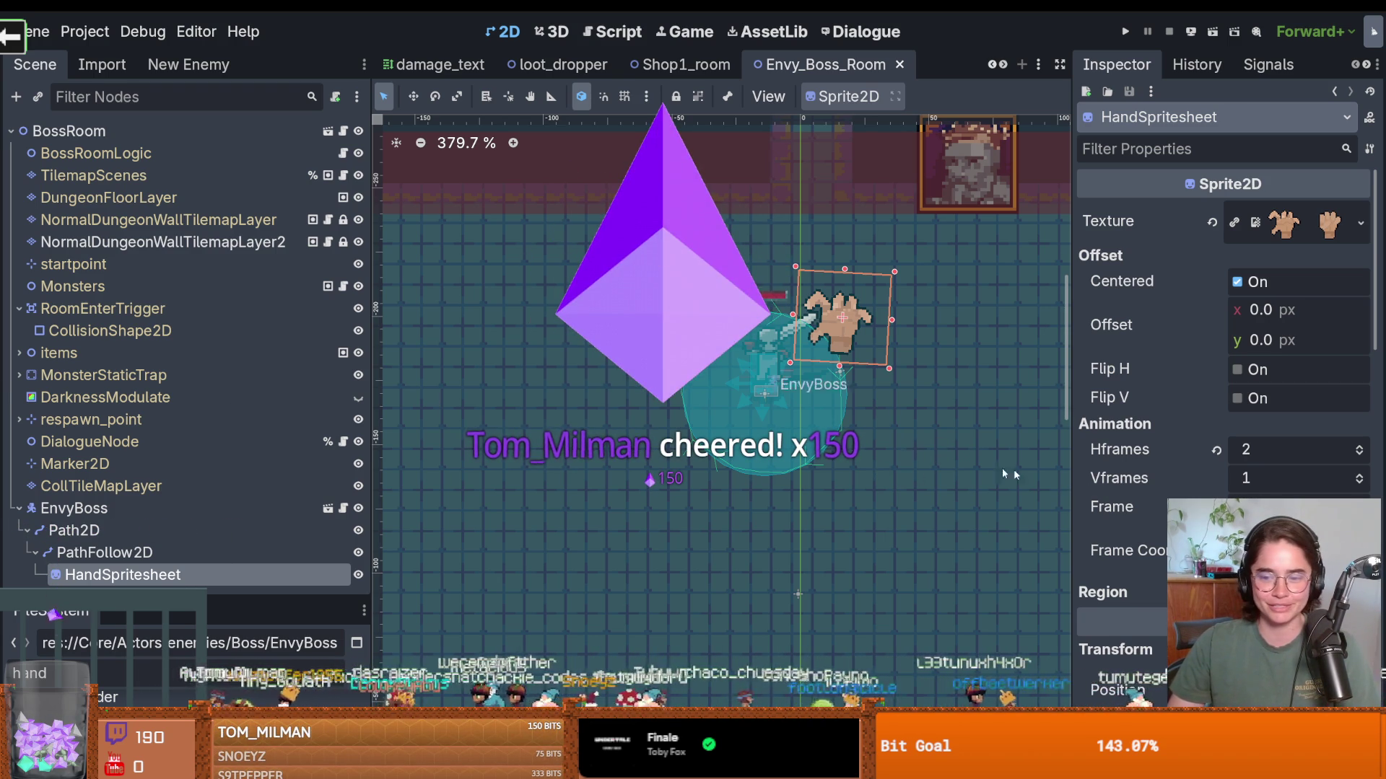
scroll(1144, 511, down, 5)
scroll(1144, 512, down, 5)
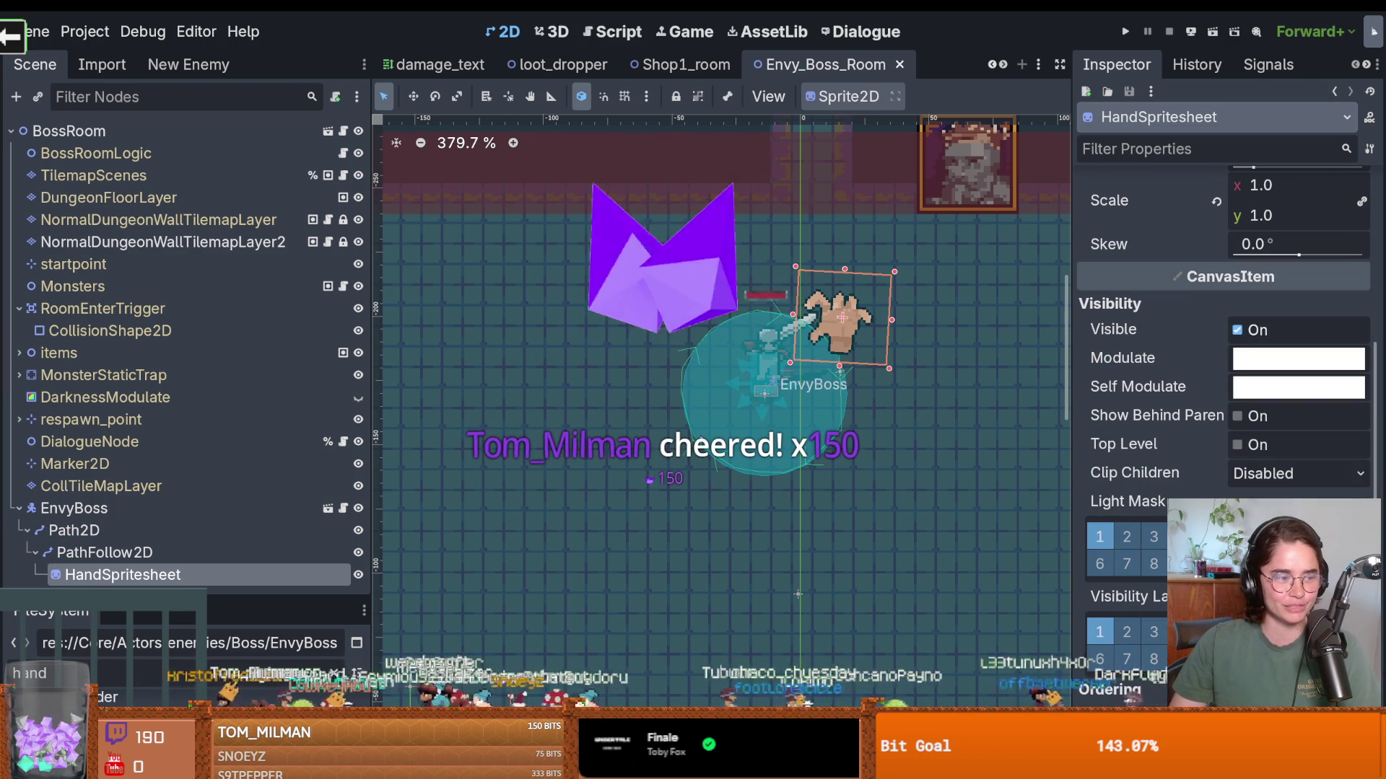
scroll(667, 414, up, 4)
key(ctrl+s)
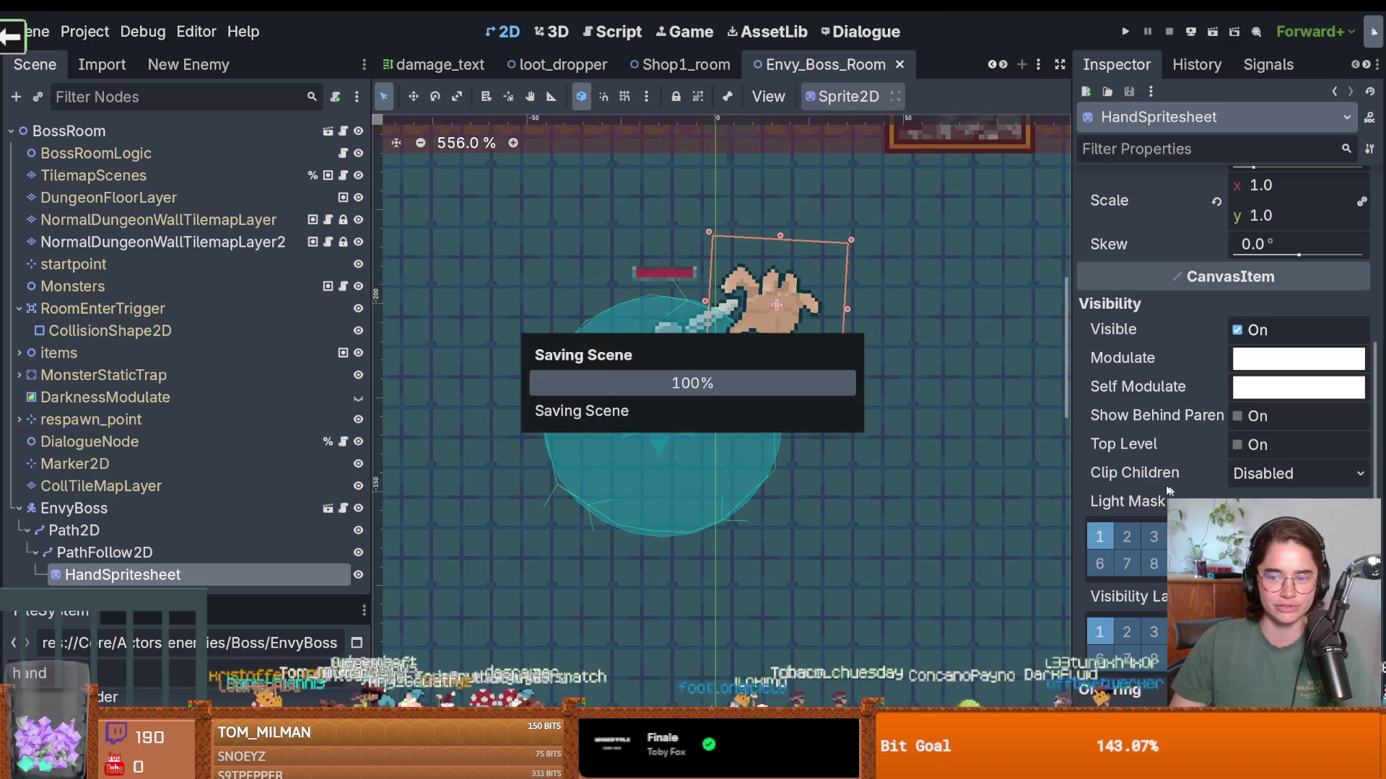
Step: Scroll the Inspector down to the hand sprite's Material section
scroll(1162, 510, down, 6)
scroll(1162, 511, down, 5)
scroll(1132, 552, up, 5)
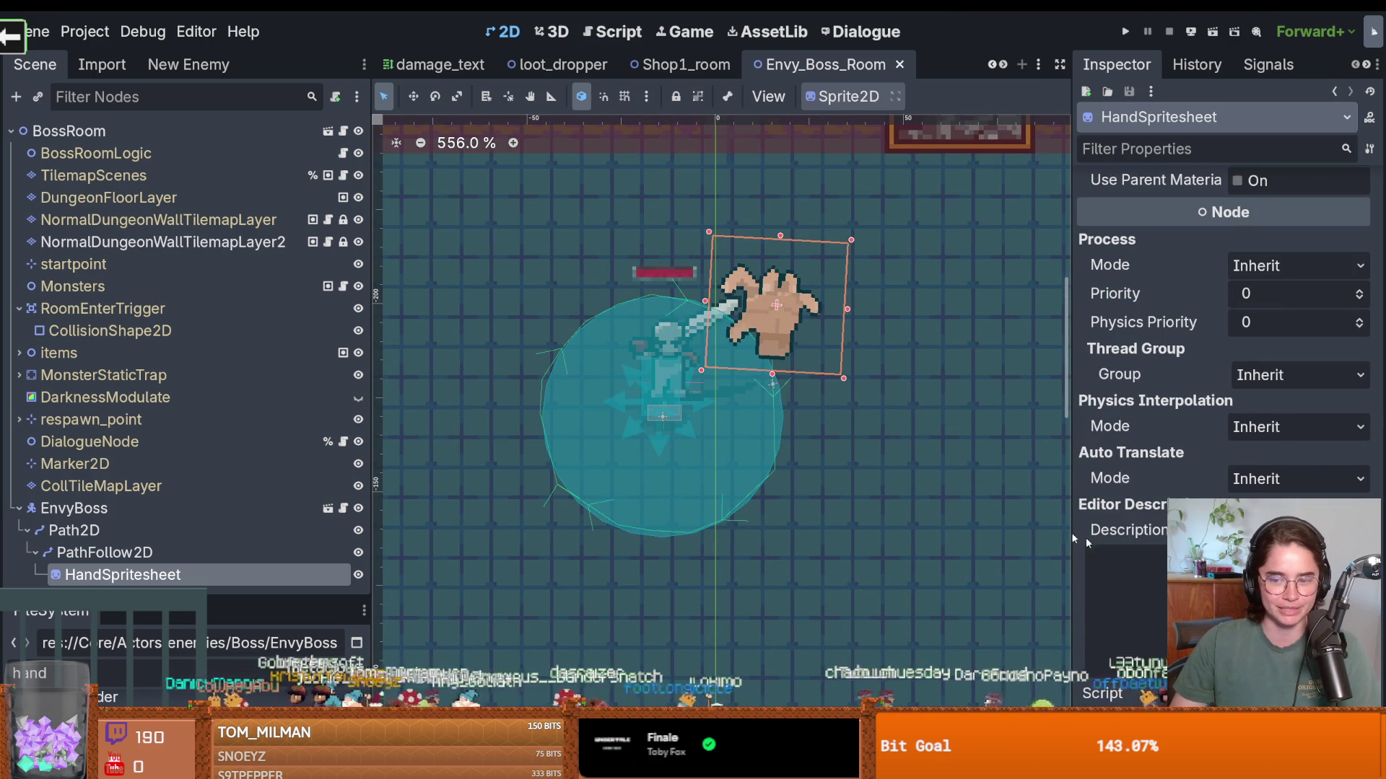
scroll(1109, 535, up, 11)
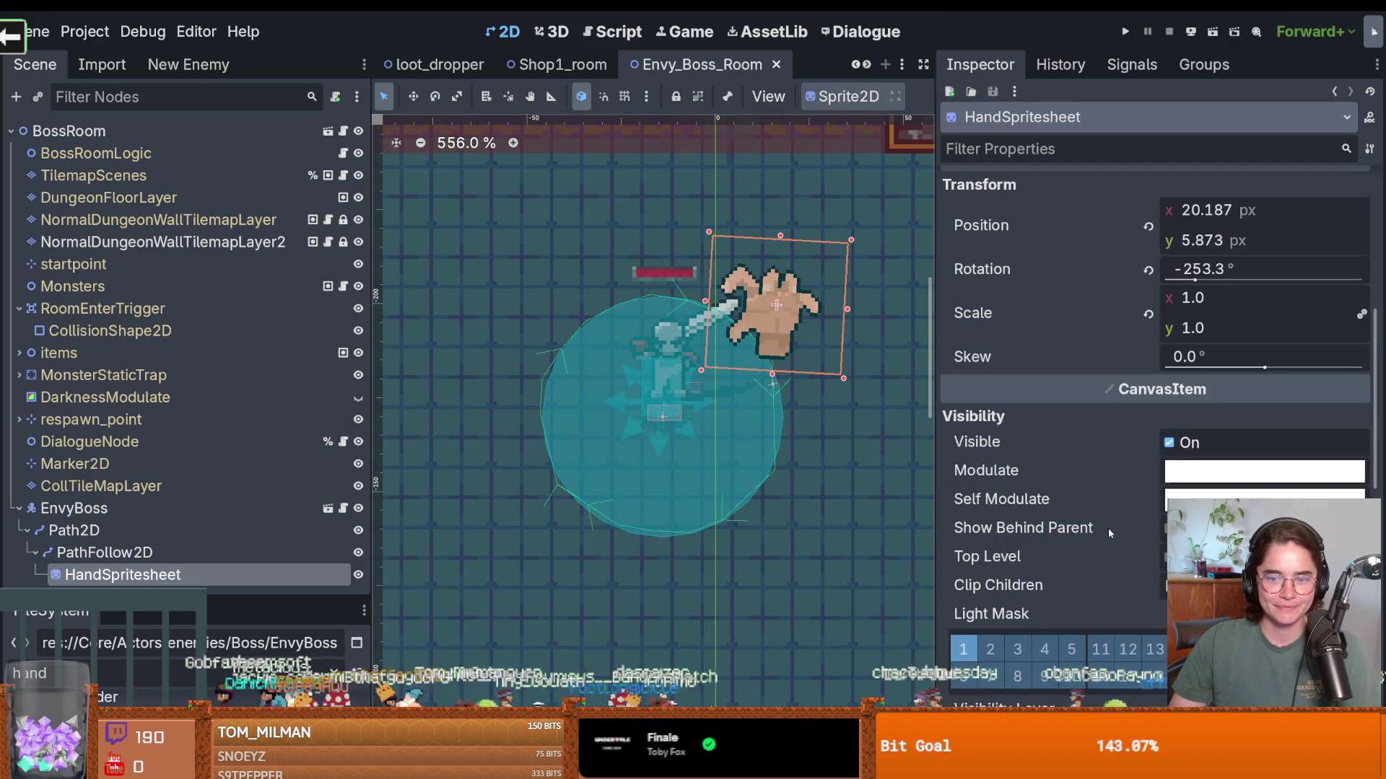
scroll(1080, 536, down, 5)
scroll(1077, 530, down, 3)
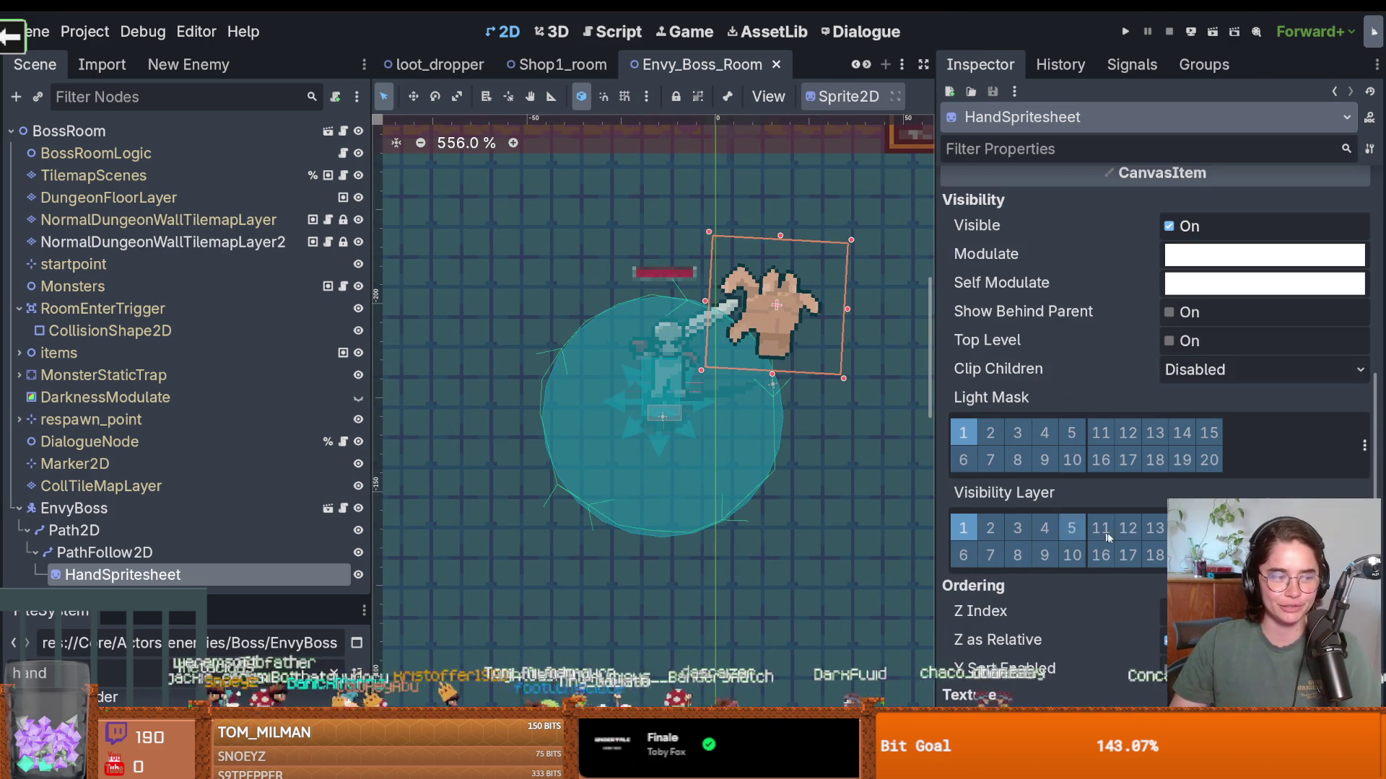
scroll(1085, 527, down, 2)
scroll(1101, 537, down, 2)
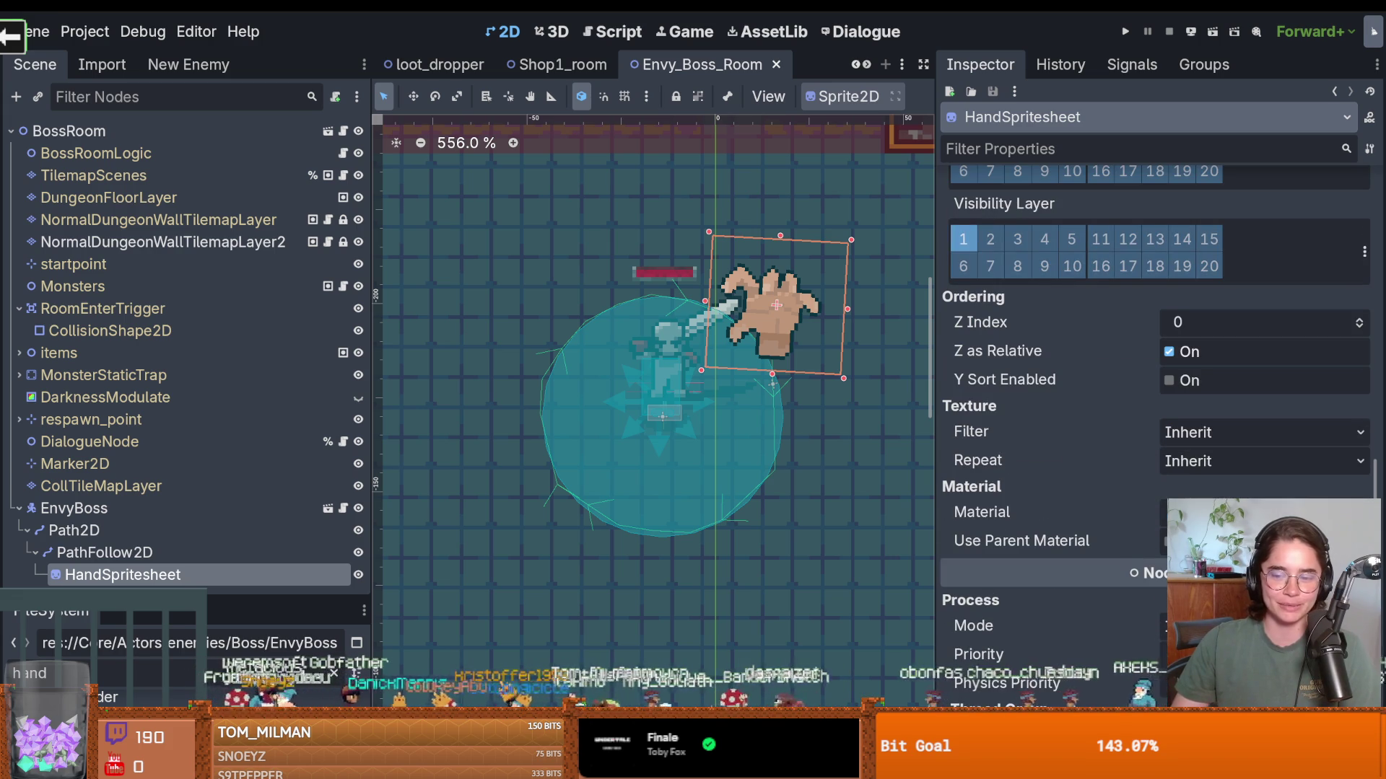
Step: Give the hand sprite a new ShaderMaterial instead of loading an existing material
click(1227, 512)
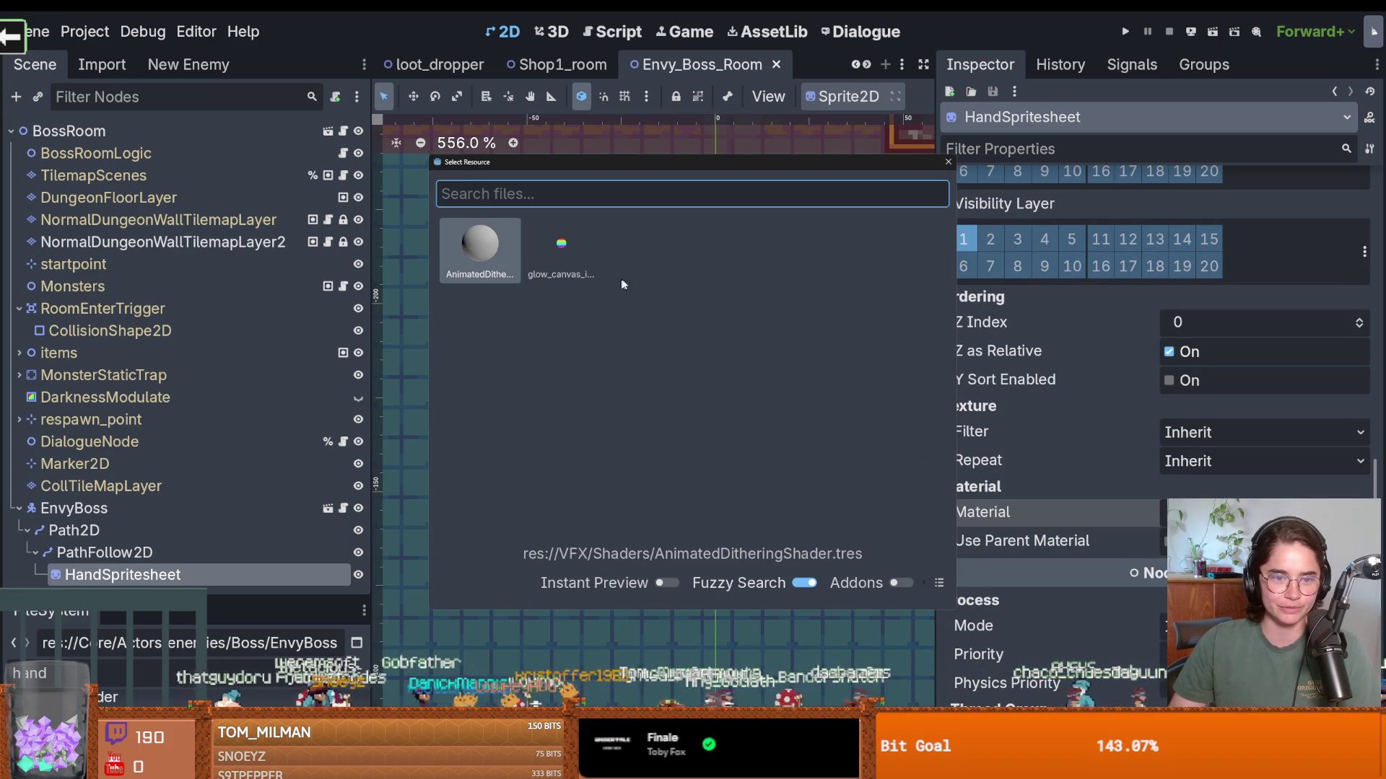
click(949, 162)
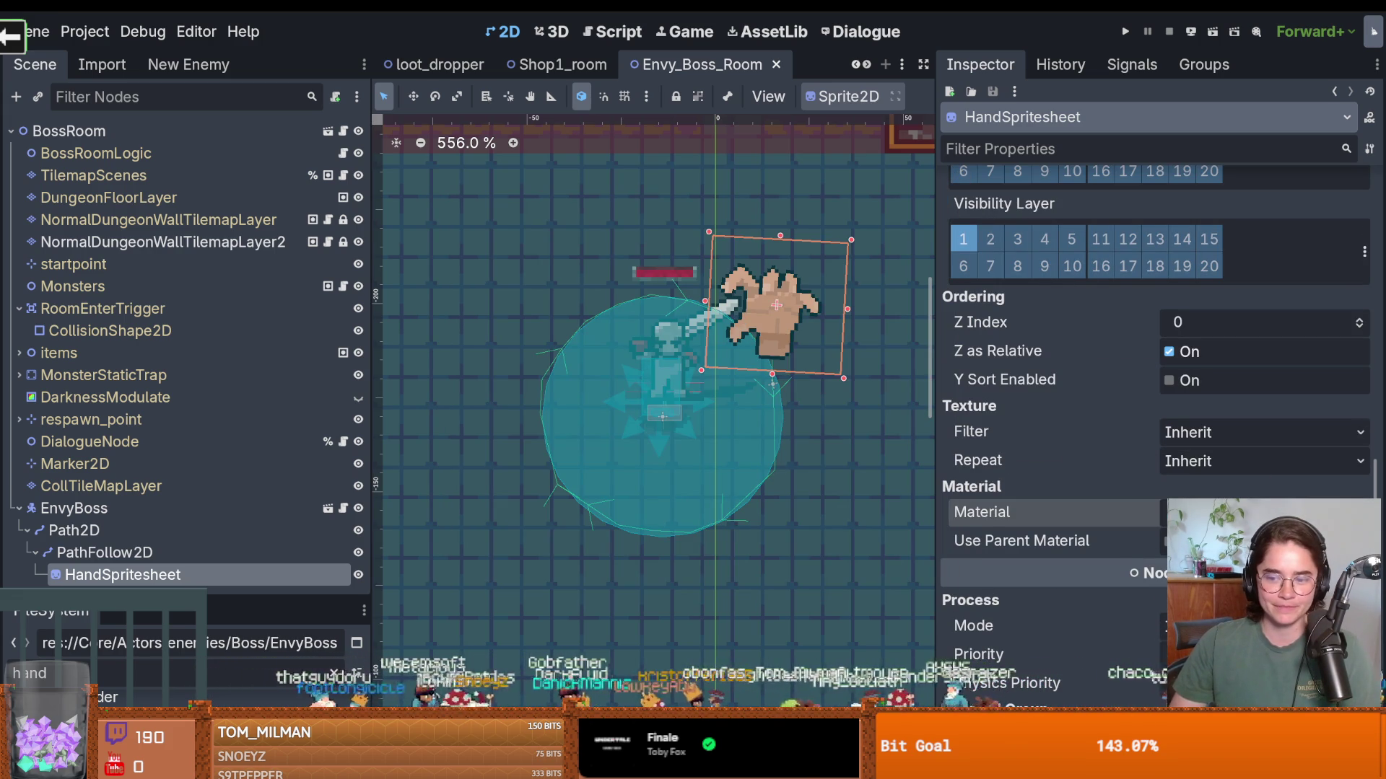
click(1361, 511)
click(1285, 548)
scroll(1155, 433, down, 2)
Step: Use Quick Load on the material's Shader and browse the shader file list
click(1357, 447)
click(1285, 530)
scroll(556, 408, down, 1)
scroll(556, 408, up, 1)
scroll(557, 408, down, 3)
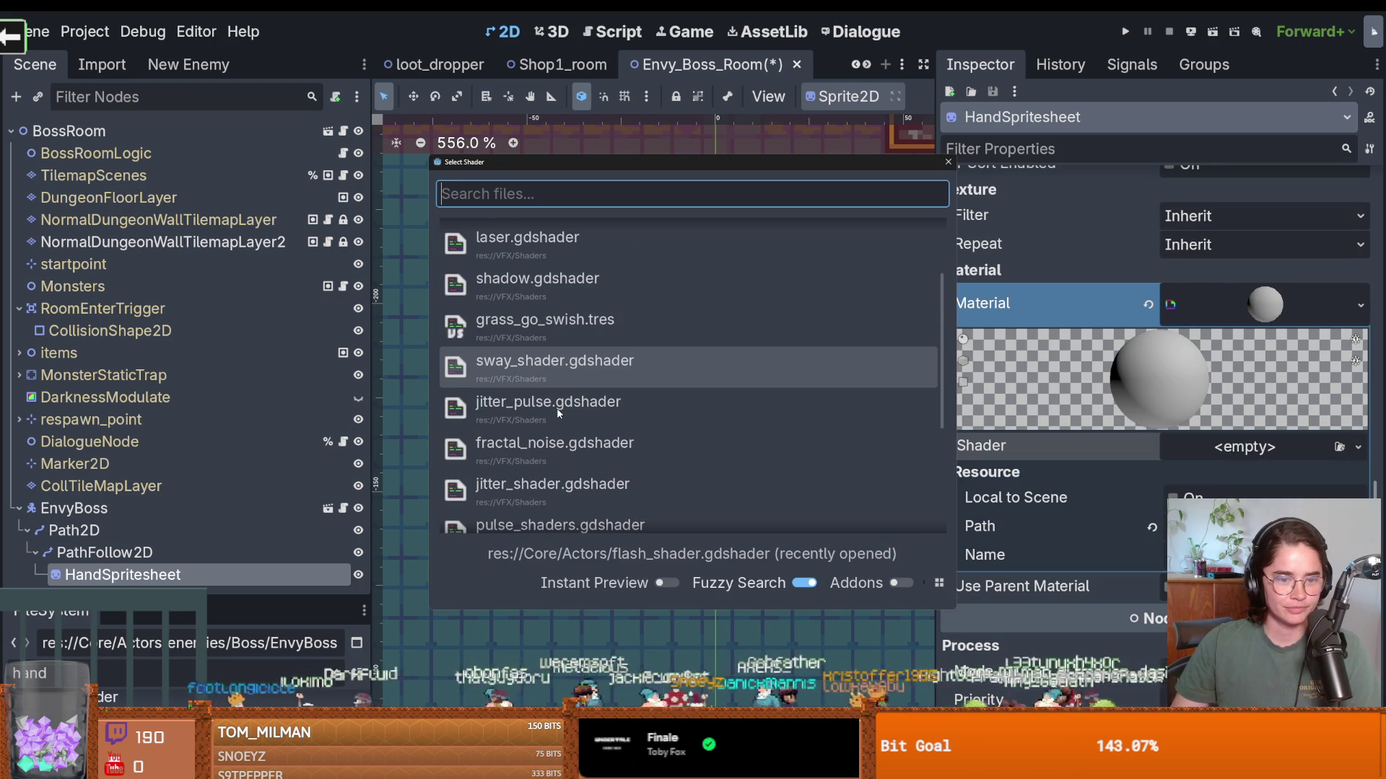
scroll(556, 408, down, 3)
scroll(556, 409, down, 3)
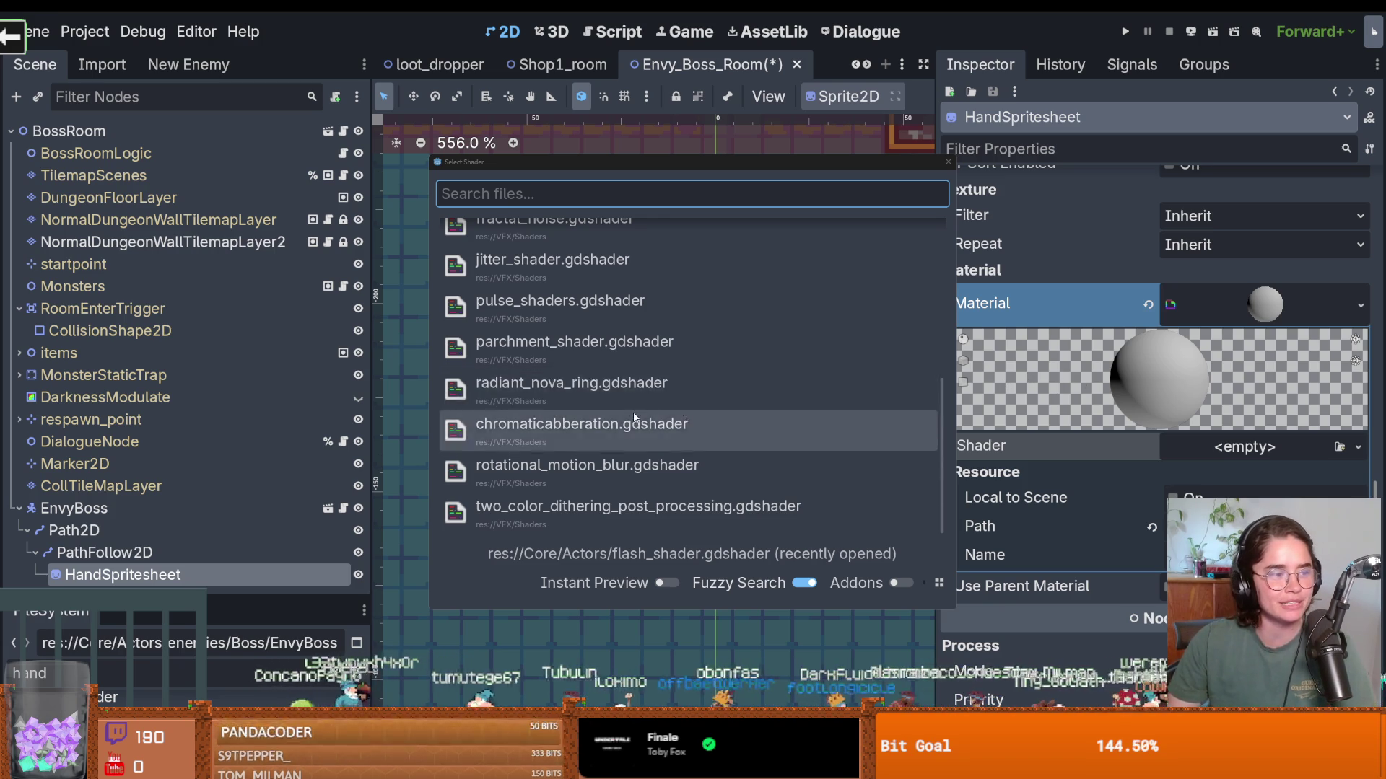
scroll(633, 410, up, 5)
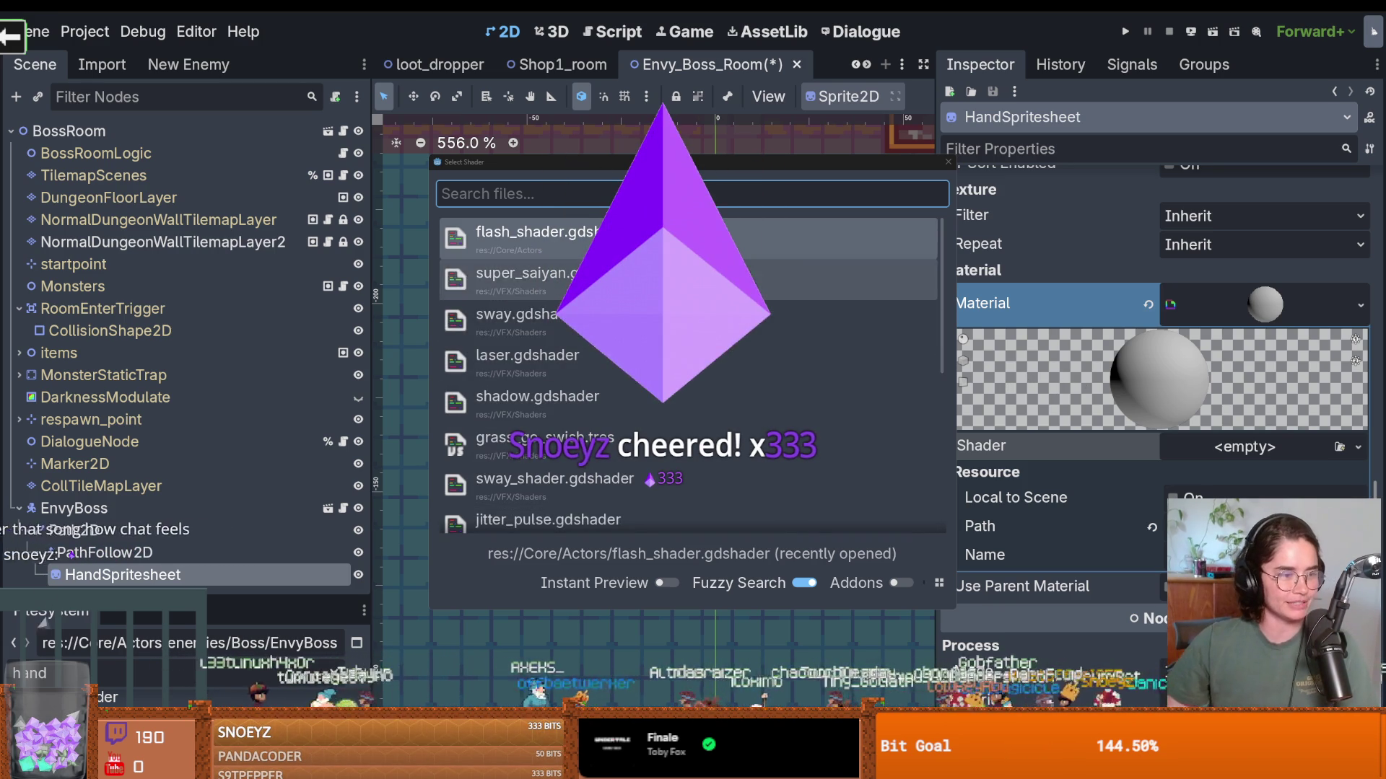
scroll(621, 361, down, 5)
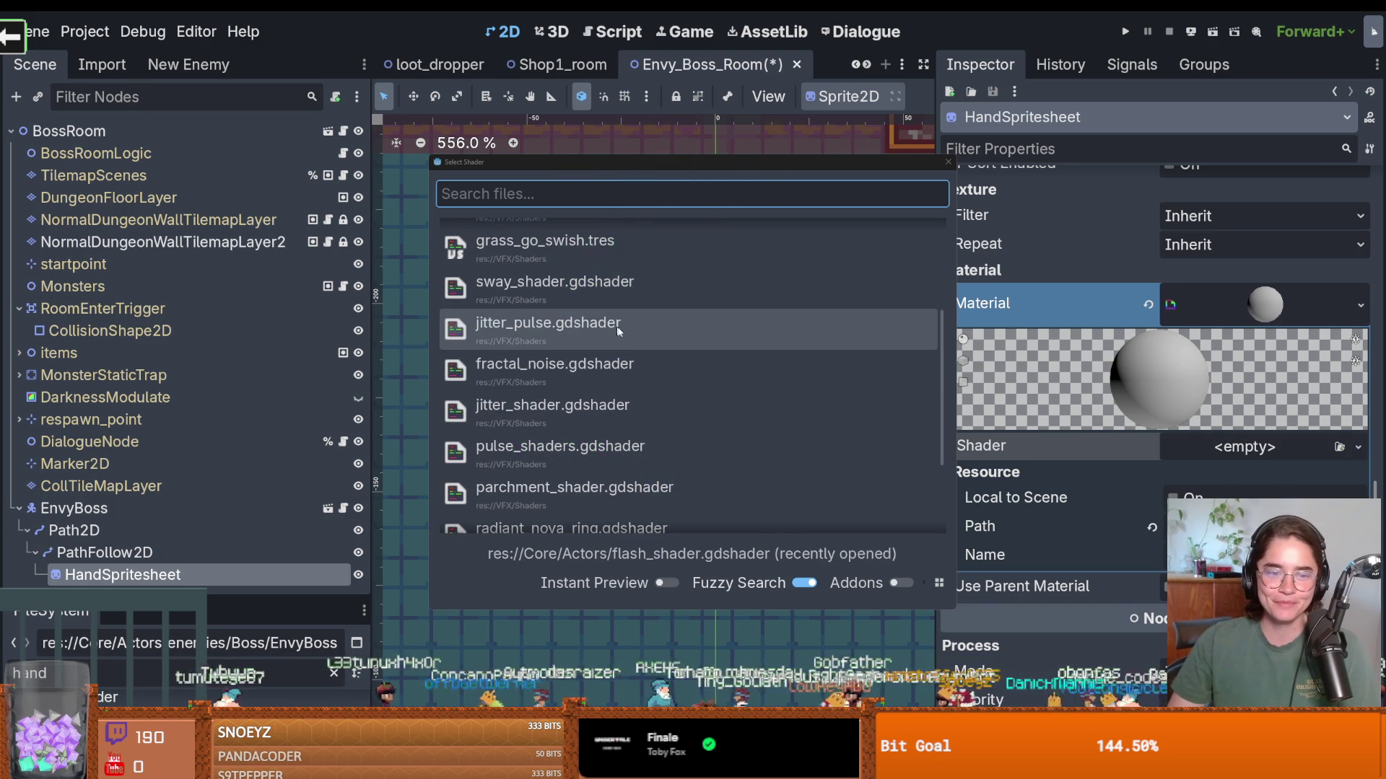
scroll(603, 338, down, 1)
Step: Apply fractal_noise.gdshader and lower Gradient Pixelation to 0.051, adjusting Color Low Threshold
double_click(603, 339)
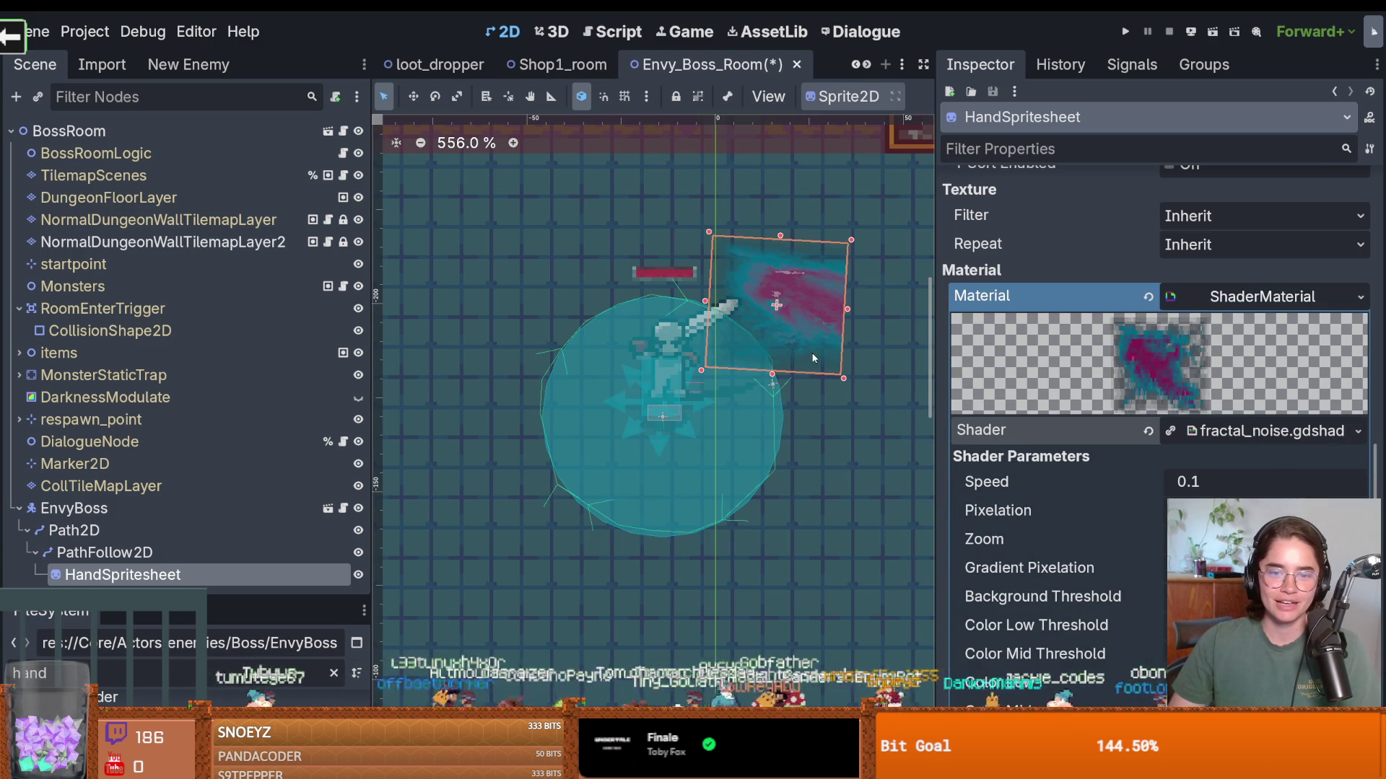
scroll(1107, 442, down, 3)
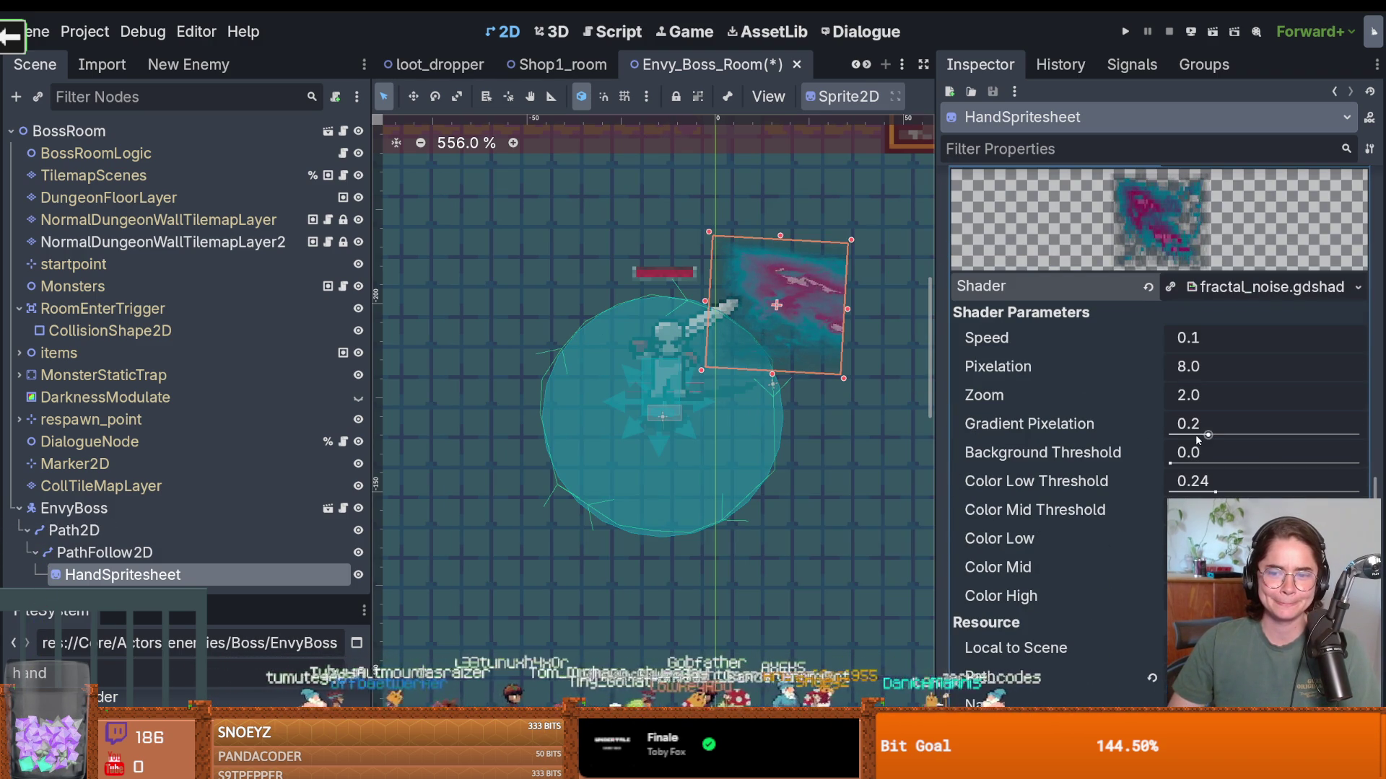
mouse_move(1195, 433)
mouse_down()
mouse_move(1167, 436)
mouse_move(1179, 435)
mouse_up()
mouse_move(1214, 492)
mouse_down()
mouse_move(1184, 492)
mouse_move(1301, 491)
mouse_move(1215, 491)
mouse_up()
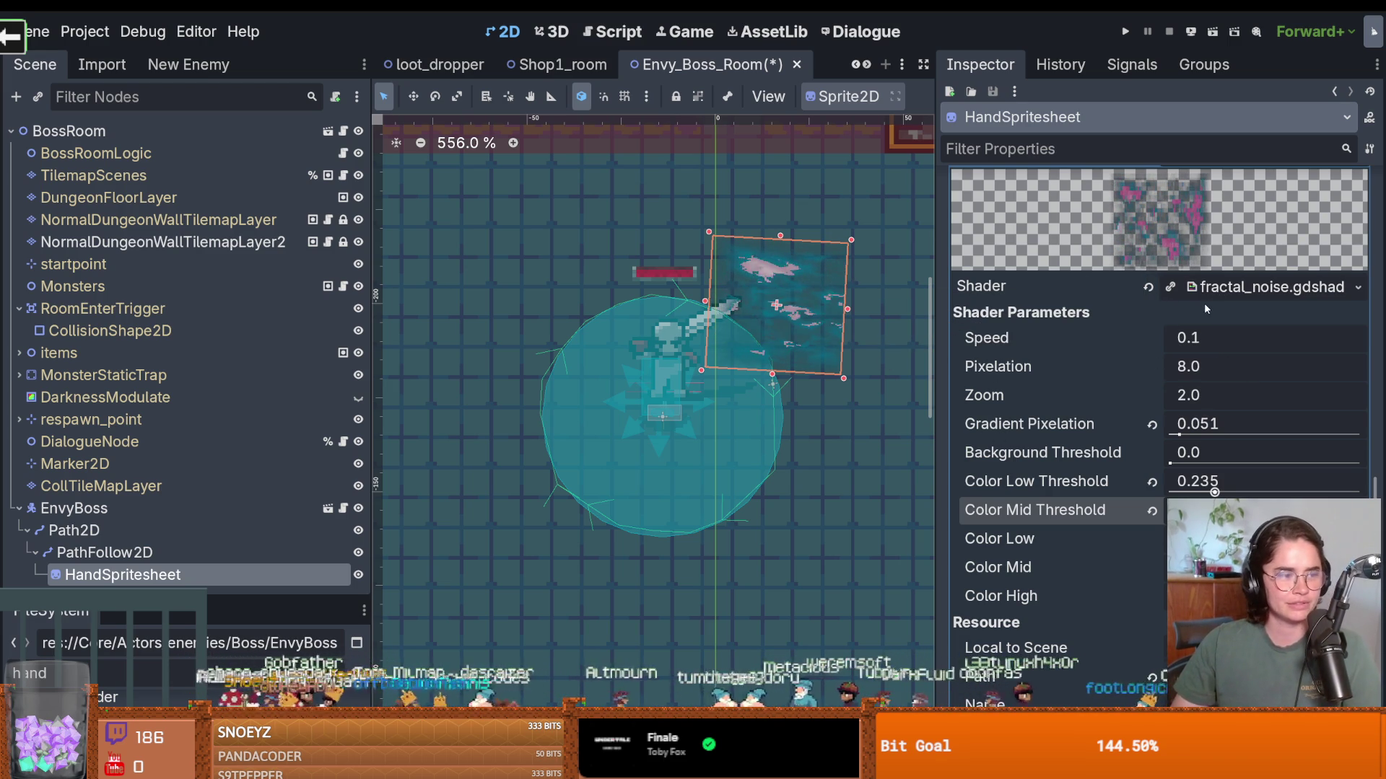
Step: Switch the hand's shader to super_saiyan.gdshader via Quick Load
click(1358, 287)
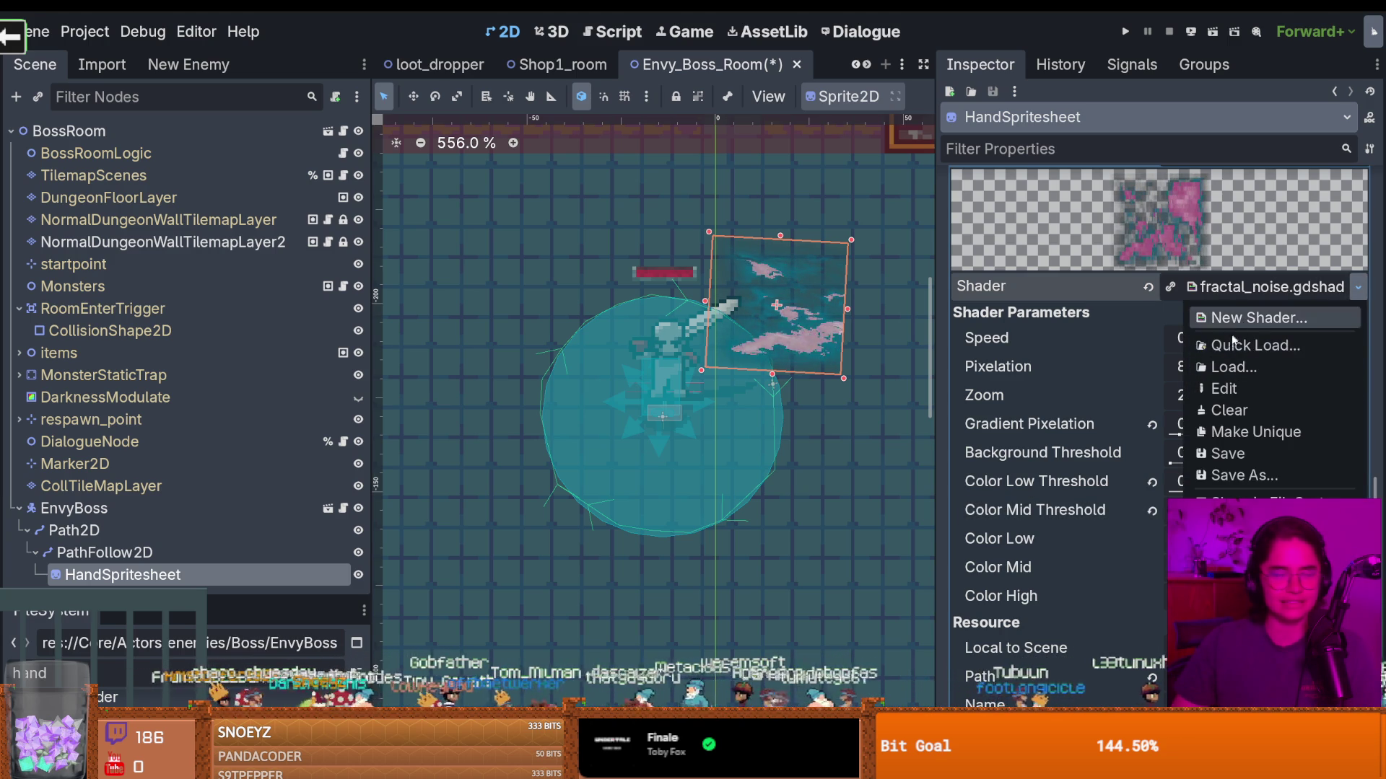
click(1254, 345)
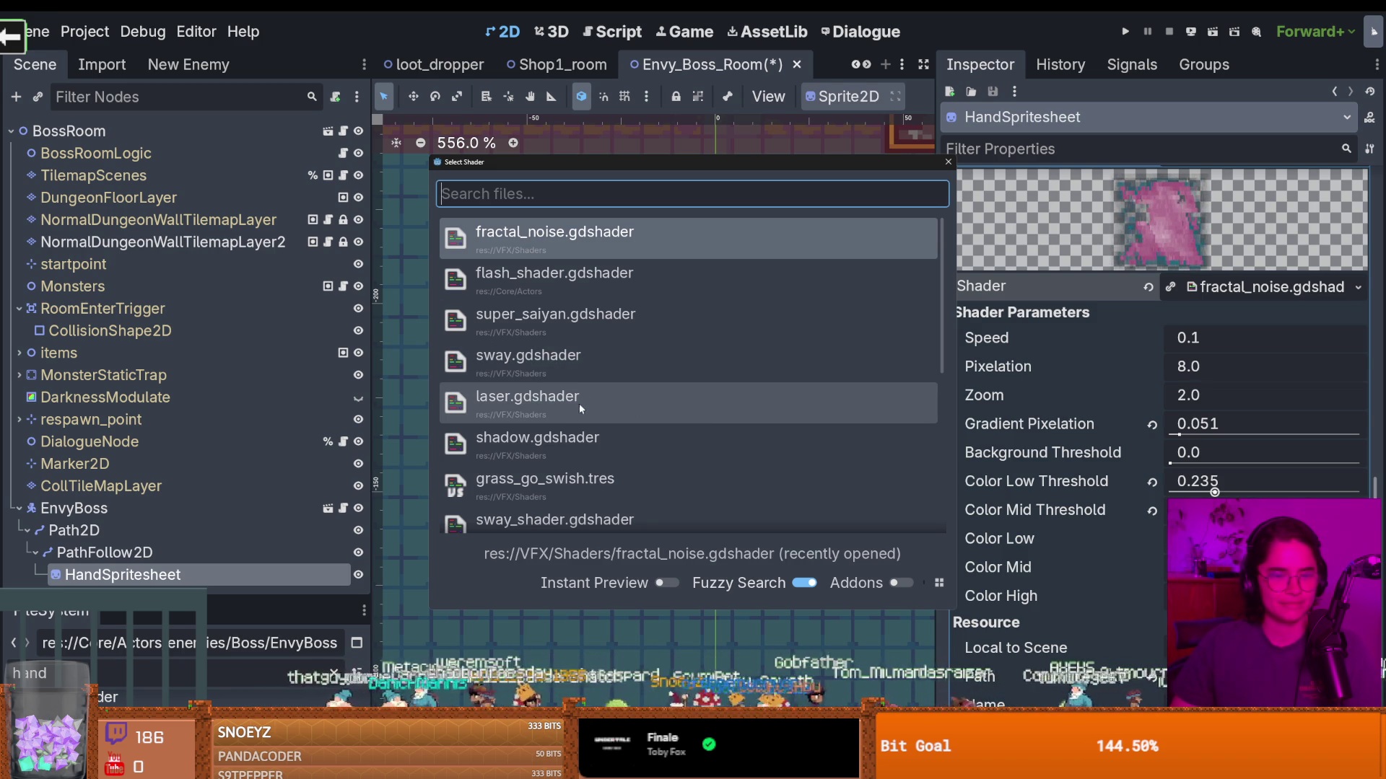
double_click(621, 329)
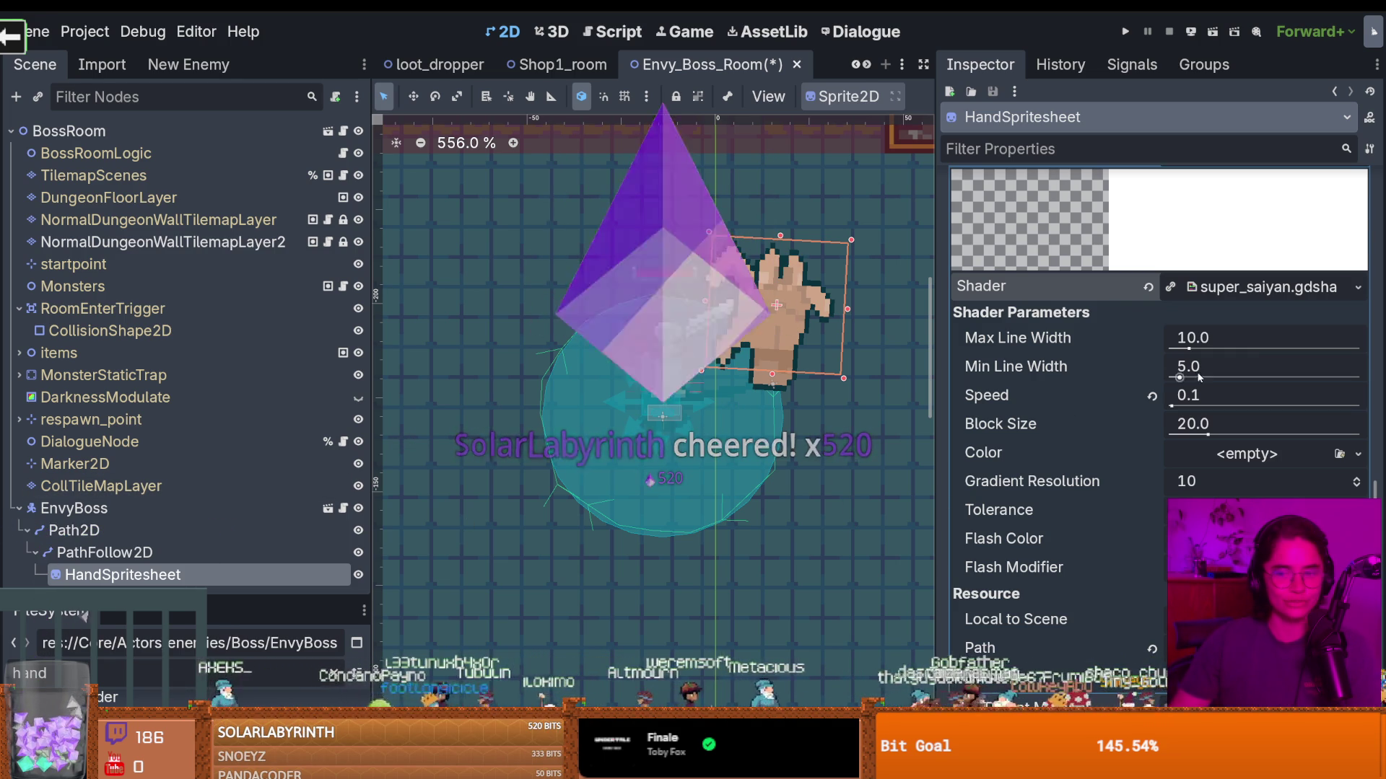
scroll(1174, 391, up, 2)
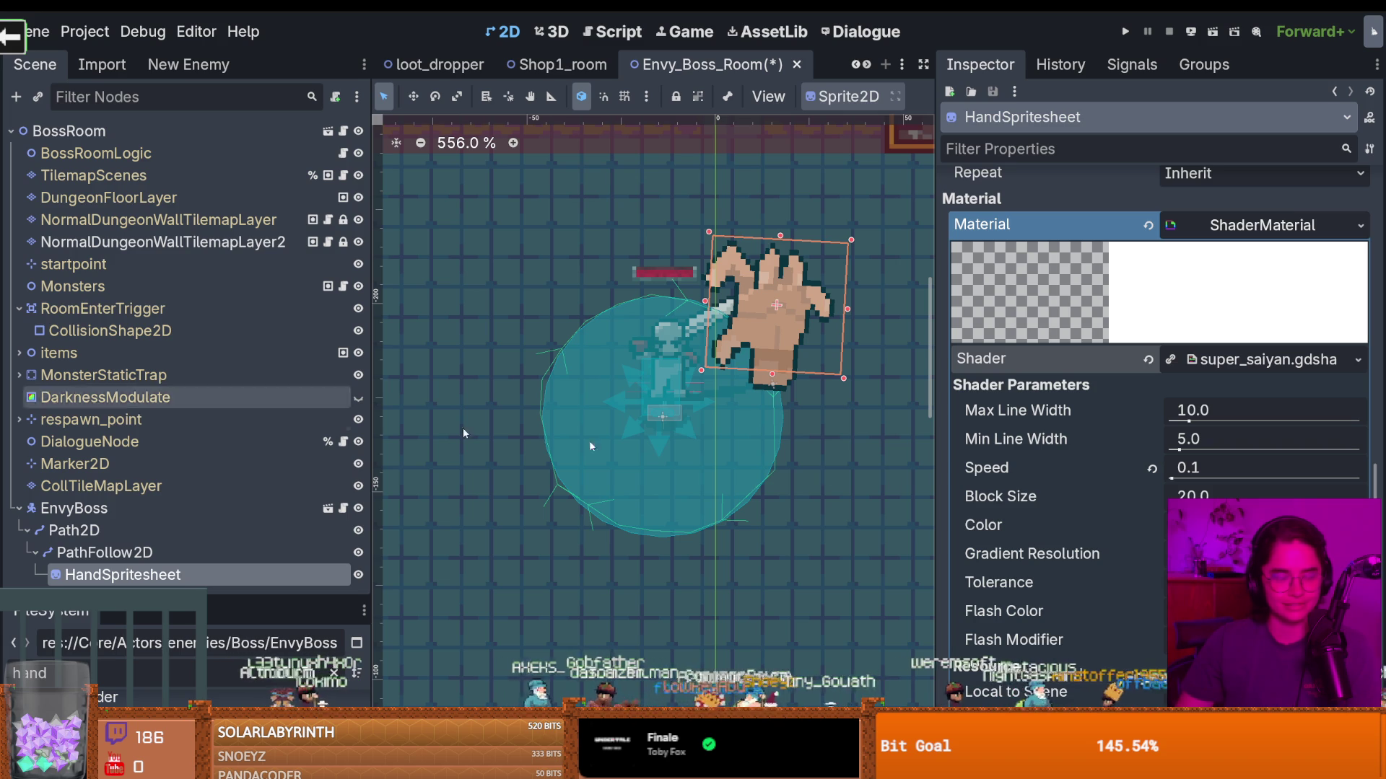
scroll(1079, 483, up, 1)
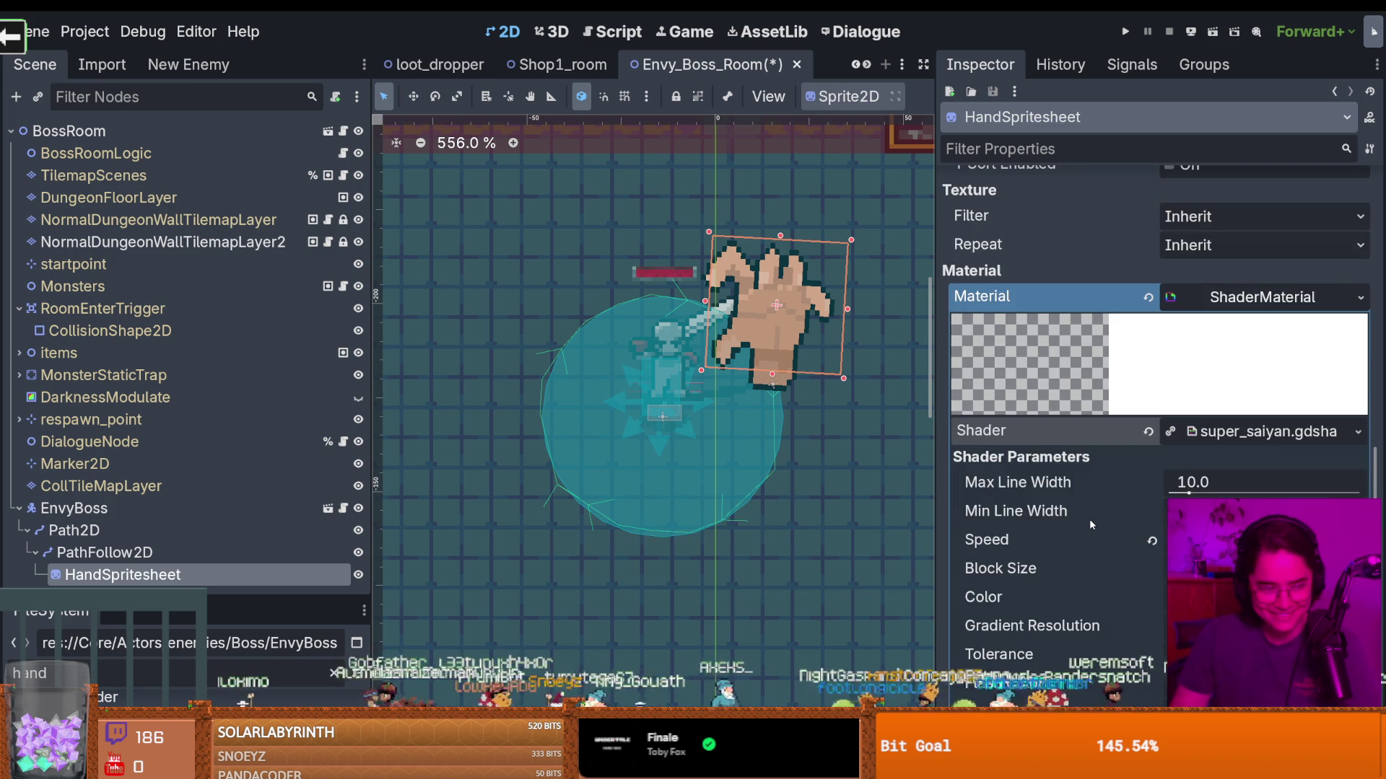
scroll(1087, 520, down, 1)
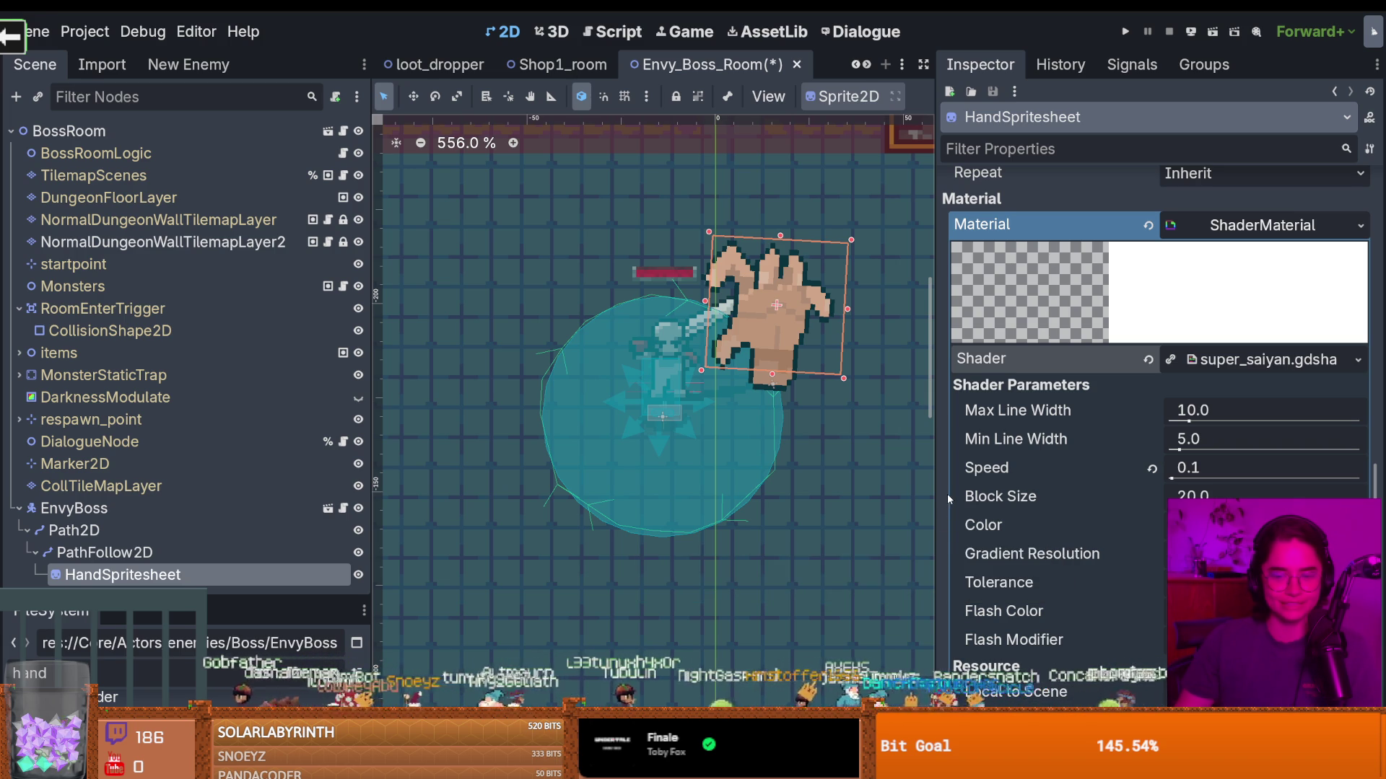
mouse_move(935, 495)
mouse_down()
mouse_move(890, 493)
mouse_move(946, 489)
mouse_up()
scroll(866, 419, down, 3)
scroll(1101, 539, up, 1)
scroll(1101, 539, down, 2)
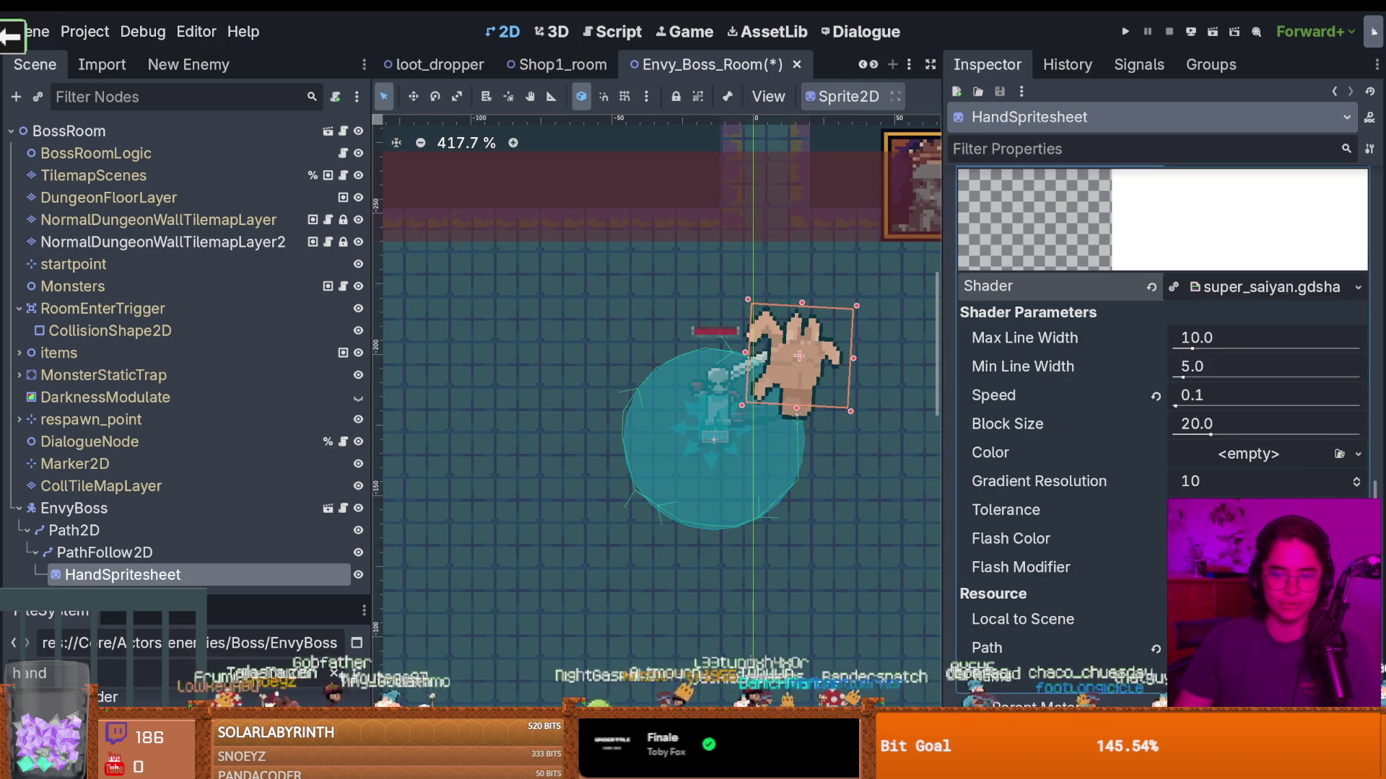
drag(1195, 349, 1200, 350)
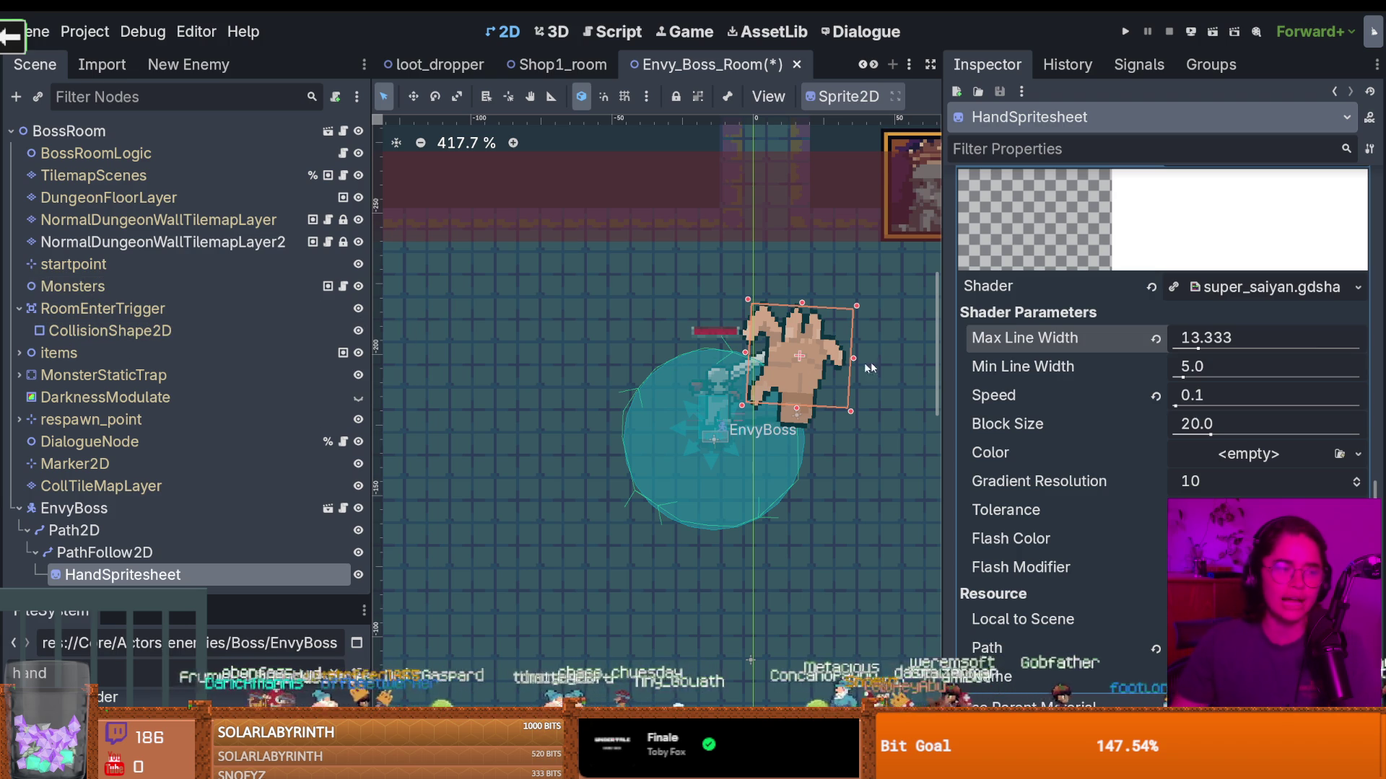
Step: Set Max Line Width to 13.333, try a larger Block Size, and give Color a new GradientTexture2D
scroll(823, 369, down, 2)
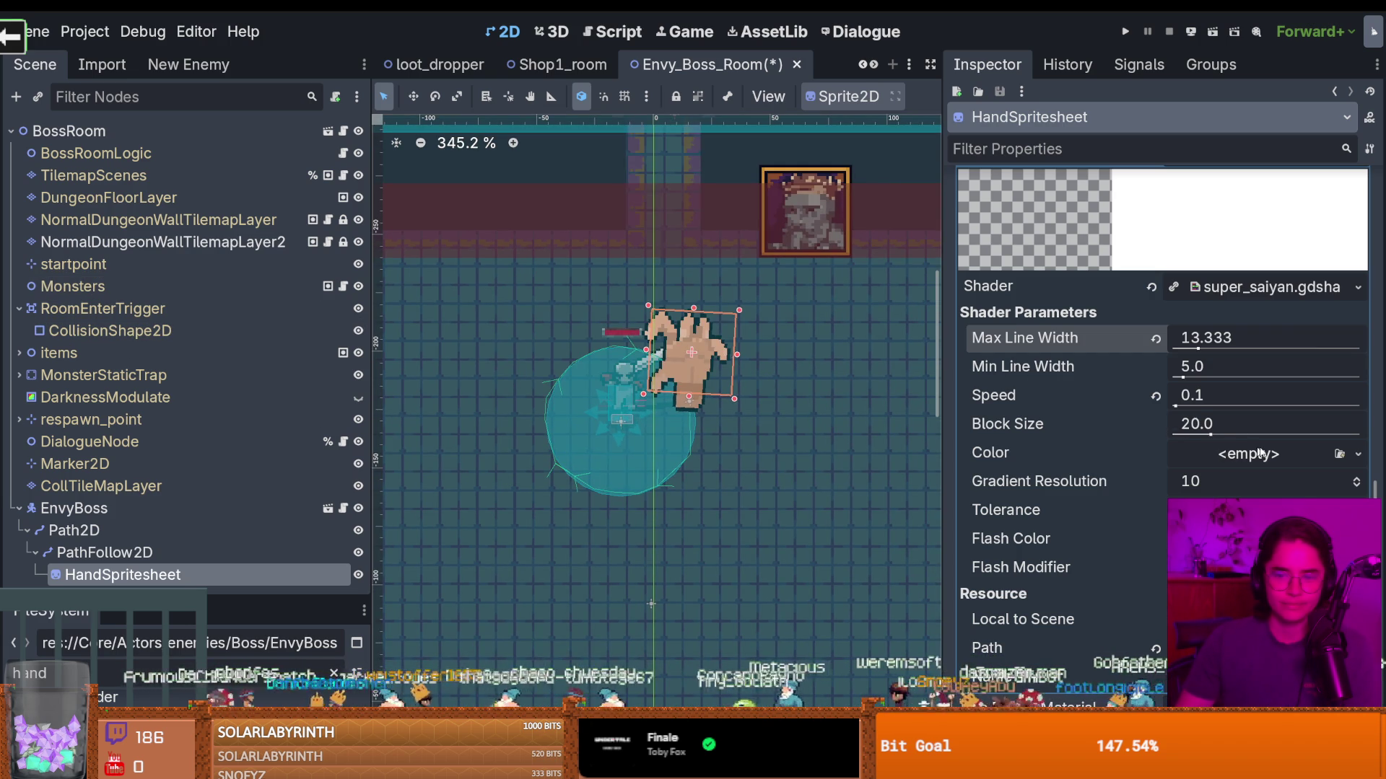
mouse_move(1192, 354)
mouse_down()
mouse_move(1246, 353)
mouse_move(1195, 352)
mouse_move(1279, 377)
mouse_move(1183, 376)
mouse_up()
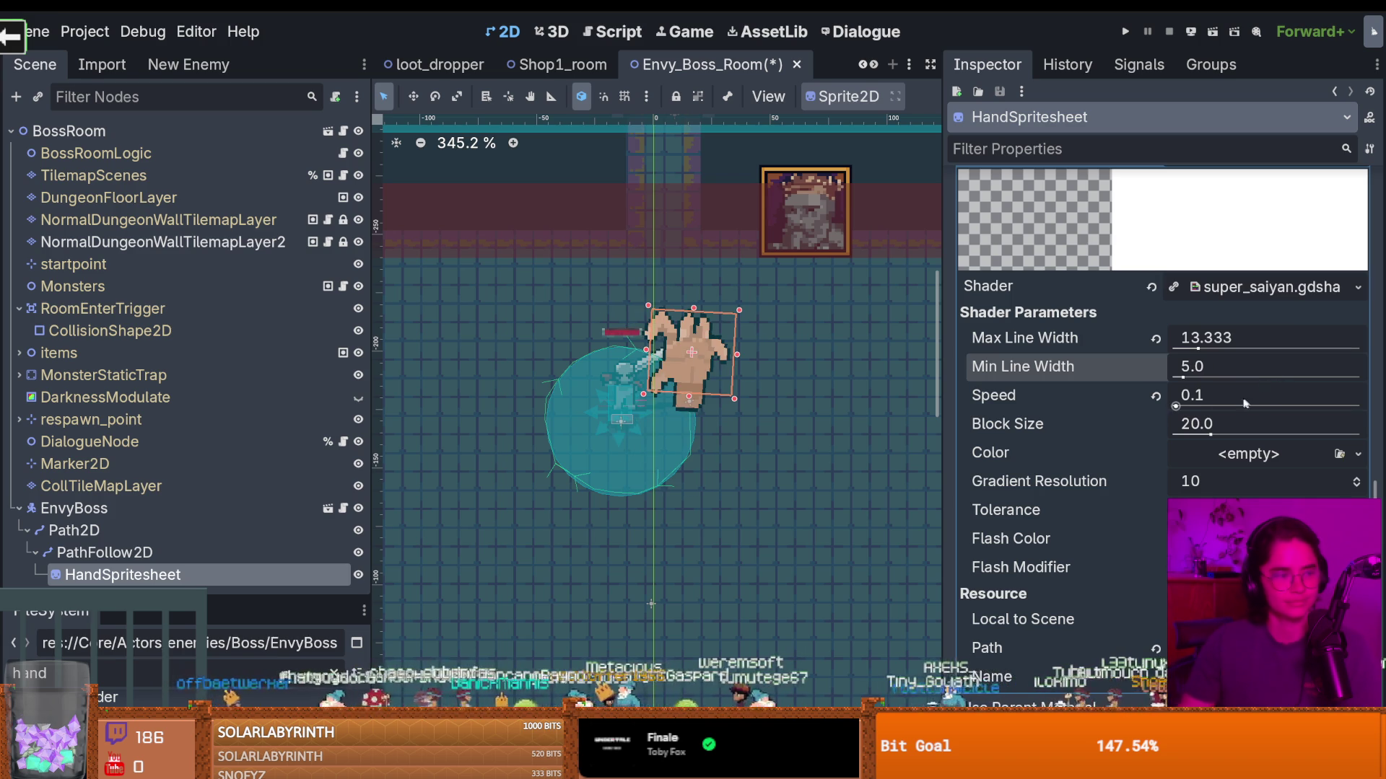
drag(1189, 426, 1221, 435)
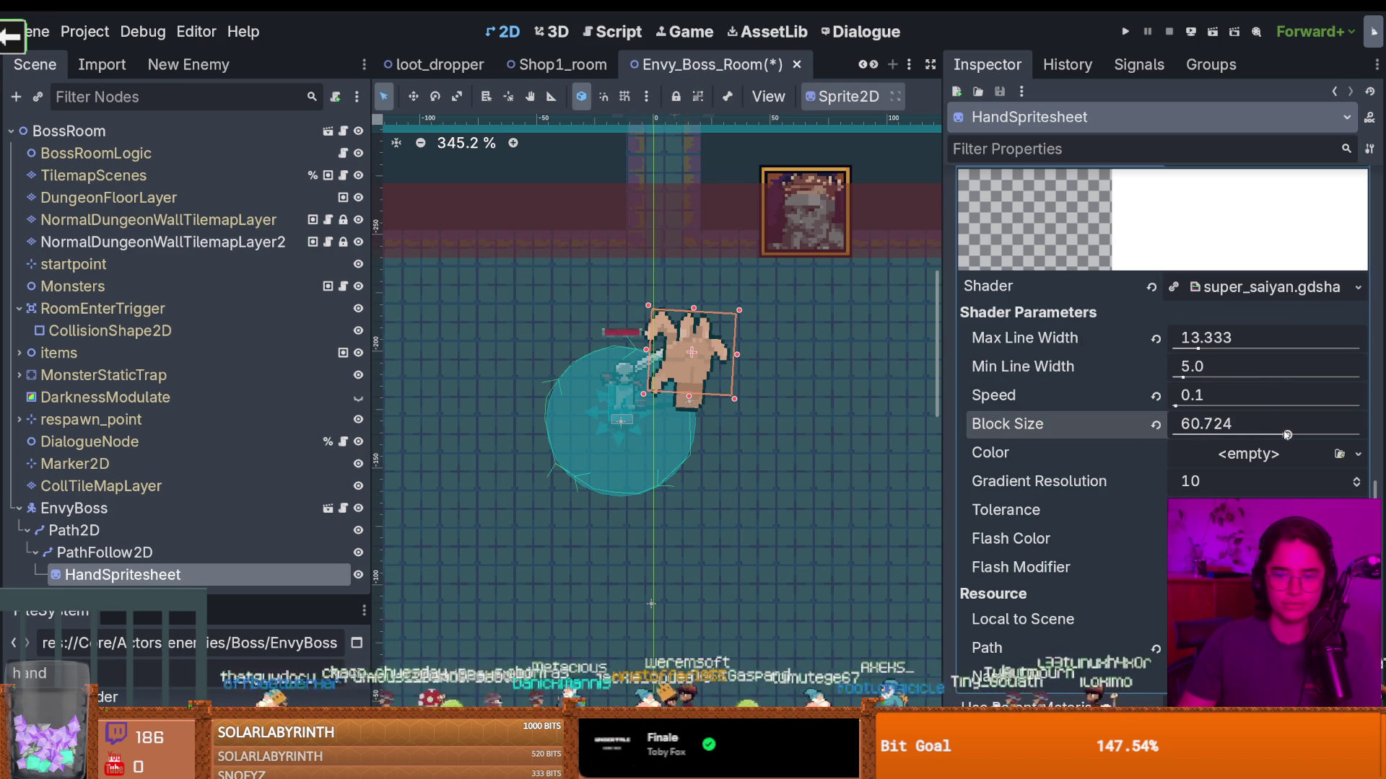
click(1357, 453)
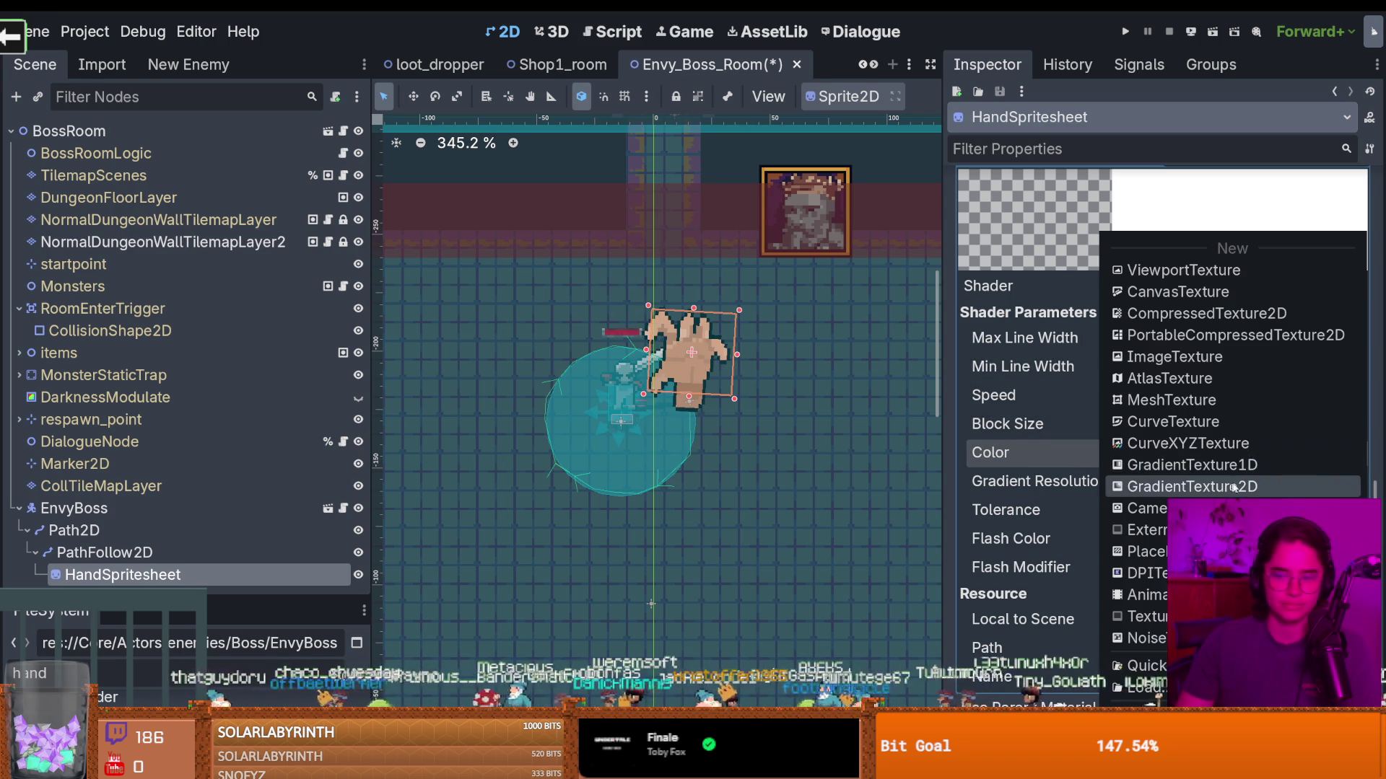
click(1137, 473)
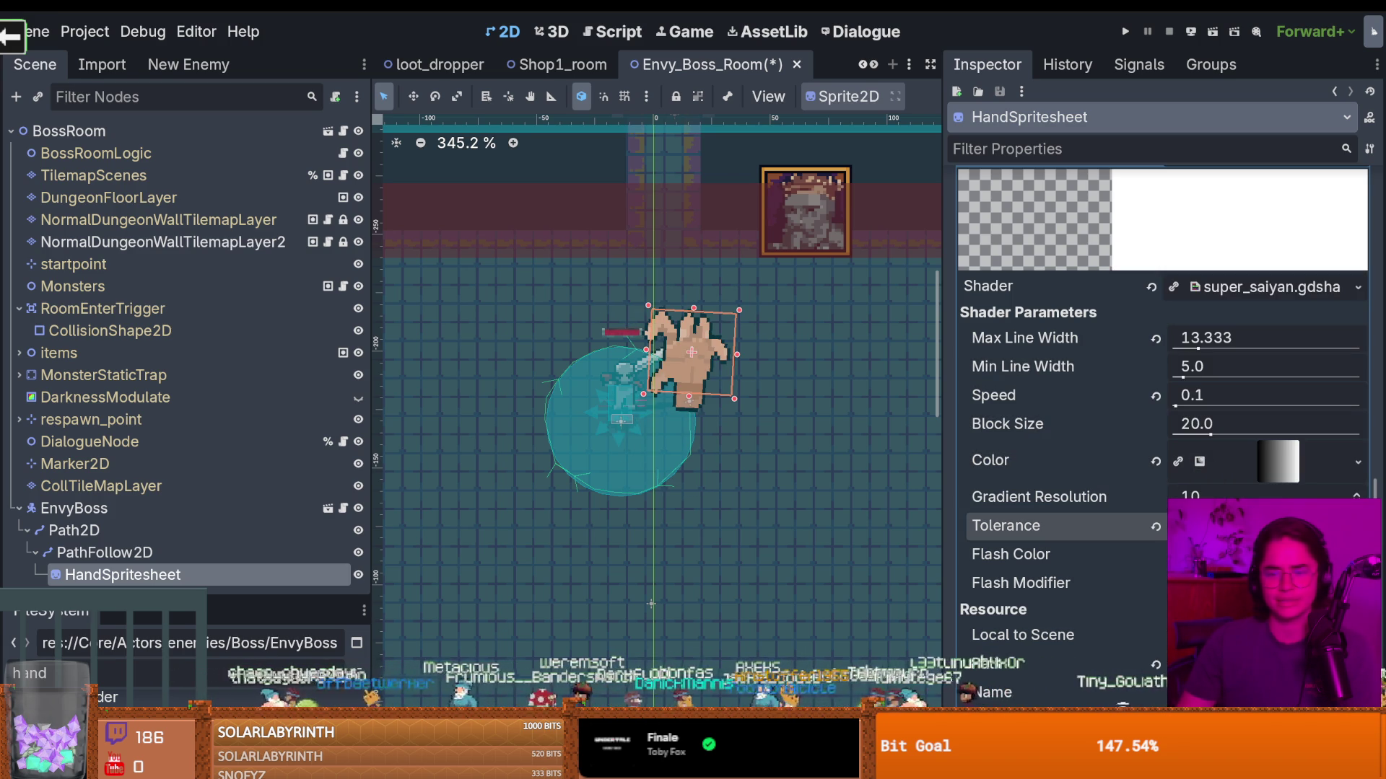
click(1357, 287)
Step: Try sway_shader.gdshader on the hand, testing Wave Transparency before restoring it to 1.0
click(1240, 348)
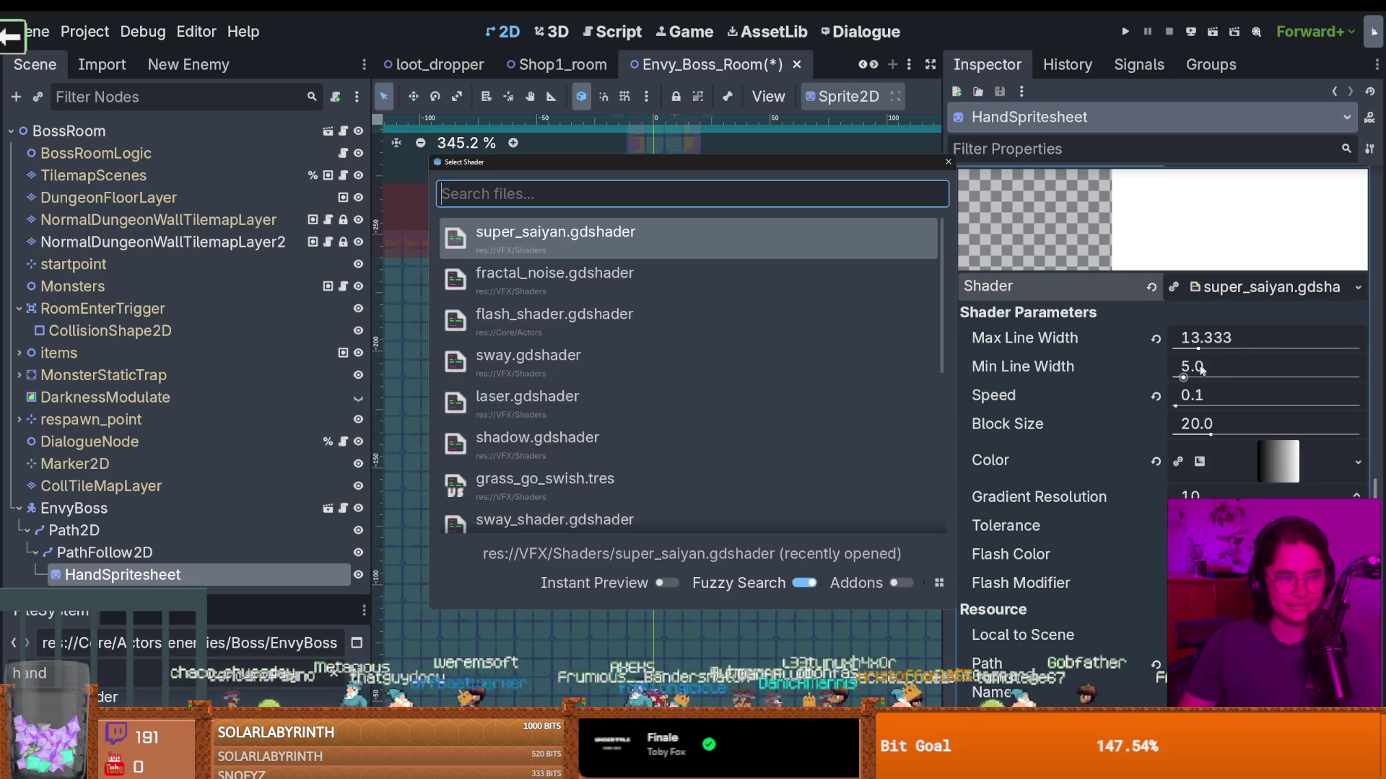
scroll(668, 394, down, 1)
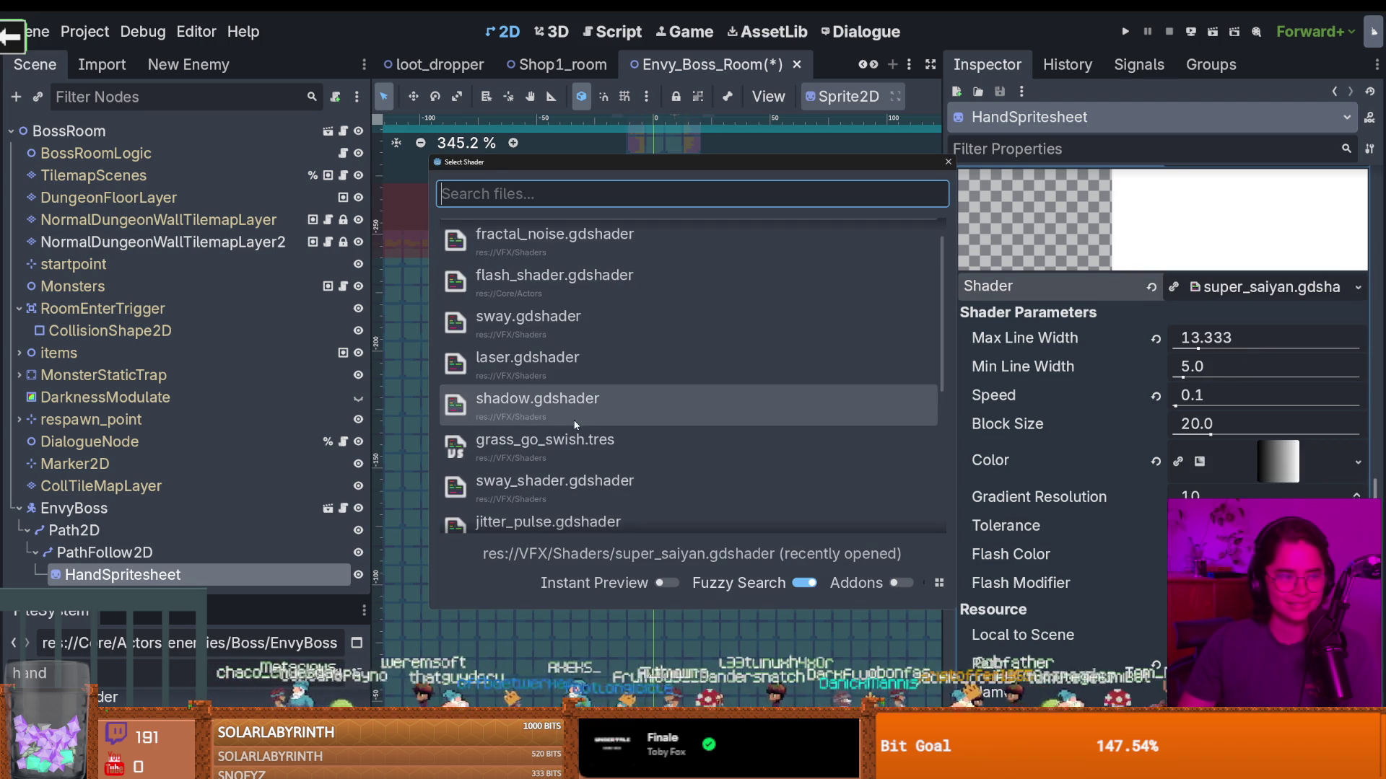
scroll(591, 445, down, 1)
click(579, 446)
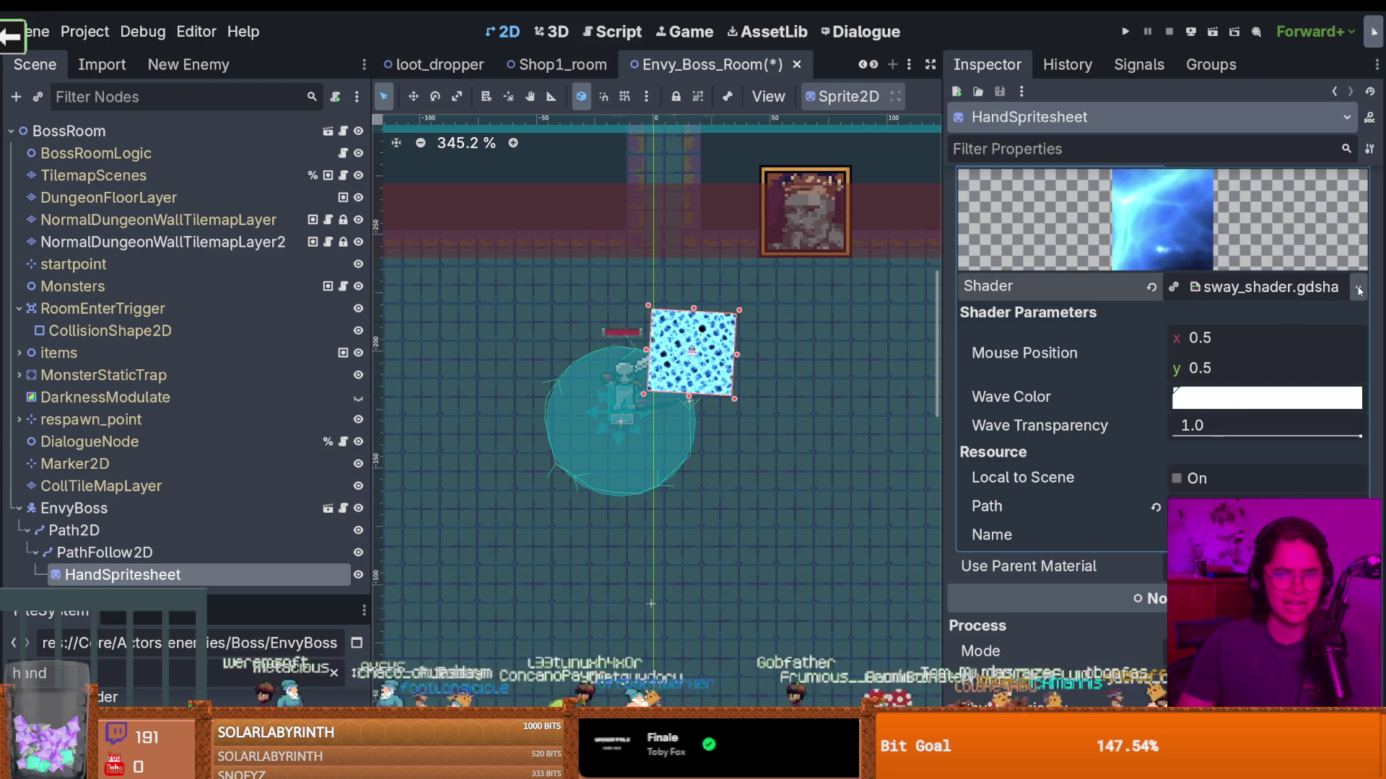
drag(1263, 425, 1176, 426)
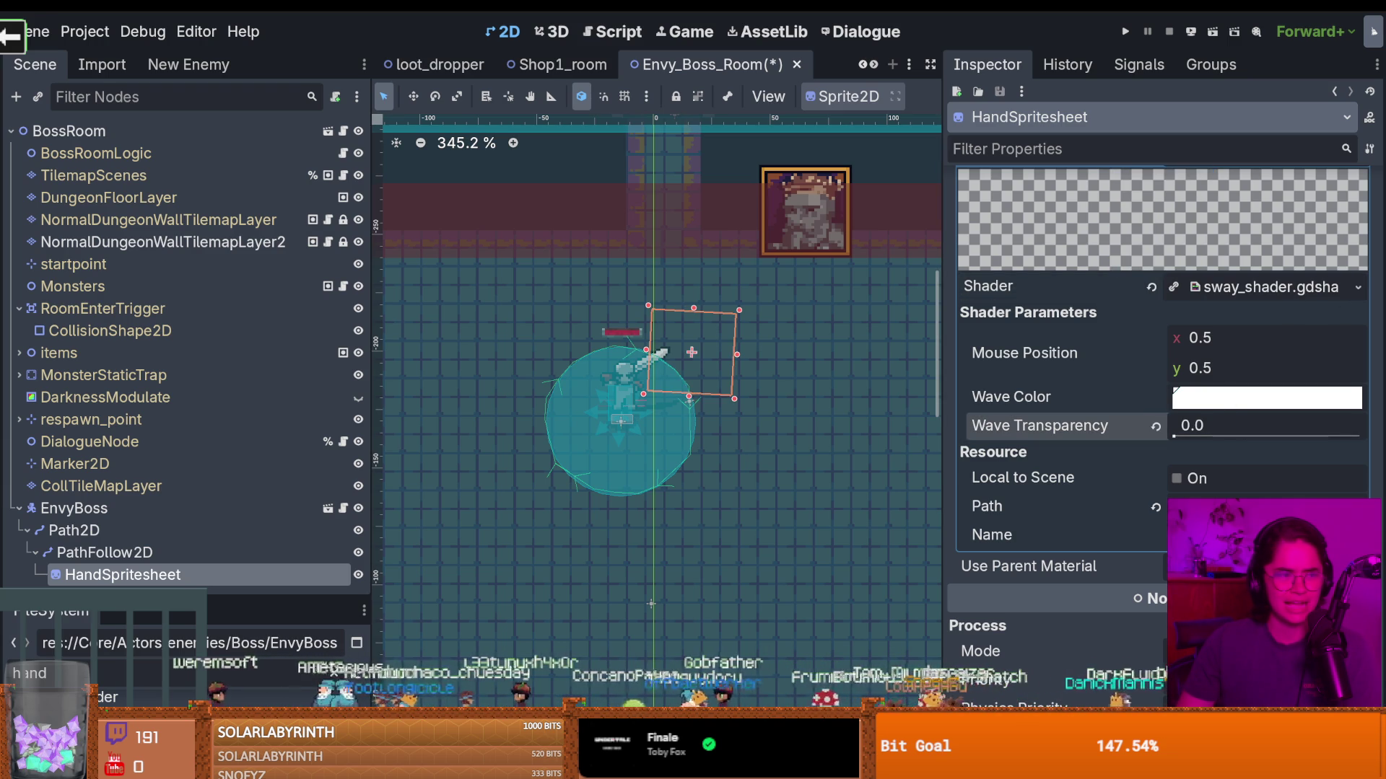
click(1155, 427)
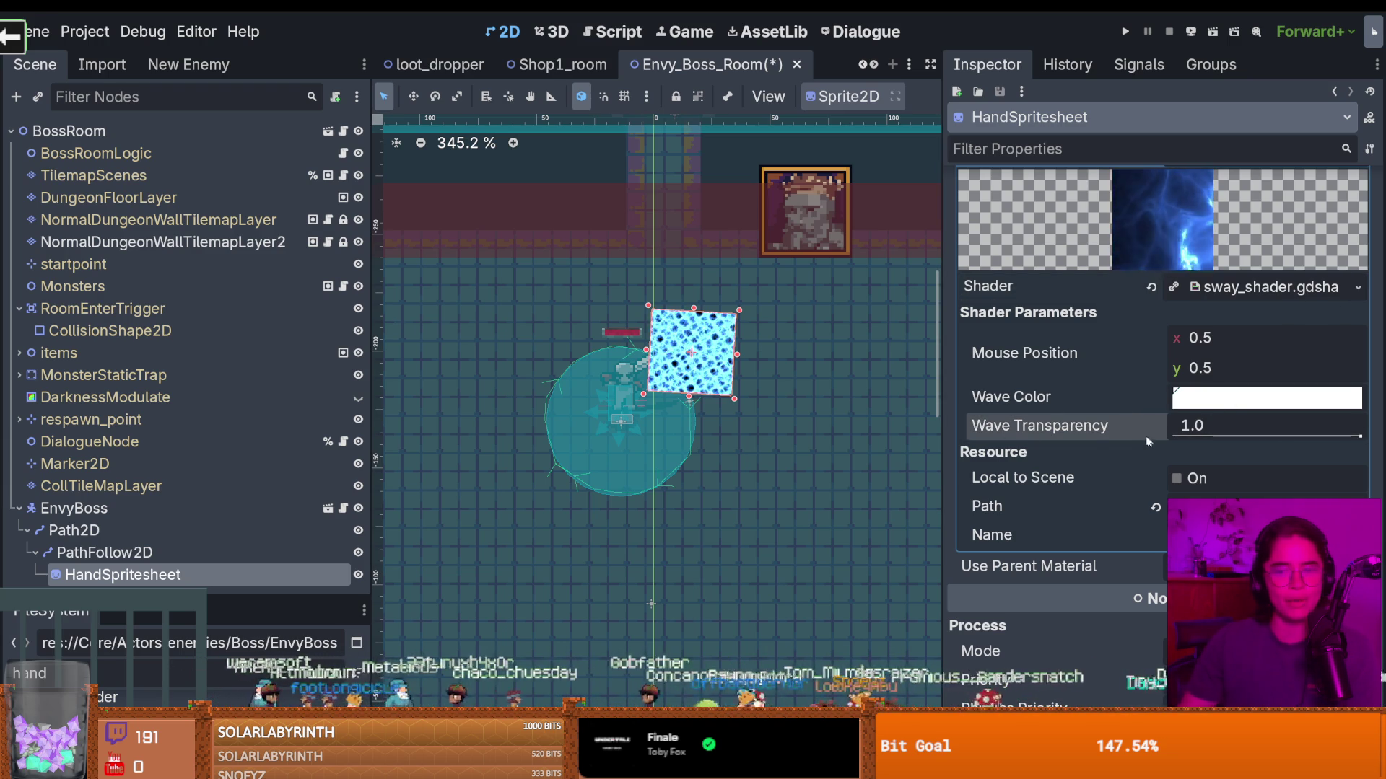
Step: Load jitter_pulse.gdshader as the hand sprite's shader instead
click(1358, 288)
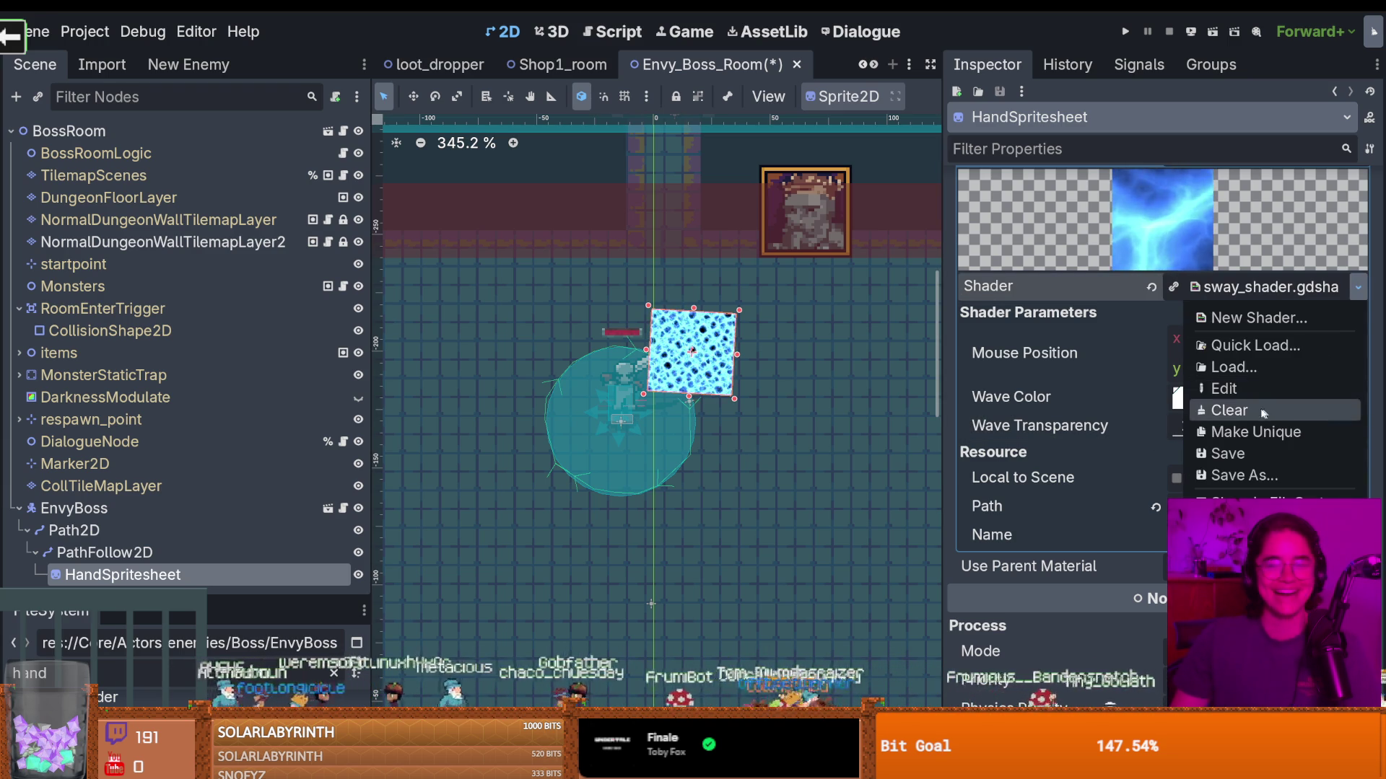
click(1255, 345)
scroll(565, 377, down, 2)
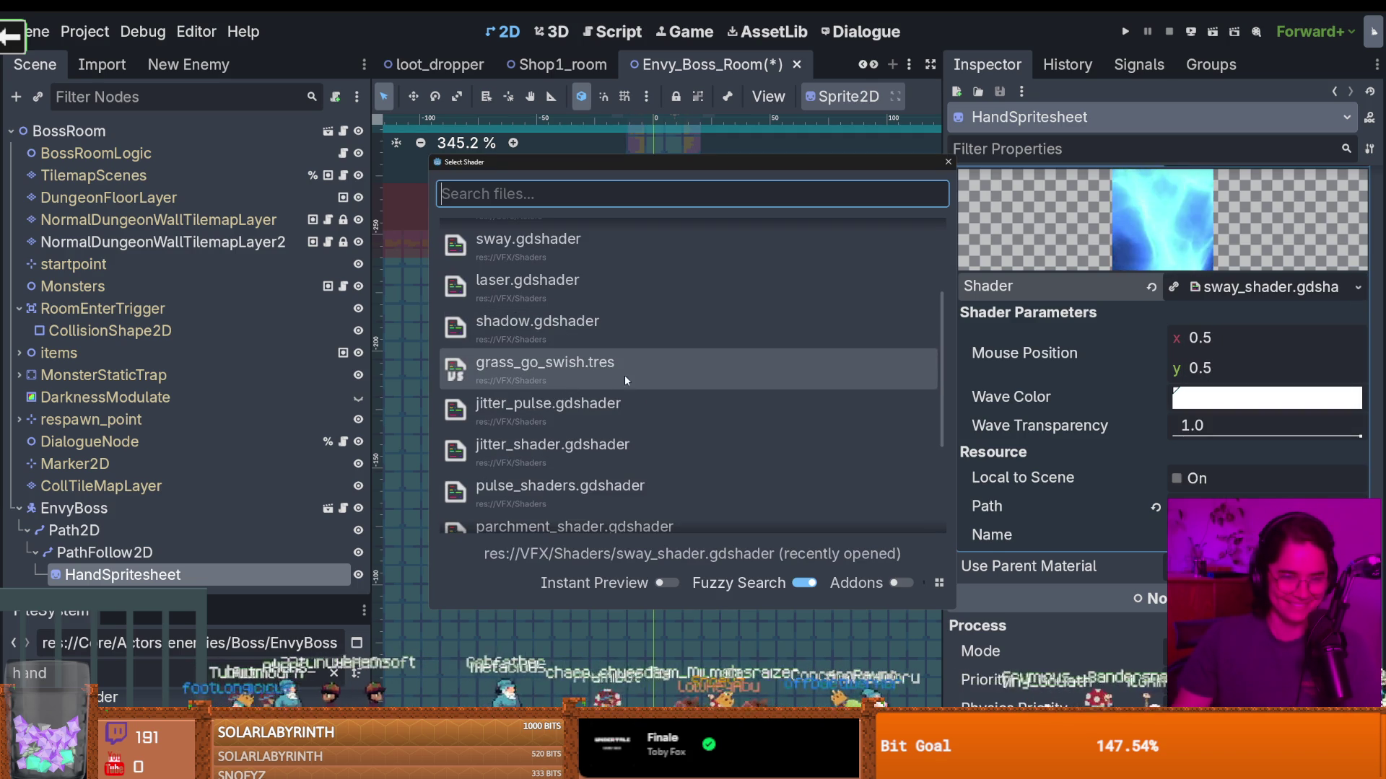
scroll(627, 376, down, 1)
click(578, 371)
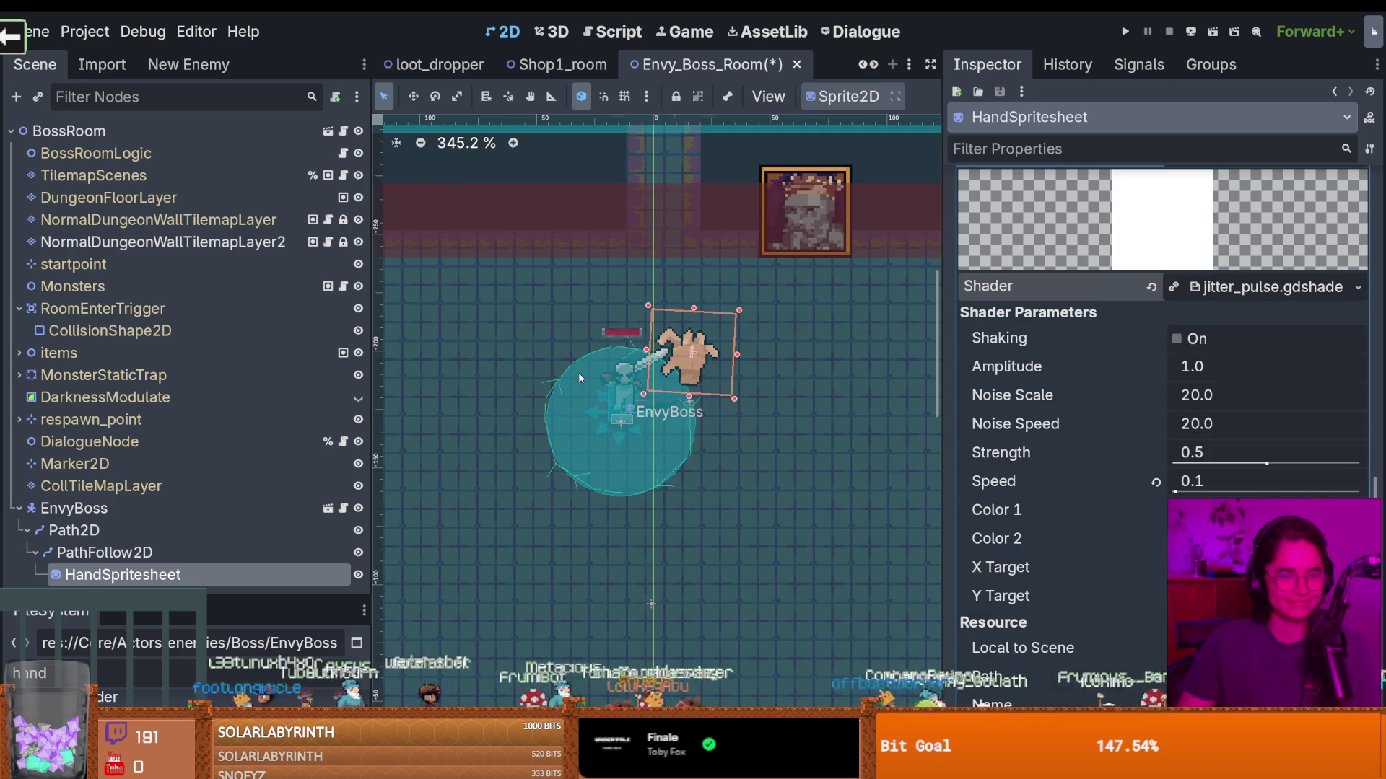
Step: Tick Shaking on the jitter_pulse shader and drag Strength down to 0.0
click(1186, 346)
scroll(738, 369, up, 5)
scroll(647, 381, down, 4)
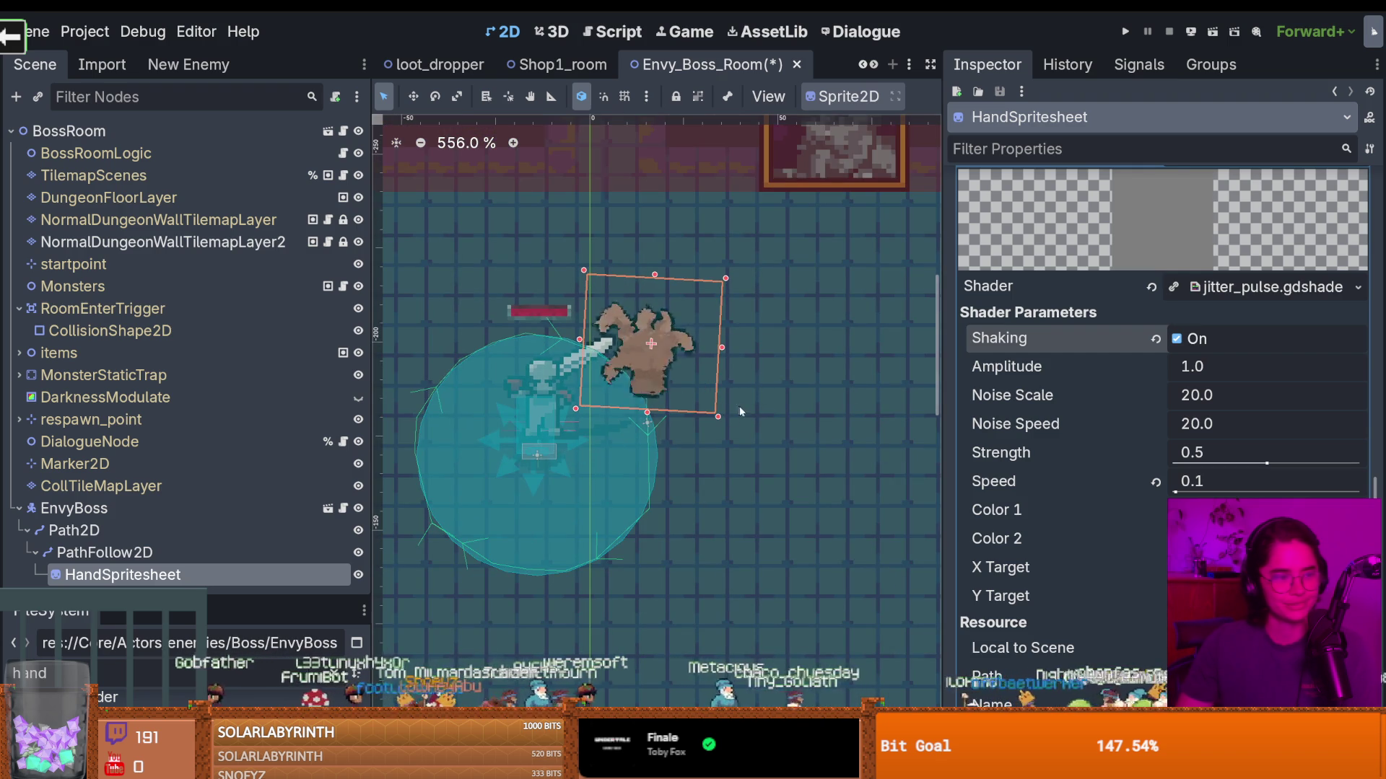
drag(1268, 465, 1161, 467)
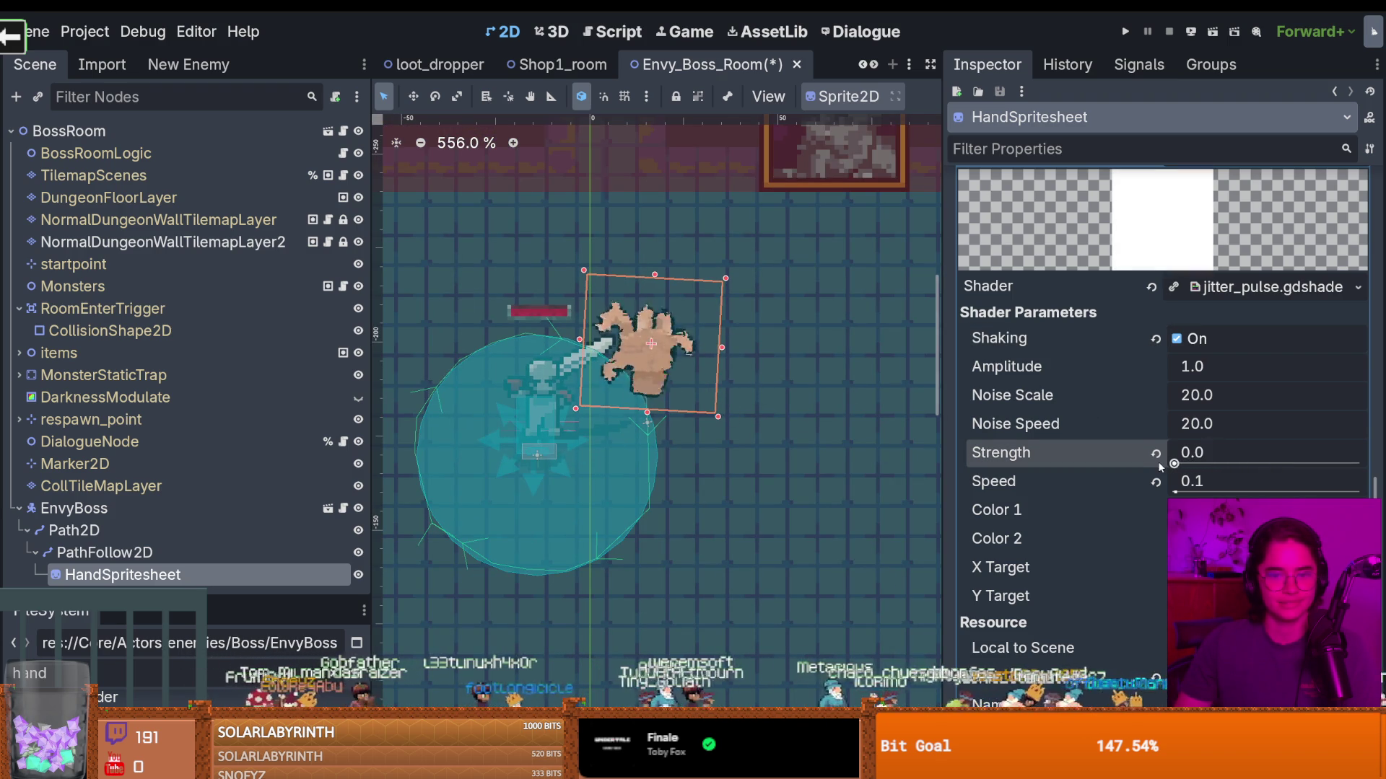
scroll(756, 397, up, 1)
scroll(550, 289, down, 1)
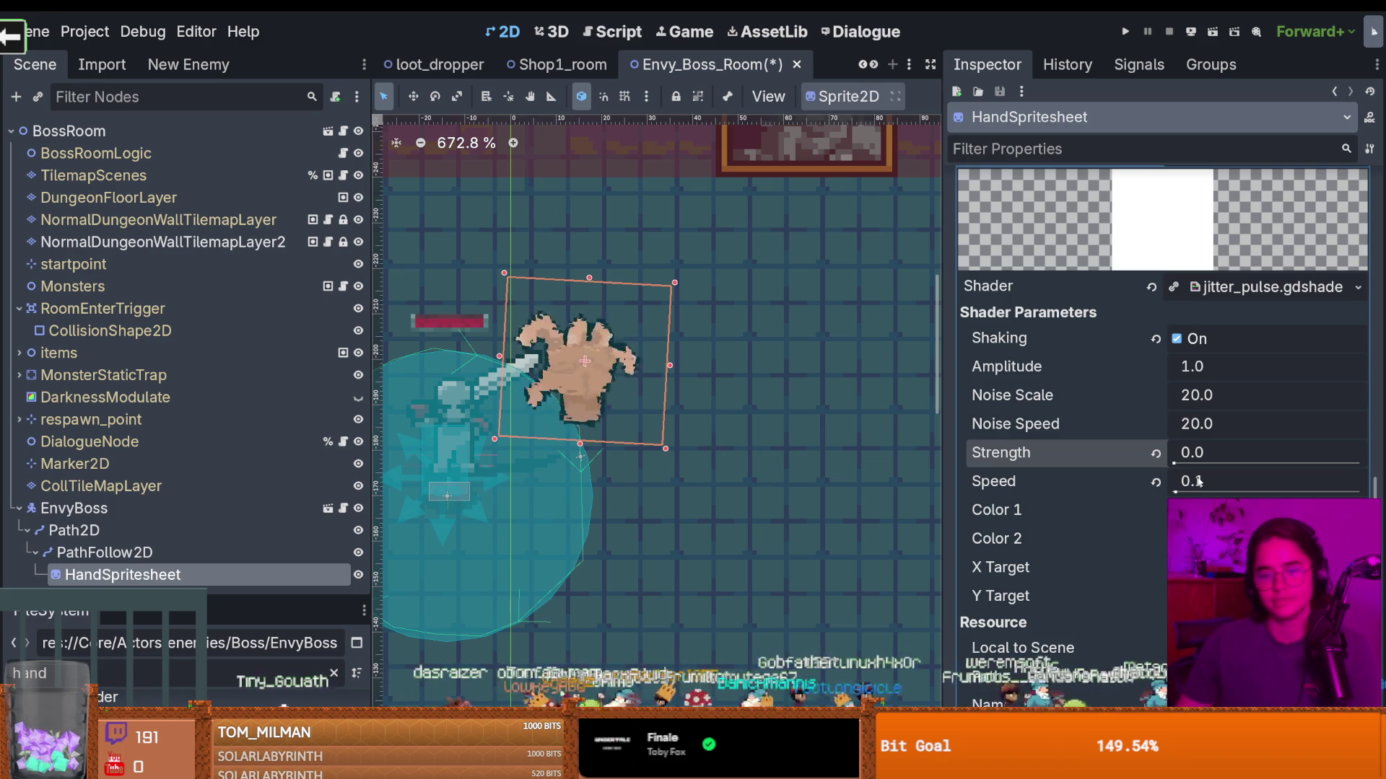
click(1235, 509)
Step: Make the jitter_pulse Color 1 pure red and Color 2 light green (60ff89)
drag(1195, 258, 1263, 271)
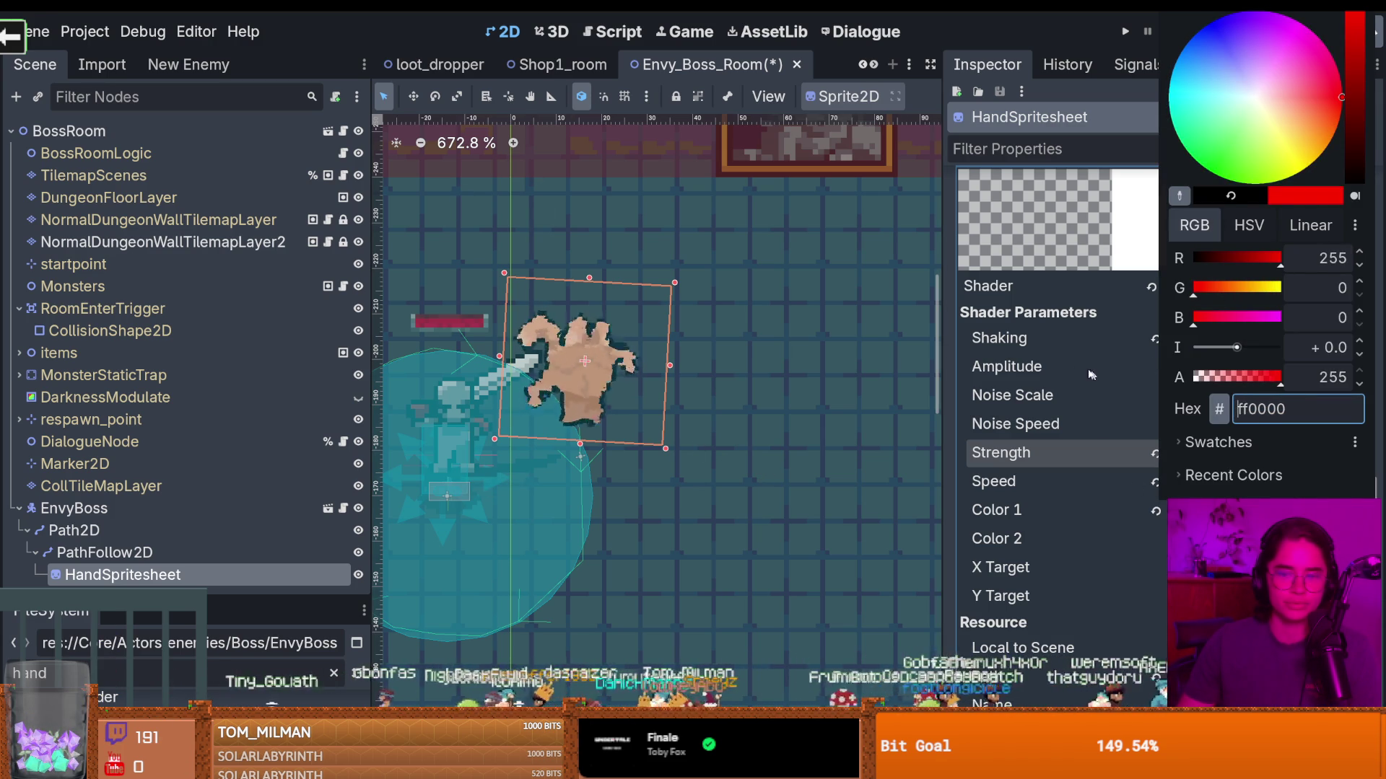
key(Escape)
click(1235, 509)
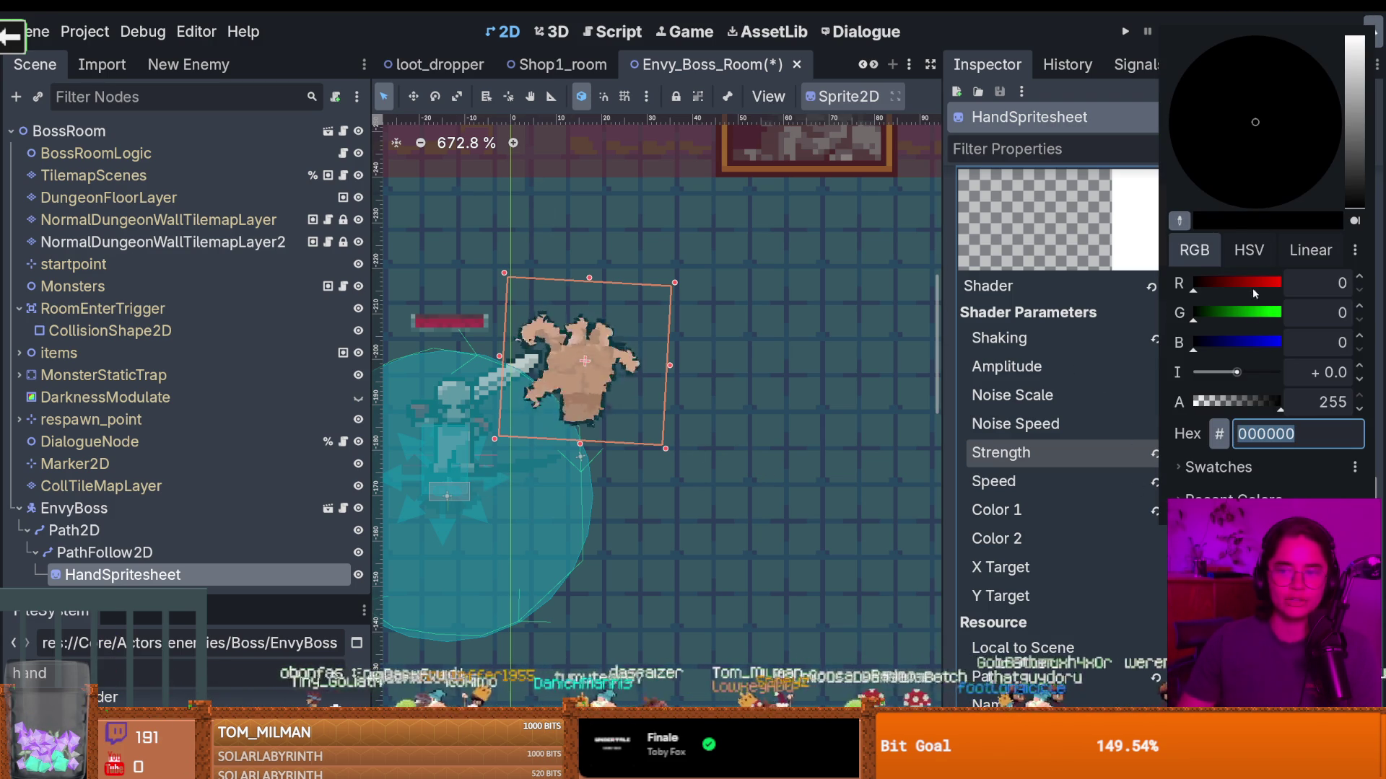
drag(1256, 312, 1284, 318)
click(1217, 160)
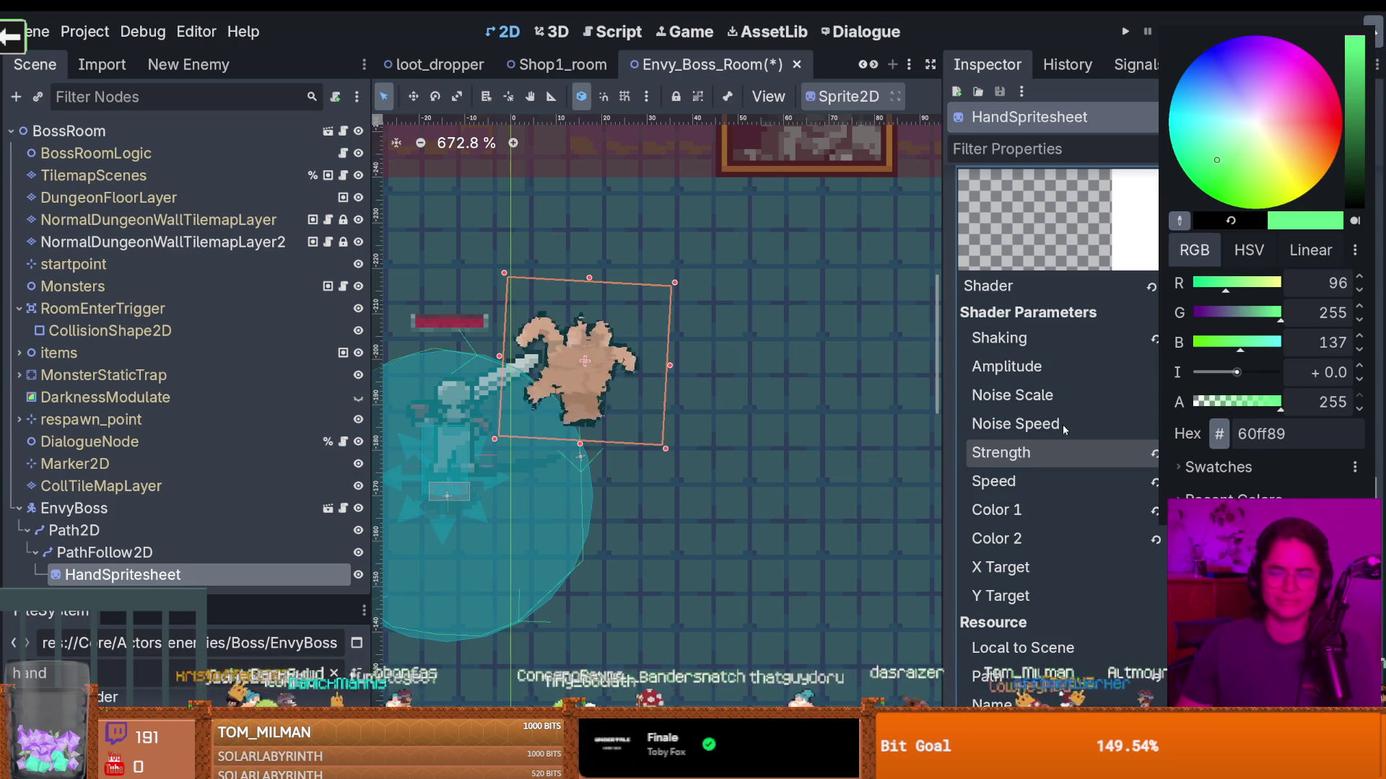
click(1010, 427)
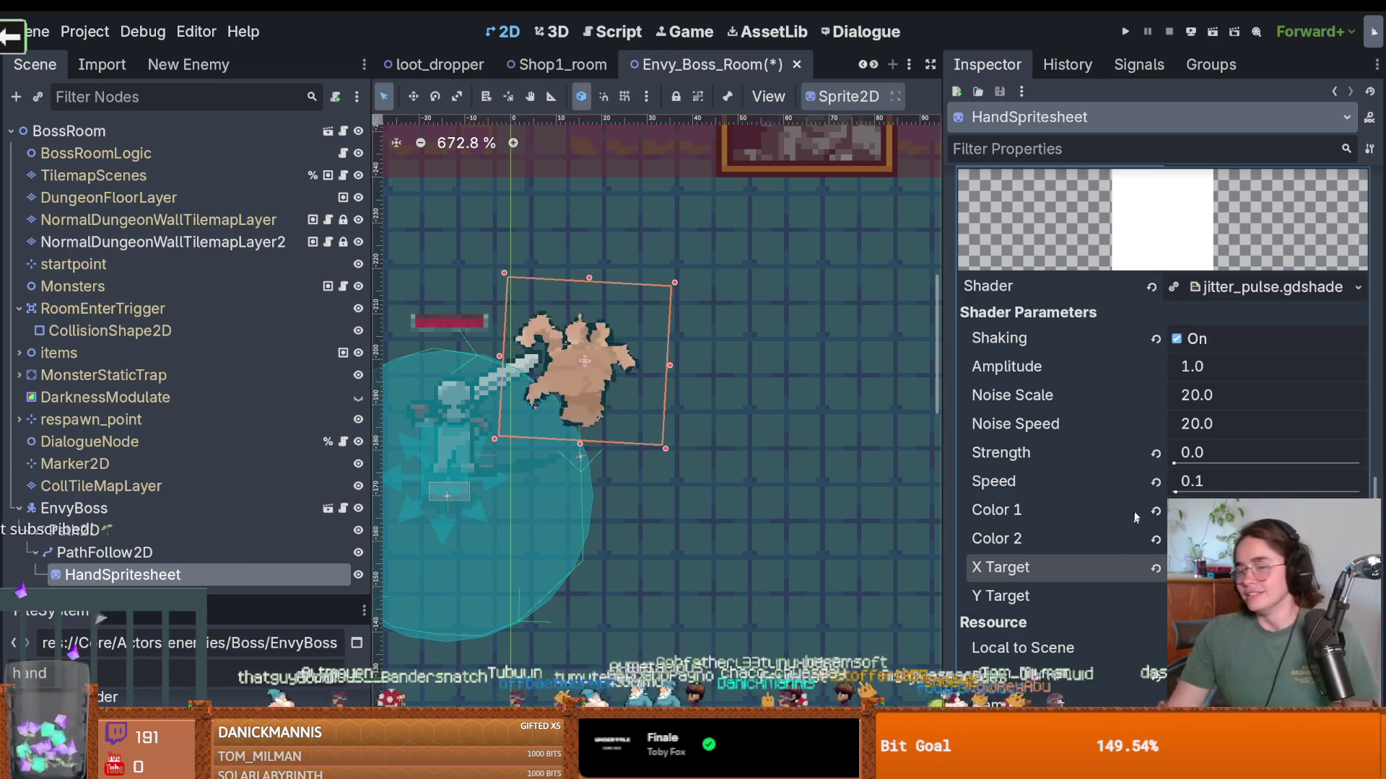
Step: Set the jitter_pulse Strength to 0.329 so the hand turns red, then open the Color 2 swatch
mouse_move(1173, 461)
mouse_down()
mouse_move(1254, 465)
mouse_move(1234, 464)
mouse_up()
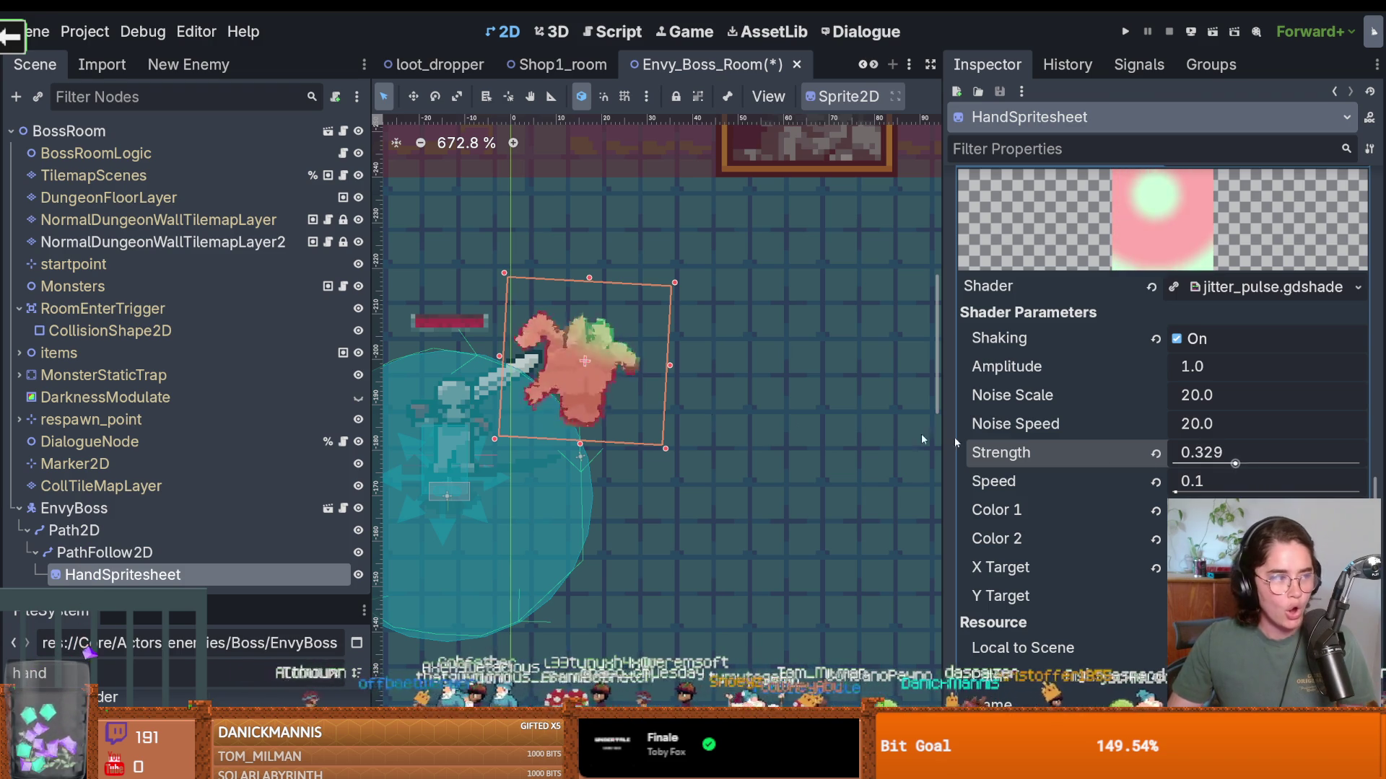
scroll(609, 438, down, 2)
scroll(725, 414, left, 3)
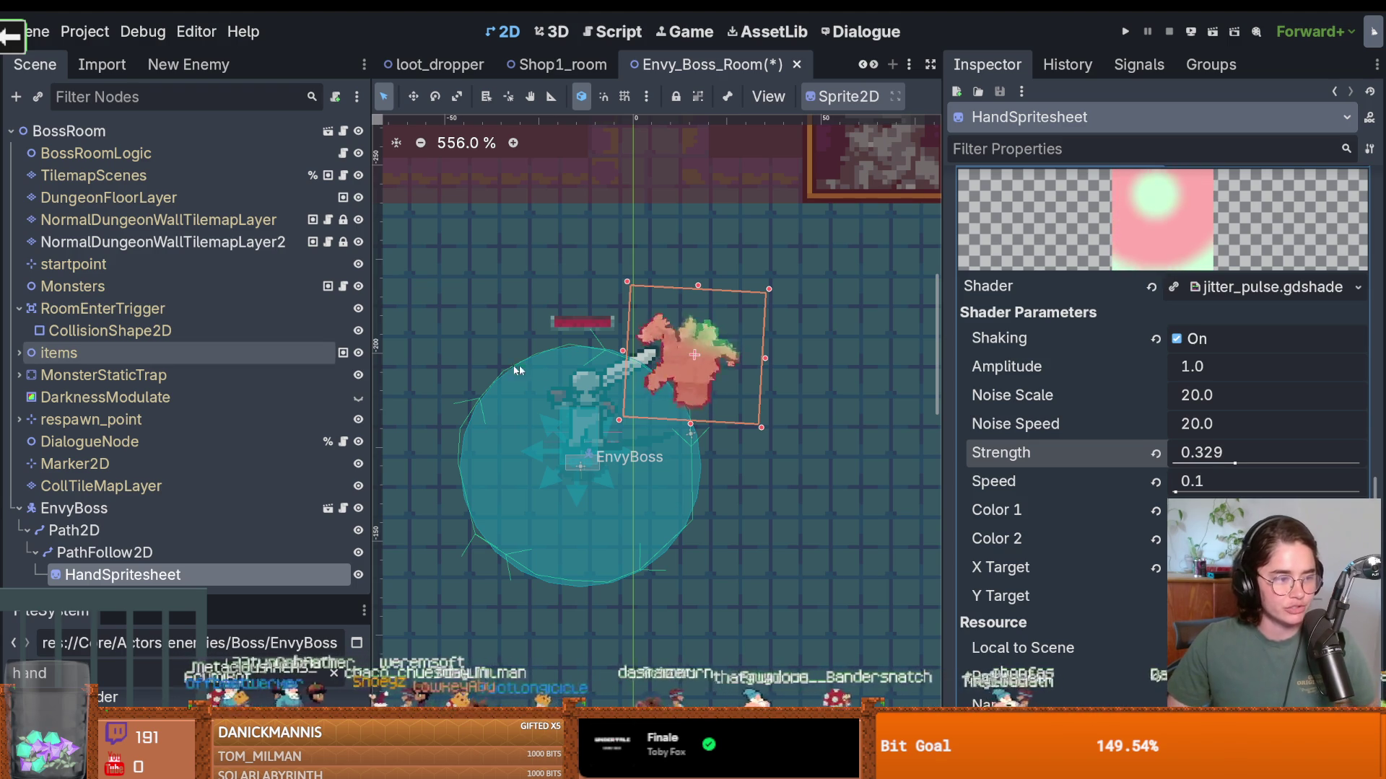
scroll(714, 423, up, 2)
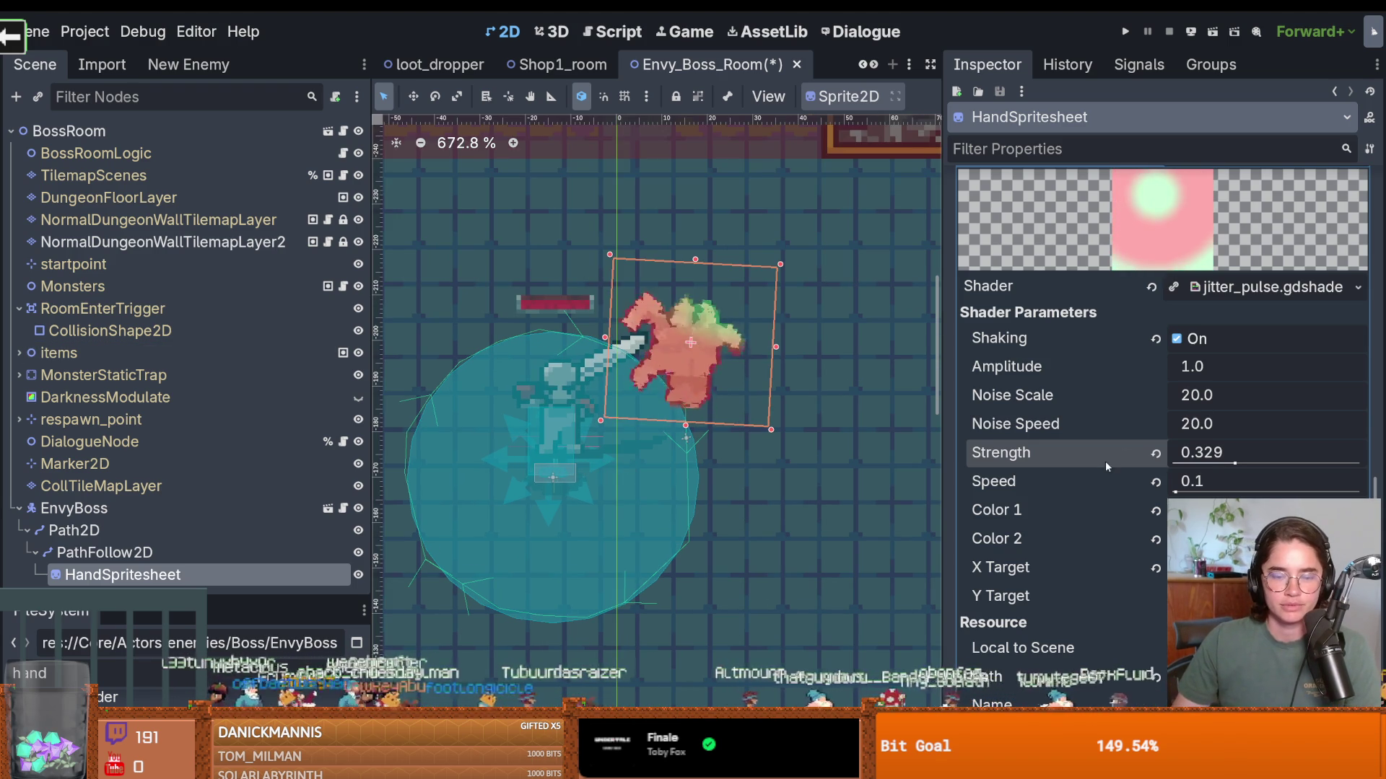
click(1263, 510)
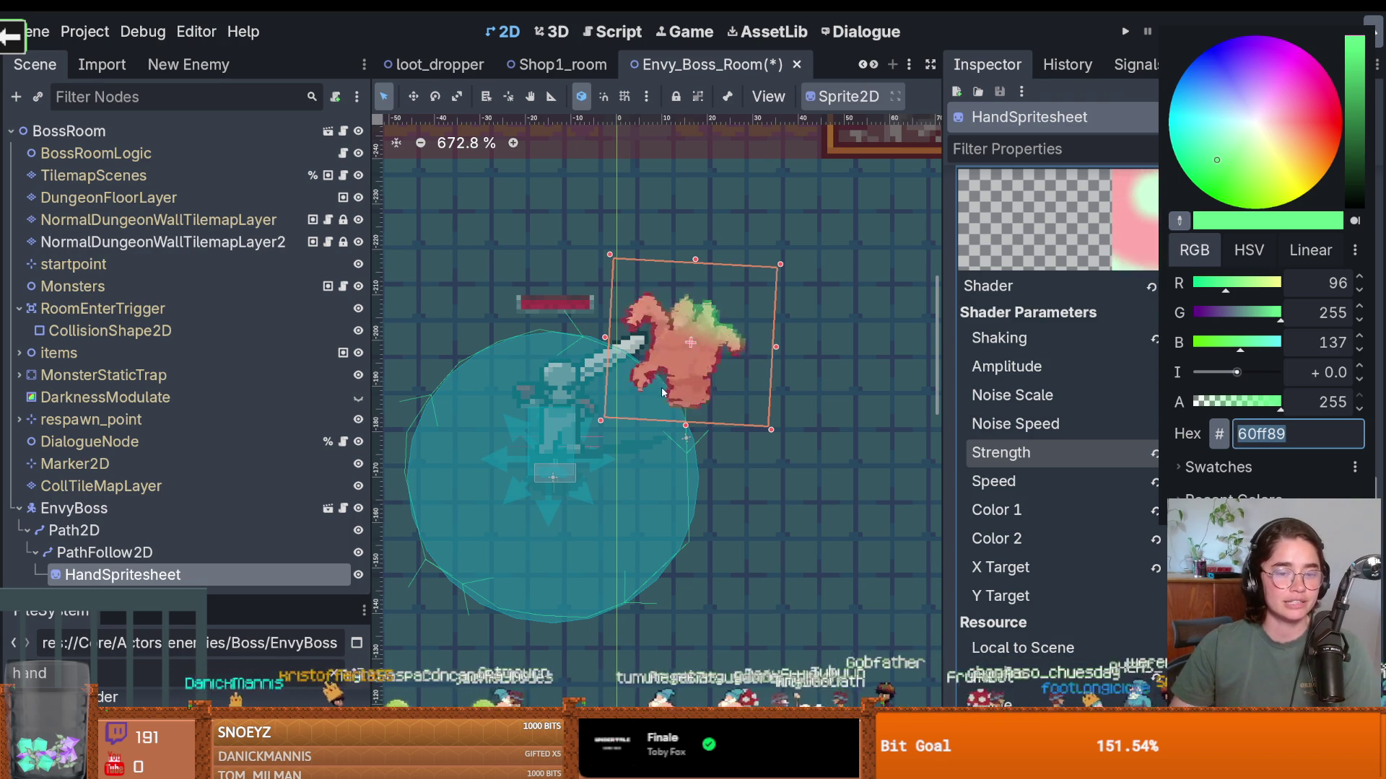
Step: Push Color 2's glow intensity up, then settle it back near 1
mouse_move(1237, 372)
mouse_down()
mouse_move(1305, 380)
mouse_move(1233, 373)
mouse_move(1251, 373)
mouse_up()
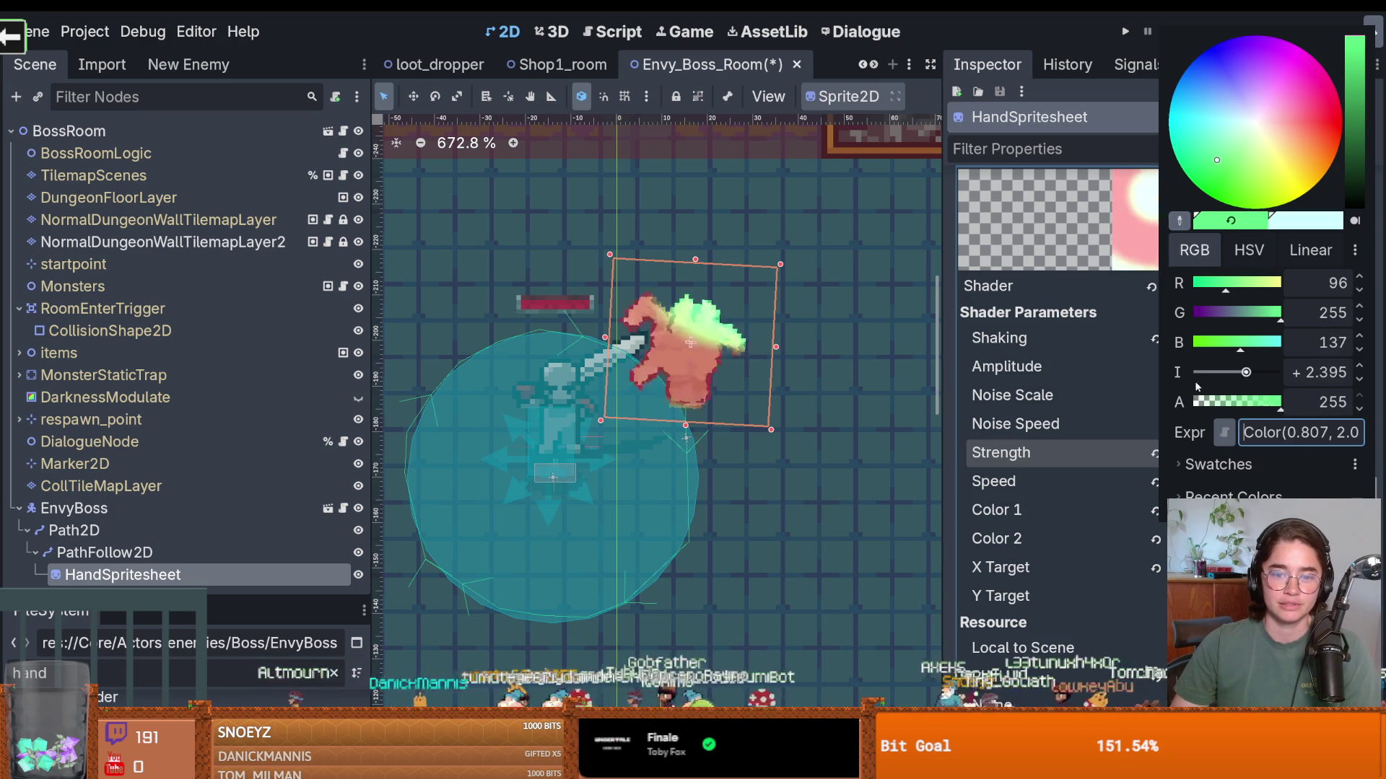
click(1110, 410)
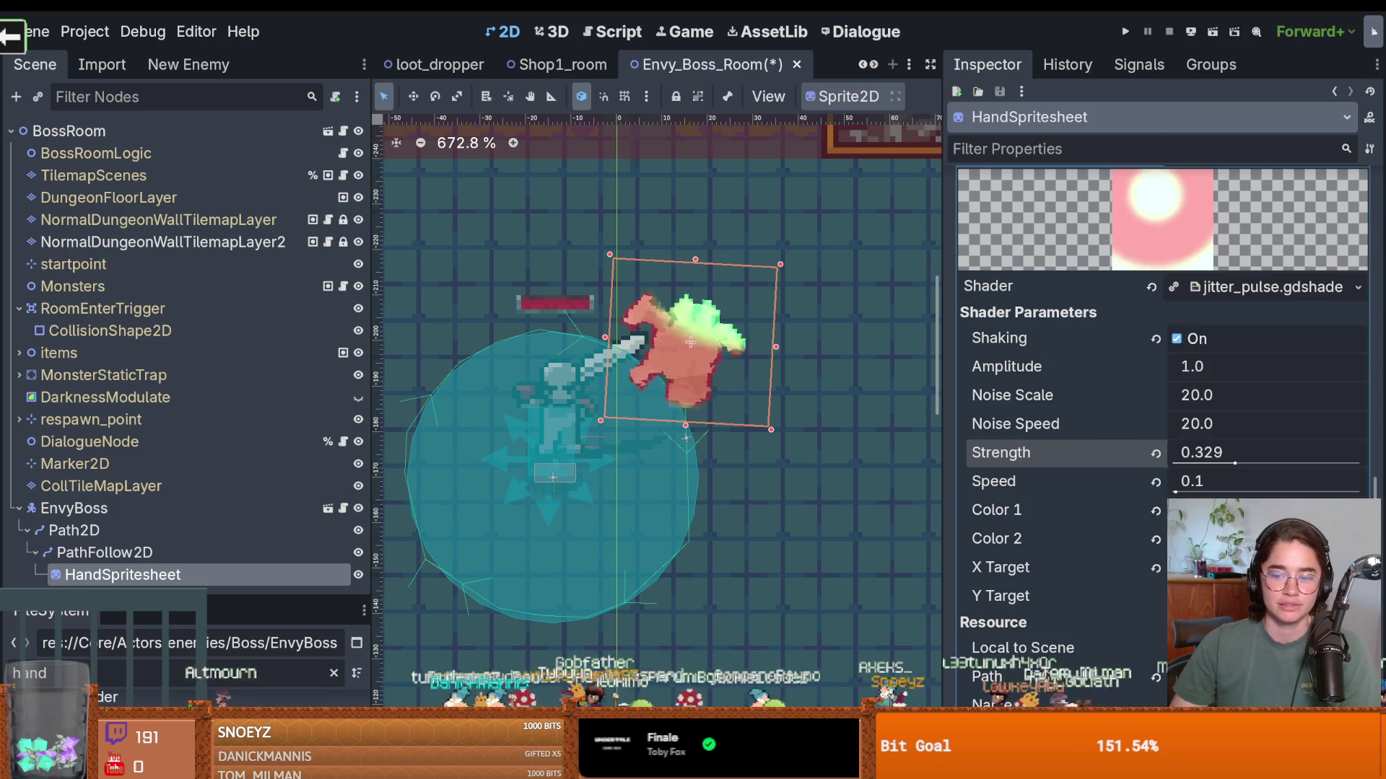
click(1263, 539)
drag(1246, 375, 1242, 381)
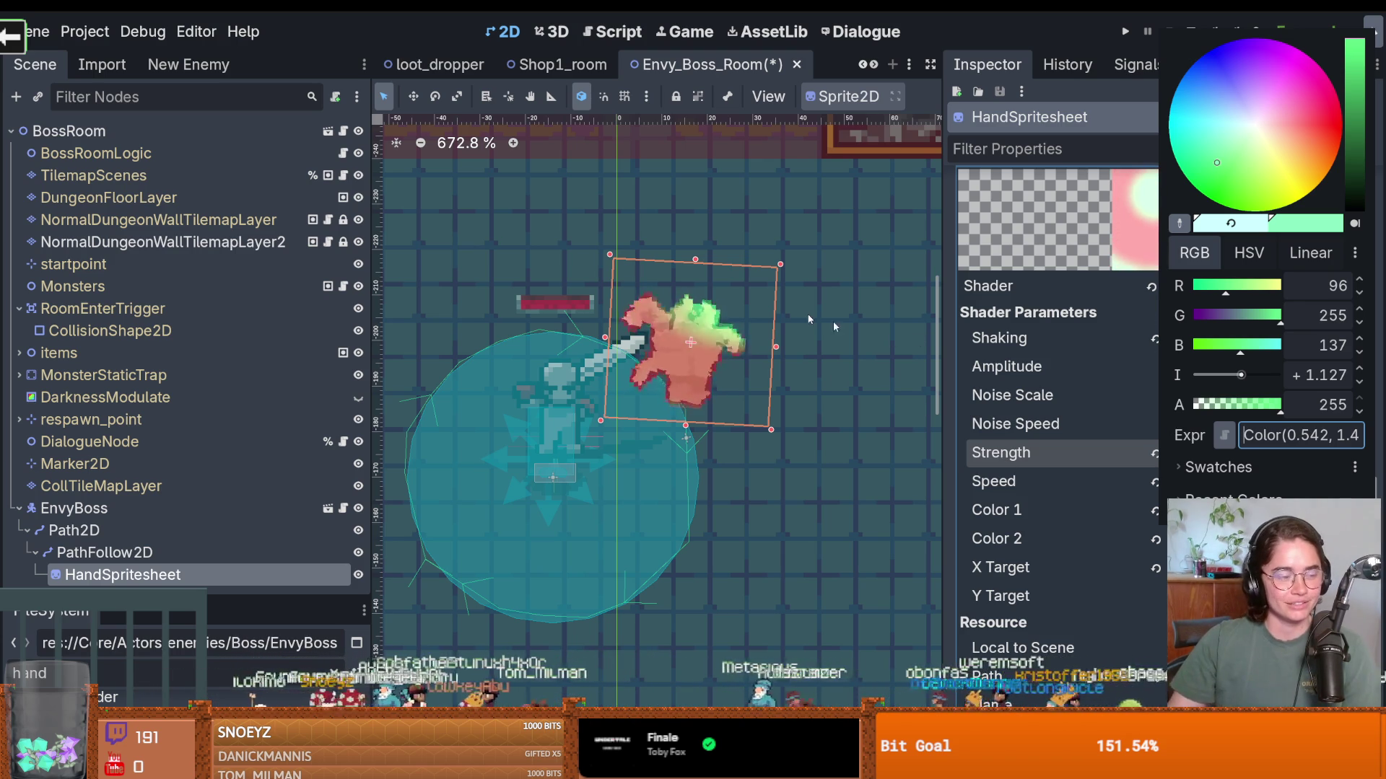
click(1084, 423)
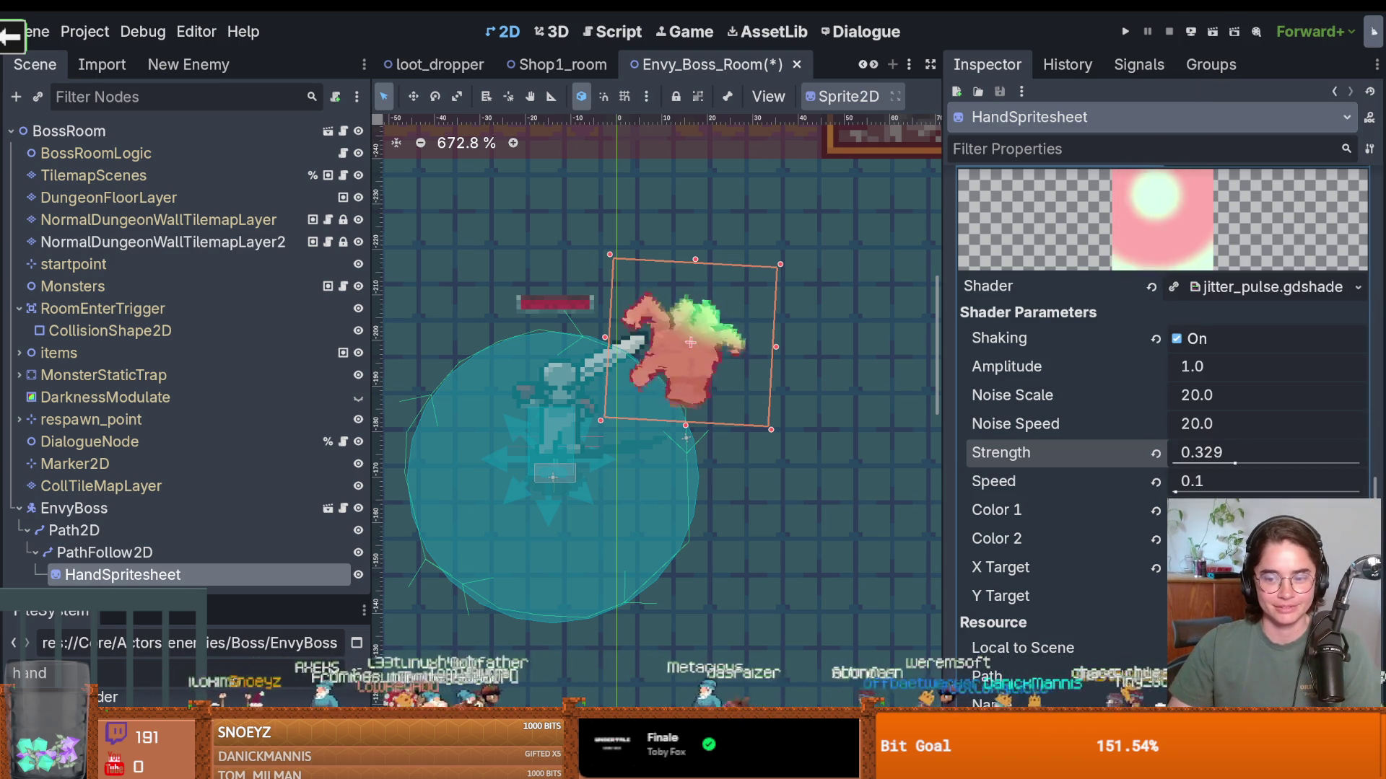
Step: Inspect the red Color 1 settings and leave them unchanged
click(1263, 509)
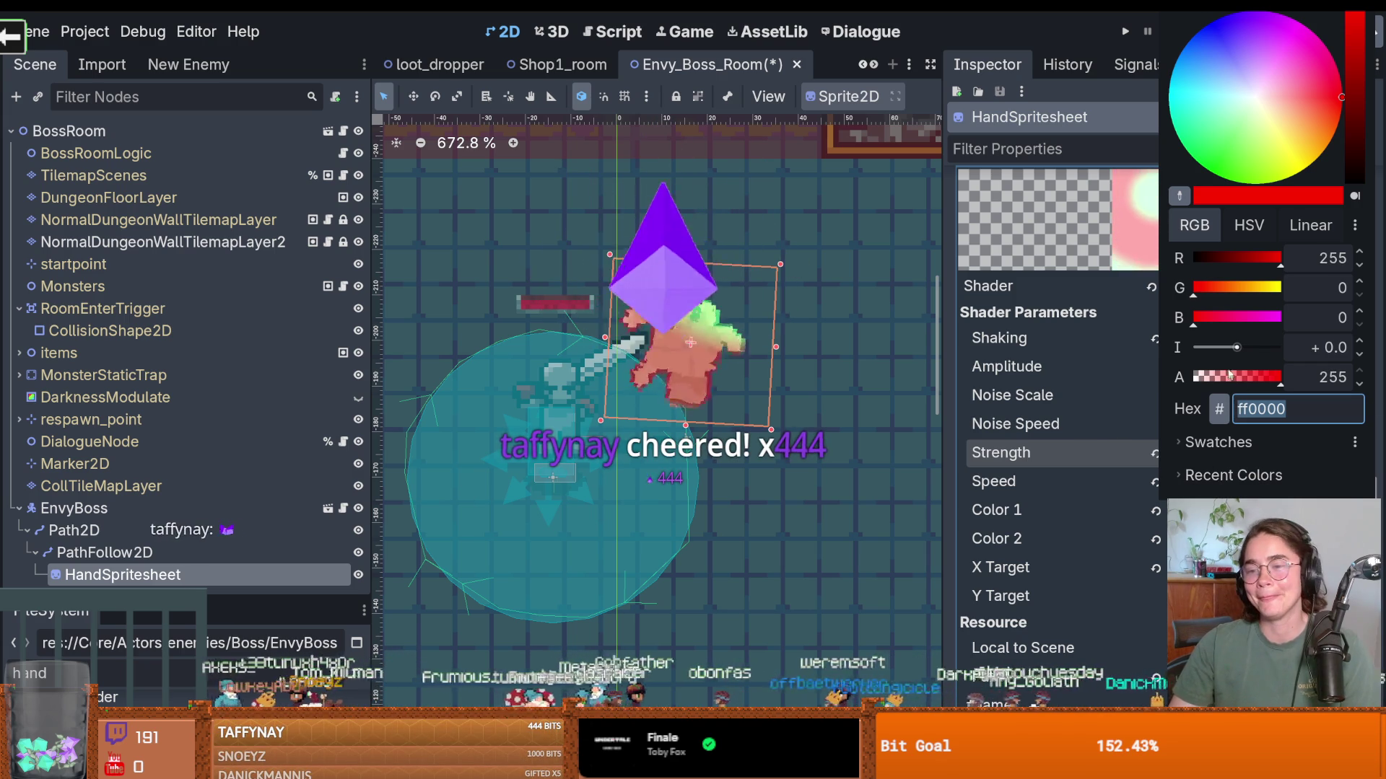
click(937, 416)
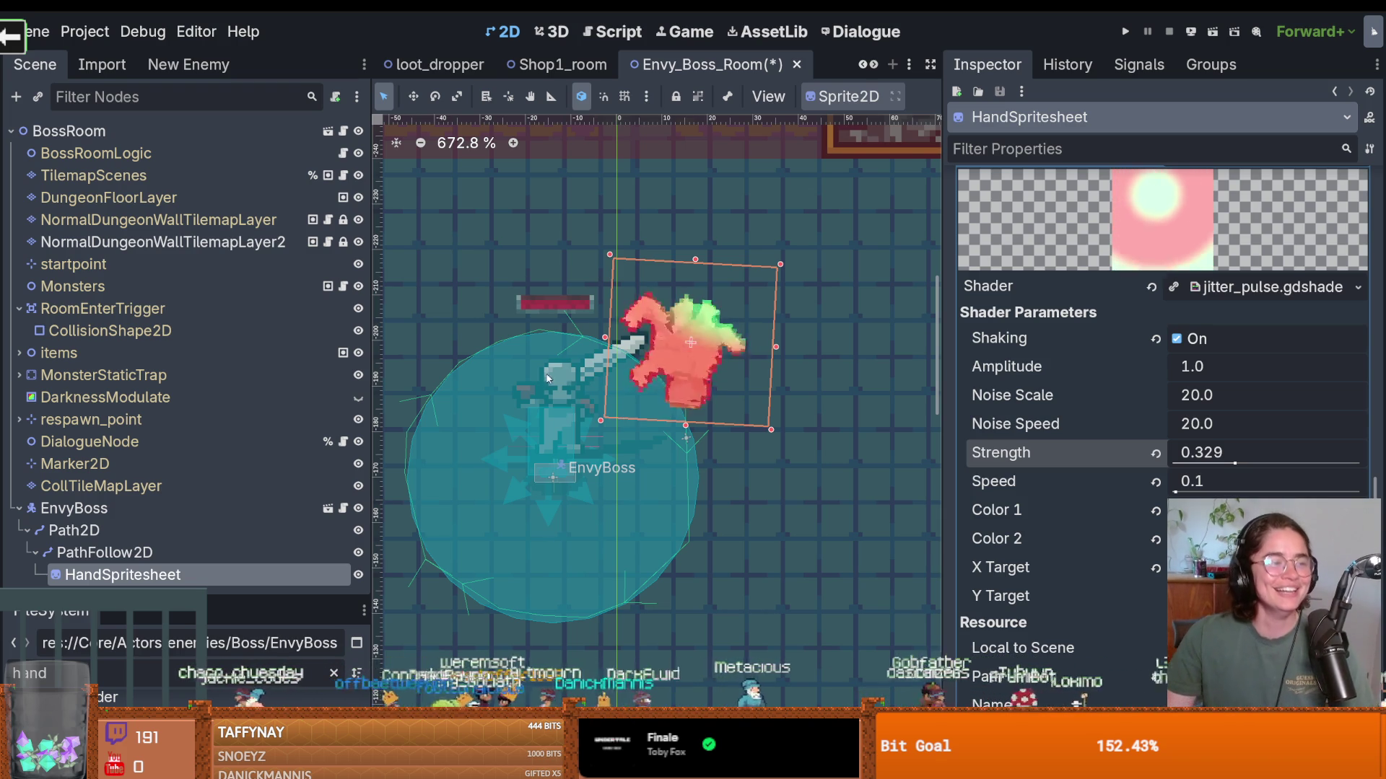
scroll(545, 373, down, 2)
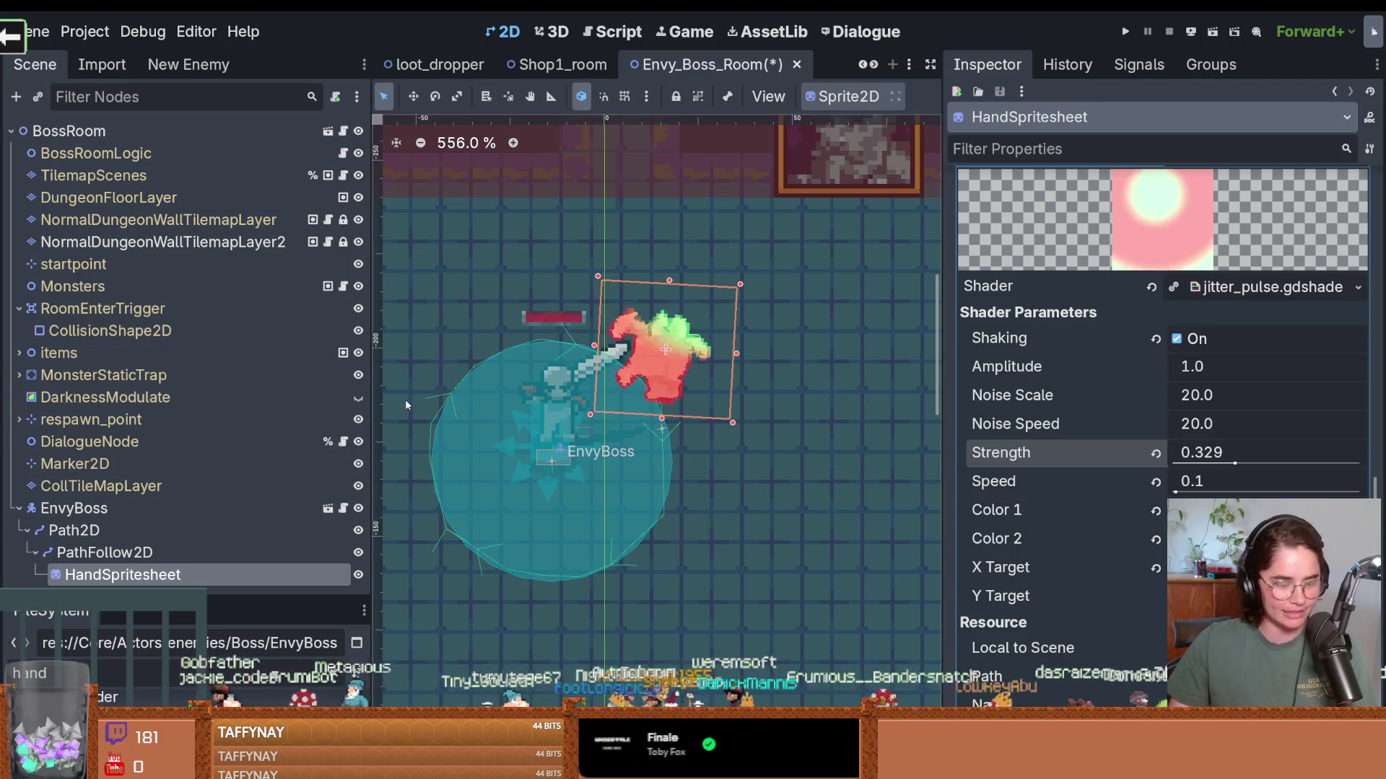
key(super)
text(calc)
key(Return)
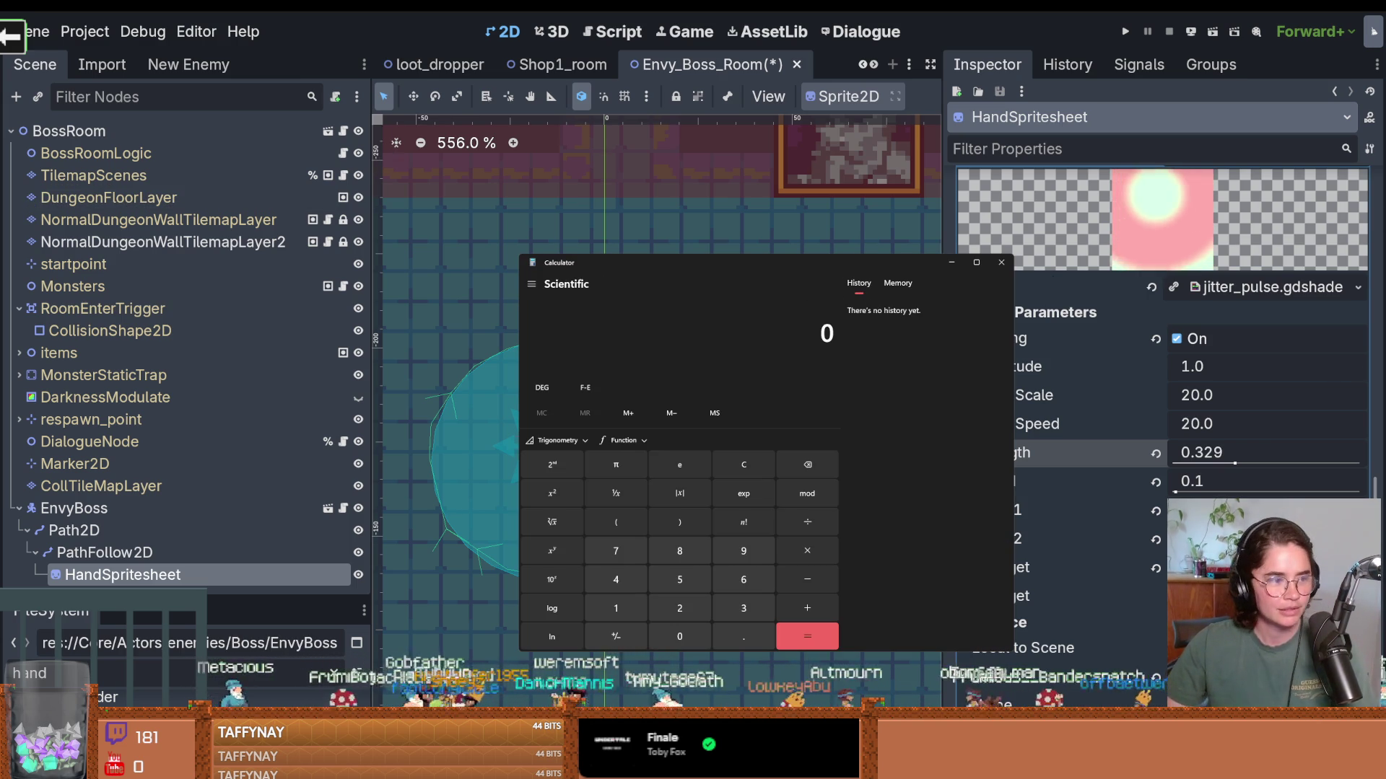
key(alt+Tab)
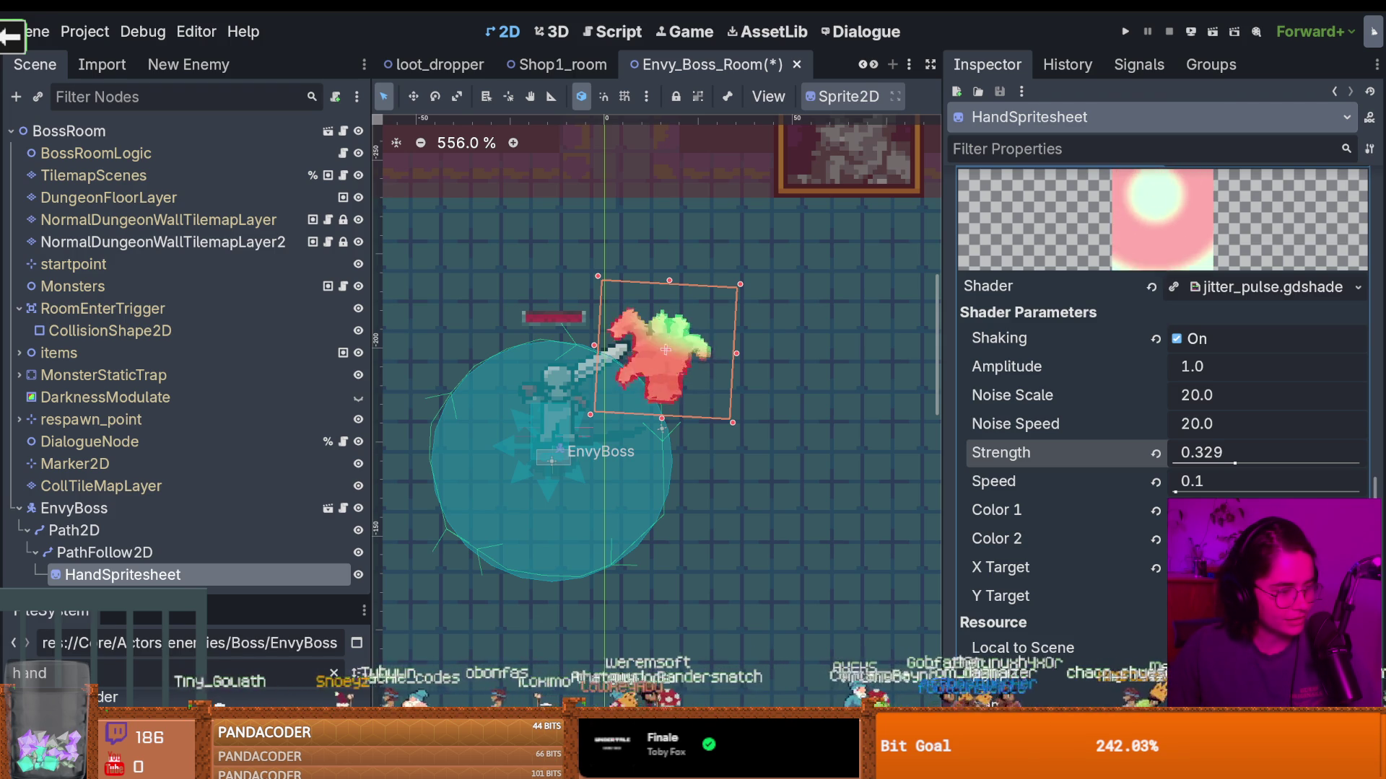
key(super)
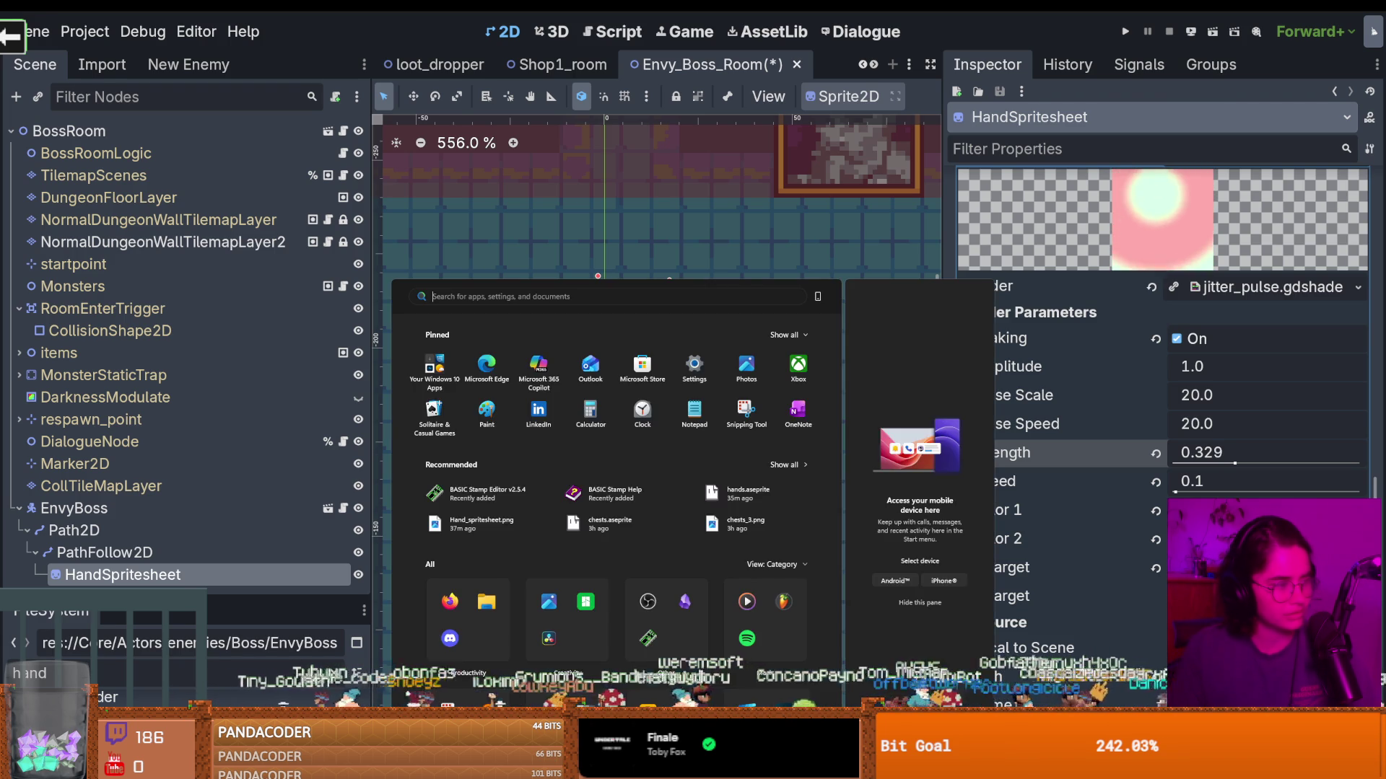
text(sni)
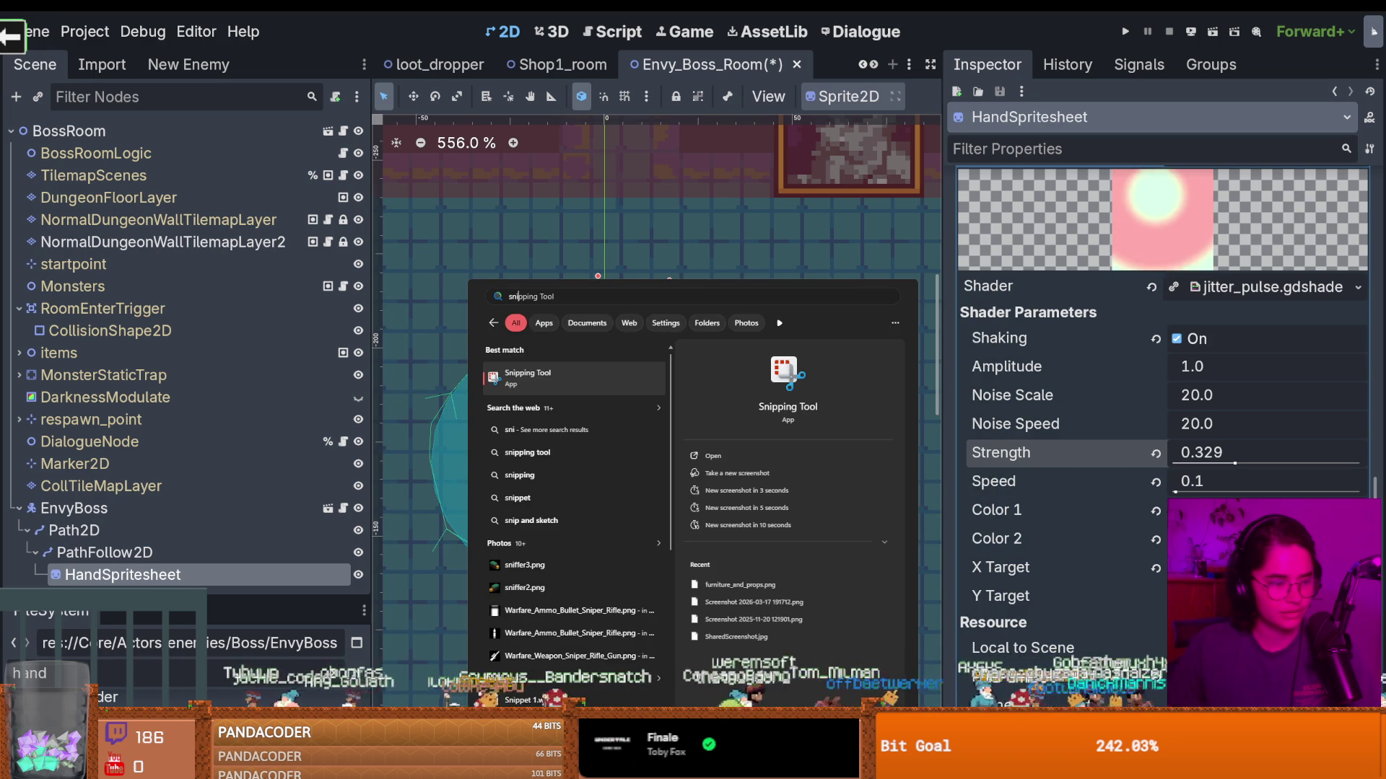
key(Return)
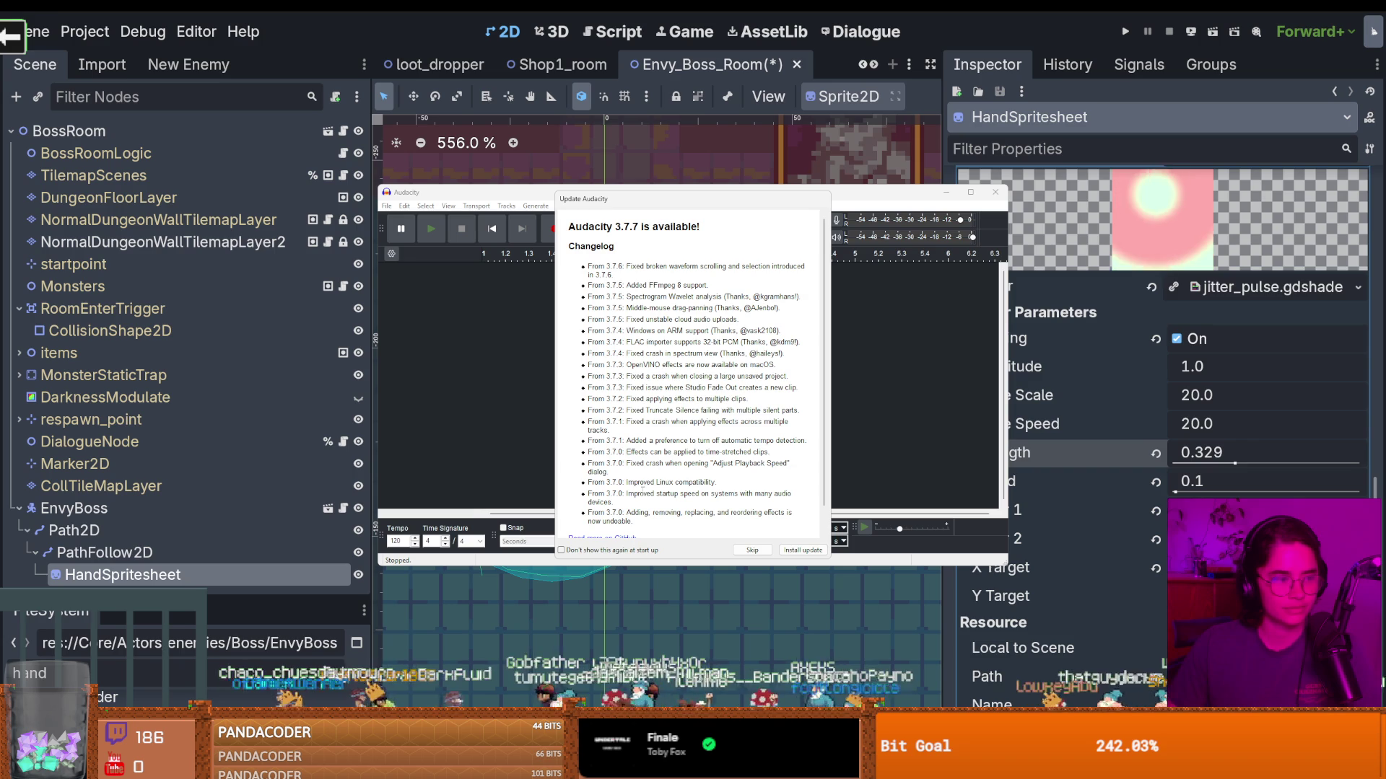
click(752, 550)
click(995, 193)
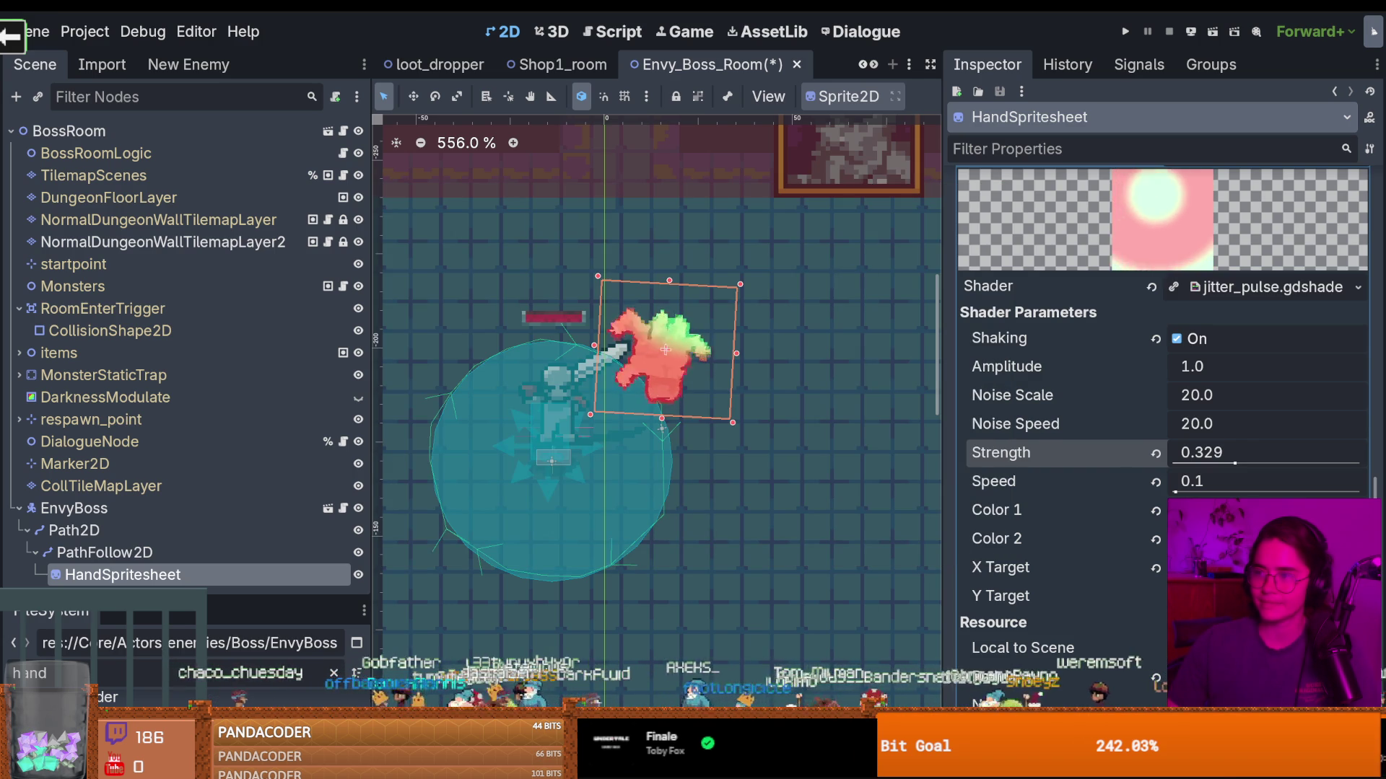
Step: Save the Envy_Boss_Room scene with Ctrl+S and zoom the 2D canvas out
scroll(474, 417, down, 1)
key(ctrl+s)
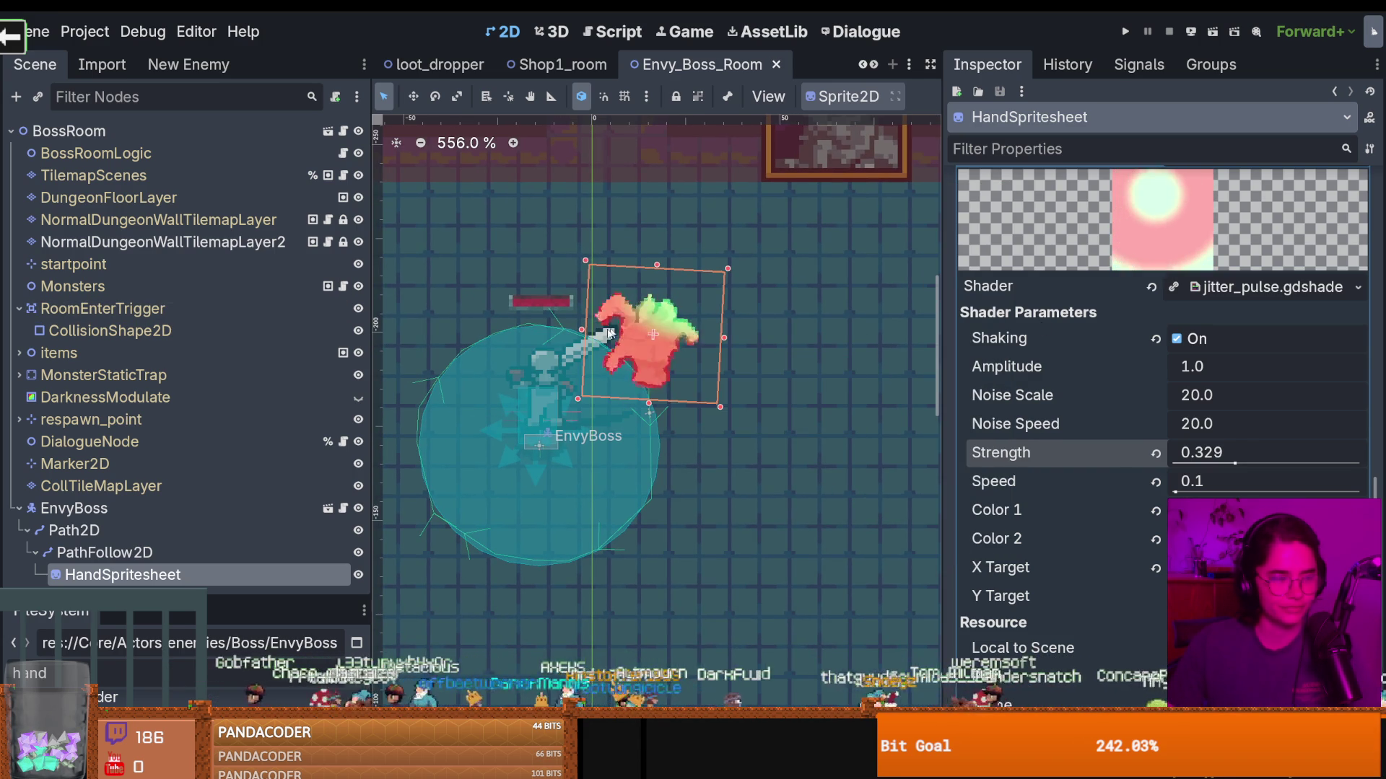
scroll(461, 298, down, 1)
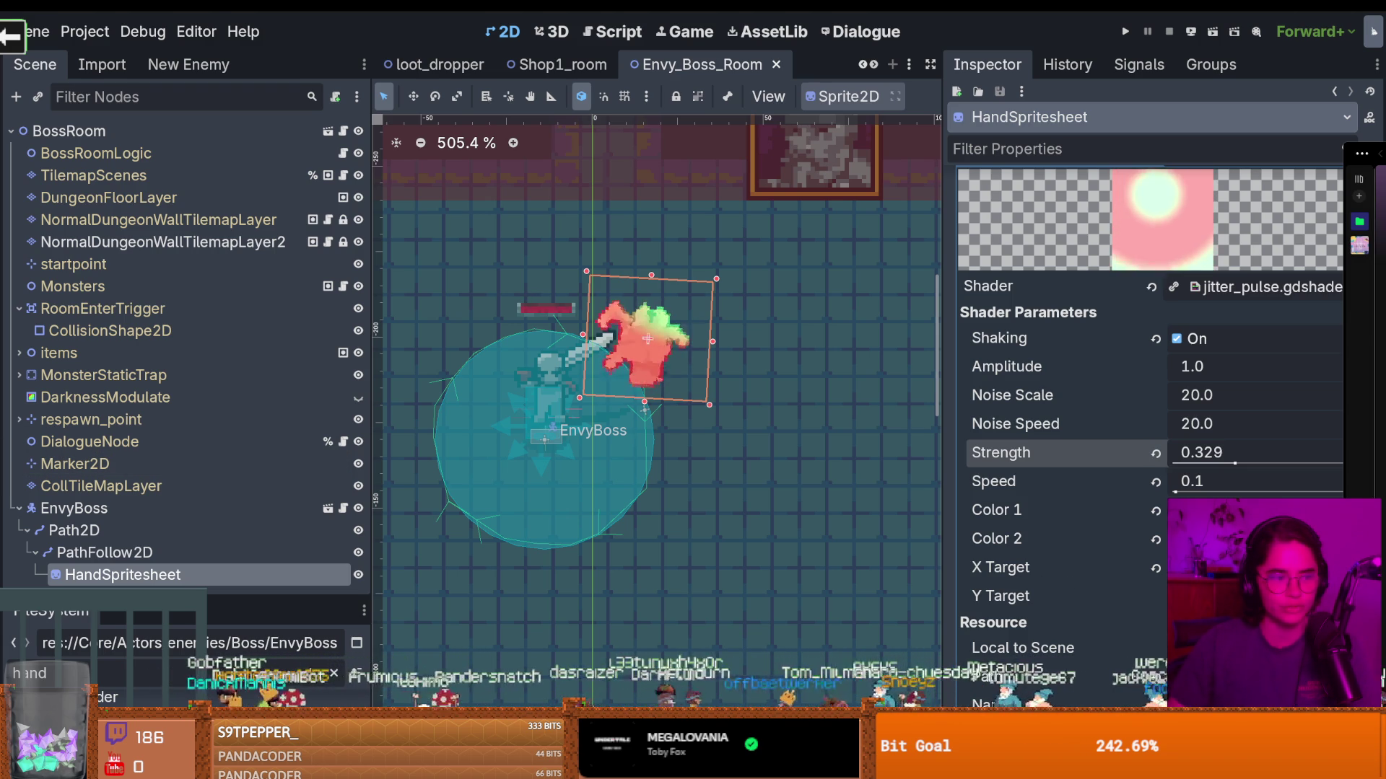
Step: Zoom the 2D canvas in and out to inspect the shaking hand sprite
scroll(697, 480, down, 1)
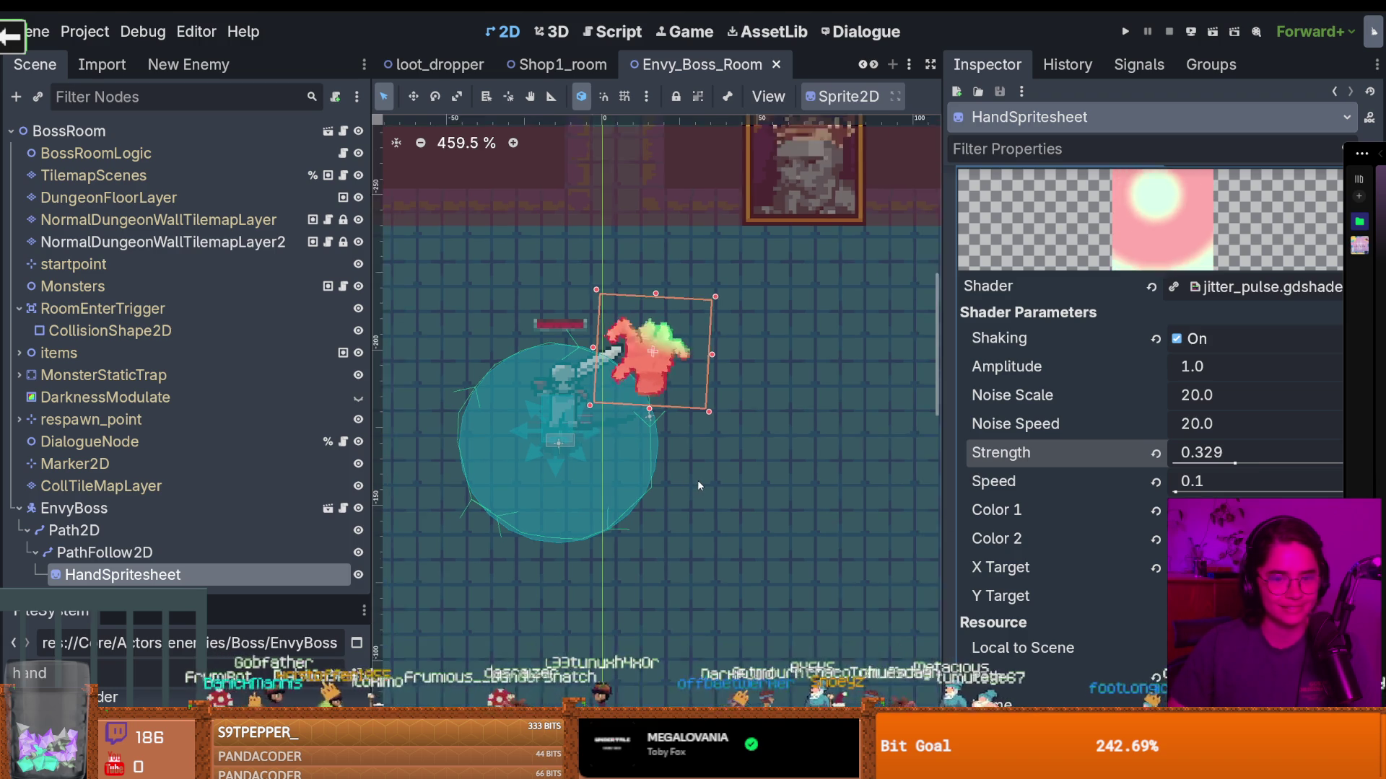
scroll(697, 479, up, 1)
scroll(766, 499, up, 1)
scroll(665, 513, down, 2)
scroll(711, 507, up, 2)
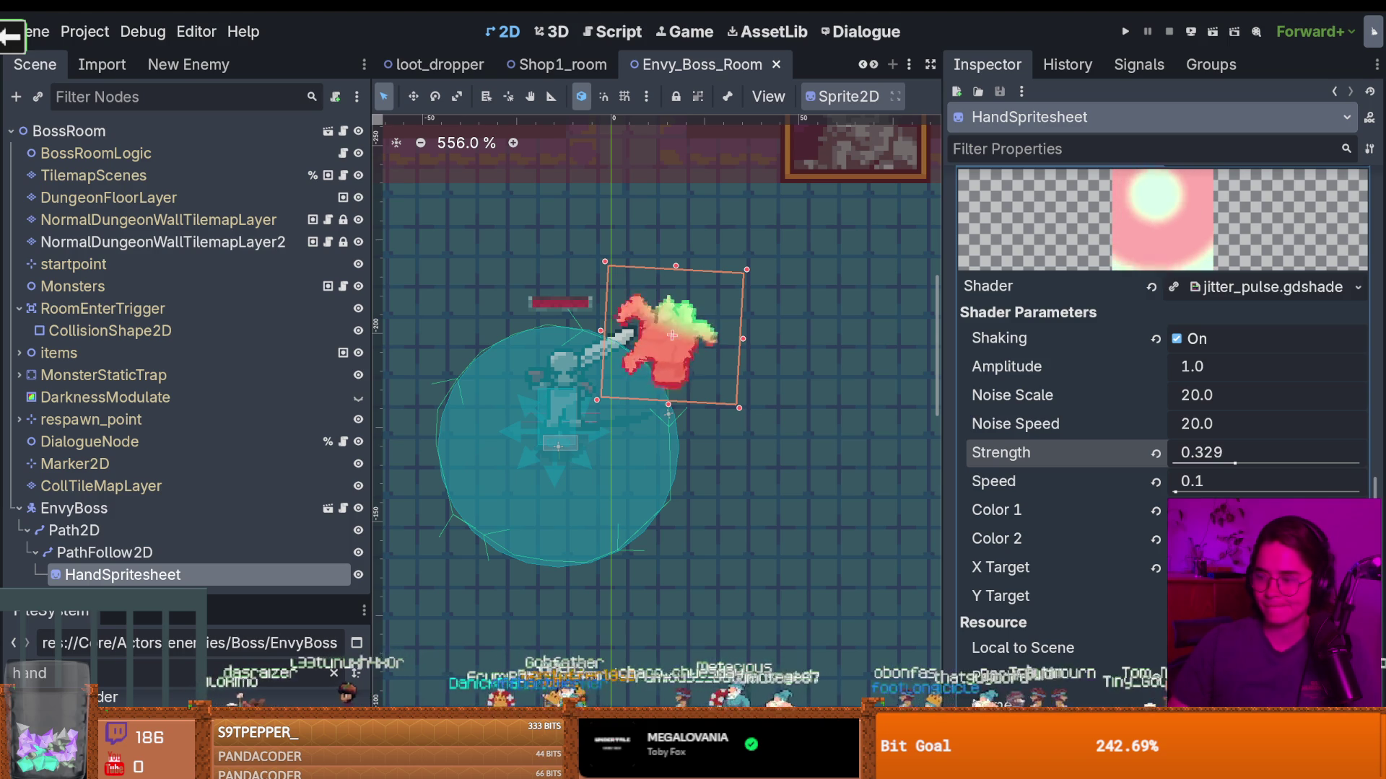
mouse_move(1382, 658)
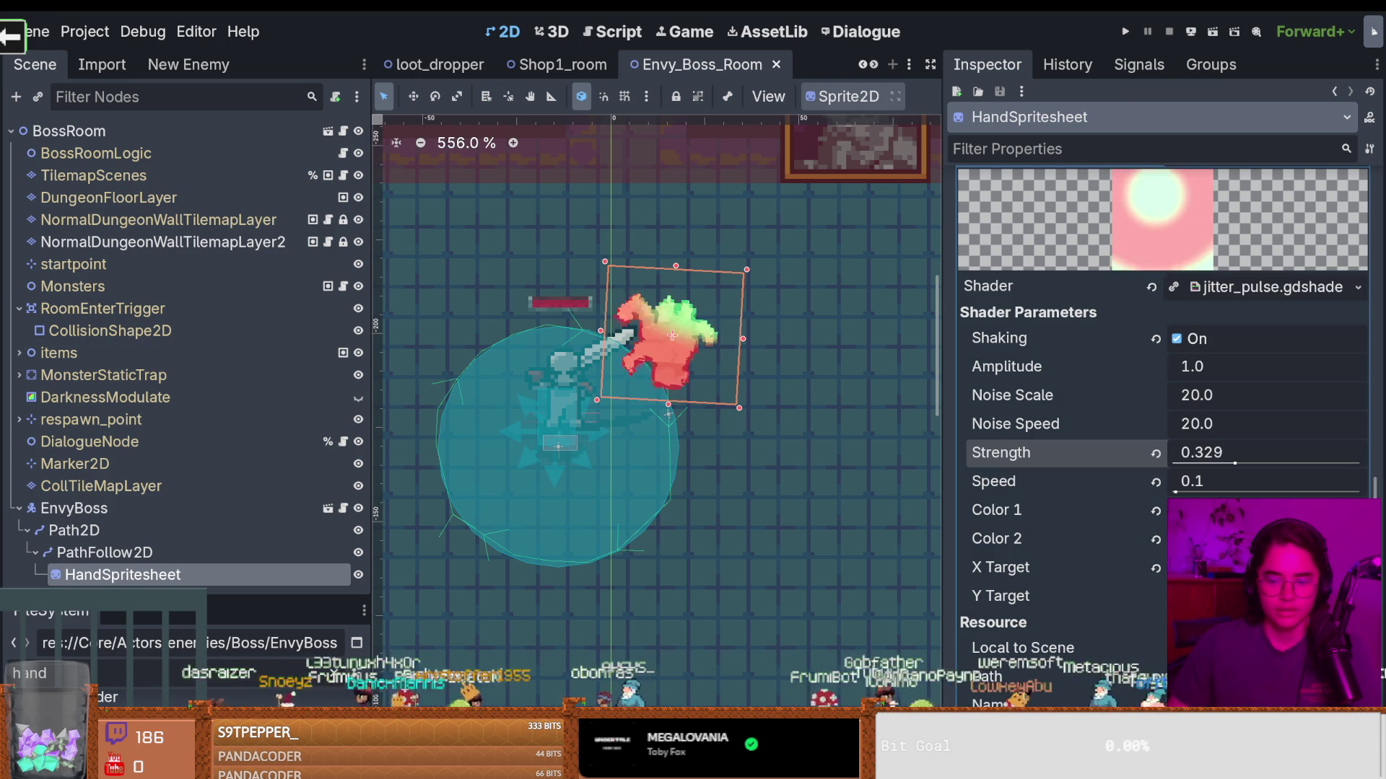
Step: Search the system for Calculator ('cal'), then cancel the search
key(super)
text(cal)
key(Escape)
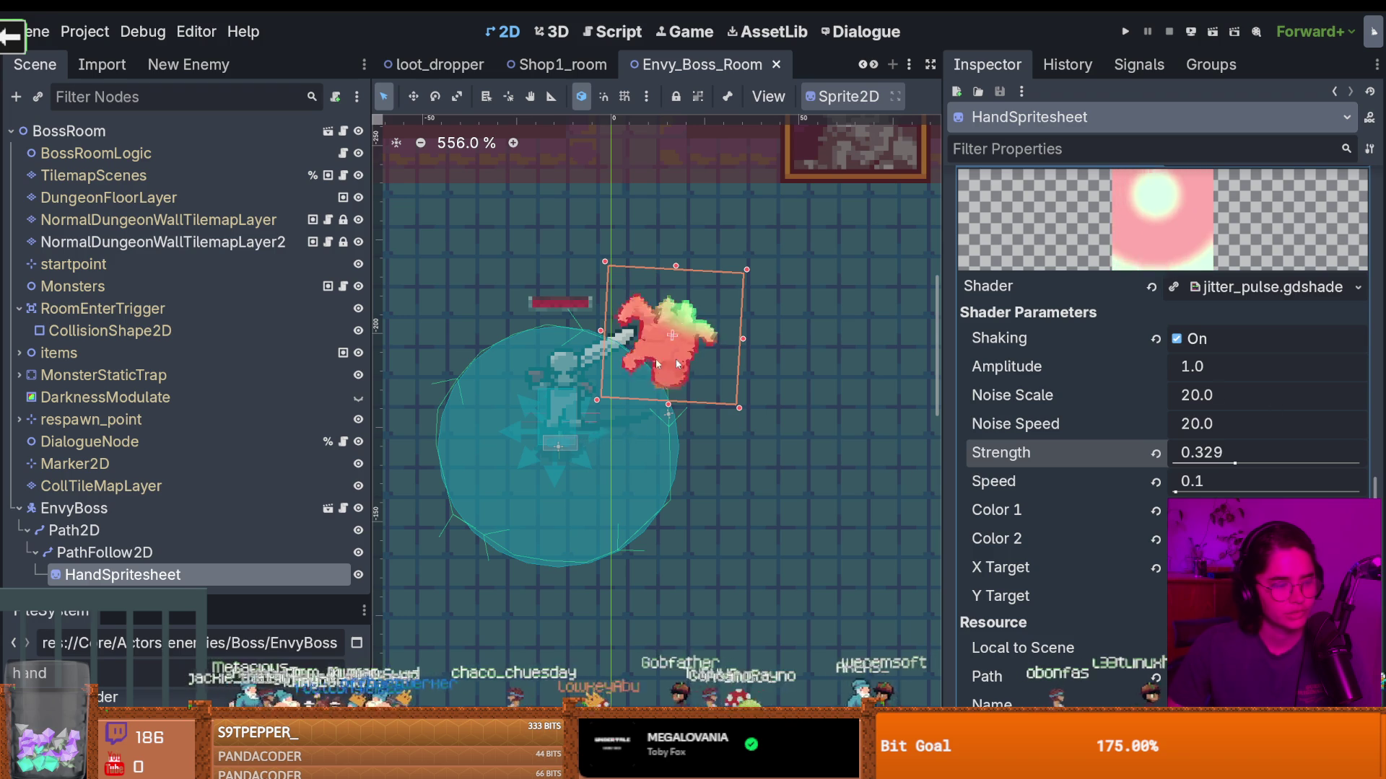
scroll(505, 404, down, 1)
Step: Pan and zoom the 2D canvas to re-centre the boss and hand sprite
mouse_move(502, 408)
mouse_down()
mouse_move(505, 423)
mouse_move(559, 441)
mouse_up()
scroll(595, 444, right, 2)
scroll(595, 444, down, 1)
scroll(595, 443, up, 1)
scroll(596, 446, down, 1)
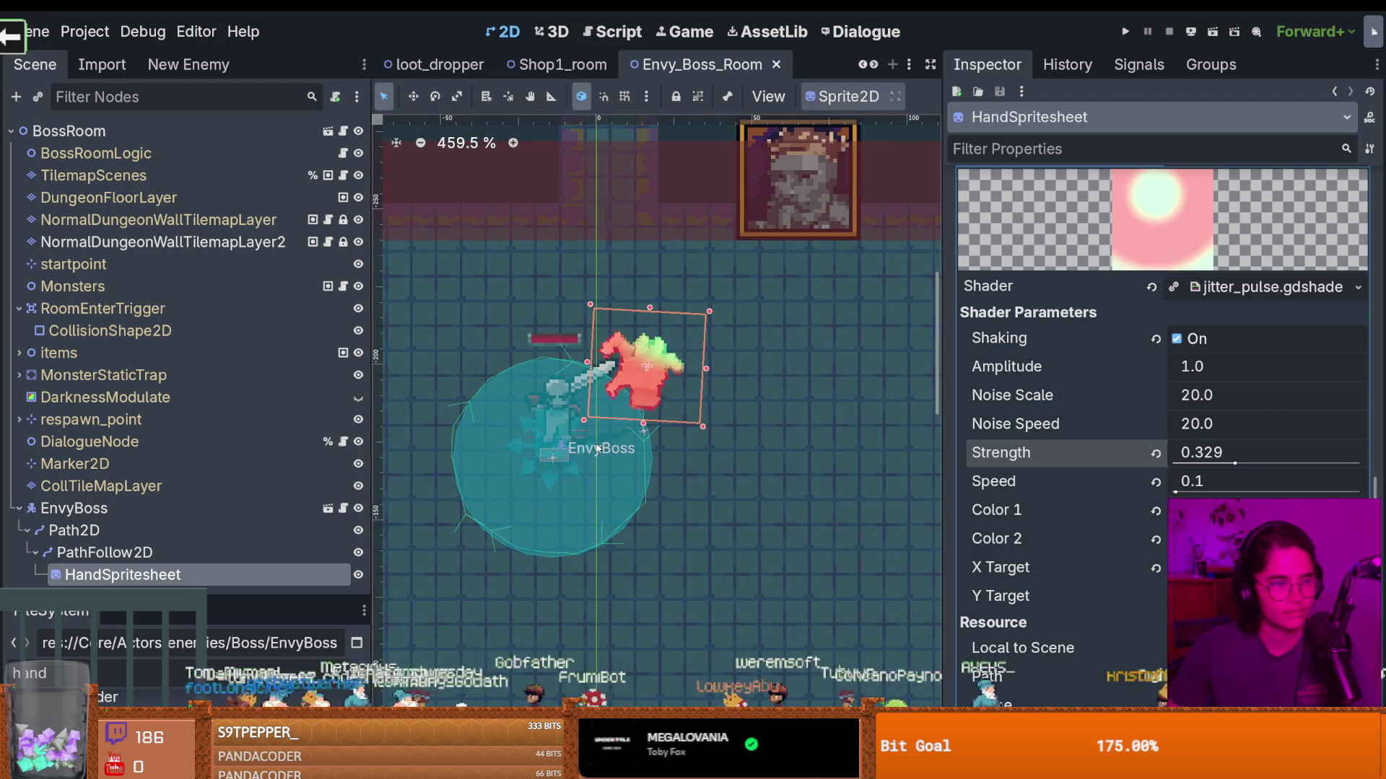
scroll(597, 448, up, 2)
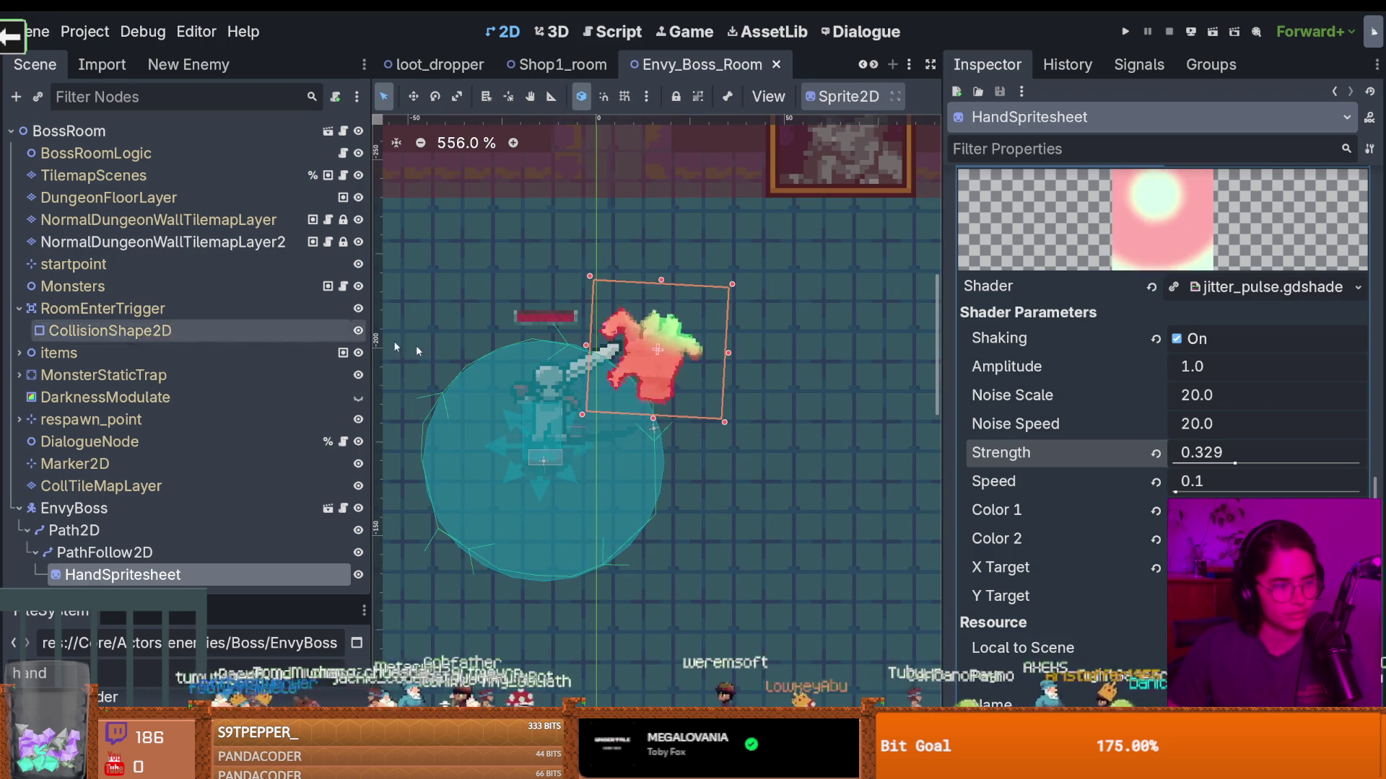
scroll(590, 400, up, 1)
scroll(505, 394, down, 1)
scroll(520, 397, down, 1)
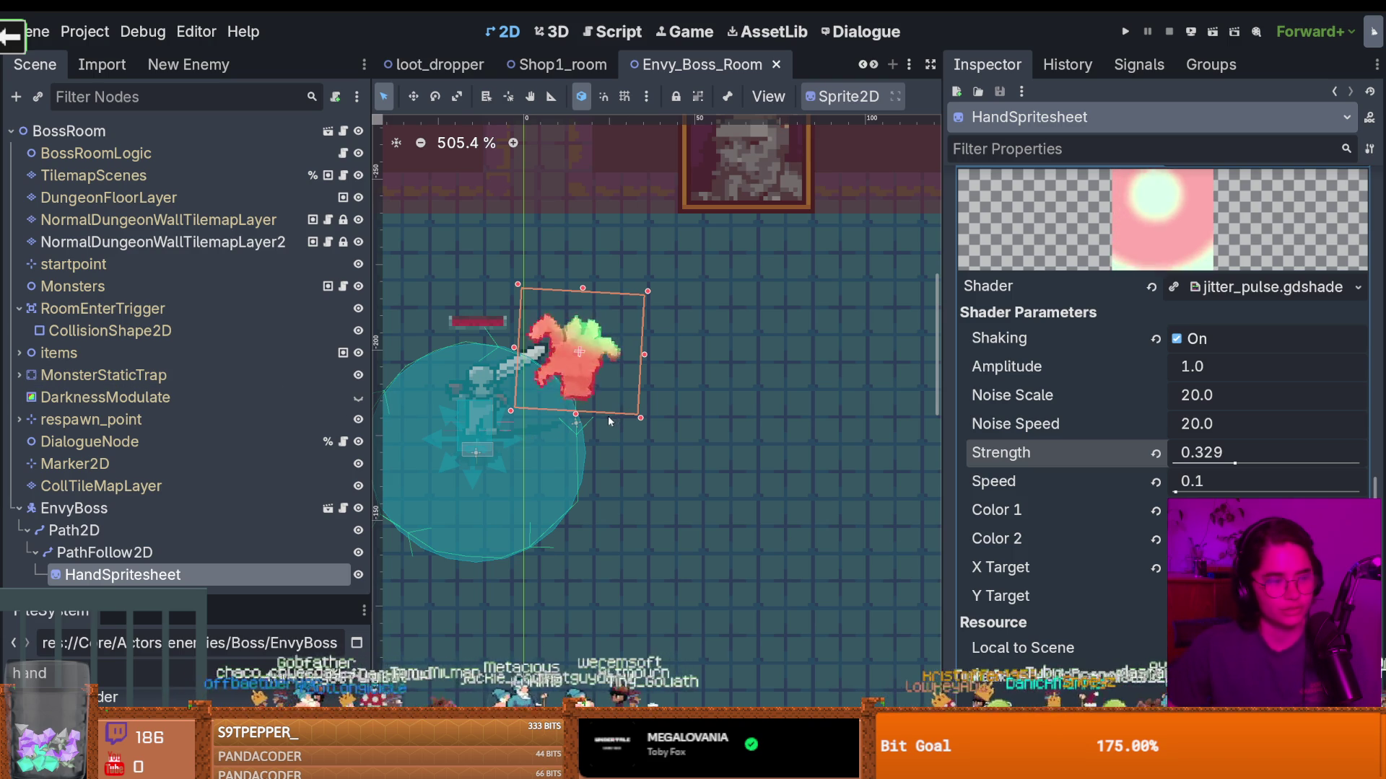
scroll(693, 524, up, 3)
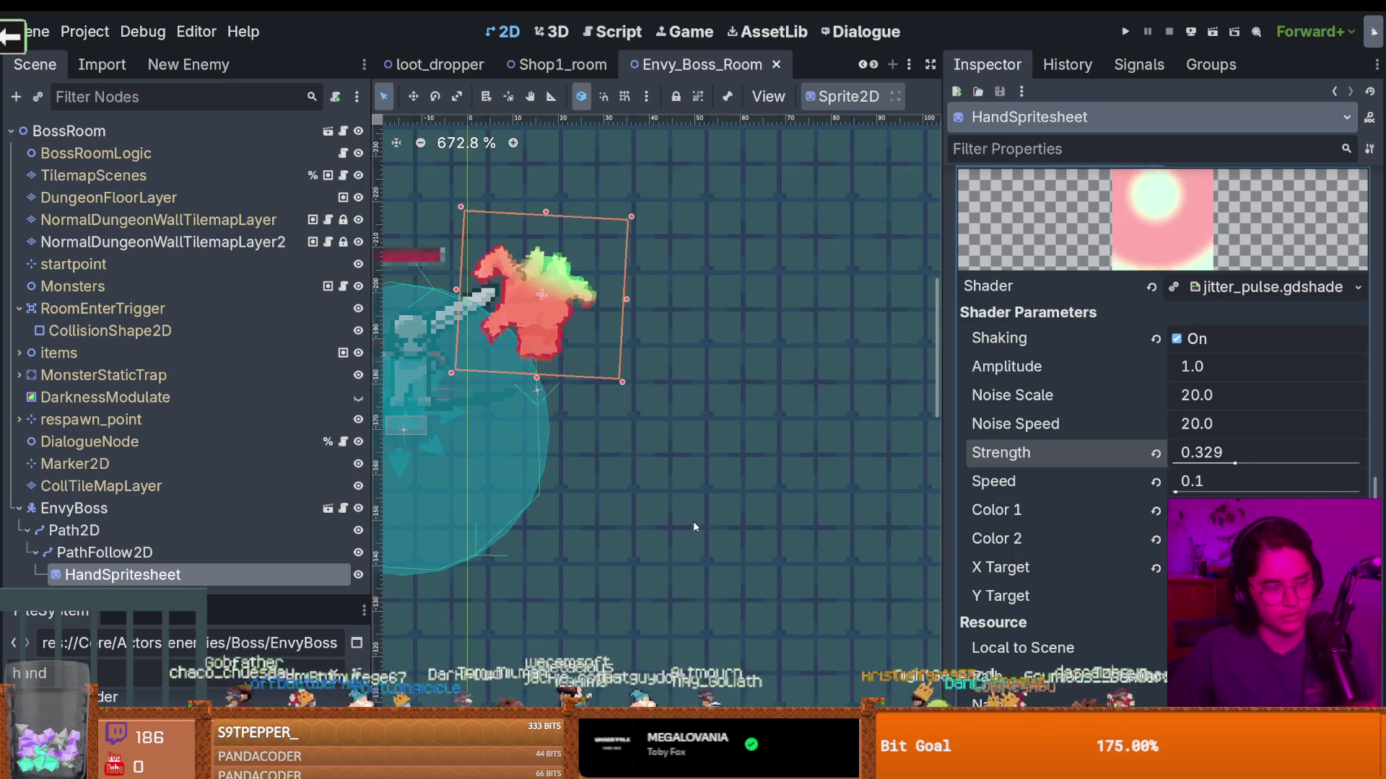
scroll(693, 521, up, 1)
scroll(693, 521, left, 3)
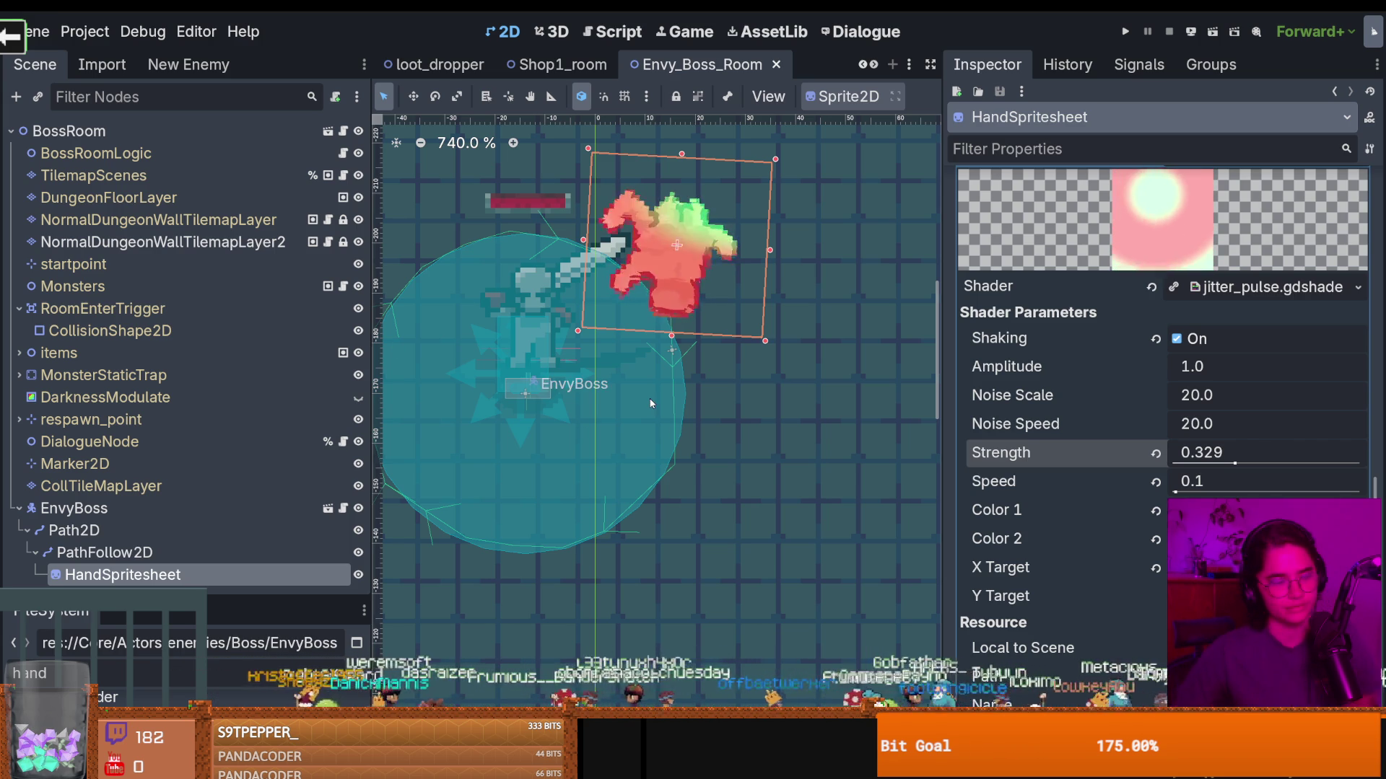
Step: Widen the 2D viewport by moving the splitter toward the Inspector
scroll(647, 400, down, 2)
scroll(634, 407, up, 1)
scroll(649, 401, left, 3)
scroll(649, 401, up, 1)
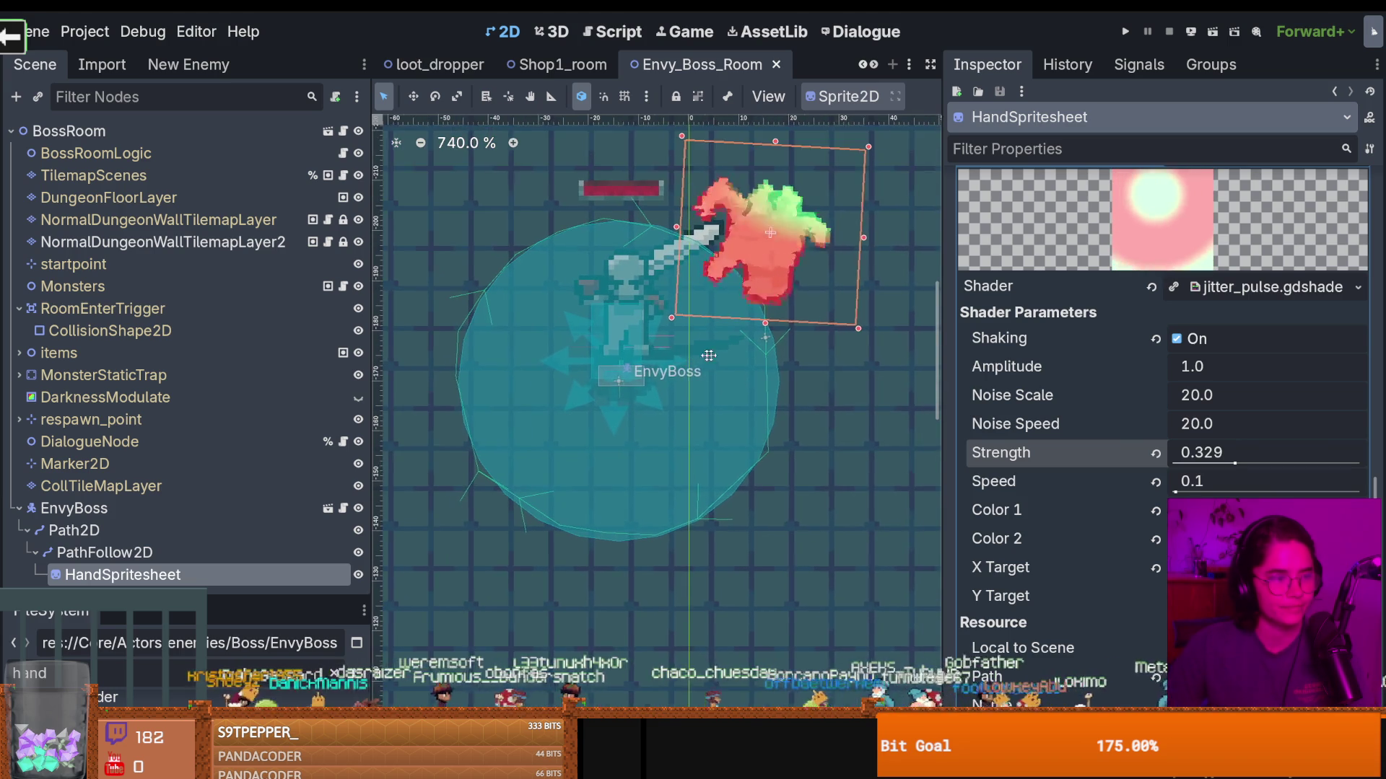
drag(940, 358, 1100, 359)
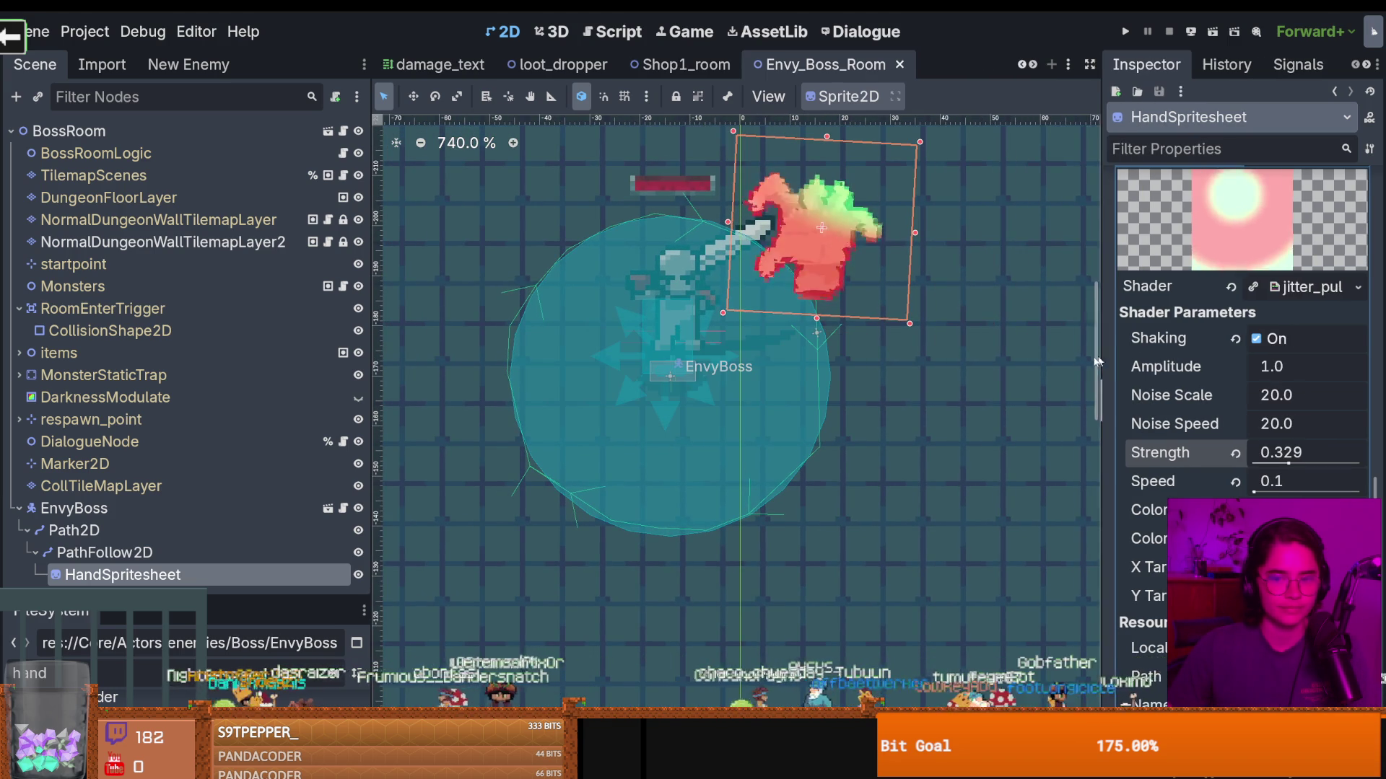
scroll(840, 351, down, 2)
drag(840, 351, 718, 405)
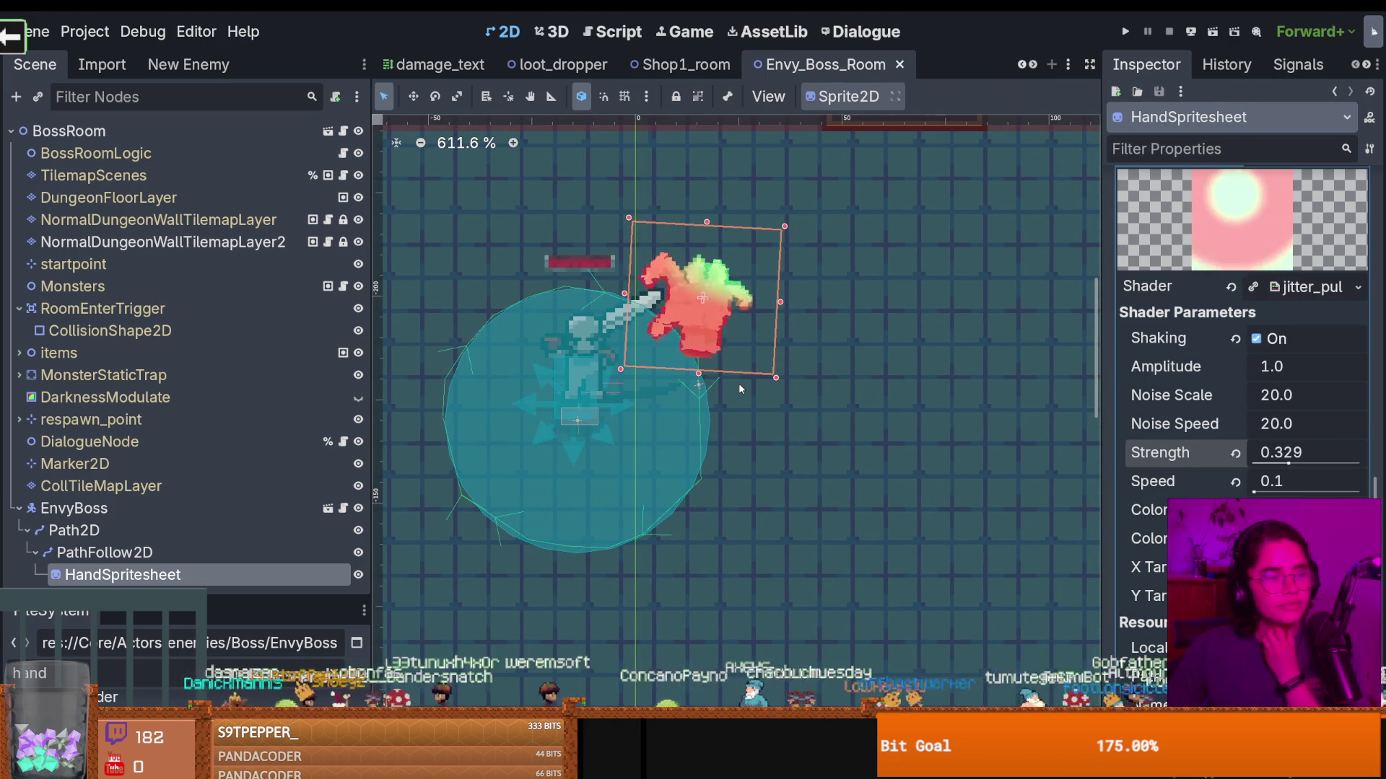
scroll(552, 362, down, 2)
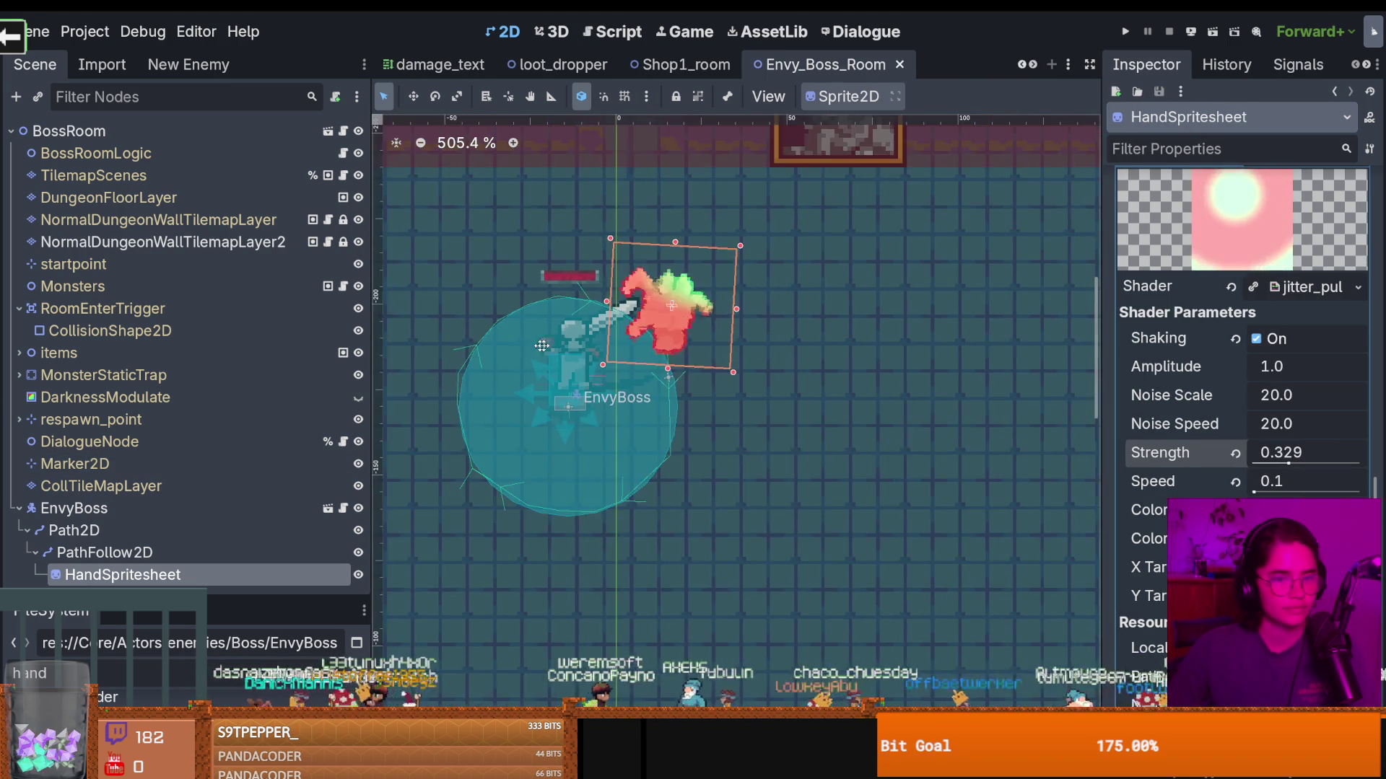
scroll(552, 362, left, 4)
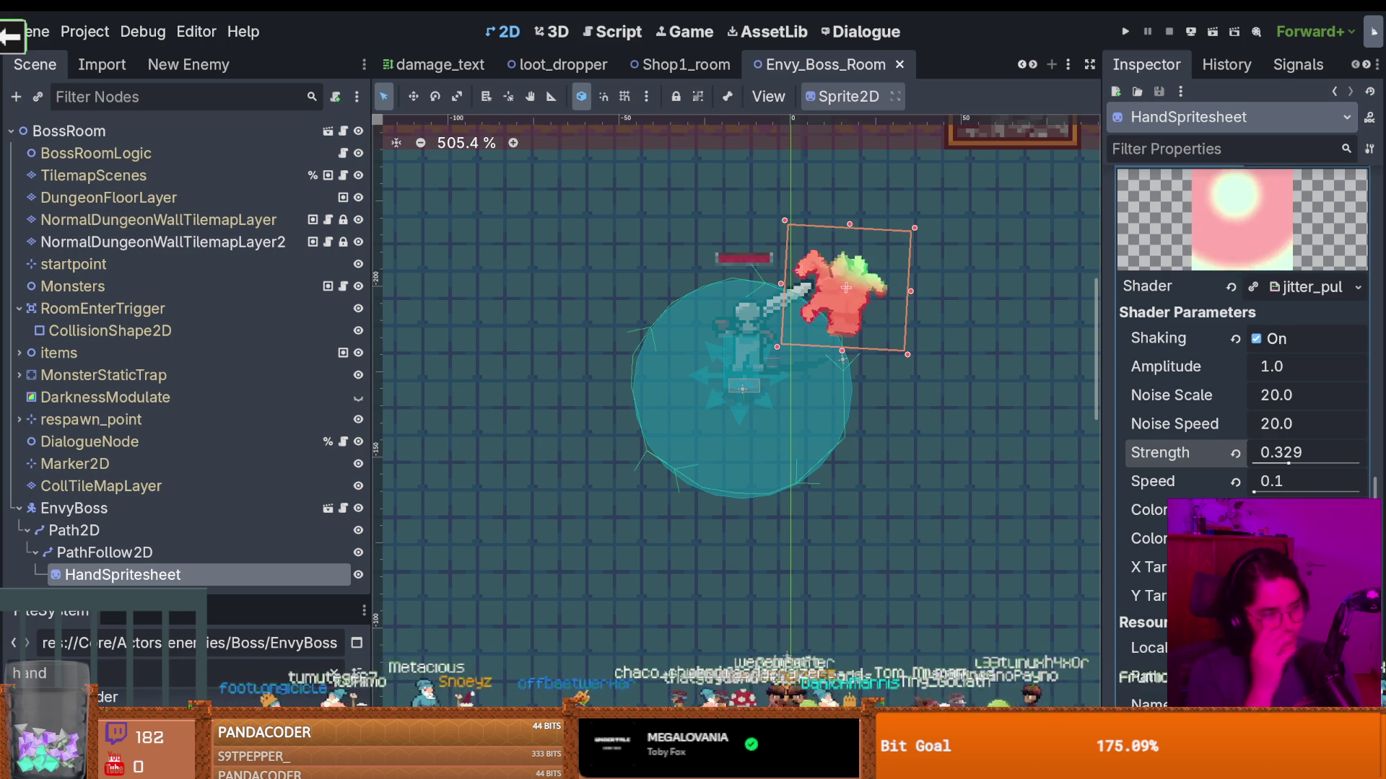
drag(930, 282, 920, 295)
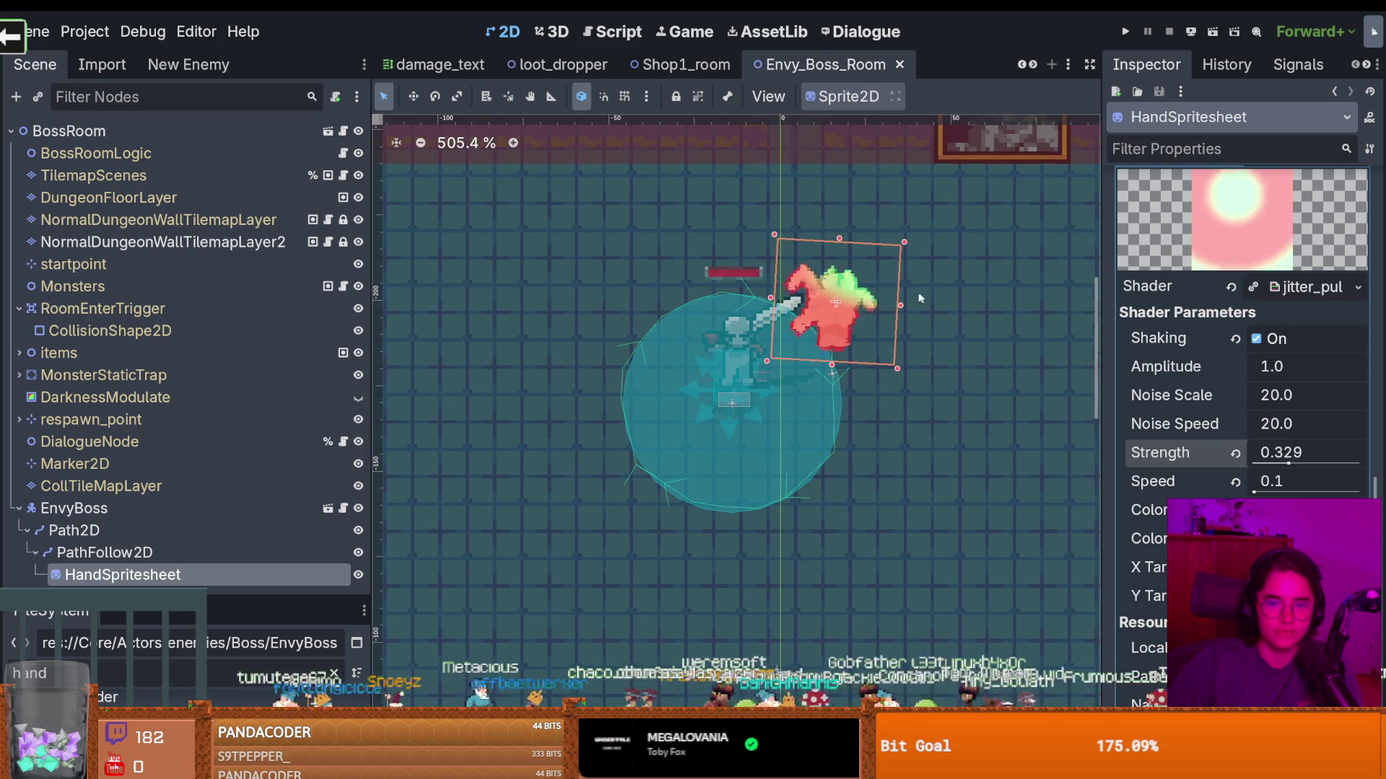
Step: Save the scene, collapse the EnvyBoss node in the Scene dock, and save again
scroll(864, 312, down, 2)
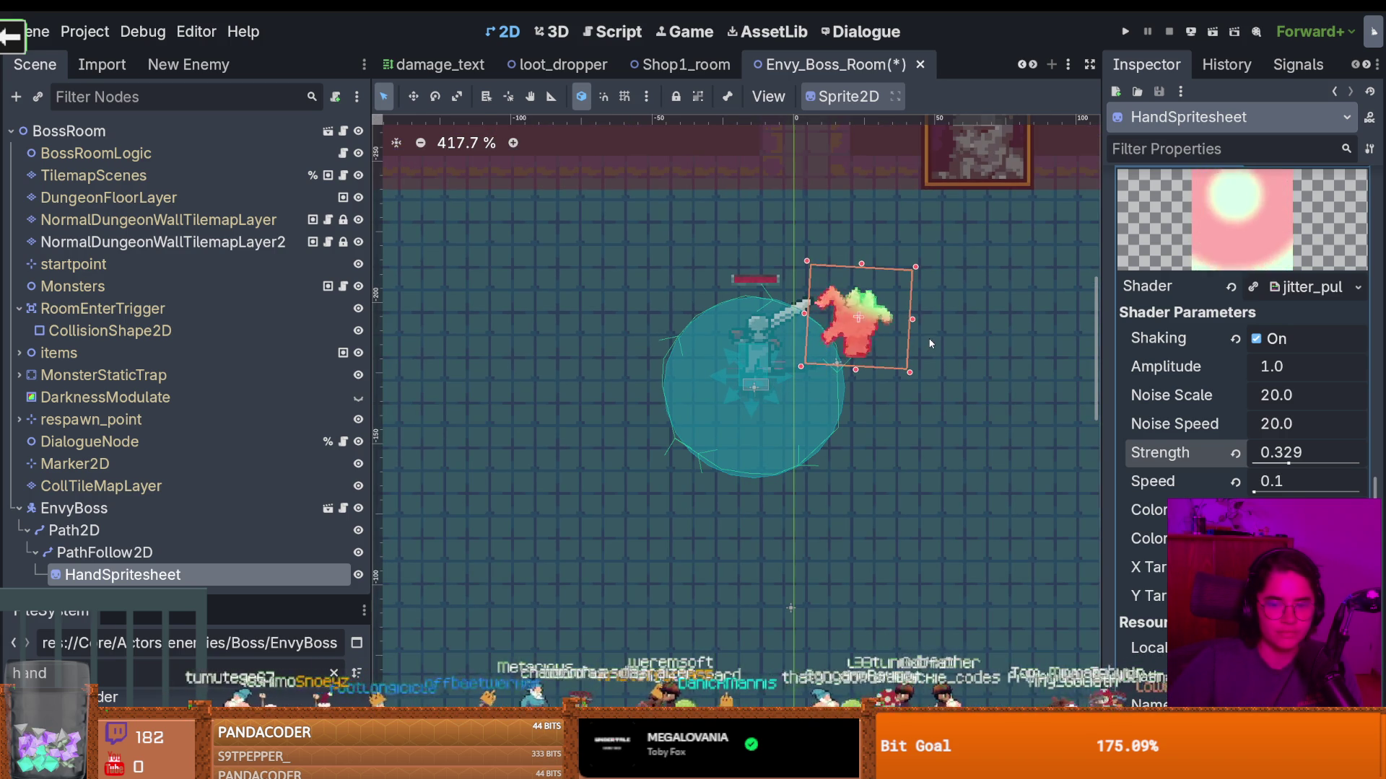
key(ctrl+s)
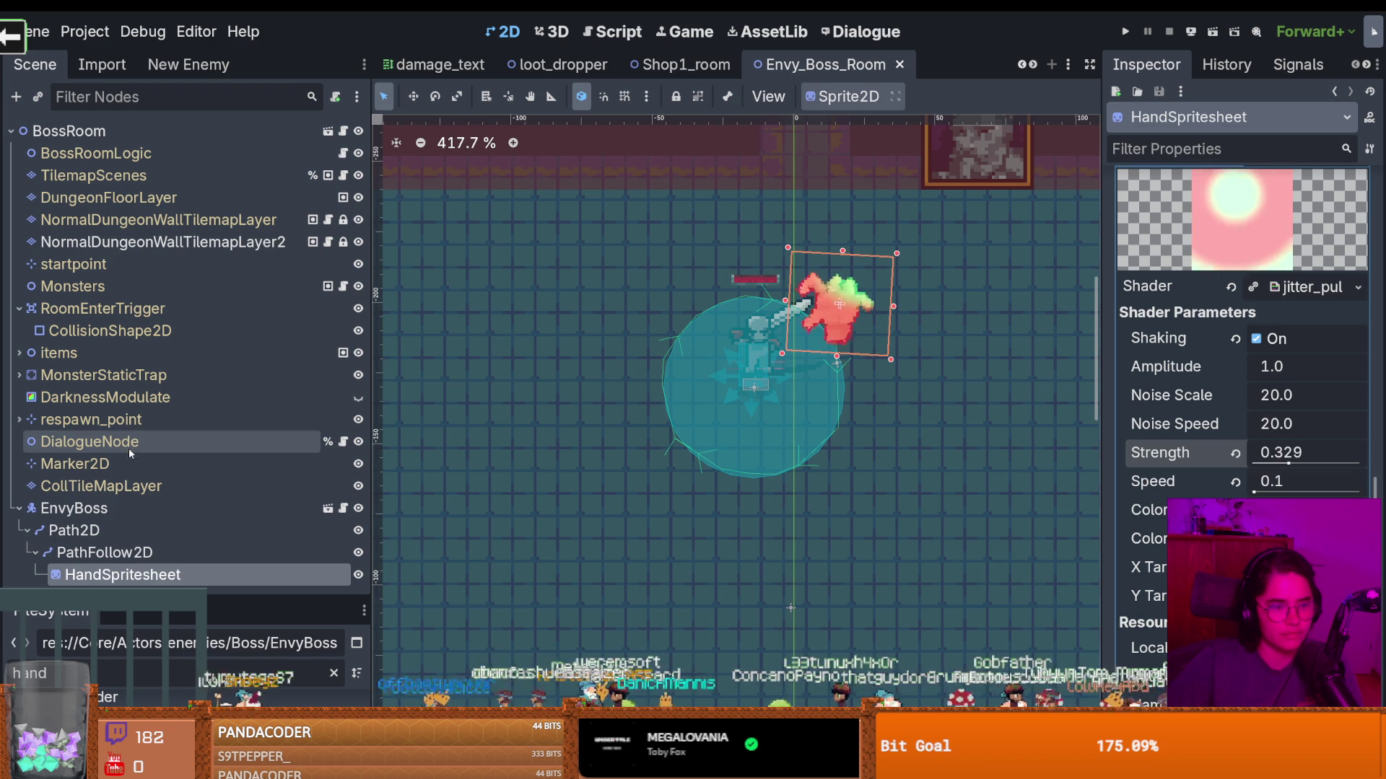
click(20, 509)
key(ctrl+s)
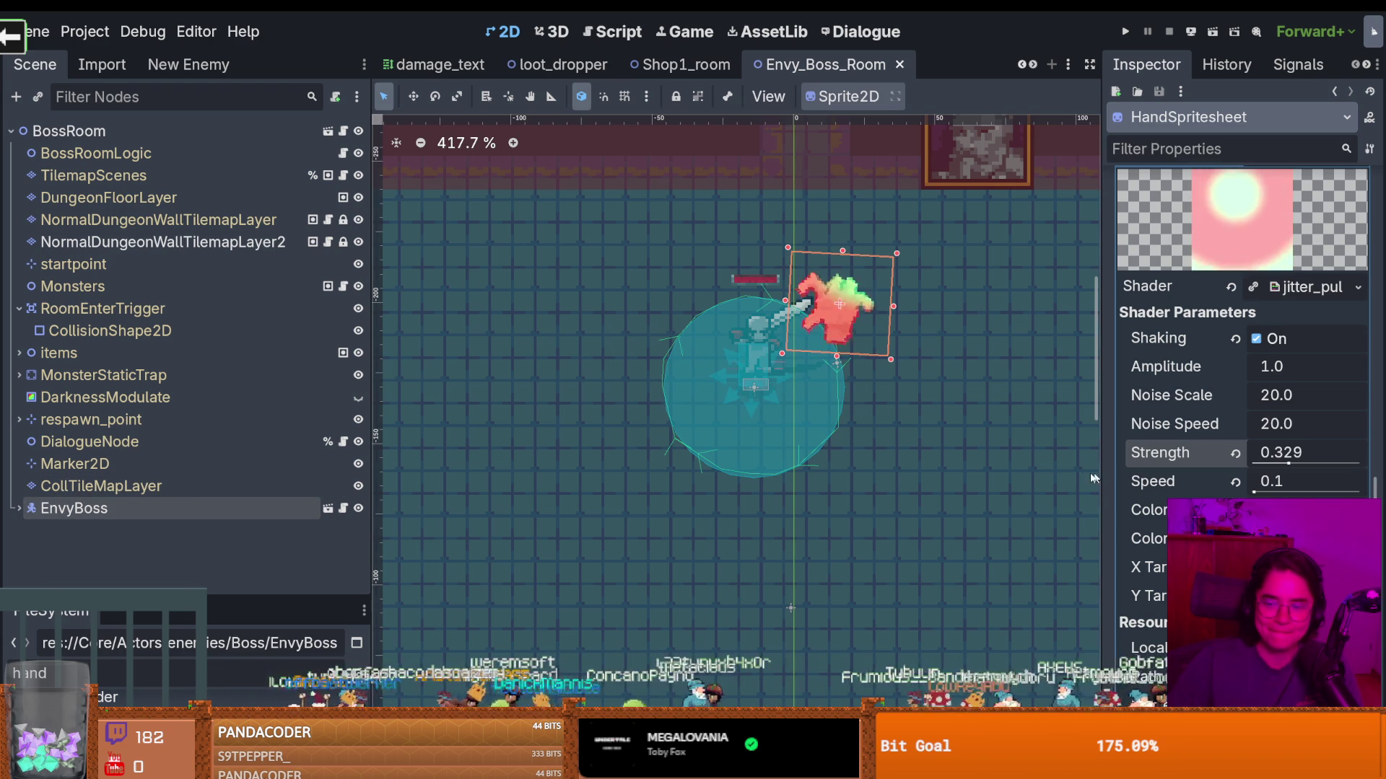
Step: Reframe the view around the boss and hand, then save the scene
scroll(1008, 478, down, 1)
mouse_move(859, 470)
mouse_down()
mouse_move(727, 487)
mouse_move(814, 486)
mouse_up()
scroll(748, 489, up, 1)
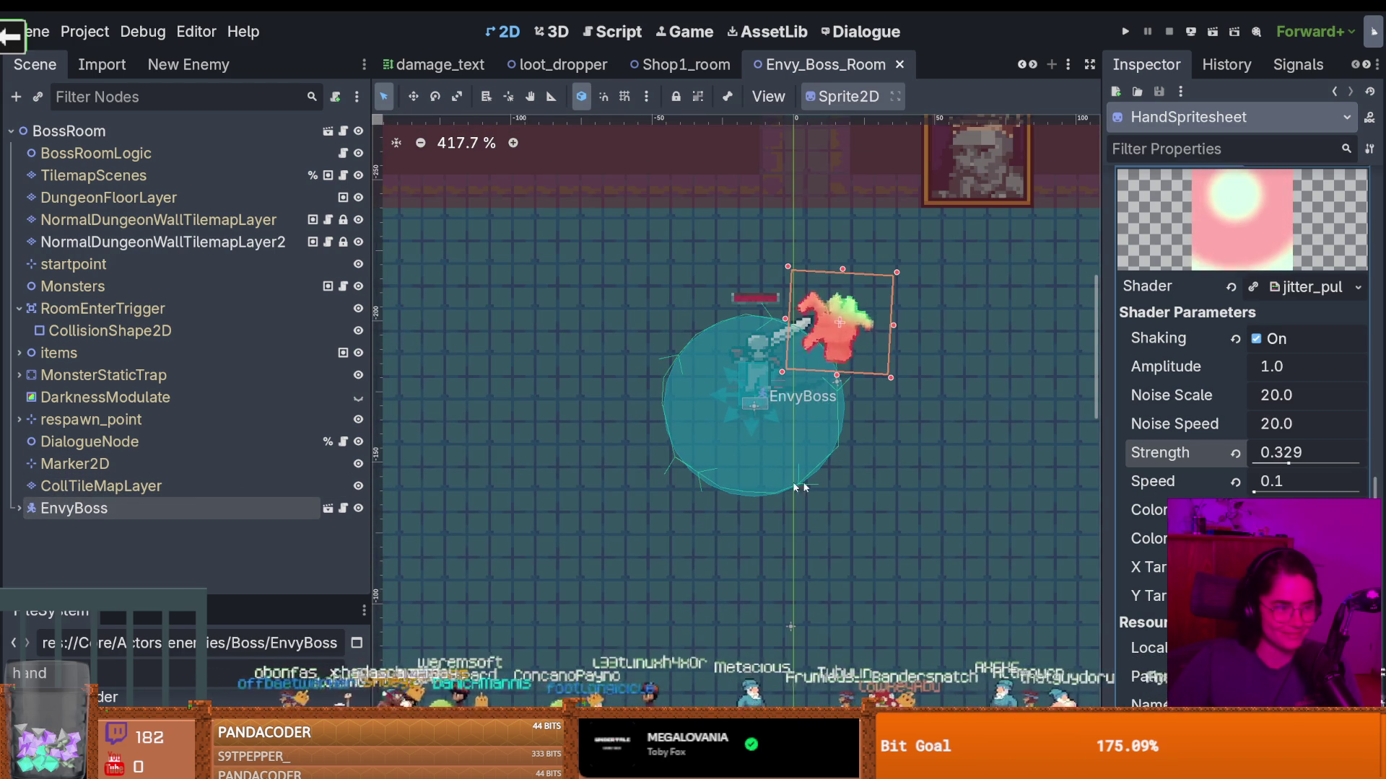
scroll(851, 470, down, 1)
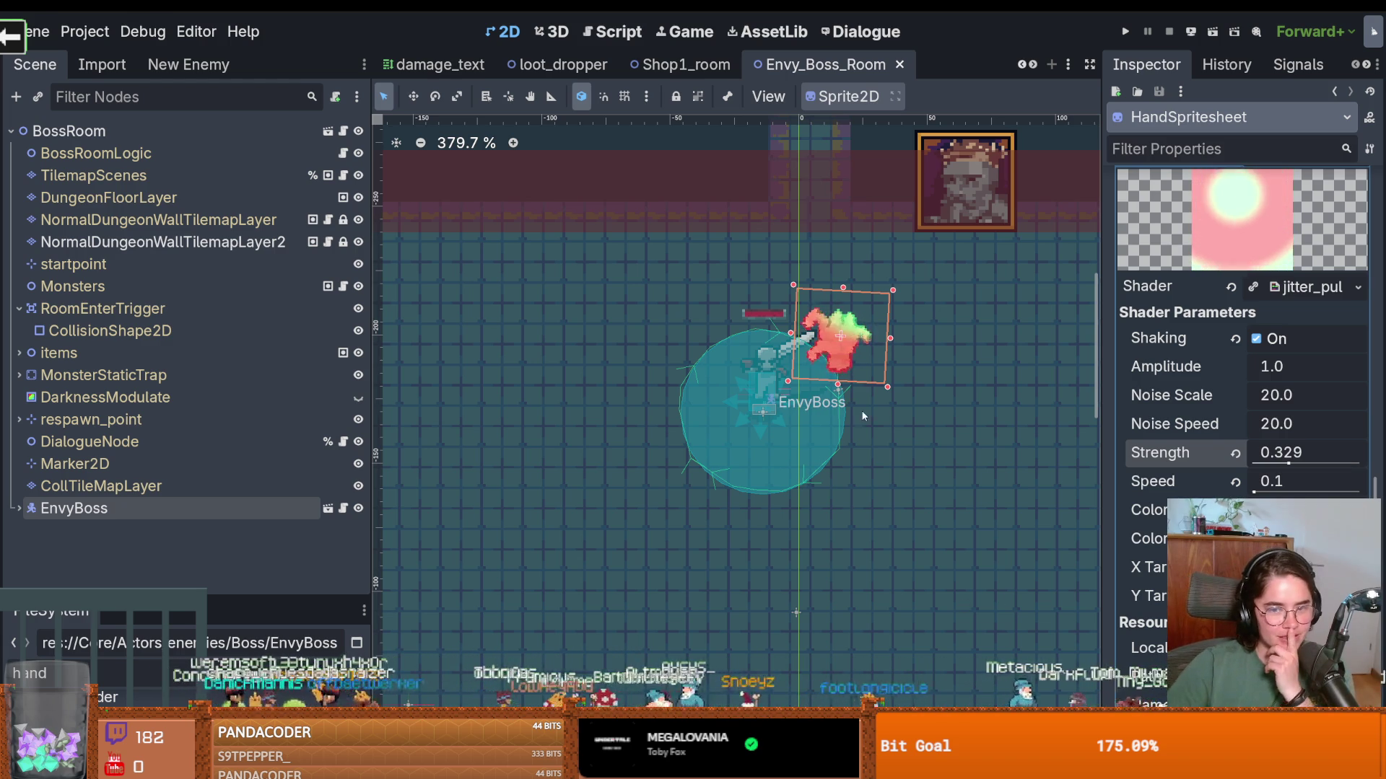
scroll(833, 442, down, 1)
scroll(754, 488, up, 1)
scroll(755, 489, up, 1)
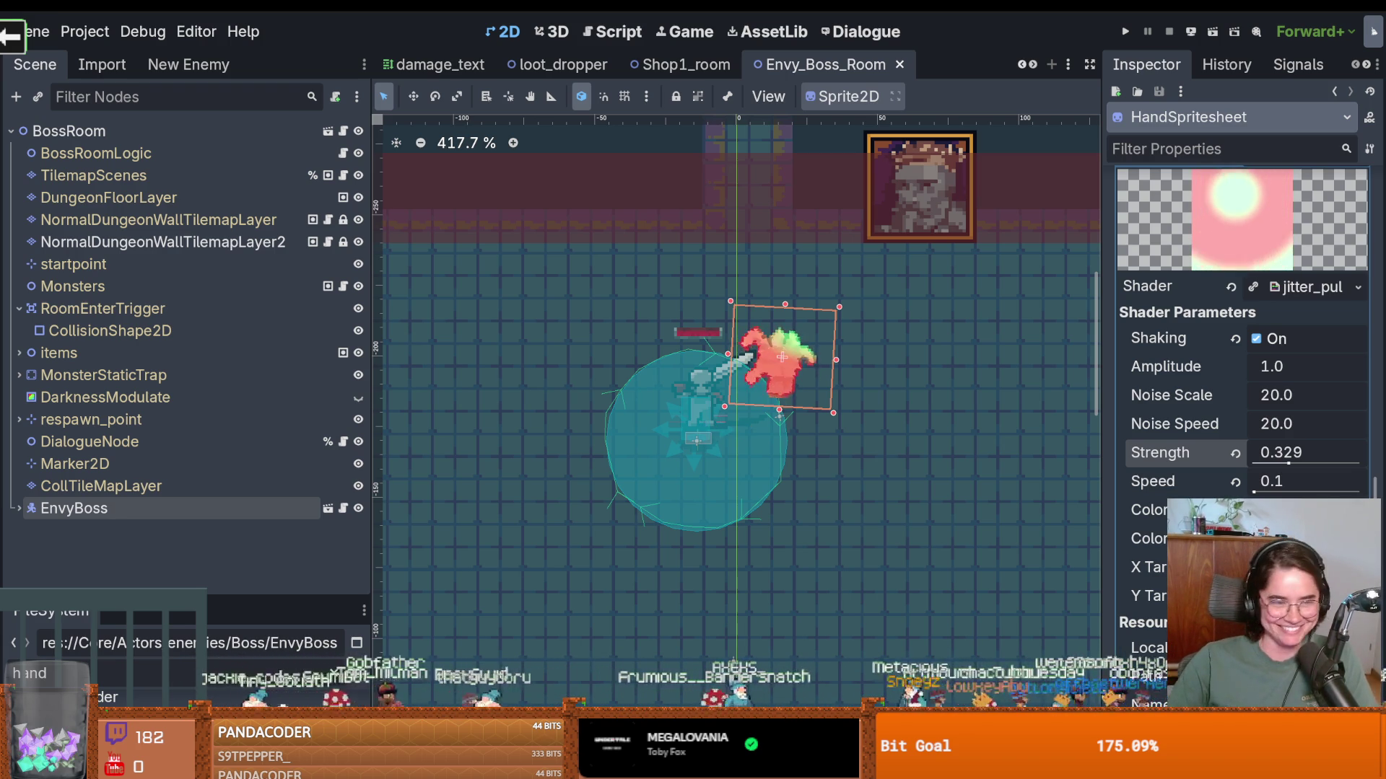
drag(677, 502, 547, 405)
key(ctrl+s)
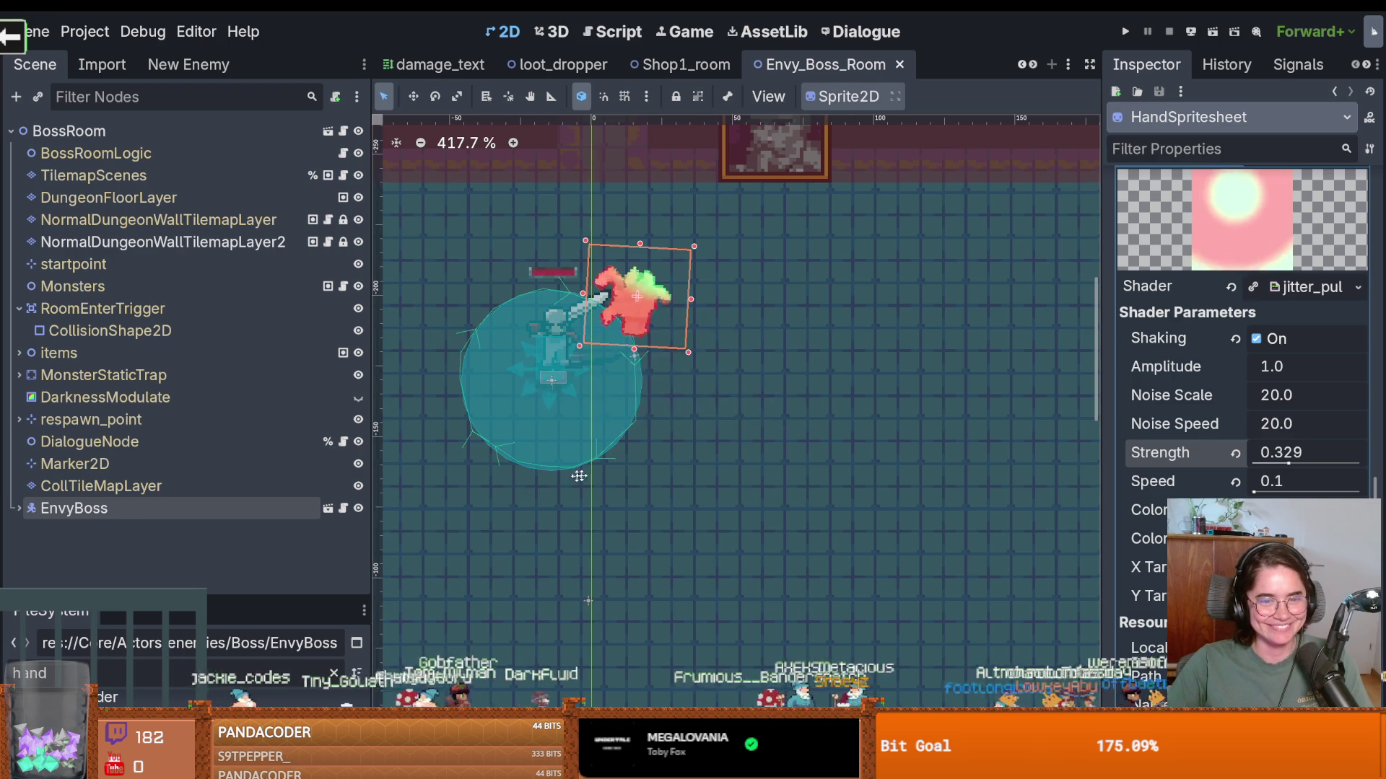
scroll(742, 402, up, 5)
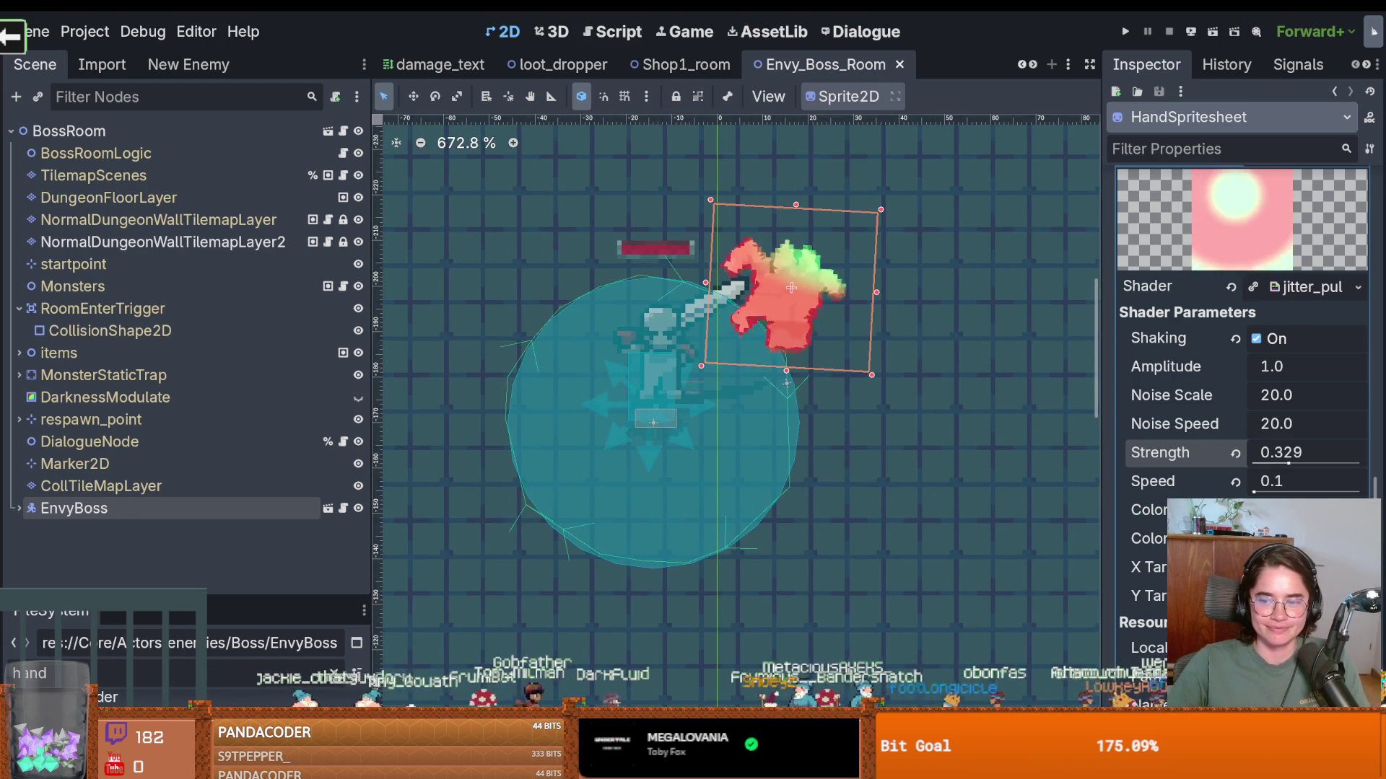
Step: Darken the jitter_pulse Color 1 to black
click(1299, 509)
click(1213, 99)
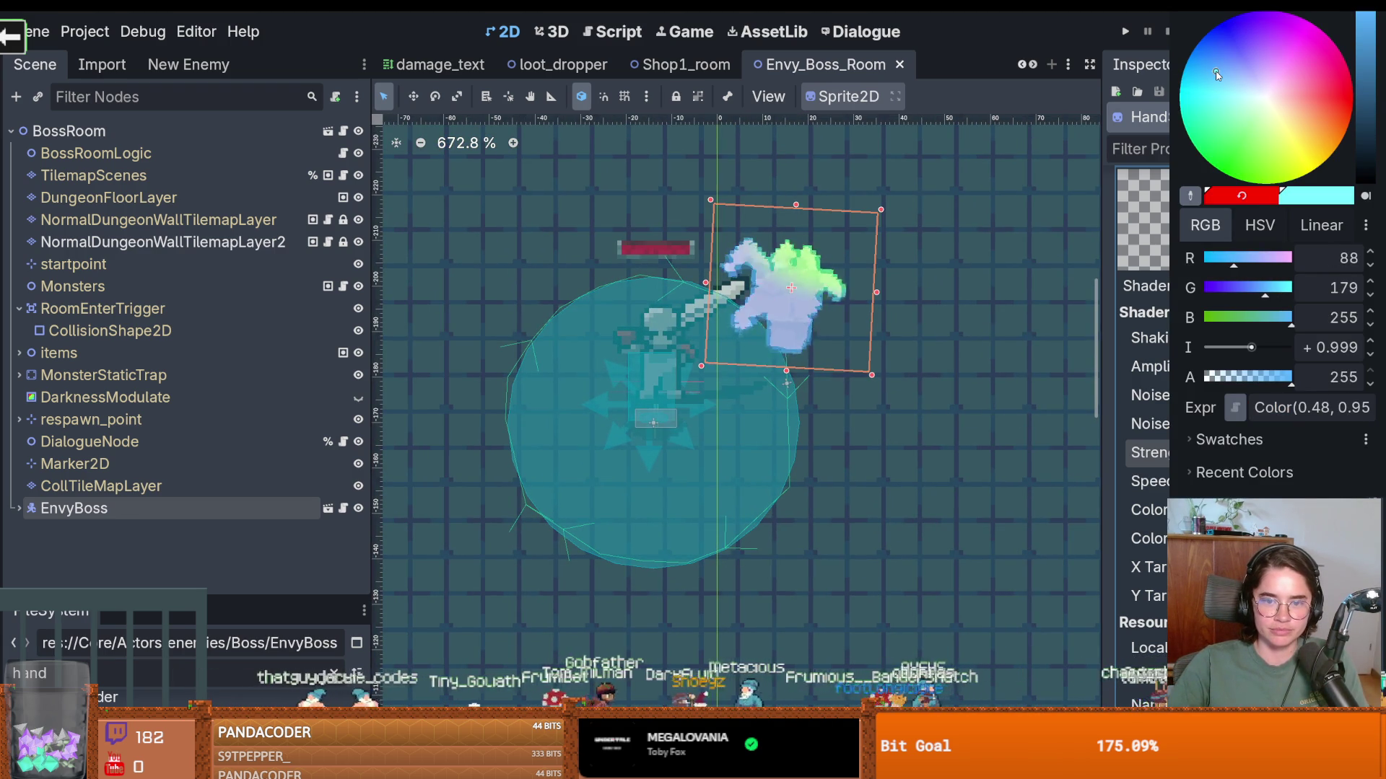
mouse_move(1219, 76)
mouse_down()
mouse_move(1188, 37)
mouse_move(1204, 66)
mouse_up()
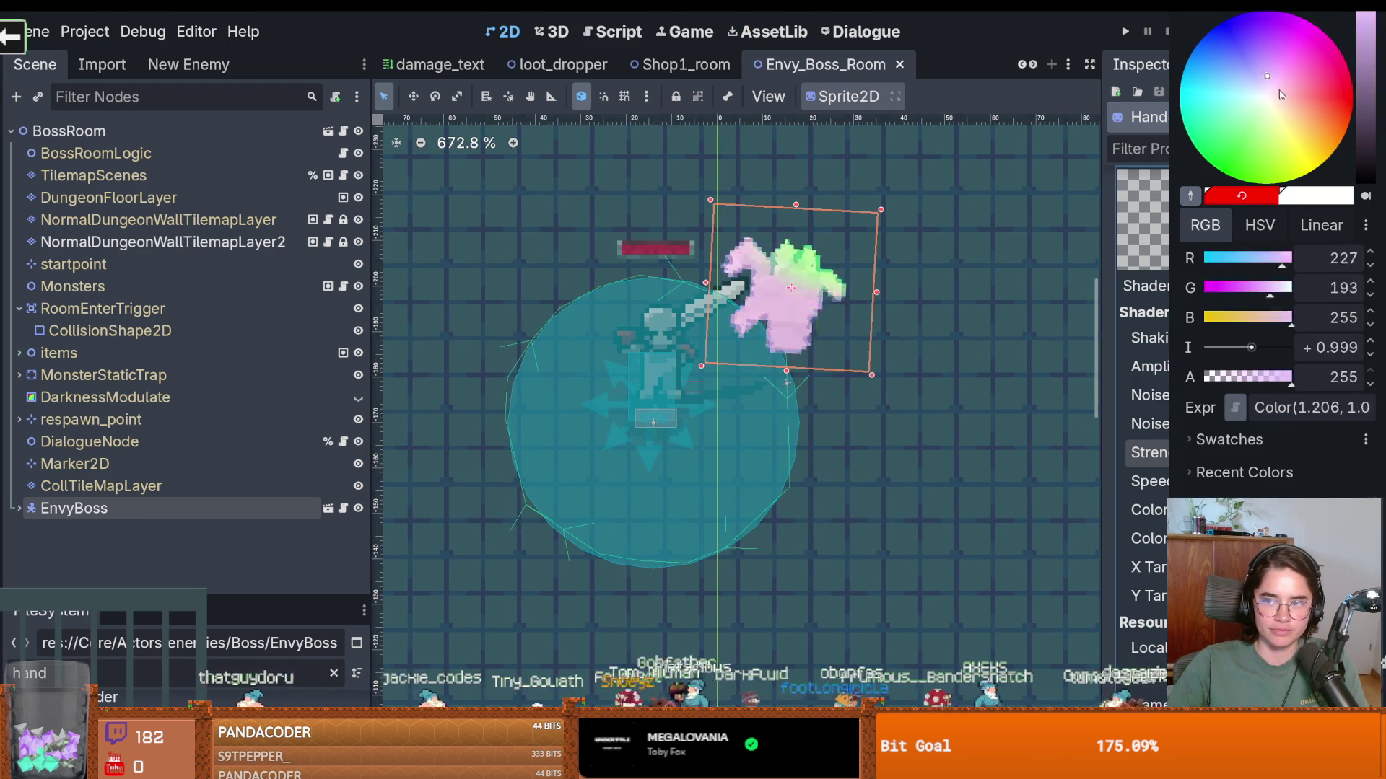
drag(1367, 116, 1366, 189)
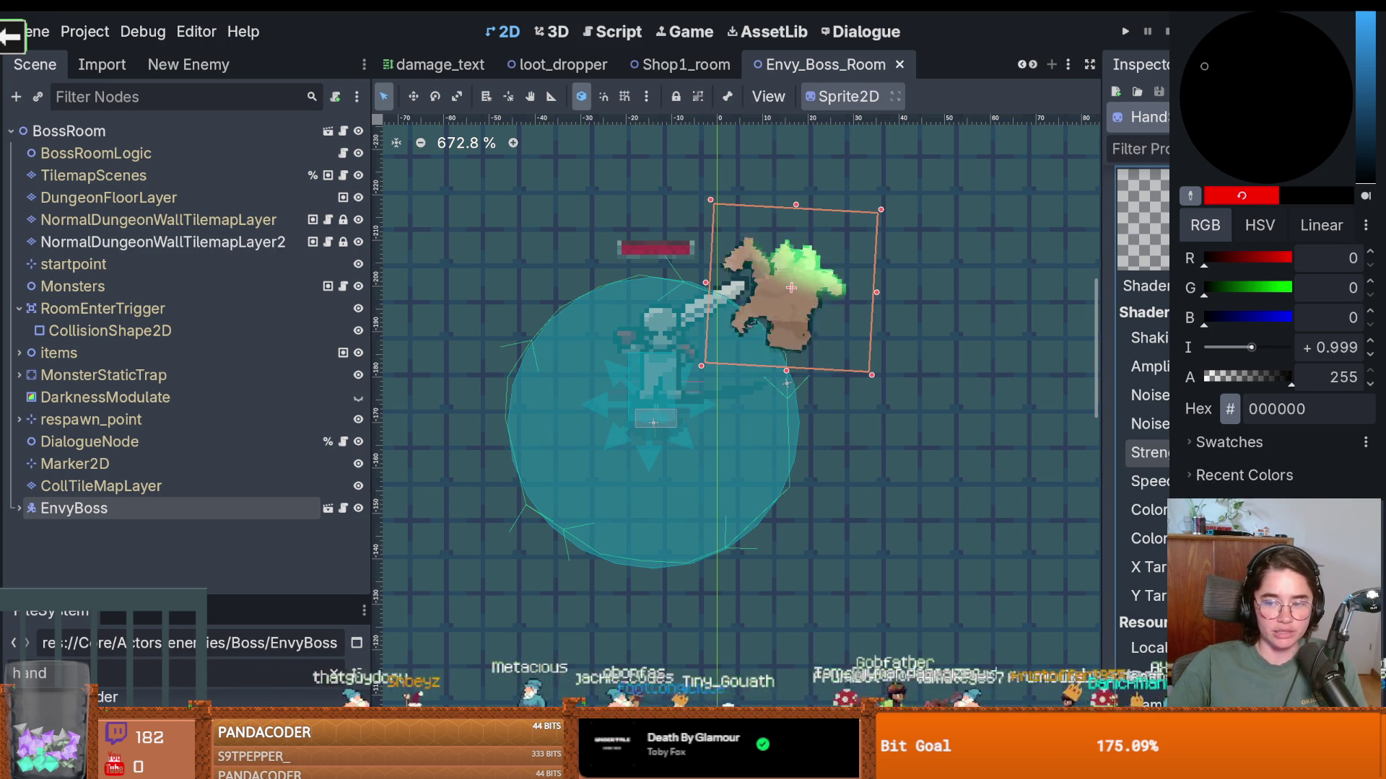
Step: Change the shader's Color 2 to light blue
click(1271, 538)
click(1270, 538)
mouse_move(1276, 159)
mouse_down()
mouse_move(1265, 130)
mouse_move(1209, 99)
mouse_move(1227, 85)
mouse_up()
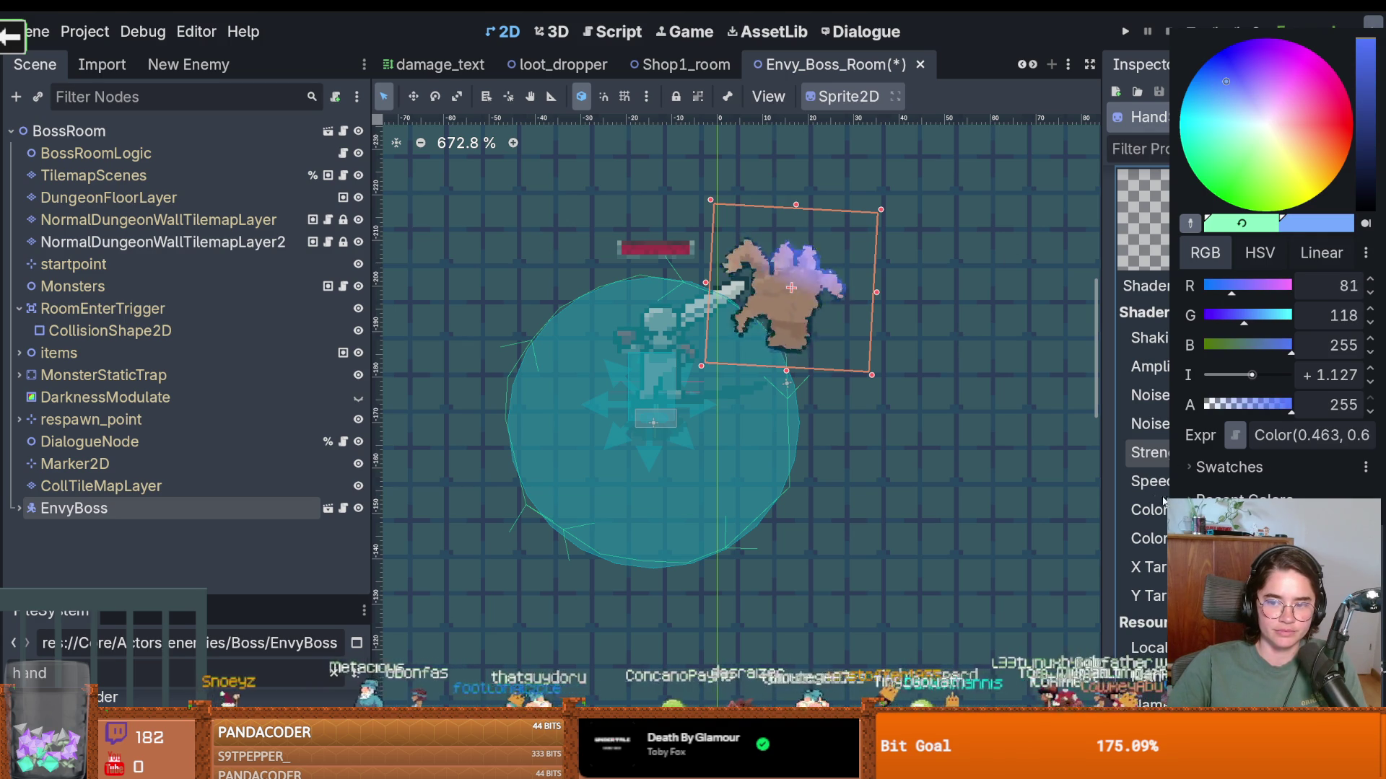
click(959, 329)
Step: Zoom around the canvas and save the Envy_Boss_Room scene
scroll(1242, 325, down, 5)
scroll(828, 375, down, 3)
scroll(852, 367, down, 3)
scroll(844, 358, up, 3)
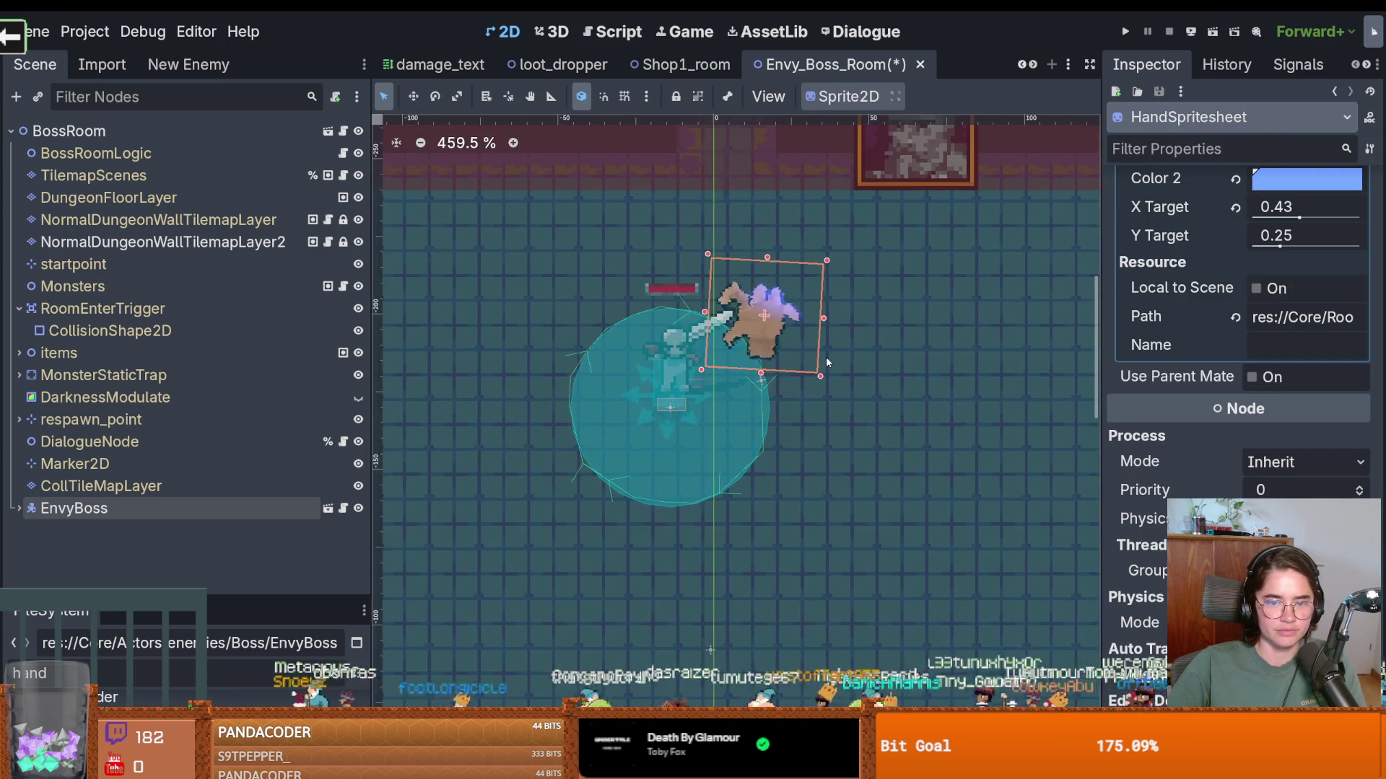
scroll(818, 356, down, 1)
scroll(782, 343, up, 2)
scroll(781, 344, down, 3)
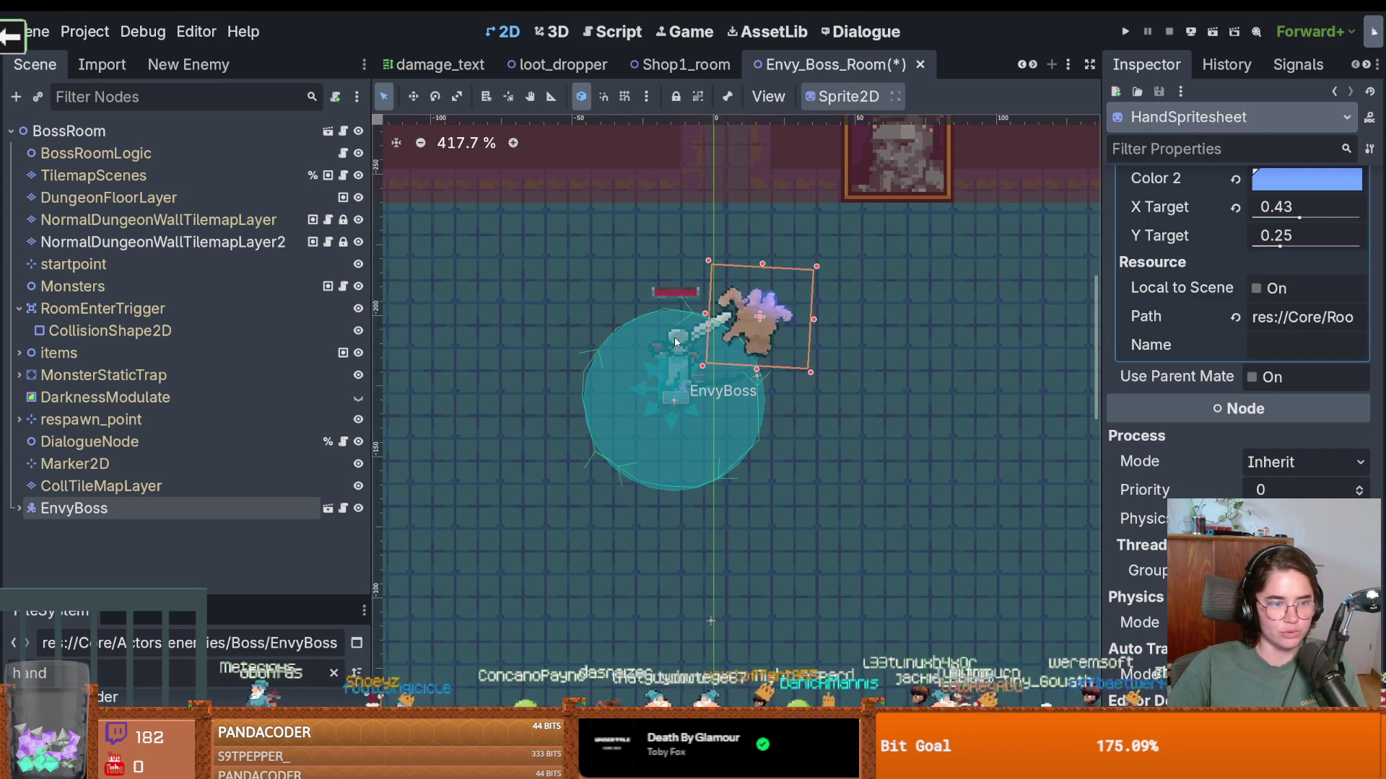
key(ctrl+s)
scroll(1120, 399, up, 5)
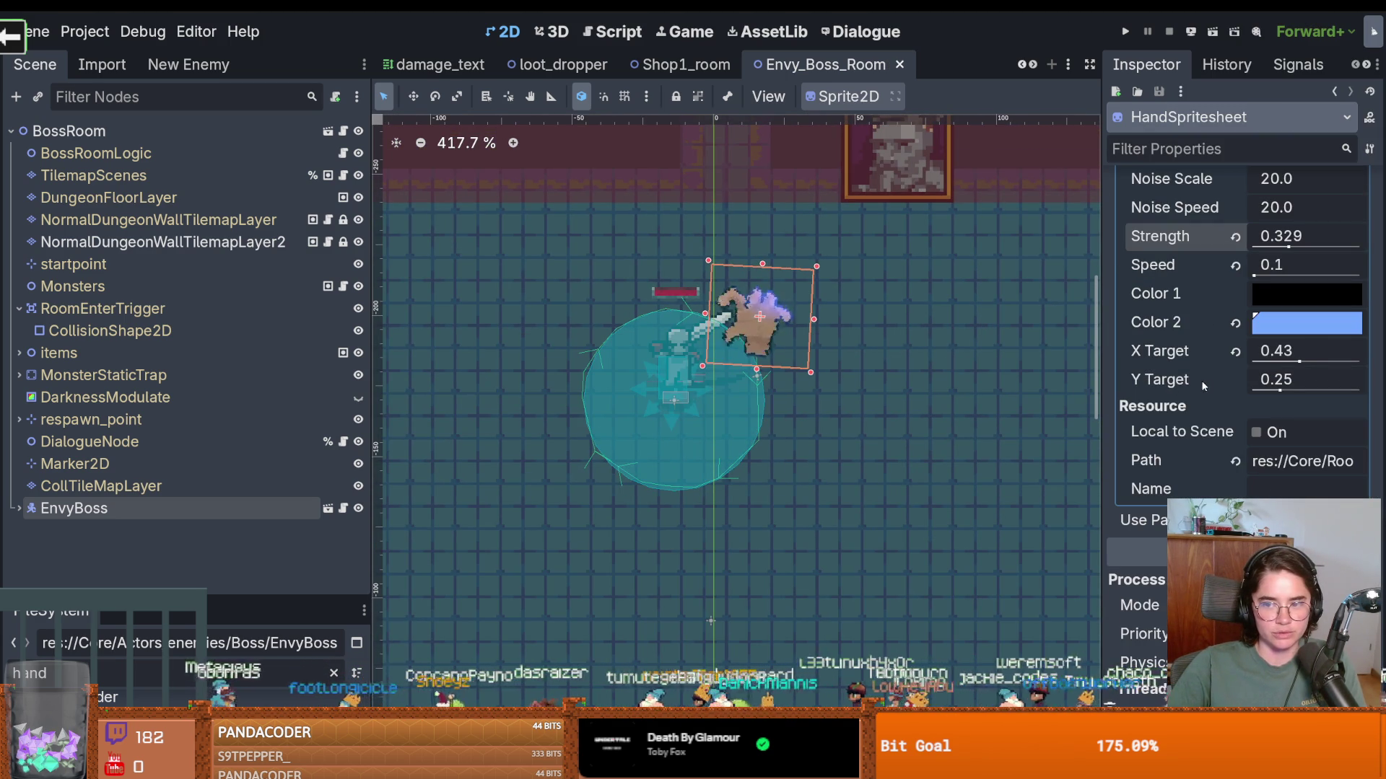
Step: Lower X Target to 0.337, and try Speed 0.277 before resetting it to 0.1
mouse_move(1300, 361)
mouse_down()
mouse_move(1226, 358)
mouse_move(1364, 364)
mouse_move(1277, 364)
mouse_move(1290, 363)
mouse_up()
scroll(1221, 296, up, 2)
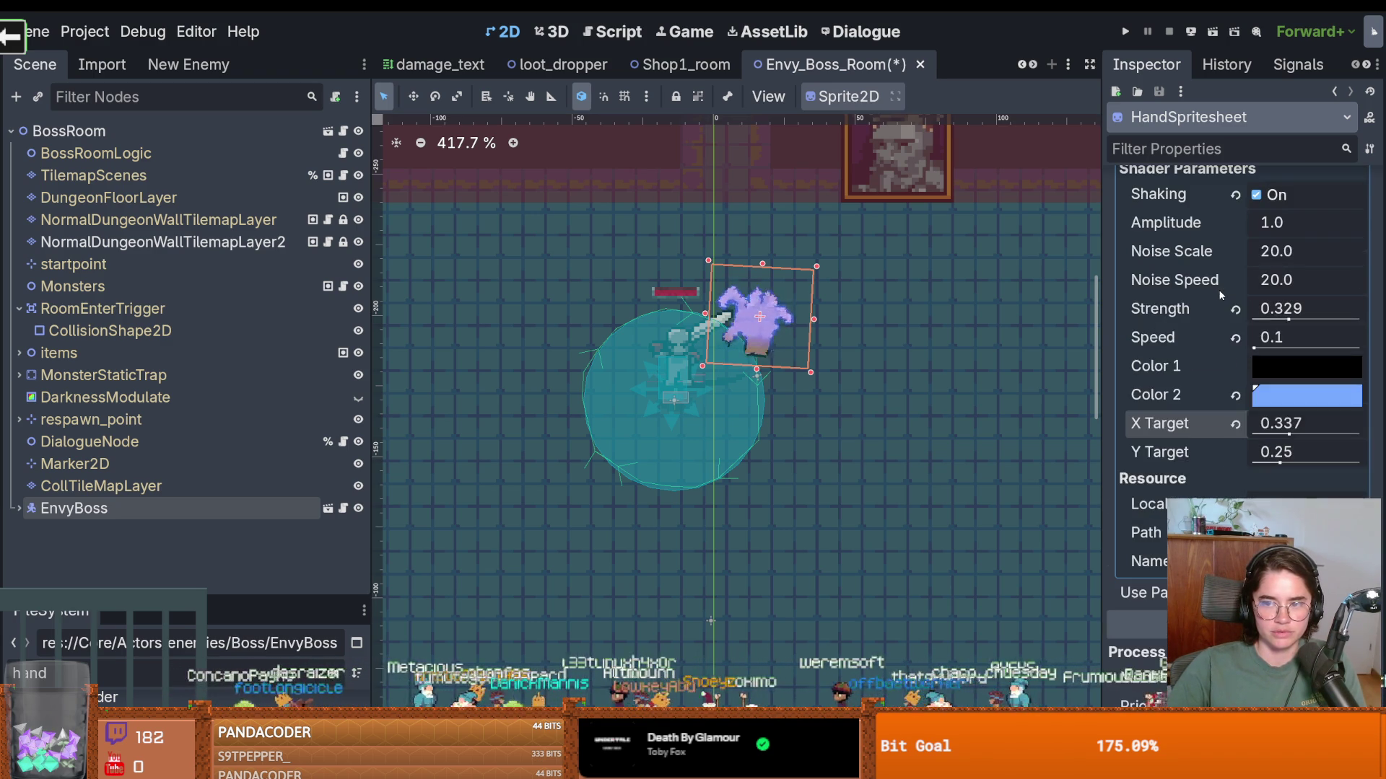
click(1257, 349)
drag(1256, 349, 1258, 349)
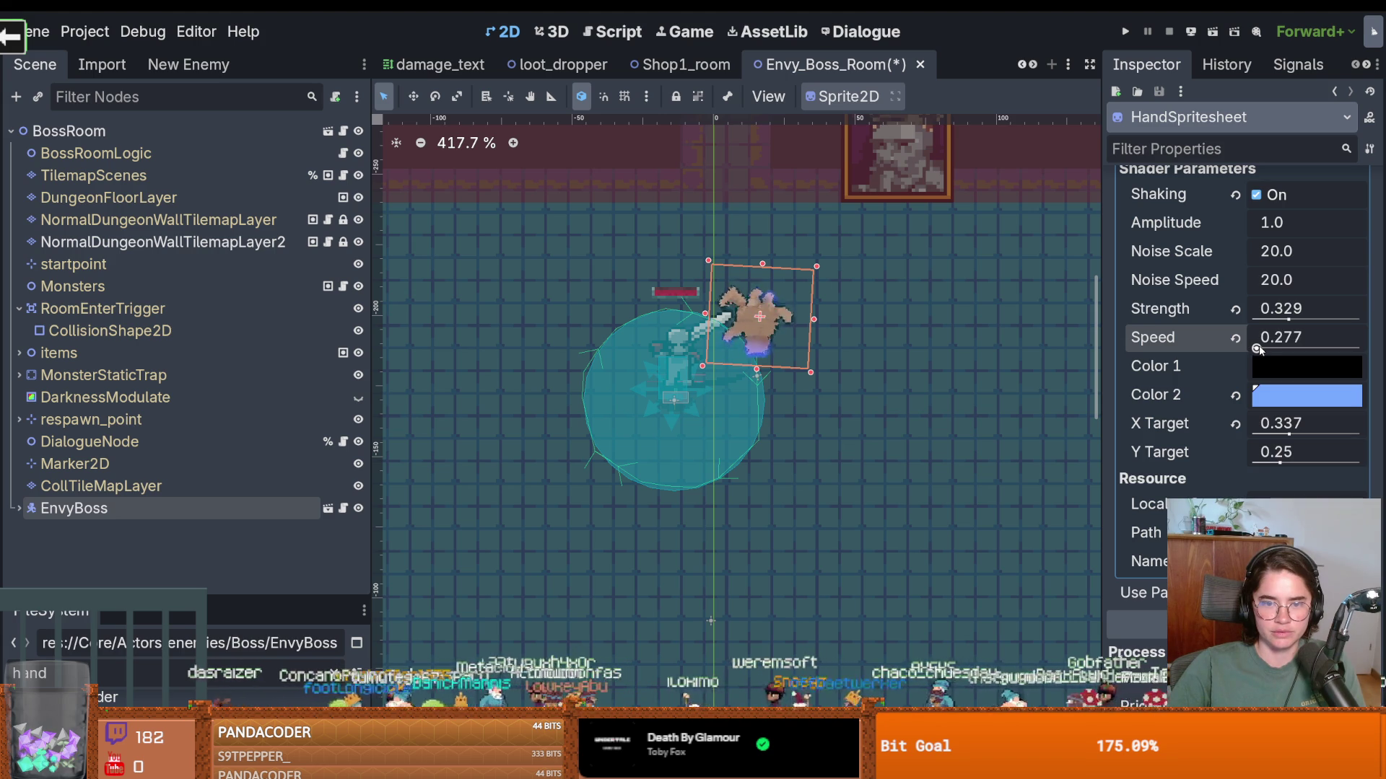
click(1233, 339)
scroll(1255, 318, up, 2)
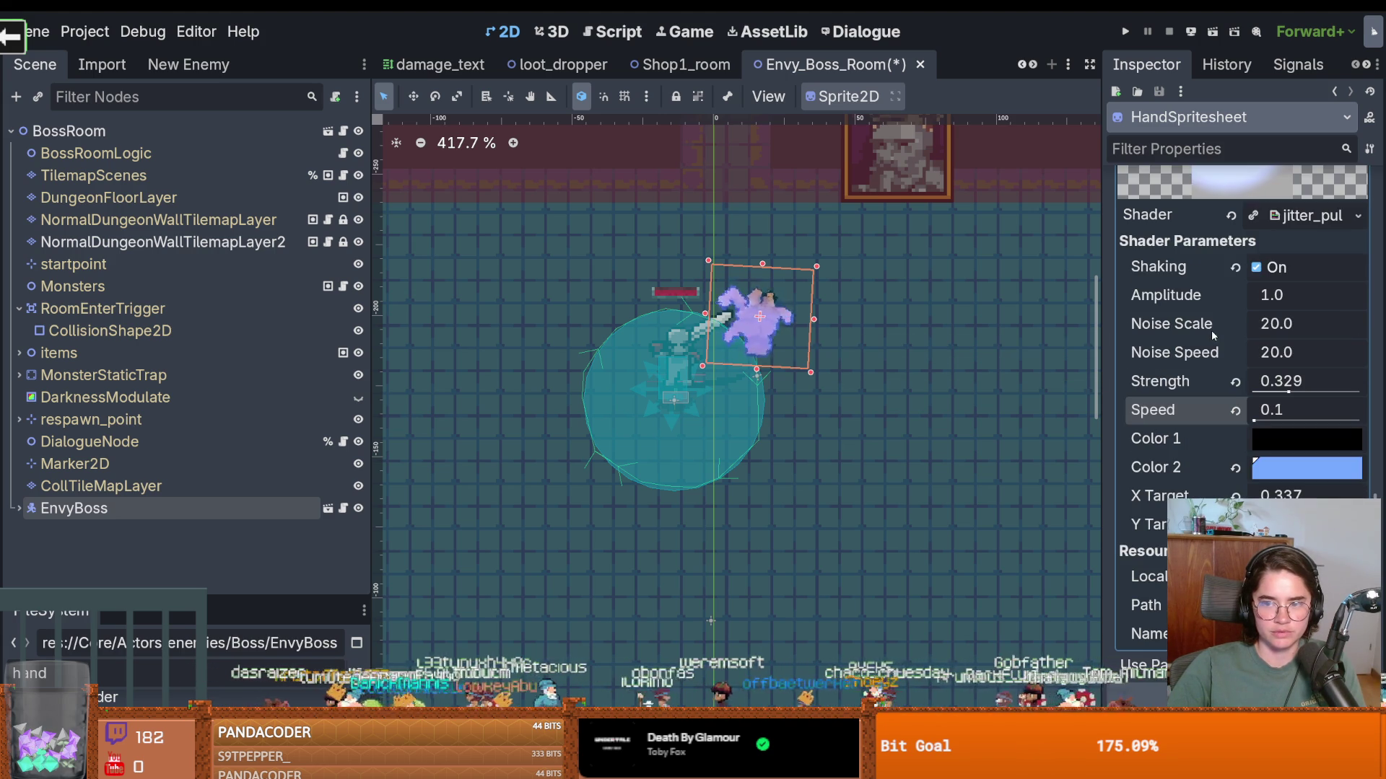
Step: Try an Amplitude of 2, then reset it back to 1.0
click(1268, 296)
text(2)
key(Return)
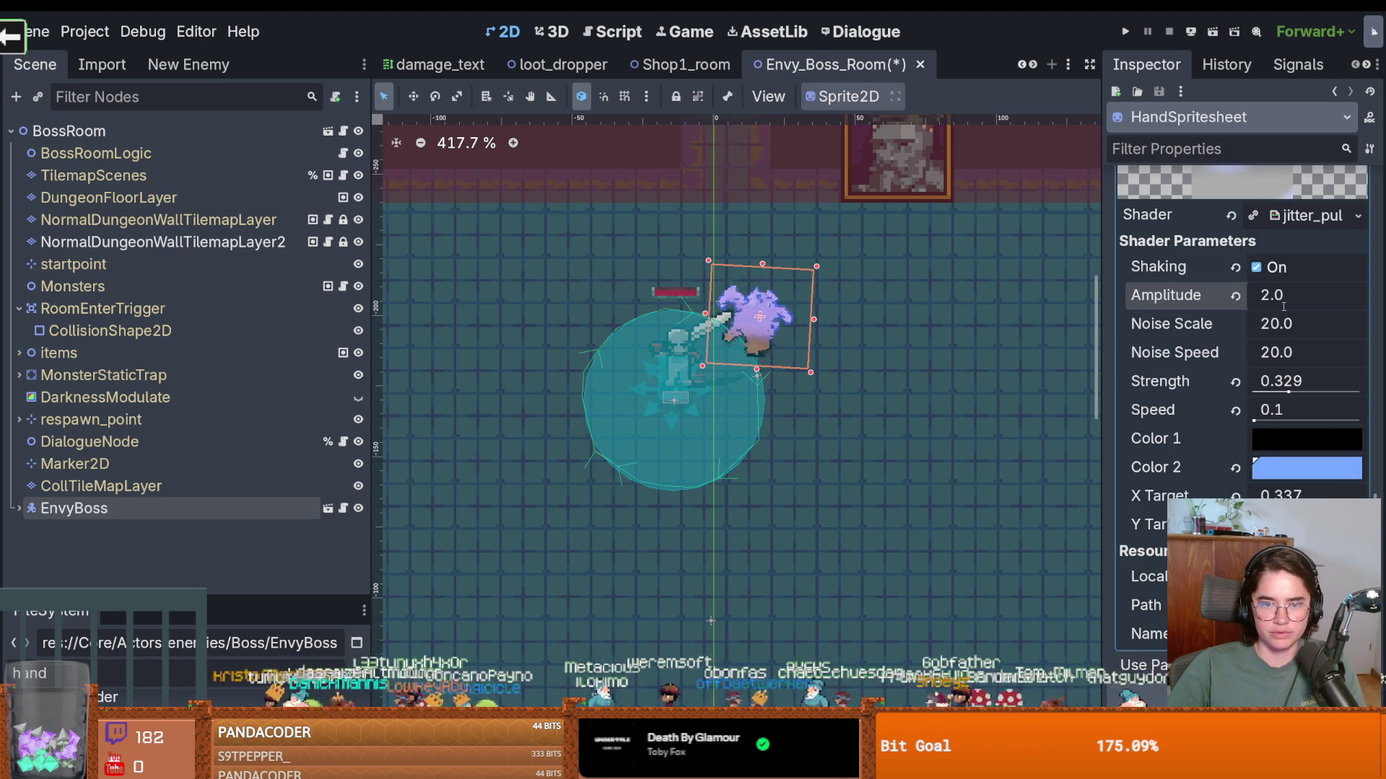
click(1235, 295)
scroll(872, 381, down, 3)
scroll(794, 373, up, 5)
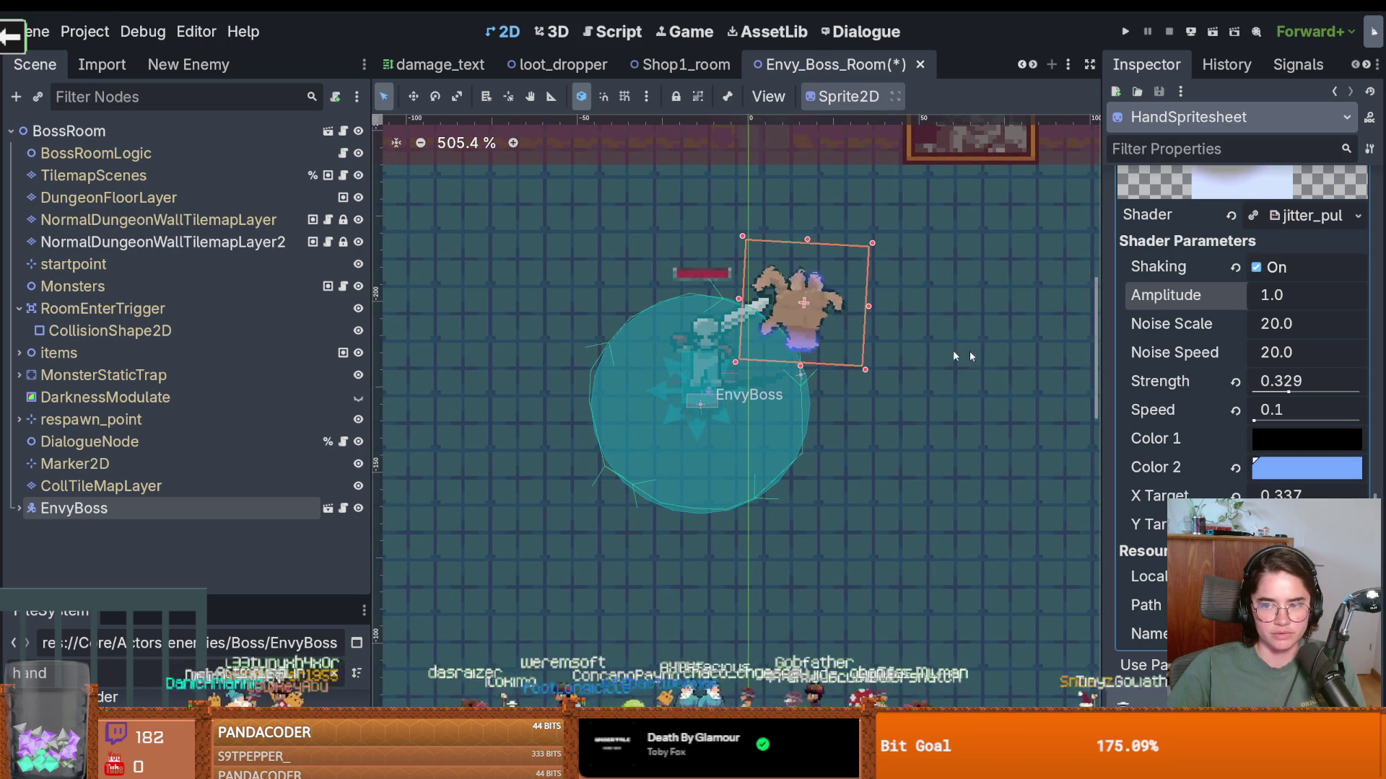
Step: Set Color 1 to dark navy 0c202e and save the boss room scene
click(1282, 443)
mouse_move(1366, 176)
mouse_down()
mouse_move(1366, 92)
mouse_move(1359, 168)
mouse_up()
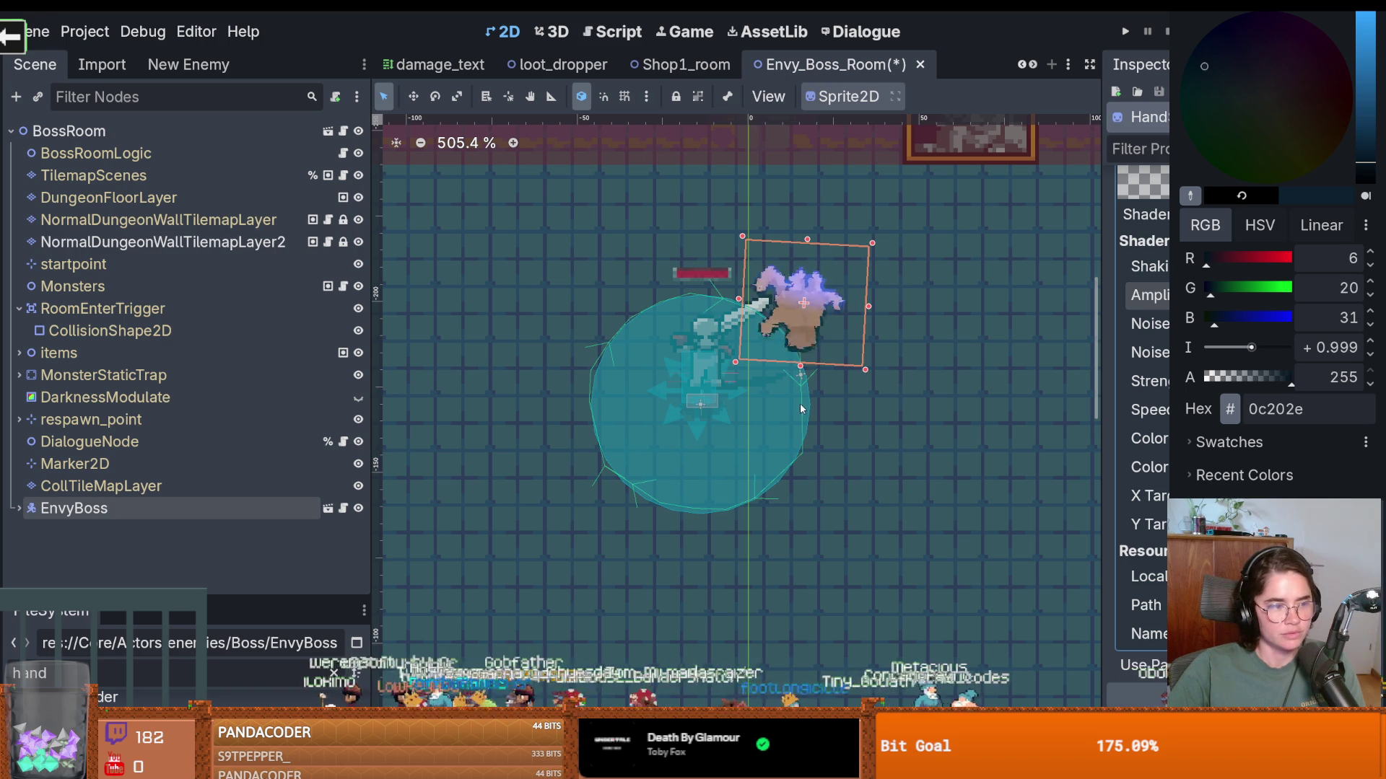
click(853, 404)
key(ctrl+s)
scroll(854, 404, down, 4)
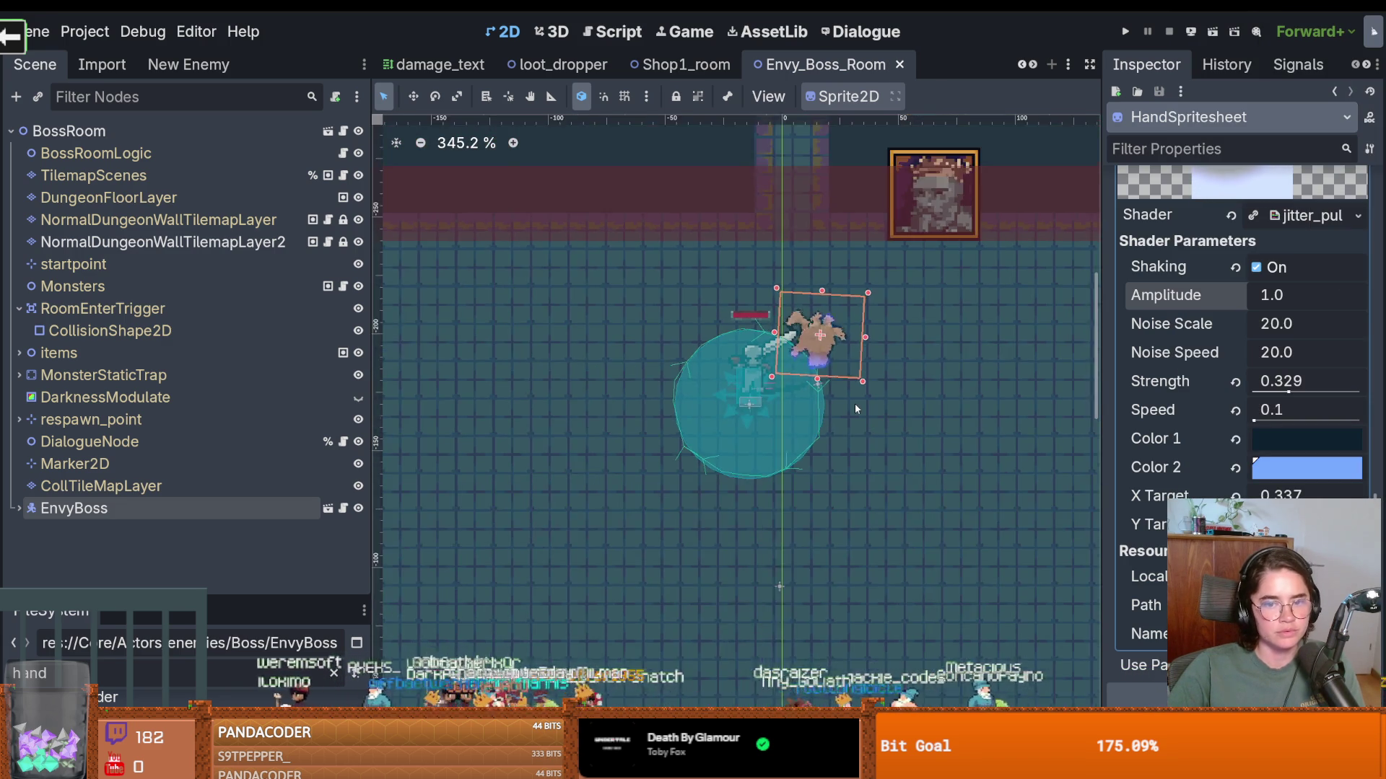
Step: Reframe the boss room view around the hand sprite, saving the scene twice
scroll(701, 376, up, 5)
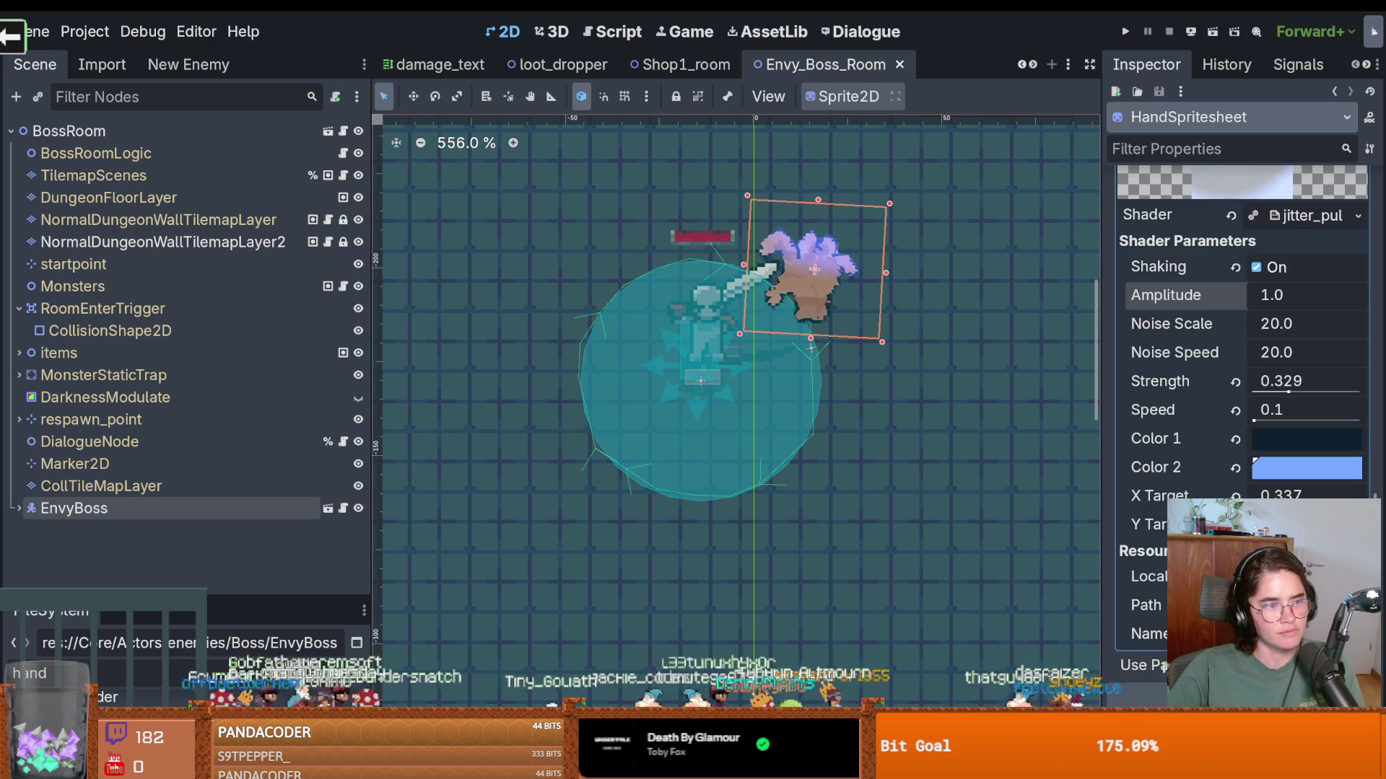
scroll(519, 366, up, 2)
key(ctrl+s)
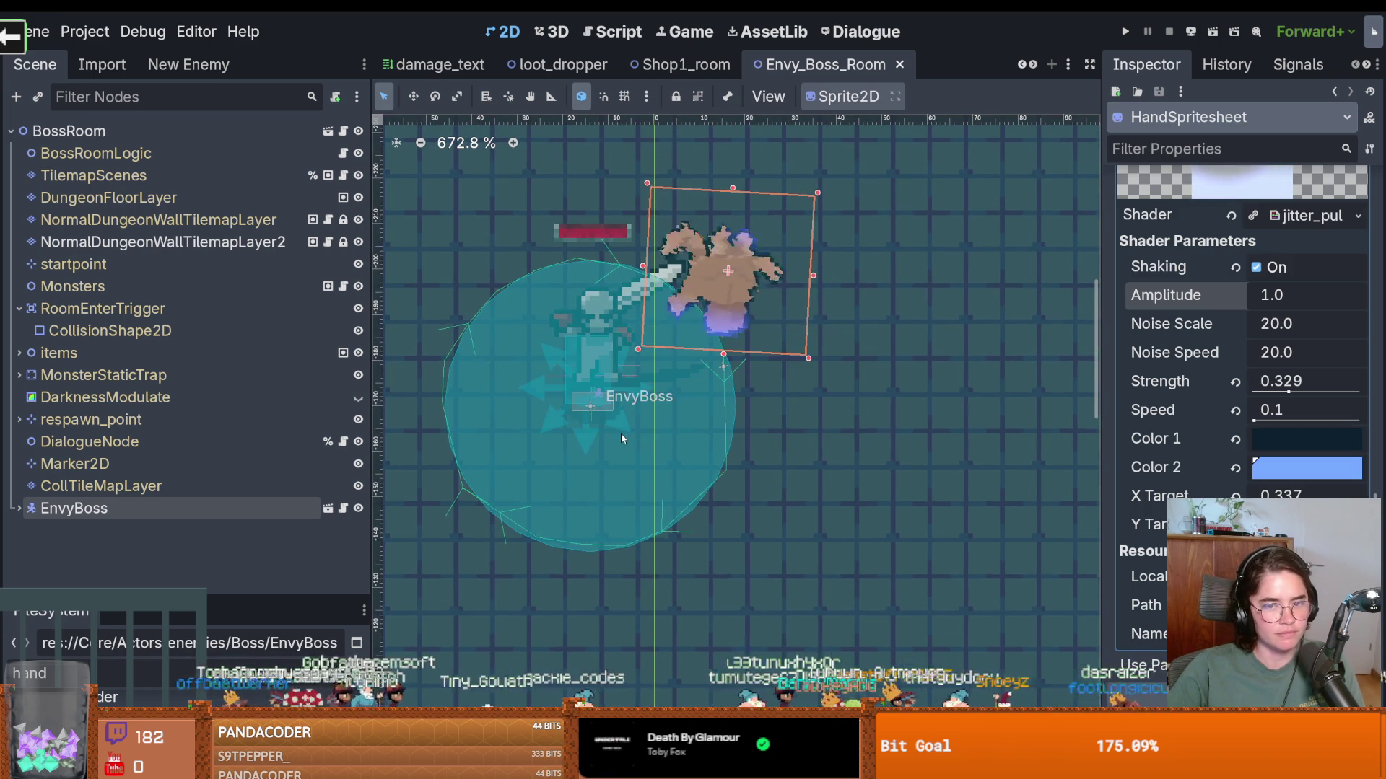
scroll(621, 433, down, 1)
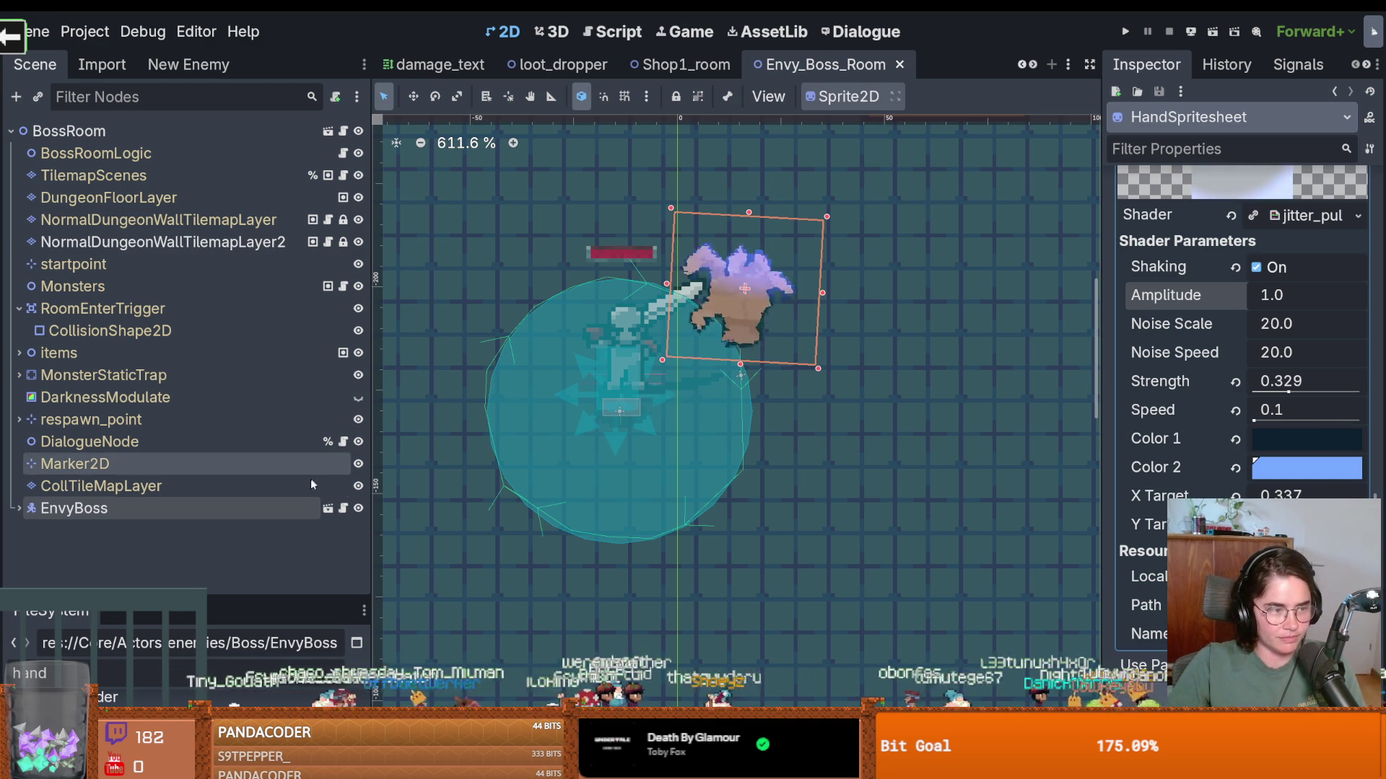
mouse_move(635, 433)
mouse_down()
mouse_move(705, 461)
mouse_move(643, 456)
mouse_up()
scroll(704, 461, up, 1)
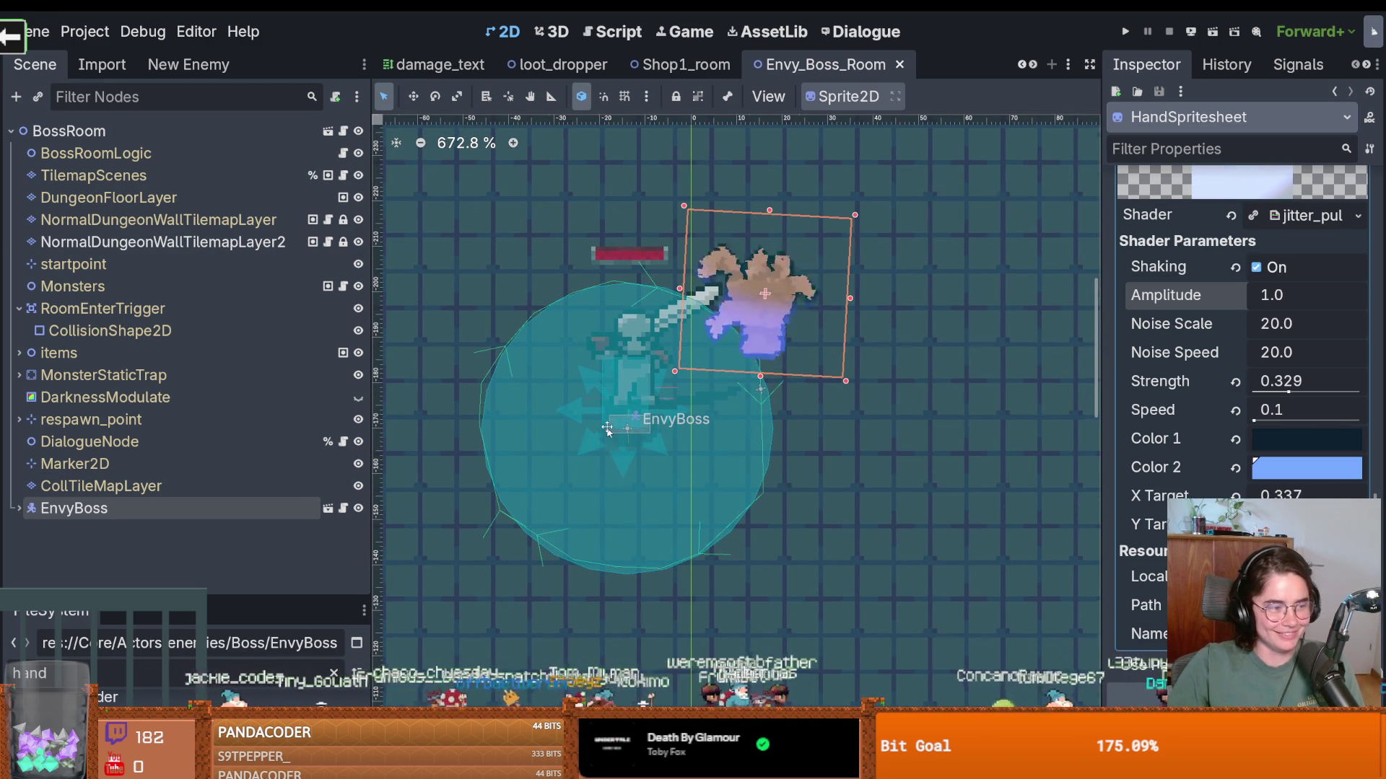
scroll(612, 404, down, 3)
scroll(612, 404, down, 1)
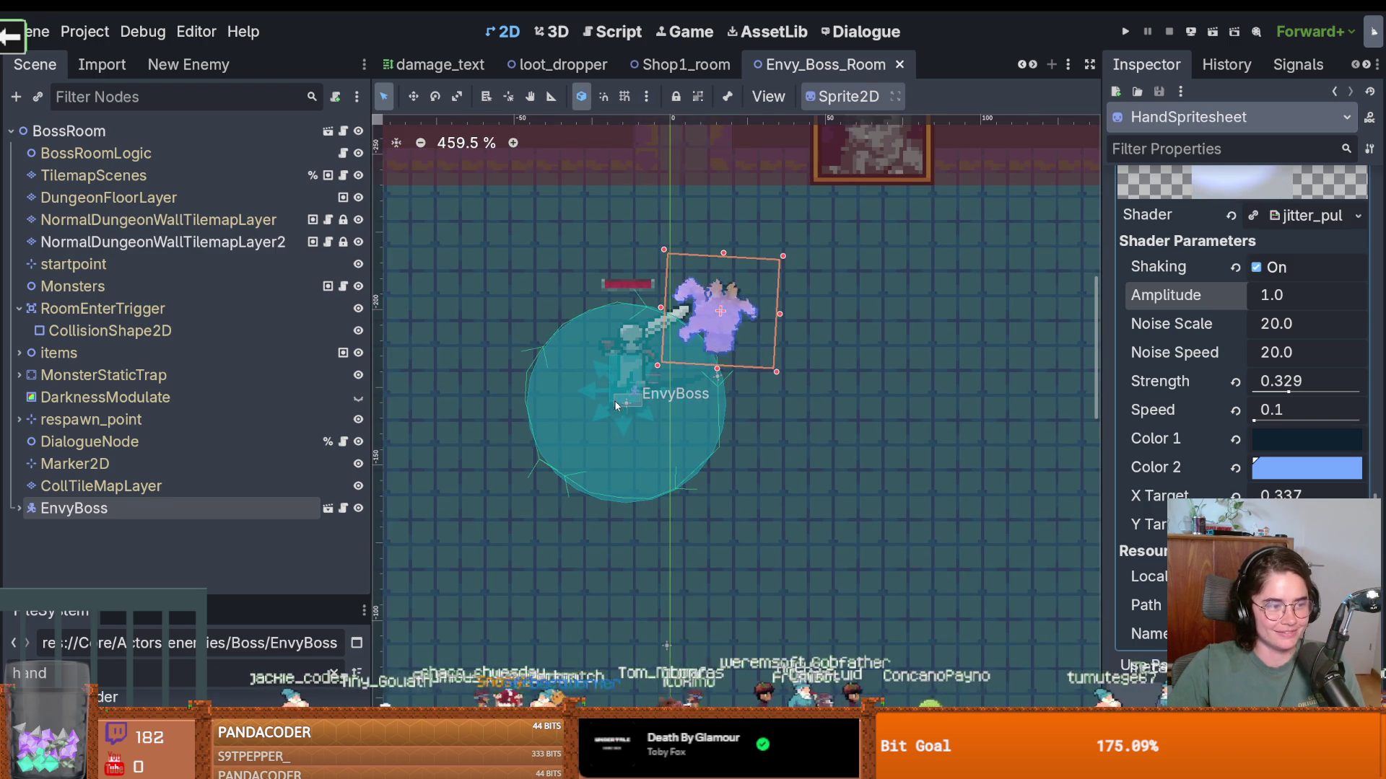
drag(612, 404, 605, 379)
key(ctrl+s)
Step: Collapse RoomEnterTrigger and open the EnvyBoss scene in the editor
scroll(565, 409, down, 3)
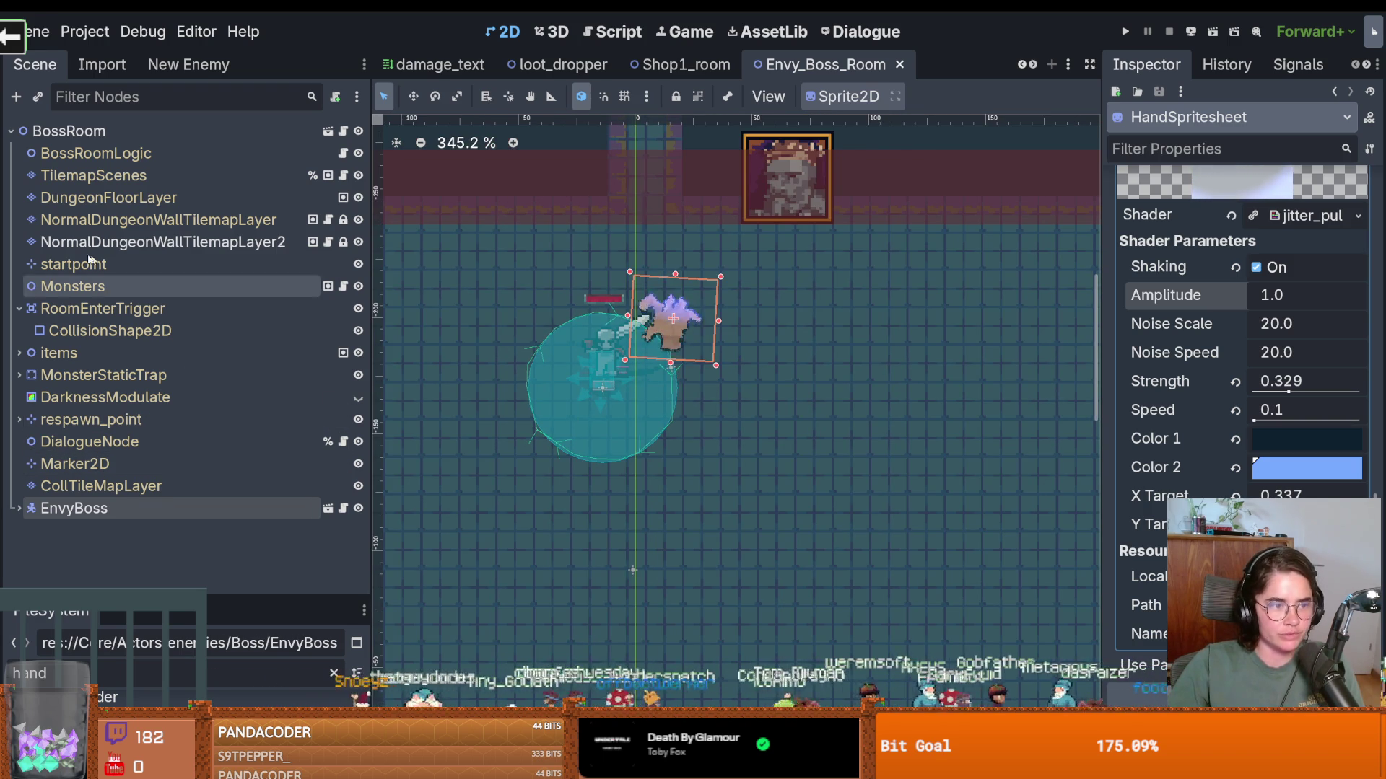
click(17, 307)
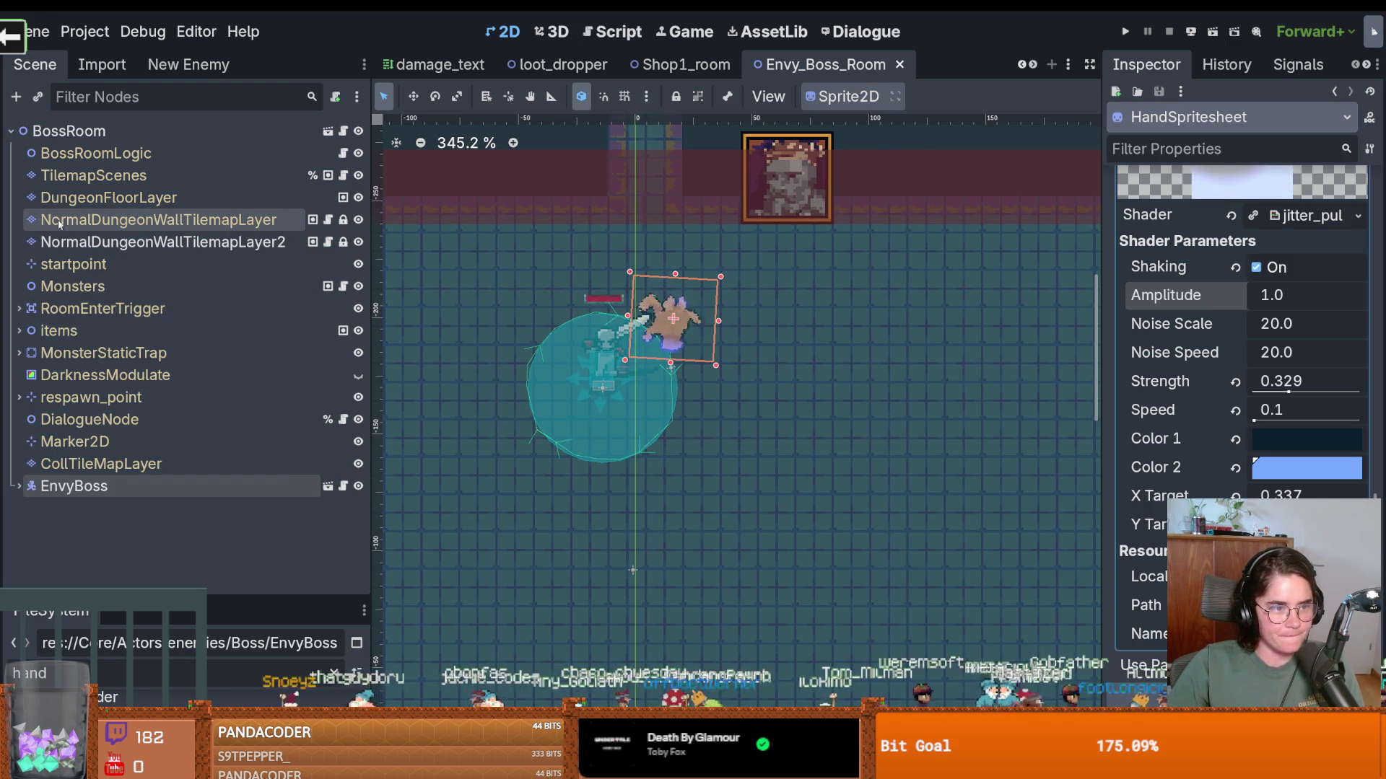
click(328, 485)
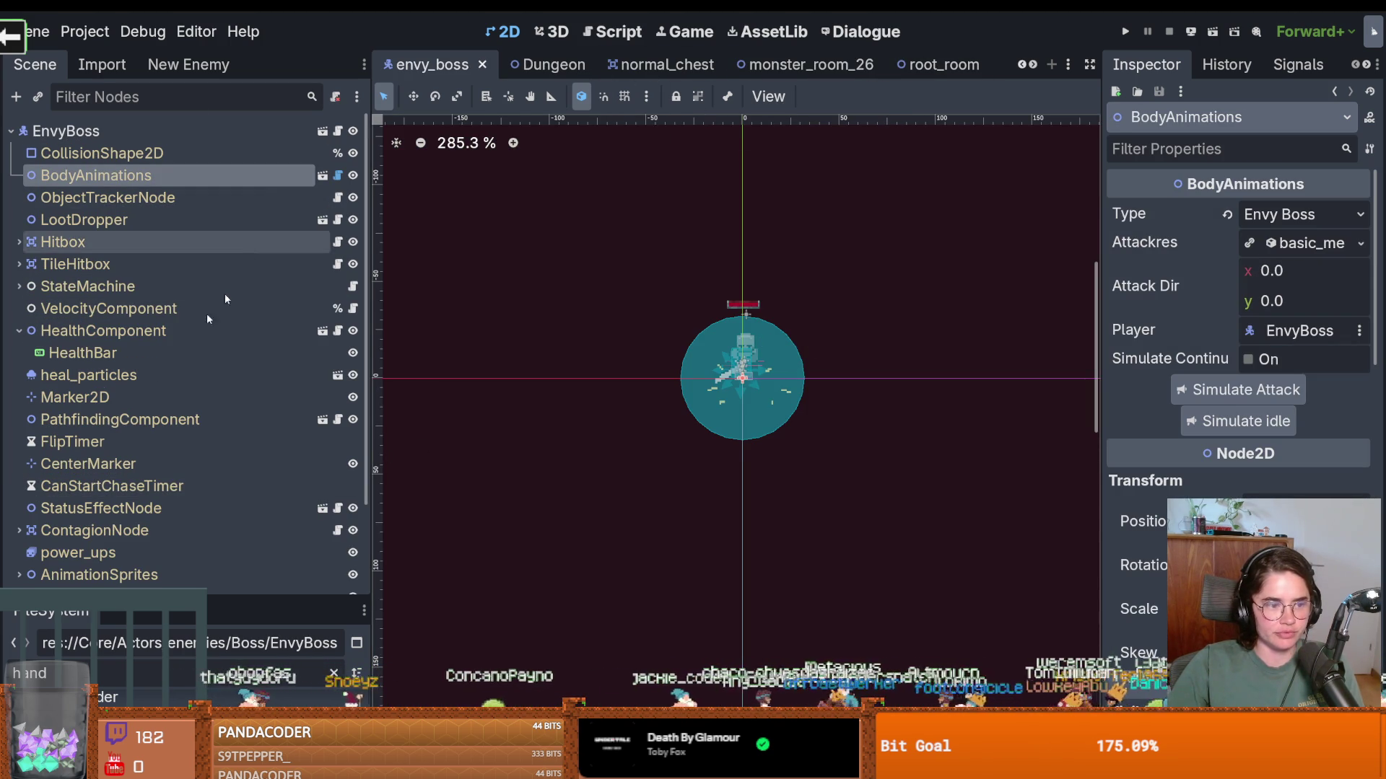
Step: Open the EnvyBoss root's envyboss.gd script and add blank lines below the extends line
scroll(233, 364, down, 1)
scroll(233, 364, up, 1)
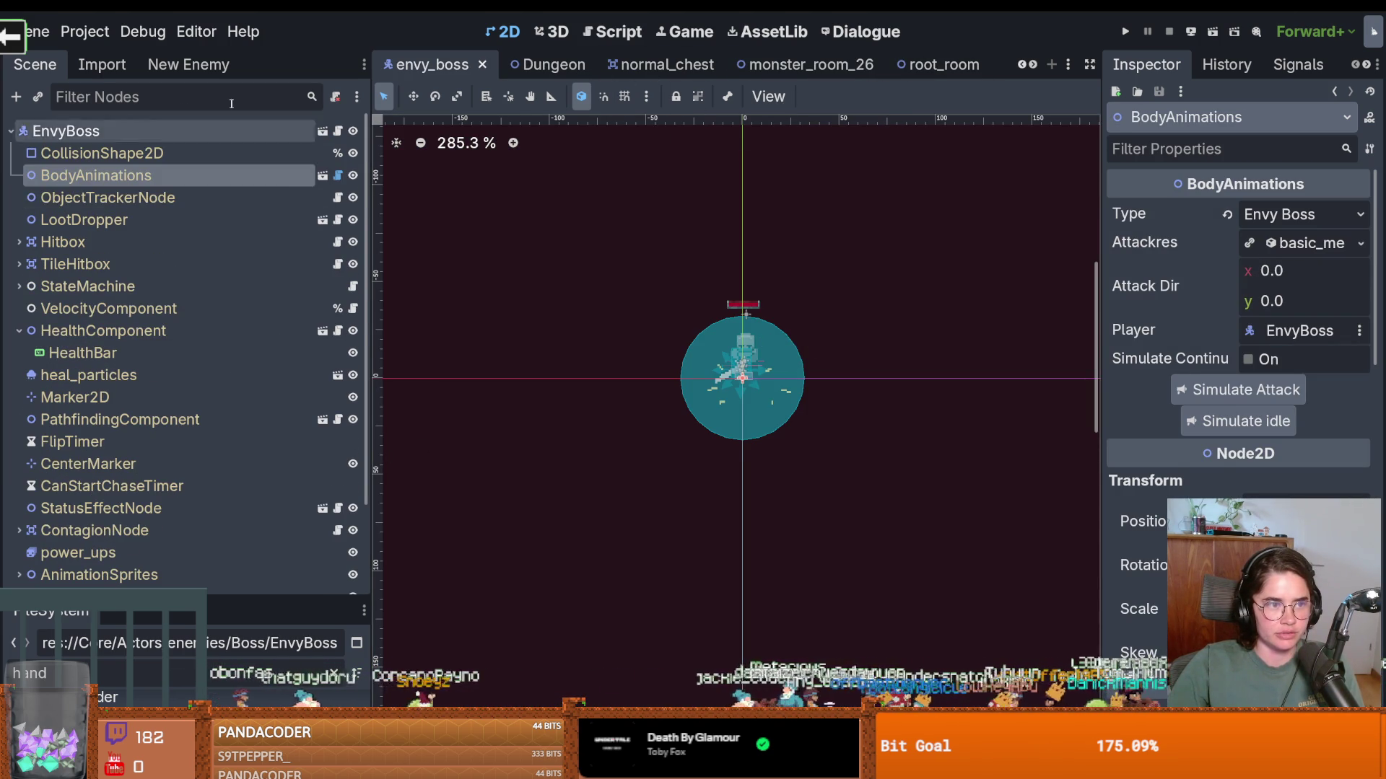
click(275, 131)
click(338, 130)
click(649, 148)
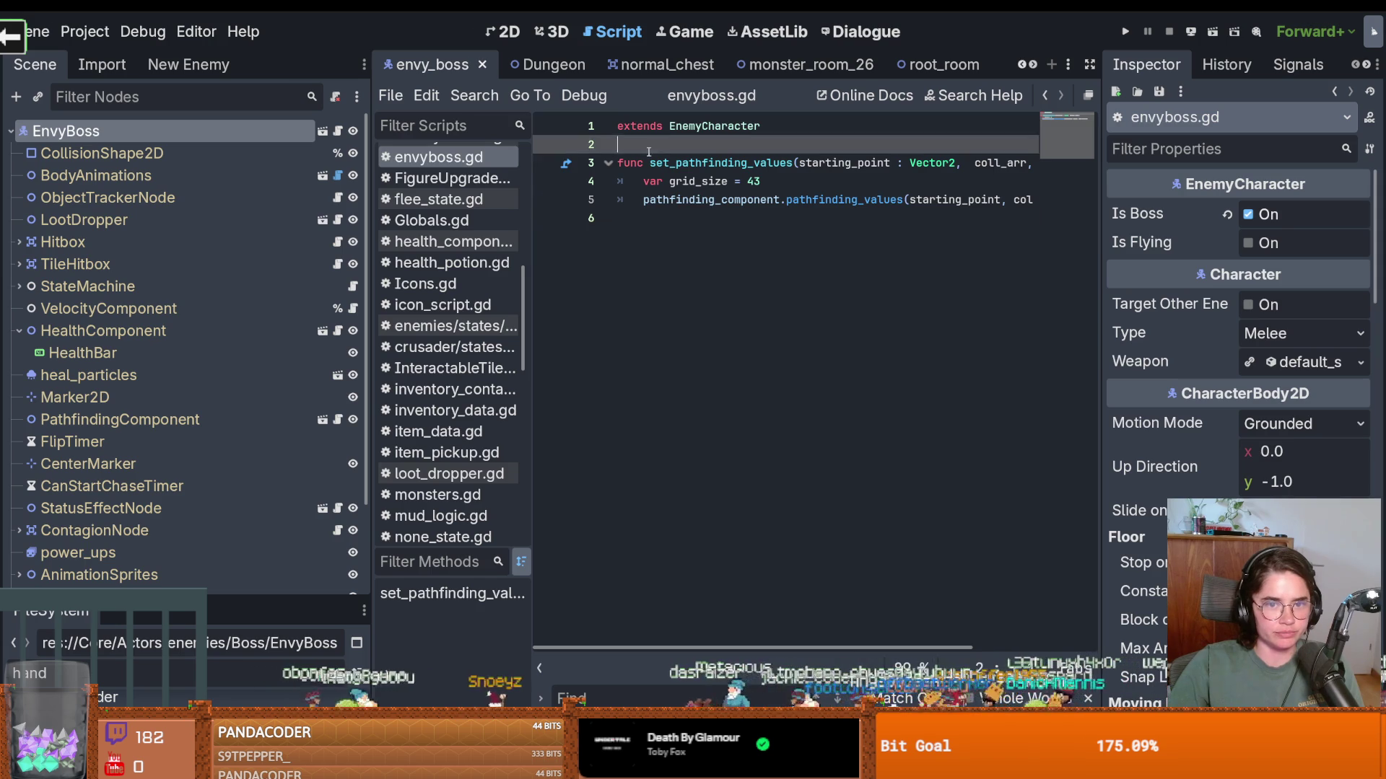
key(Return)
key(Return)
key(Up)
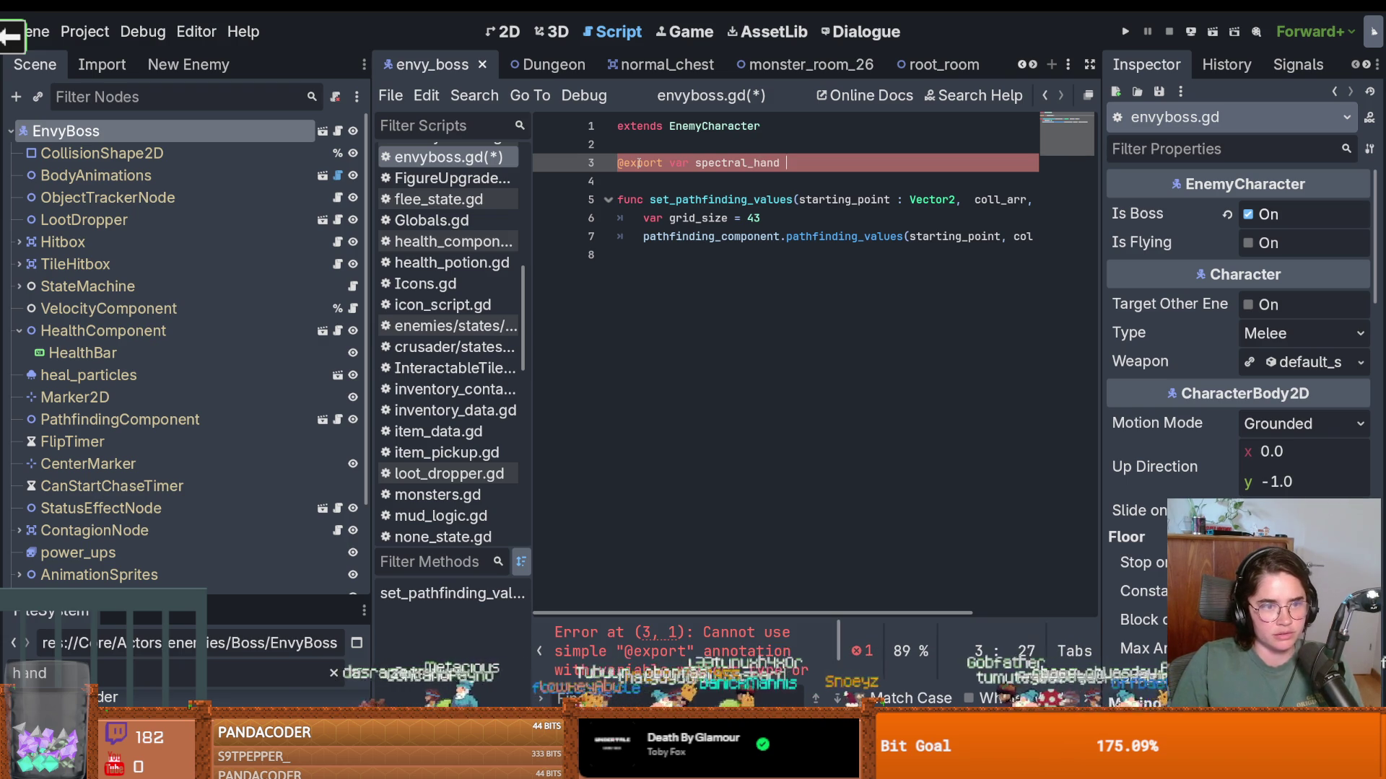
text(2D)
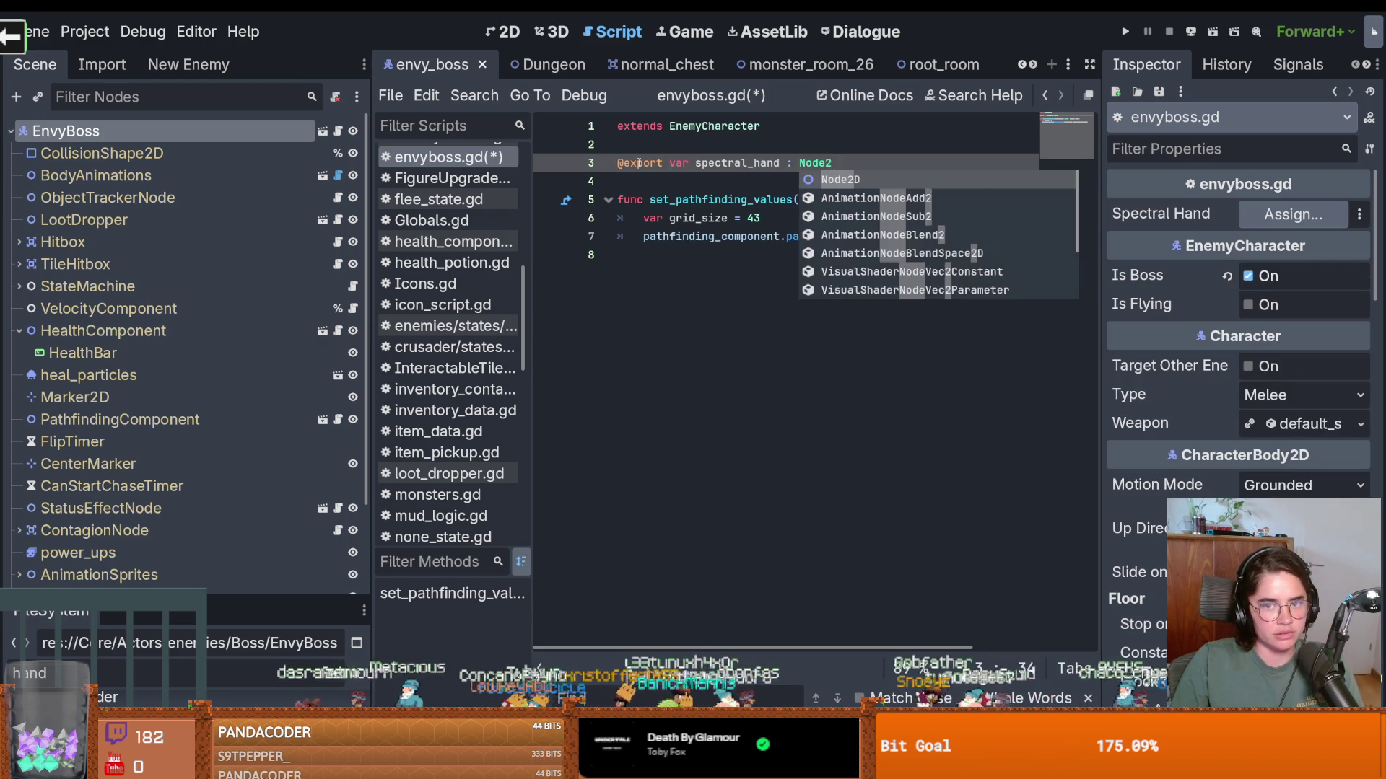
key(ctrl+s)
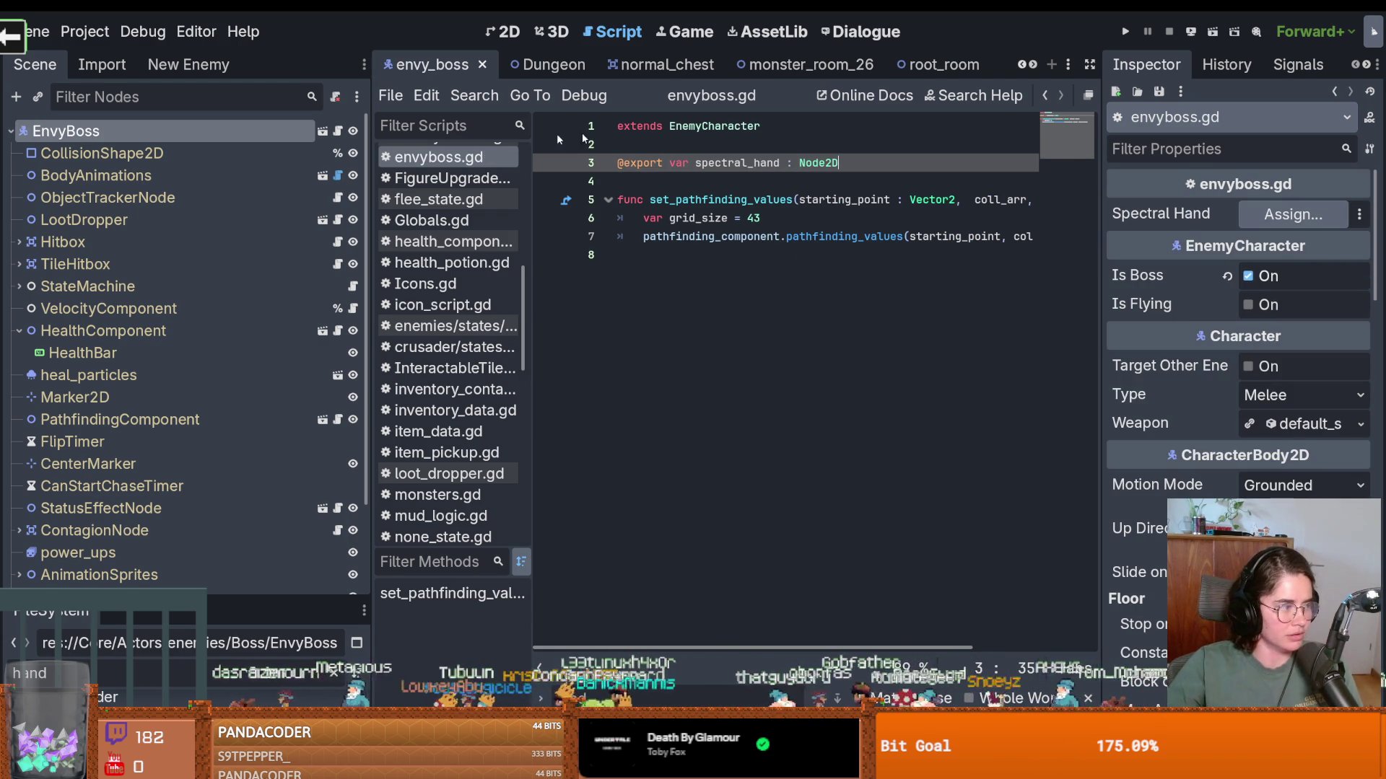
click(690, 262)
key(ctrl+s)
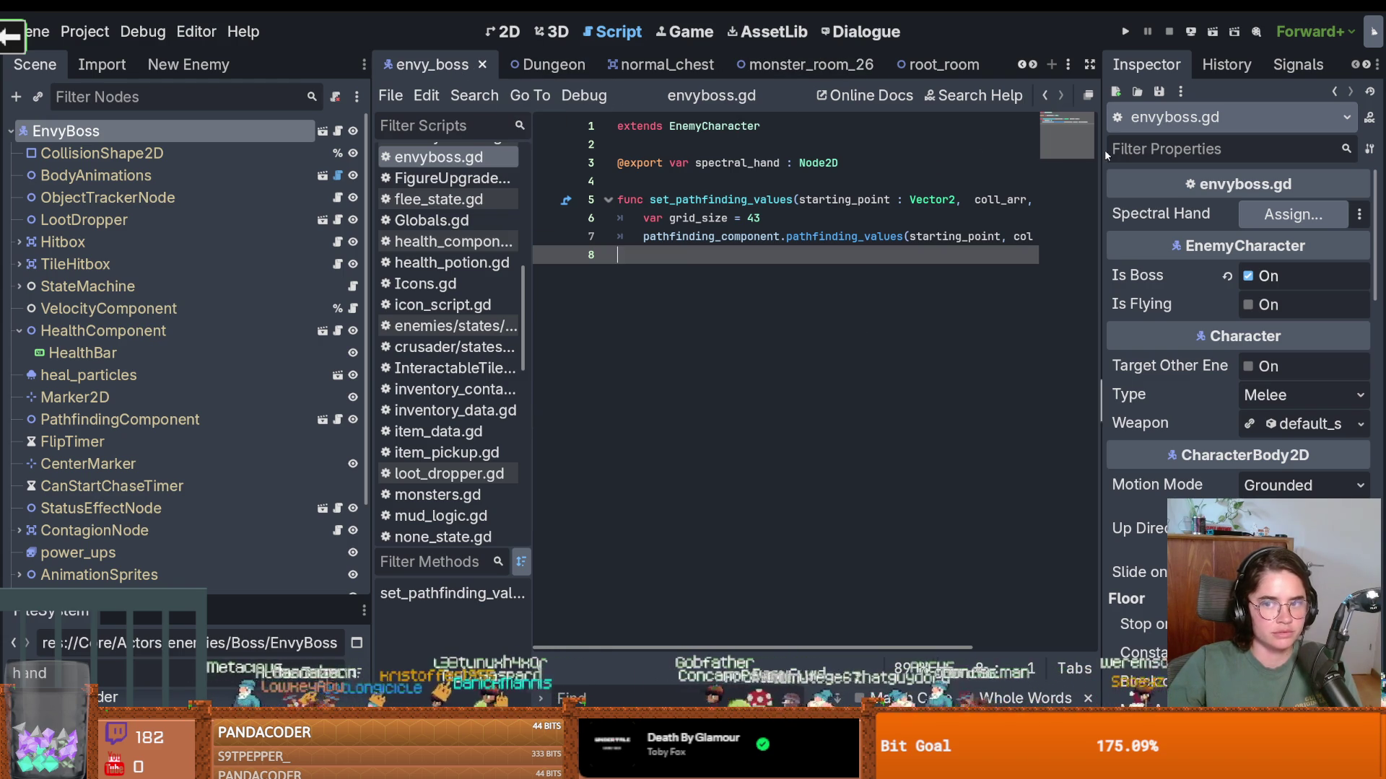
drag(1099, 152, 1169, 153)
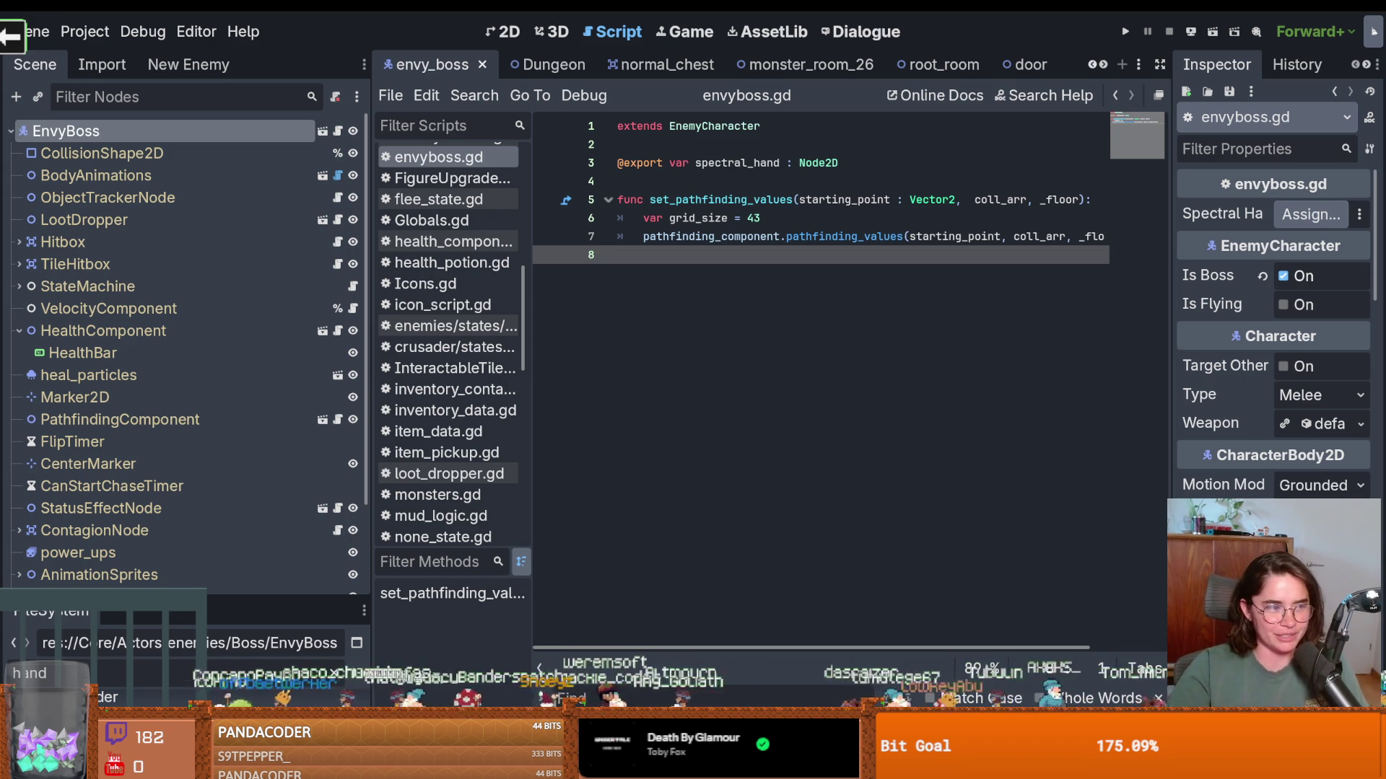
Step: Save the boss scene, then close the Dungeon and normal_chest scene tabs
key(ctrl+s)
click(718, 172)
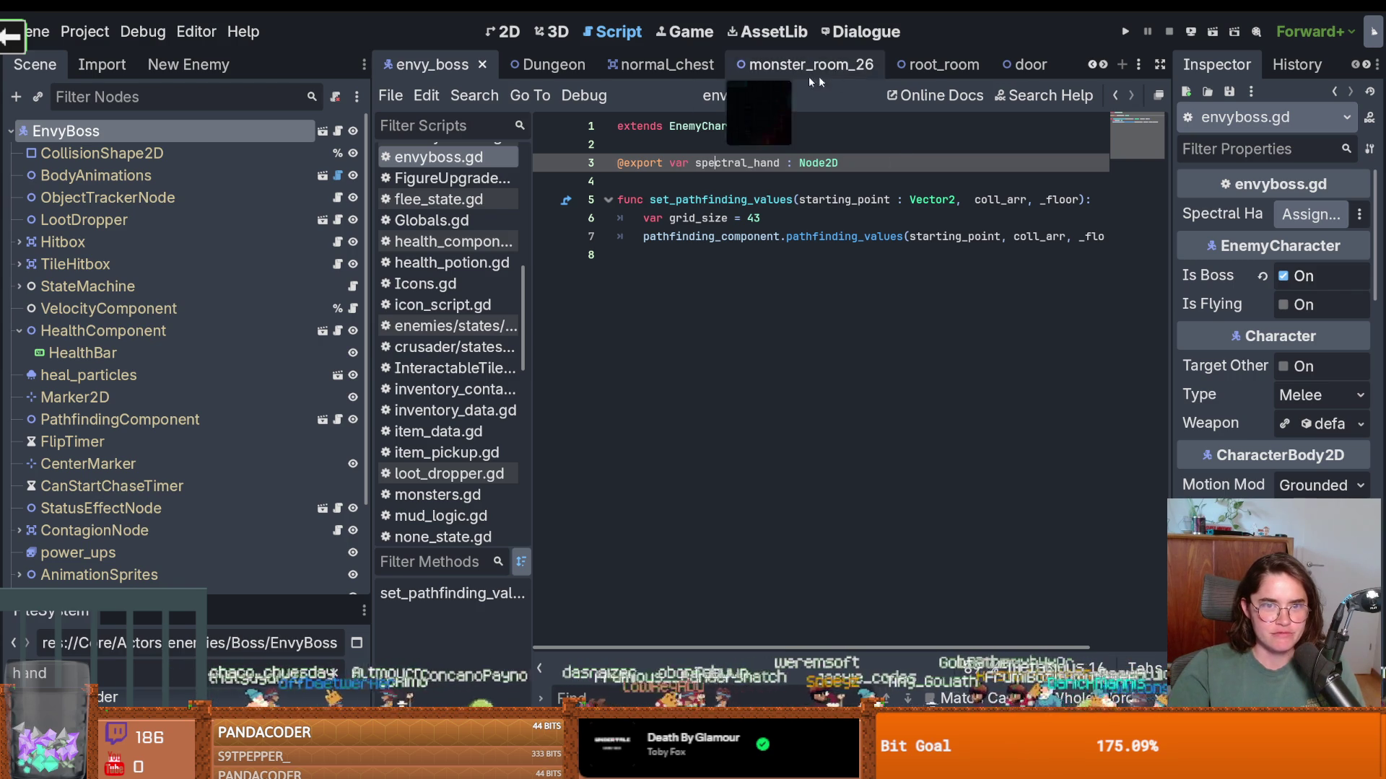
click(583, 66)
click(581, 66)
click(581, 69)
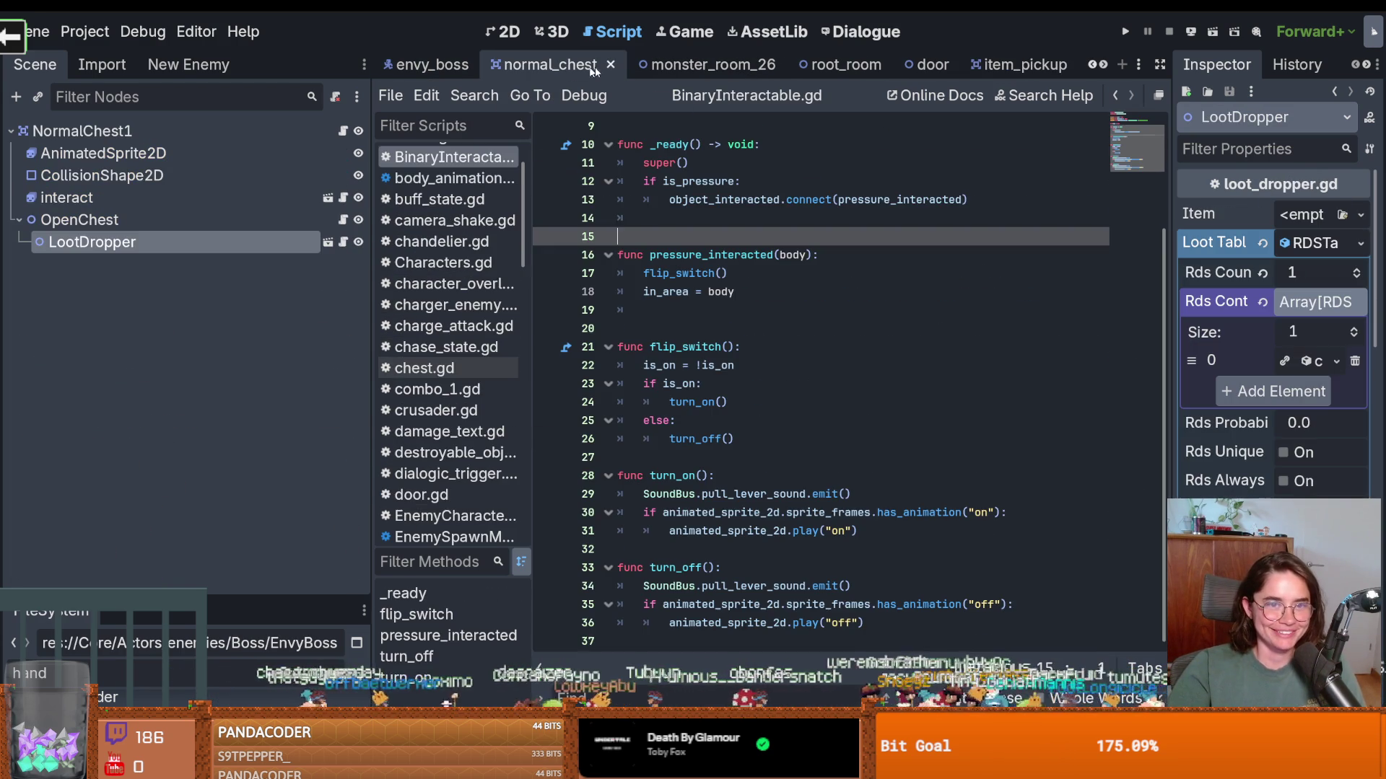
click(611, 66)
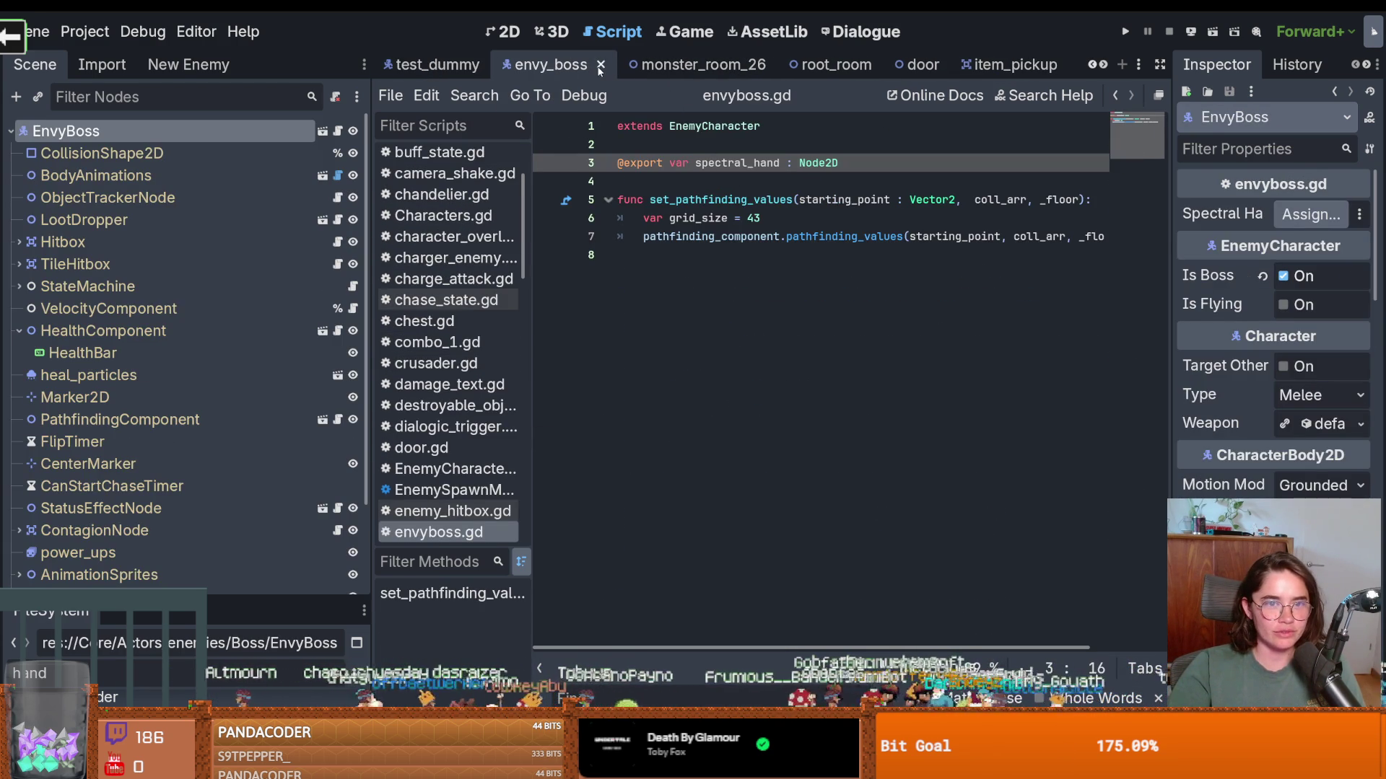
Step: Close the monster_room_26, root_room, door, item_pickup and crusader scene tabs
click(699, 72)
click(763, 66)
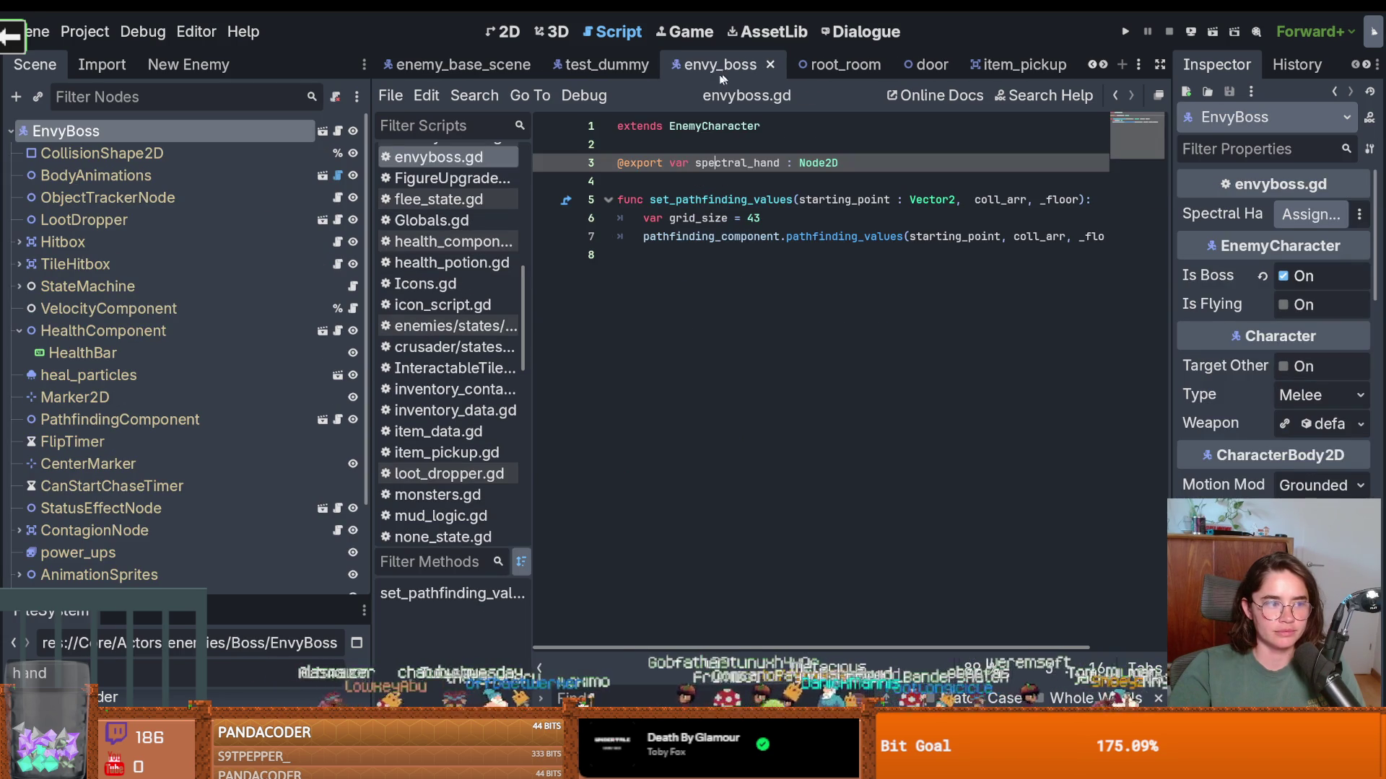
click(869, 67)
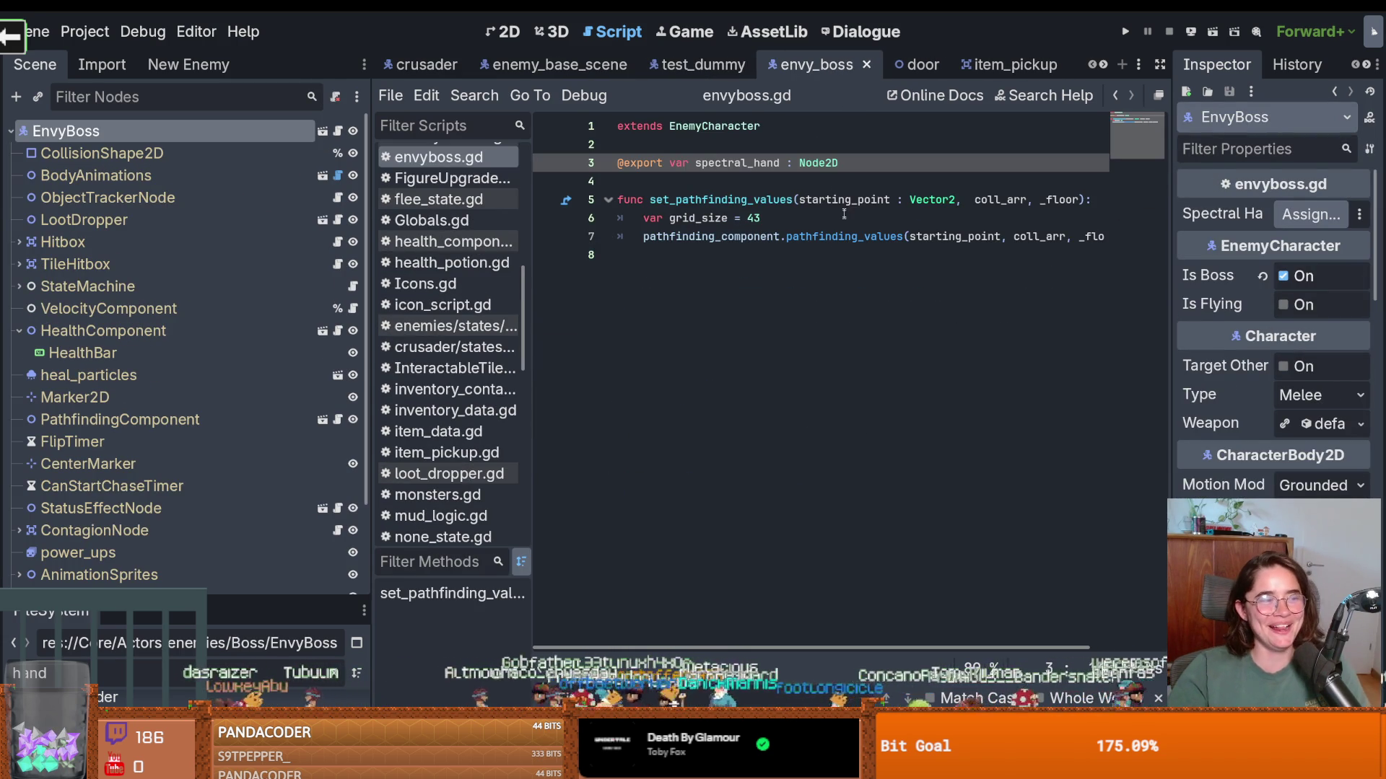
click(918, 65)
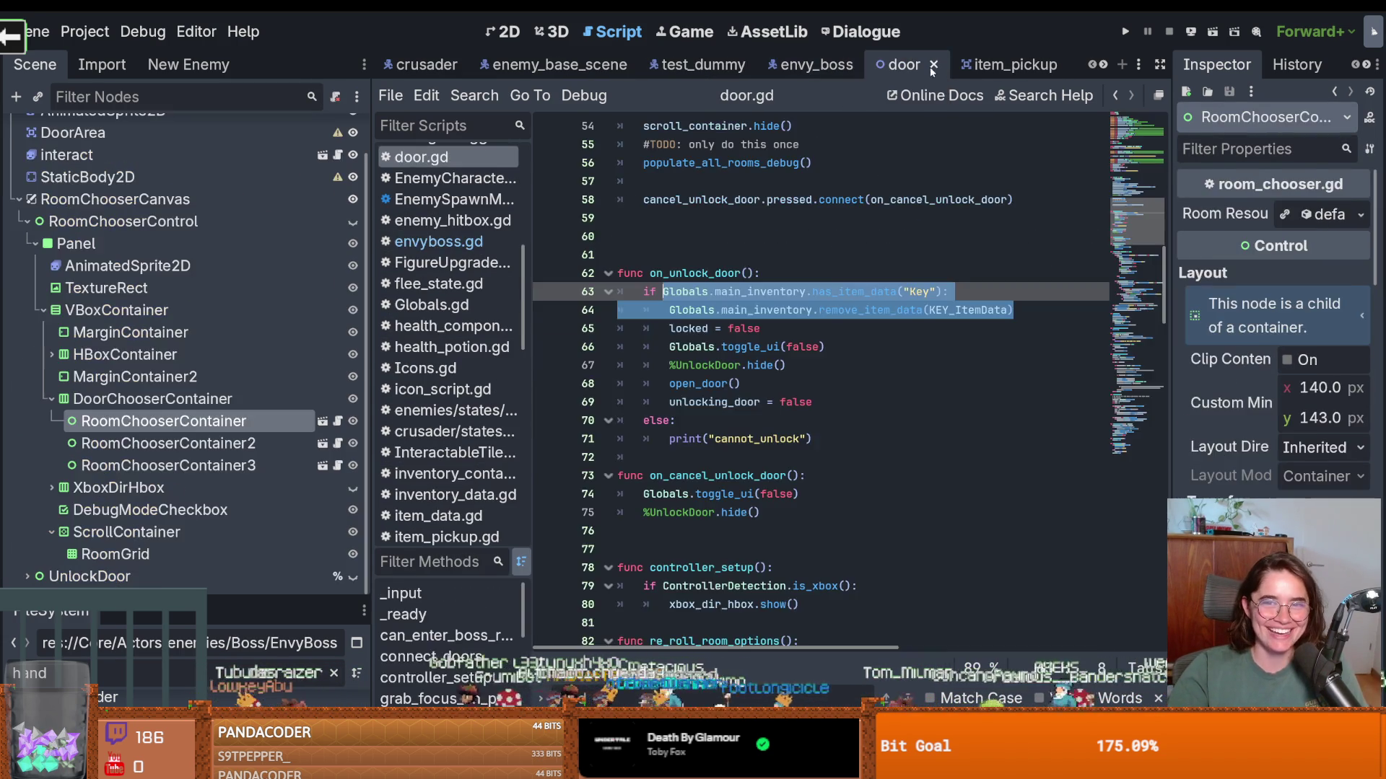
click(936, 65)
click(946, 67)
click(982, 67)
click(469, 65)
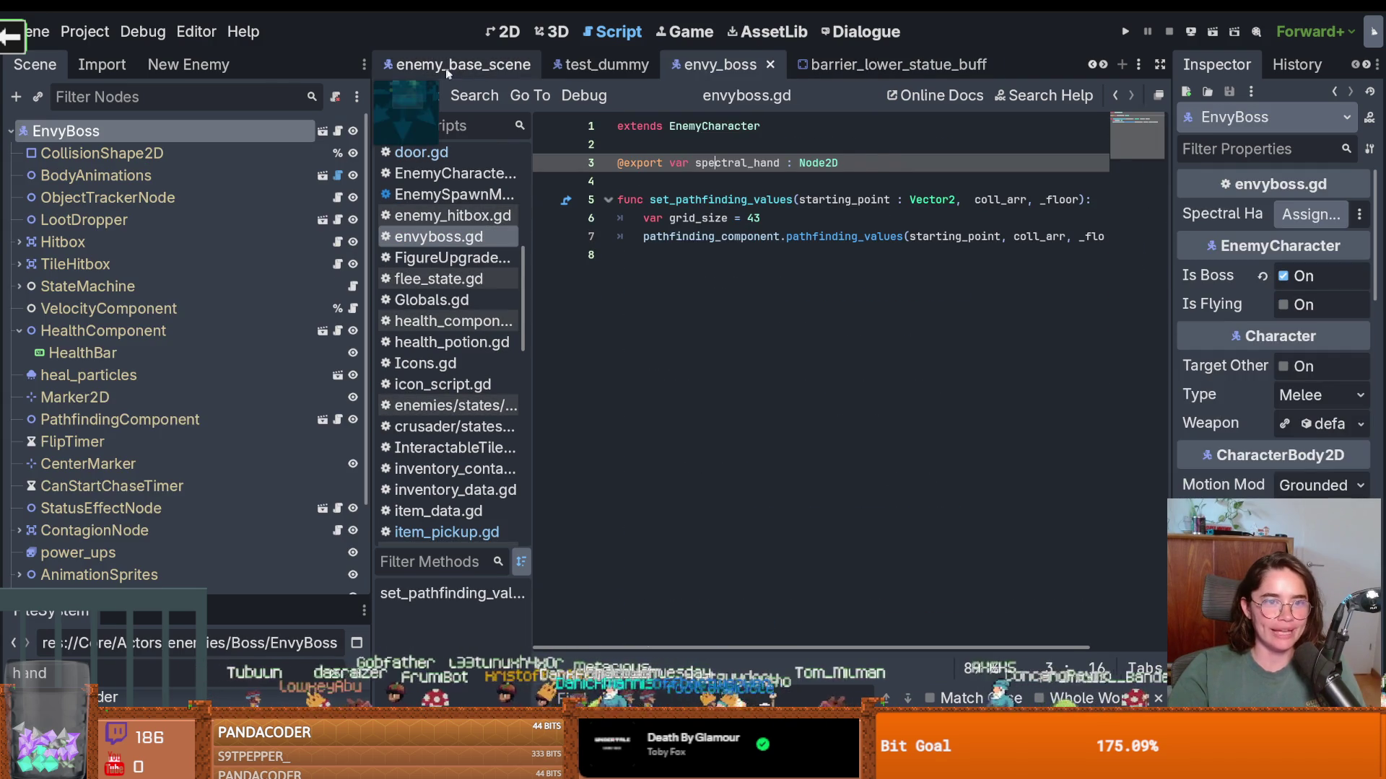
click(532, 66)
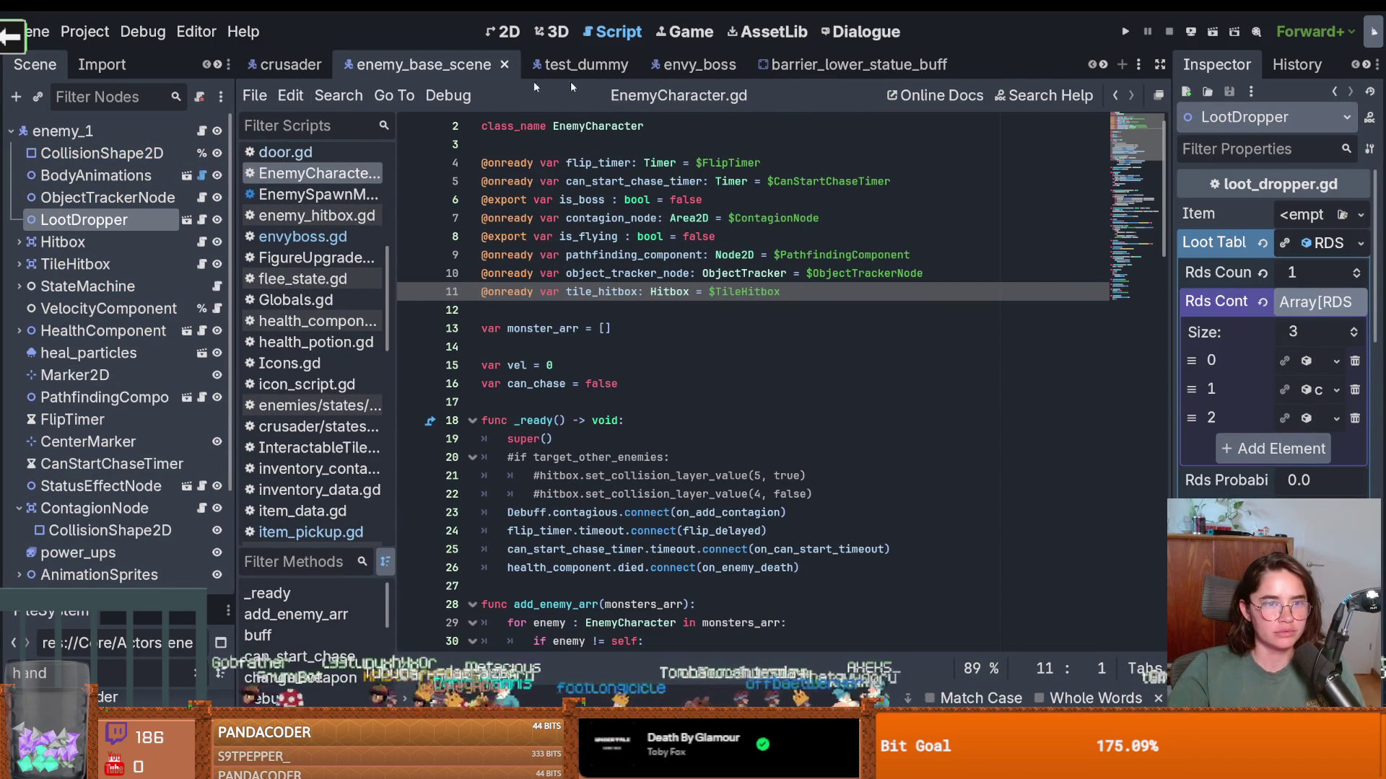
Step: Close the barrier_lower_statue_buff and CharacterOverlay tabs and bring up loot_dropper's script
click(851, 65)
click(938, 66)
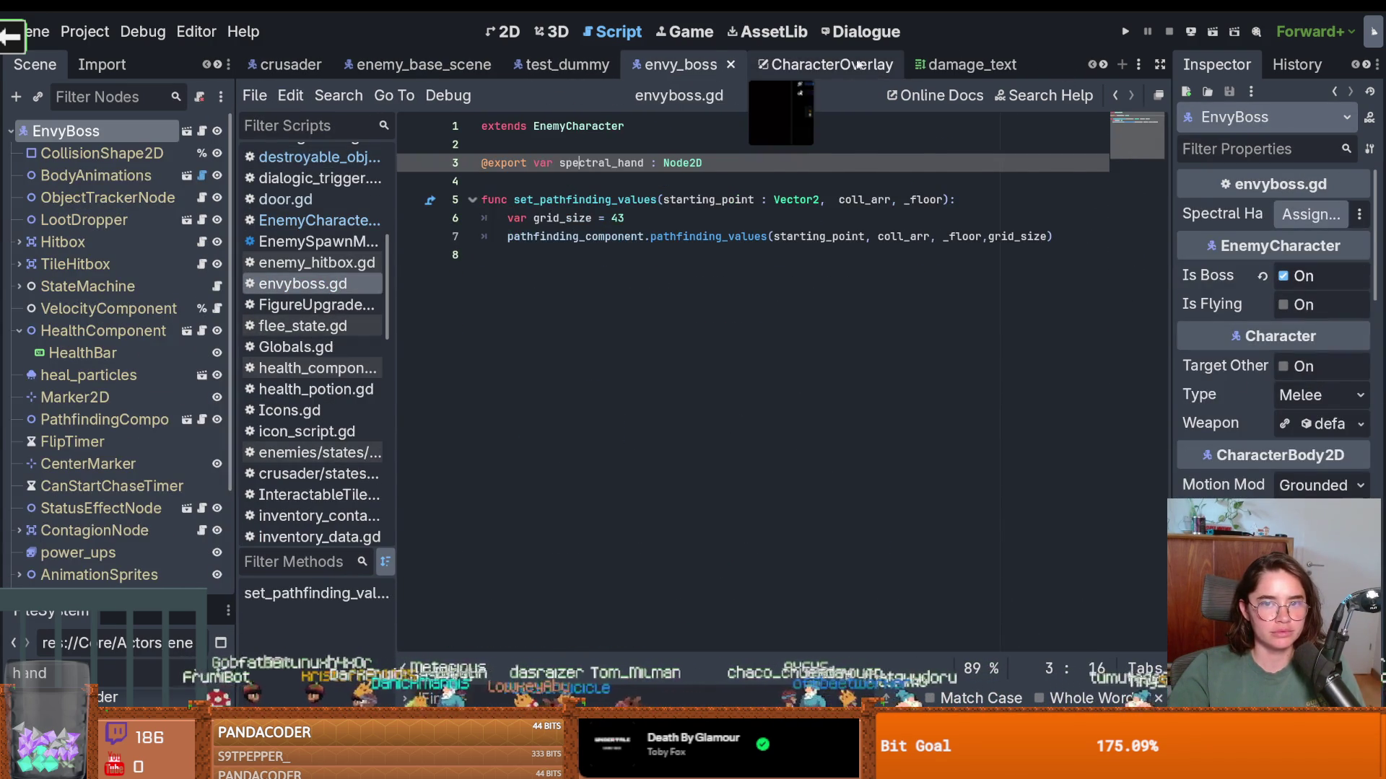
click(858, 65)
click(906, 67)
click(911, 67)
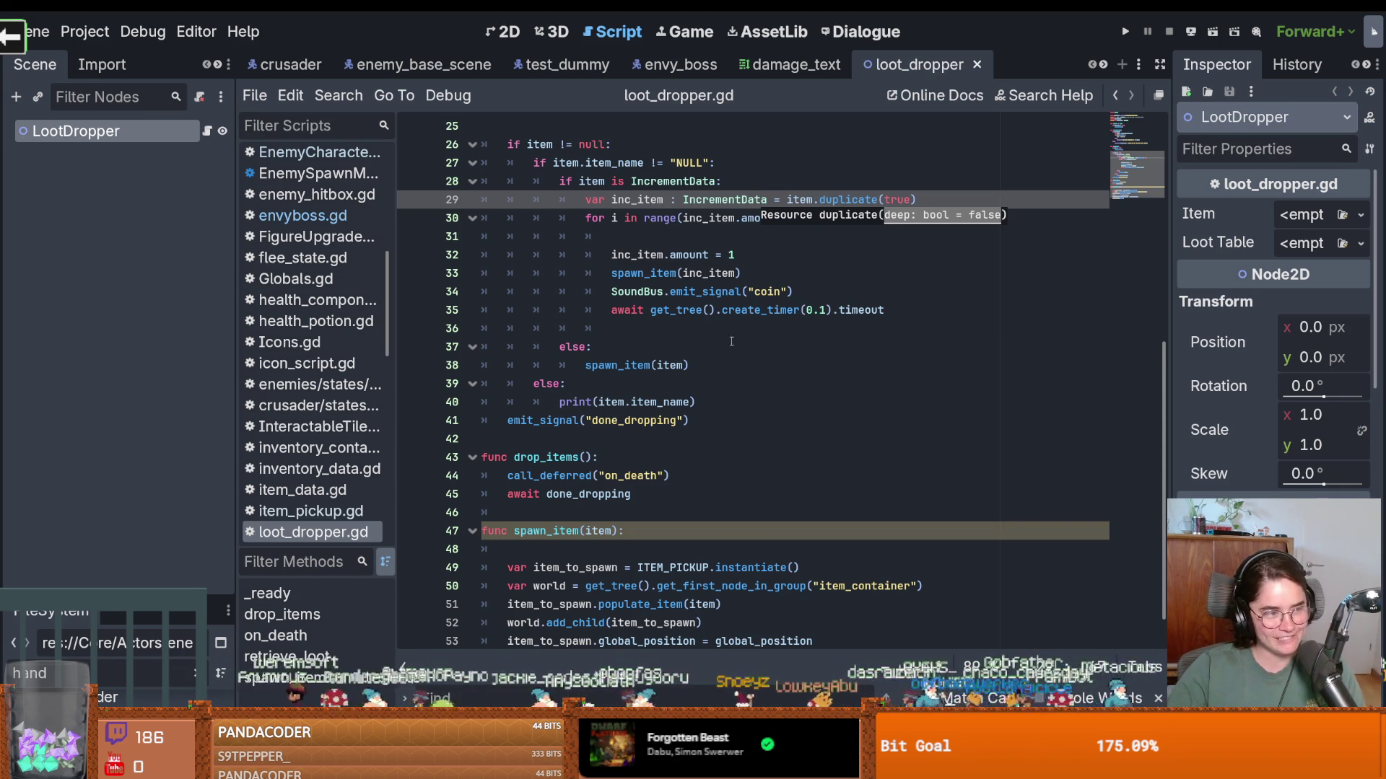
Step: Delete the empty lines 36 and 31 in loot_dropper.gd's on_death loop and save
scroll(735, 340, down, 1)
click(768, 353)
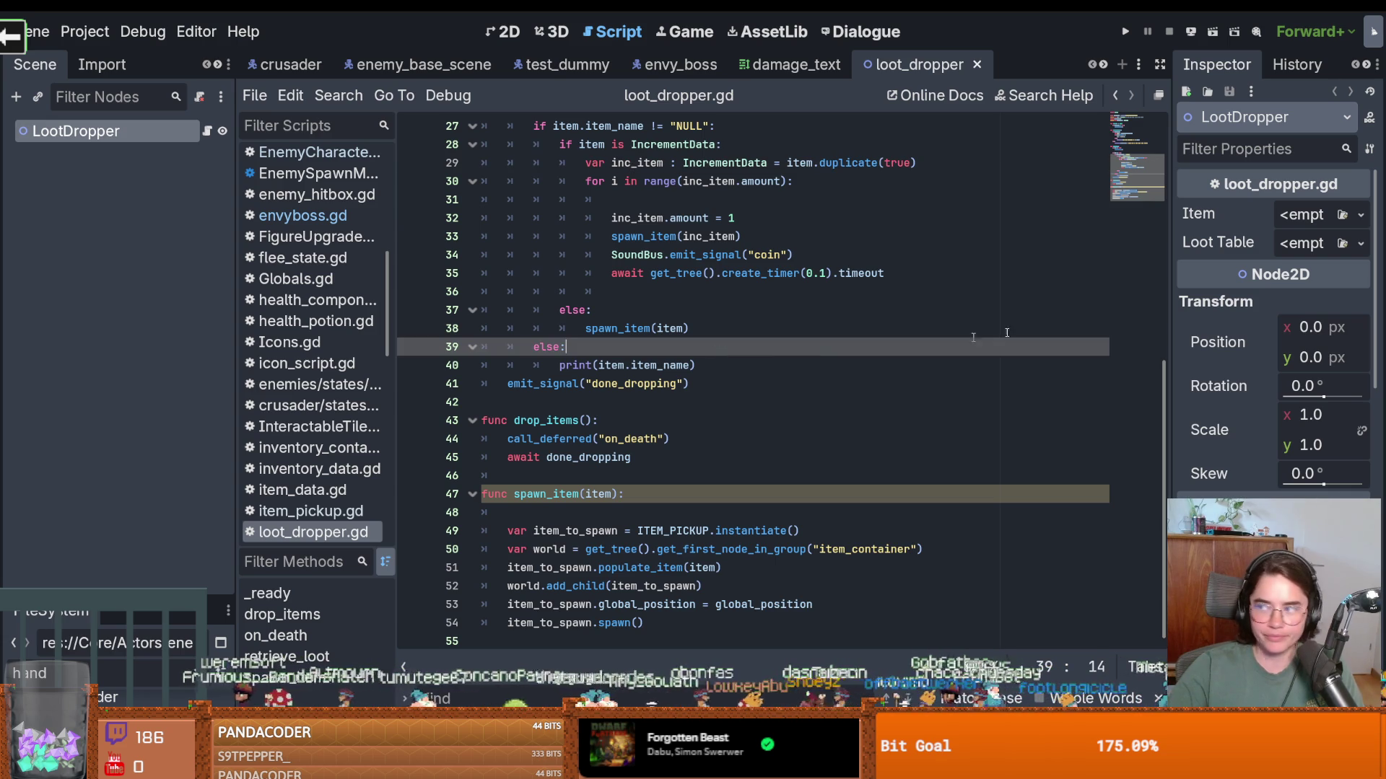
scroll(585, 416, up, 3)
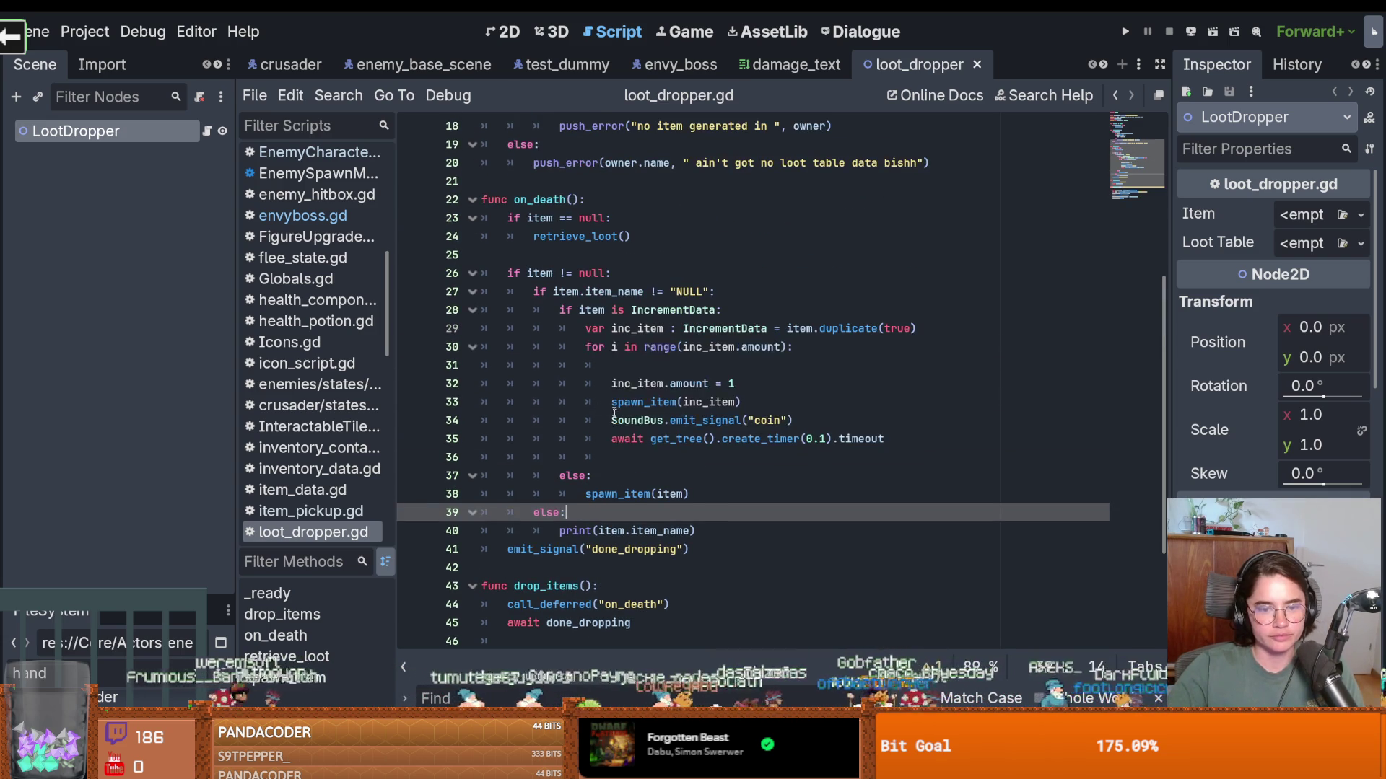
click(629, 454)
key(BackSpace)
key(BackSpace)
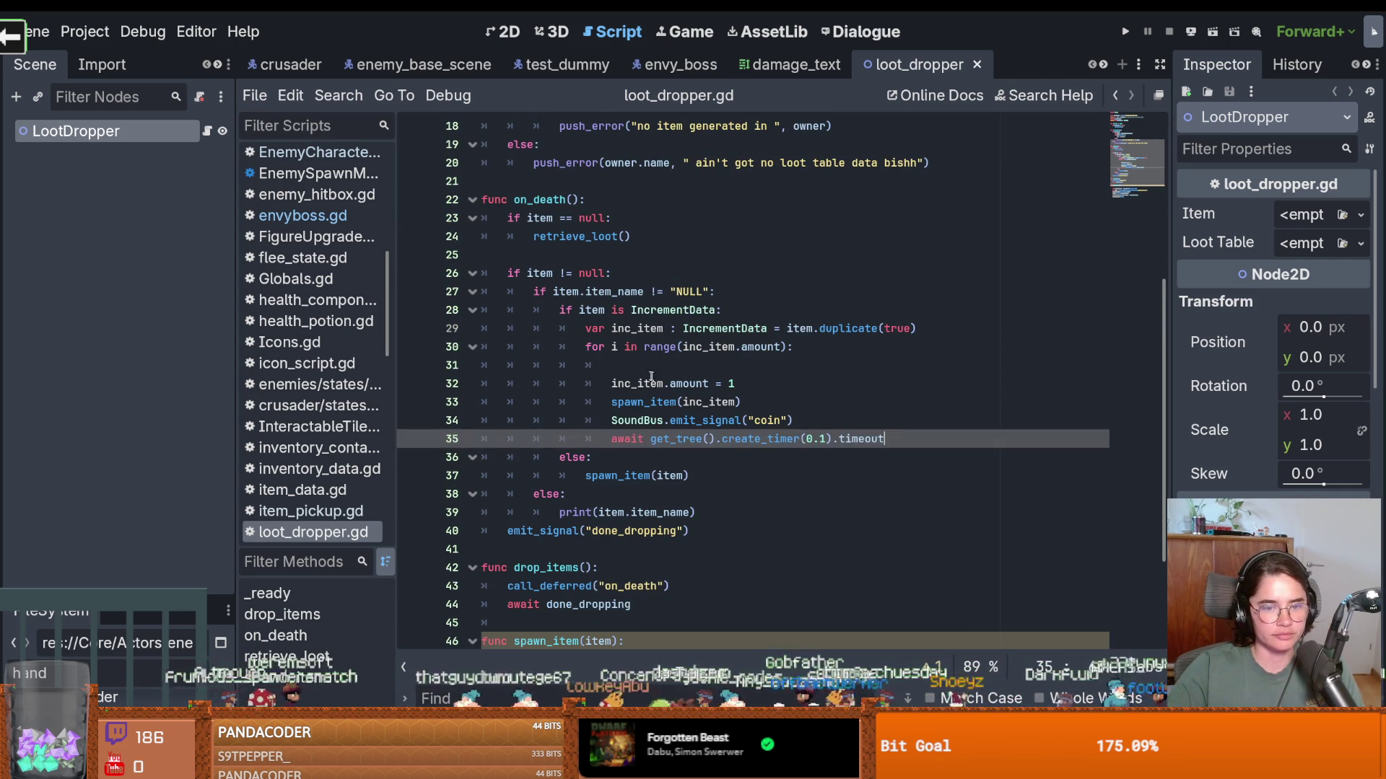
click(625, 368)
key(BackSpace)
key(ctrl+s)
scroll(701, 437, down, 2)
scroll(701, 437, up, 1)
scroll(702, 437, down, 1)
click(608, 477)
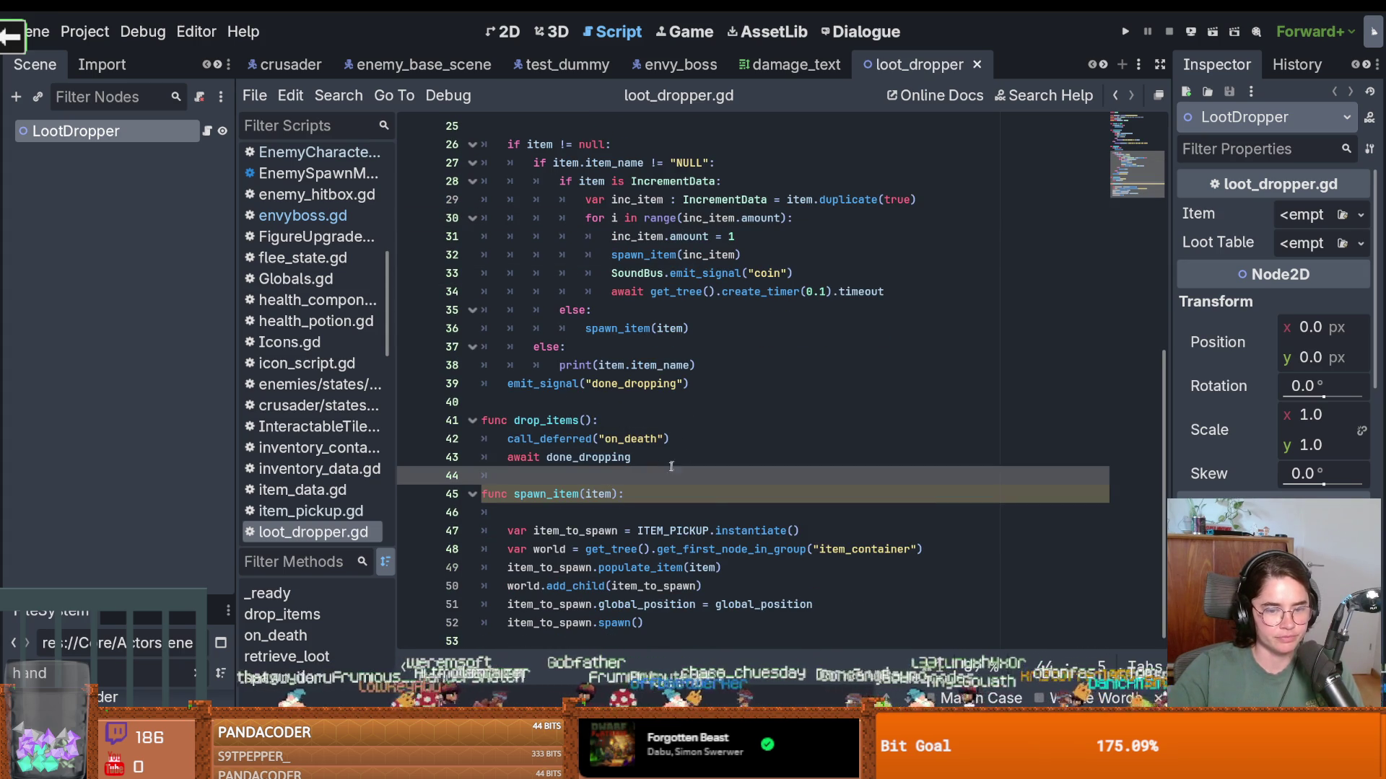
scroll(682, 459, up, 5)
Step: Close the damage_text, loot_dropper, Shop1_room and enemy_body_animations scene tabs
click(800, 71)
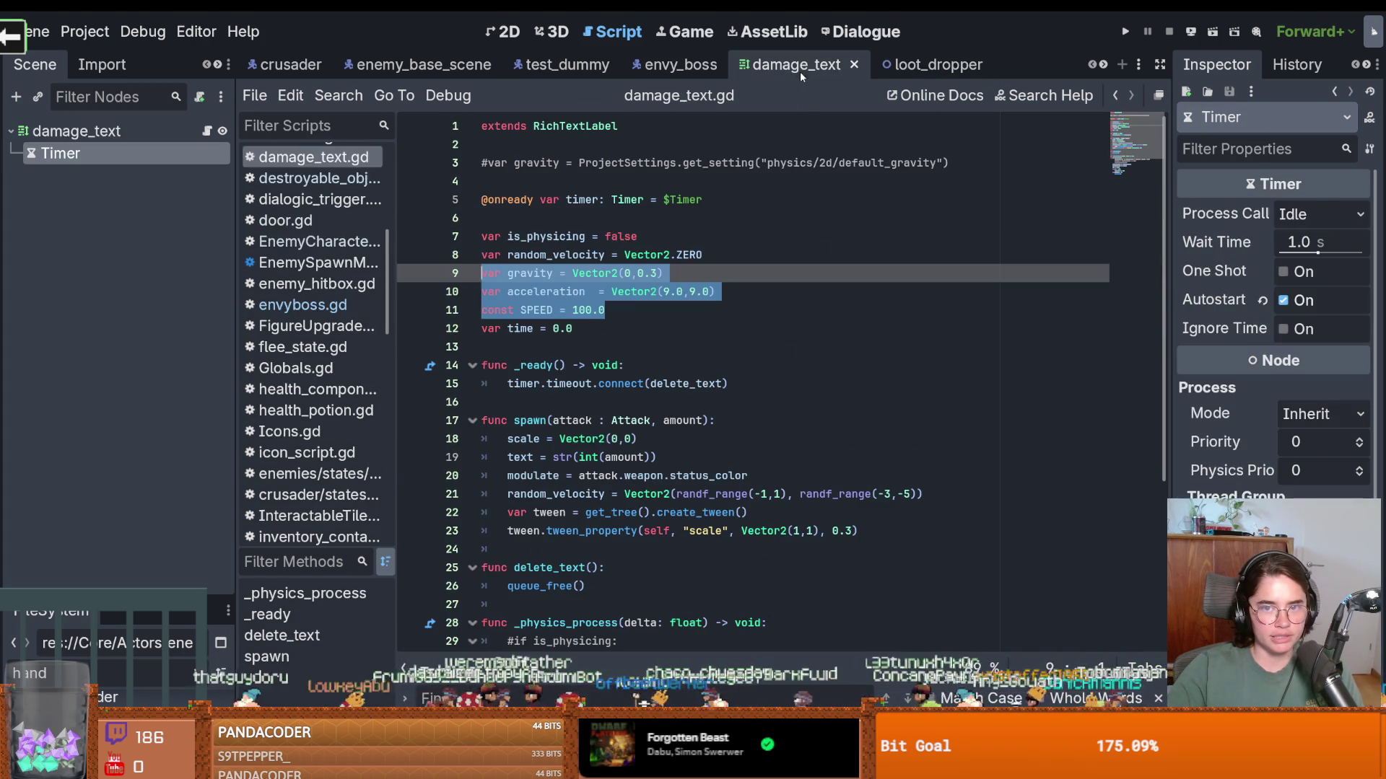
click(855, 66)
click(854, 66)
click(855, 66)
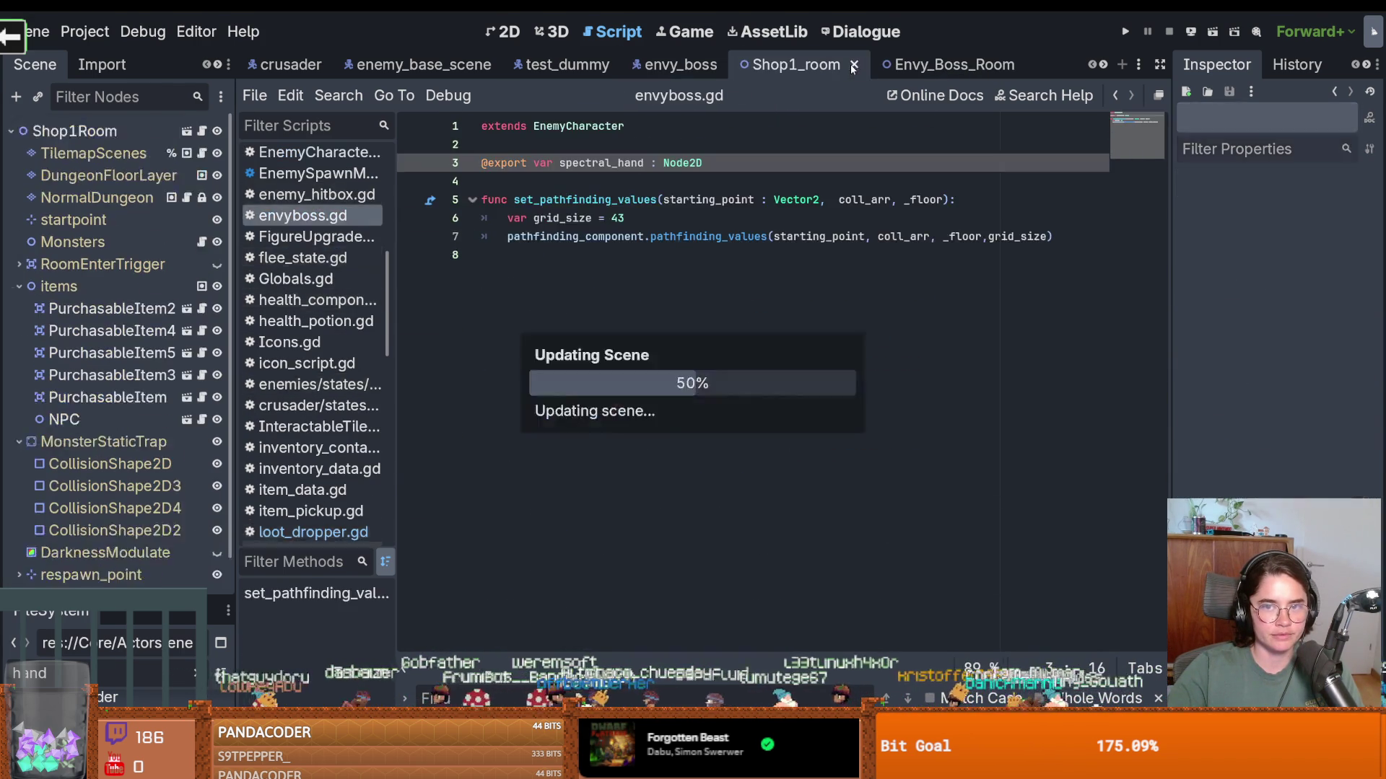
click(855, 66)
click(956, 65)
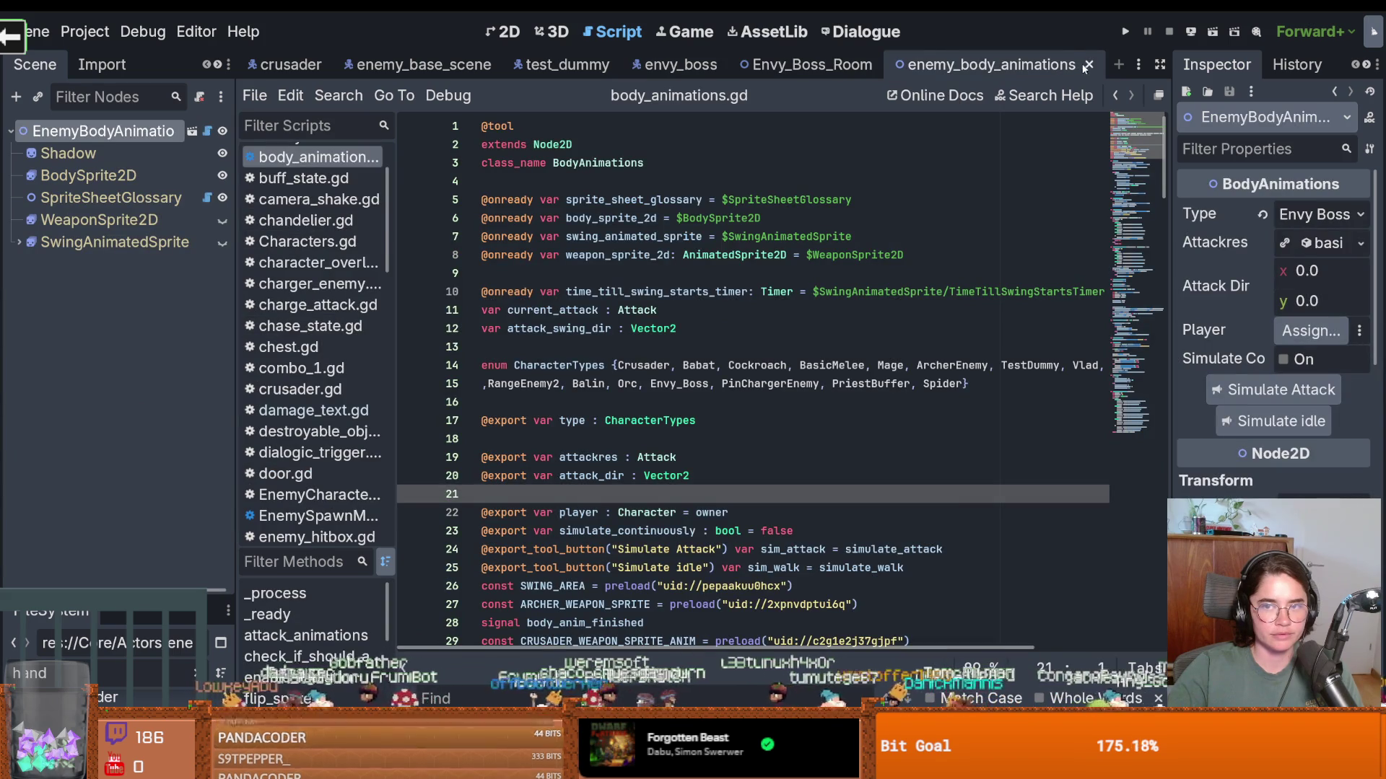
middle_click(956, 65)
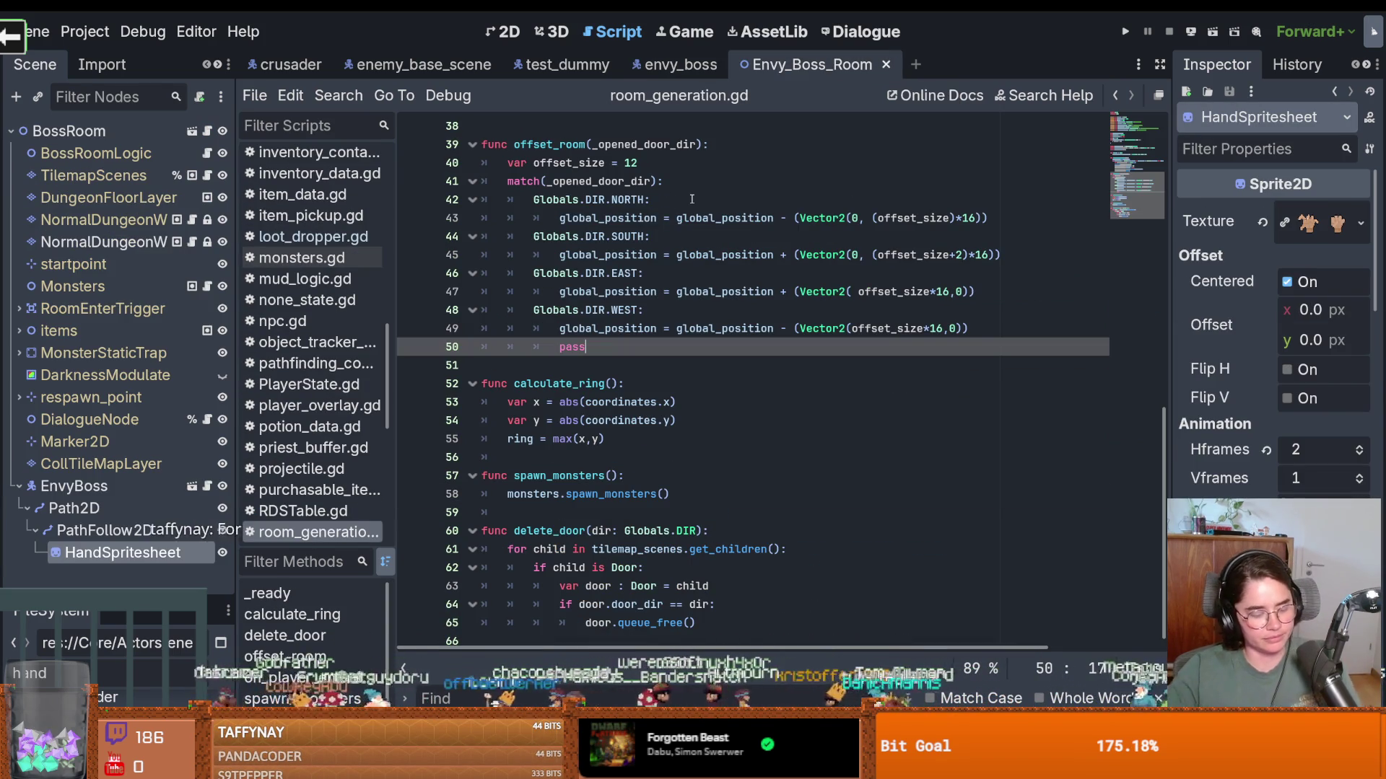
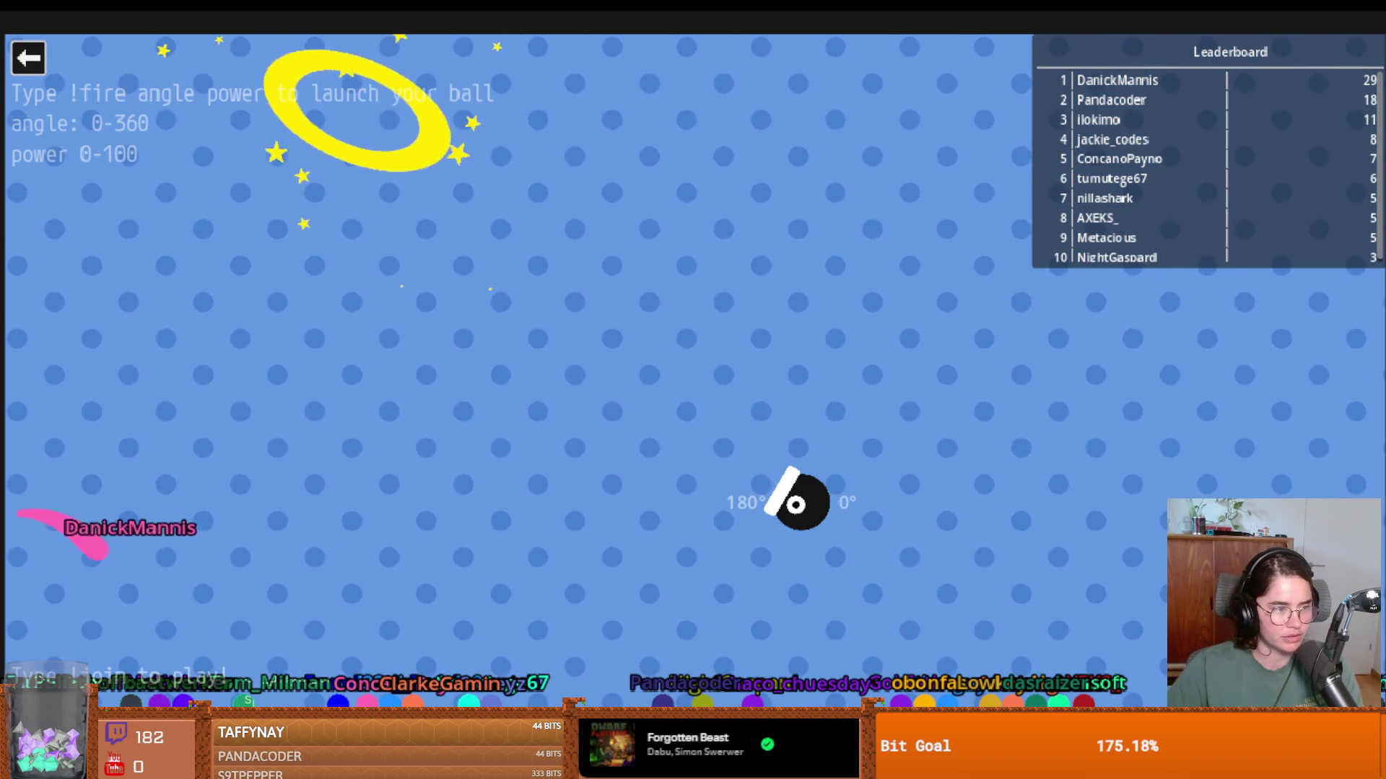
Step: Exit the Cannon game via the top-left back arrow to return to game selection
click(30, 58)
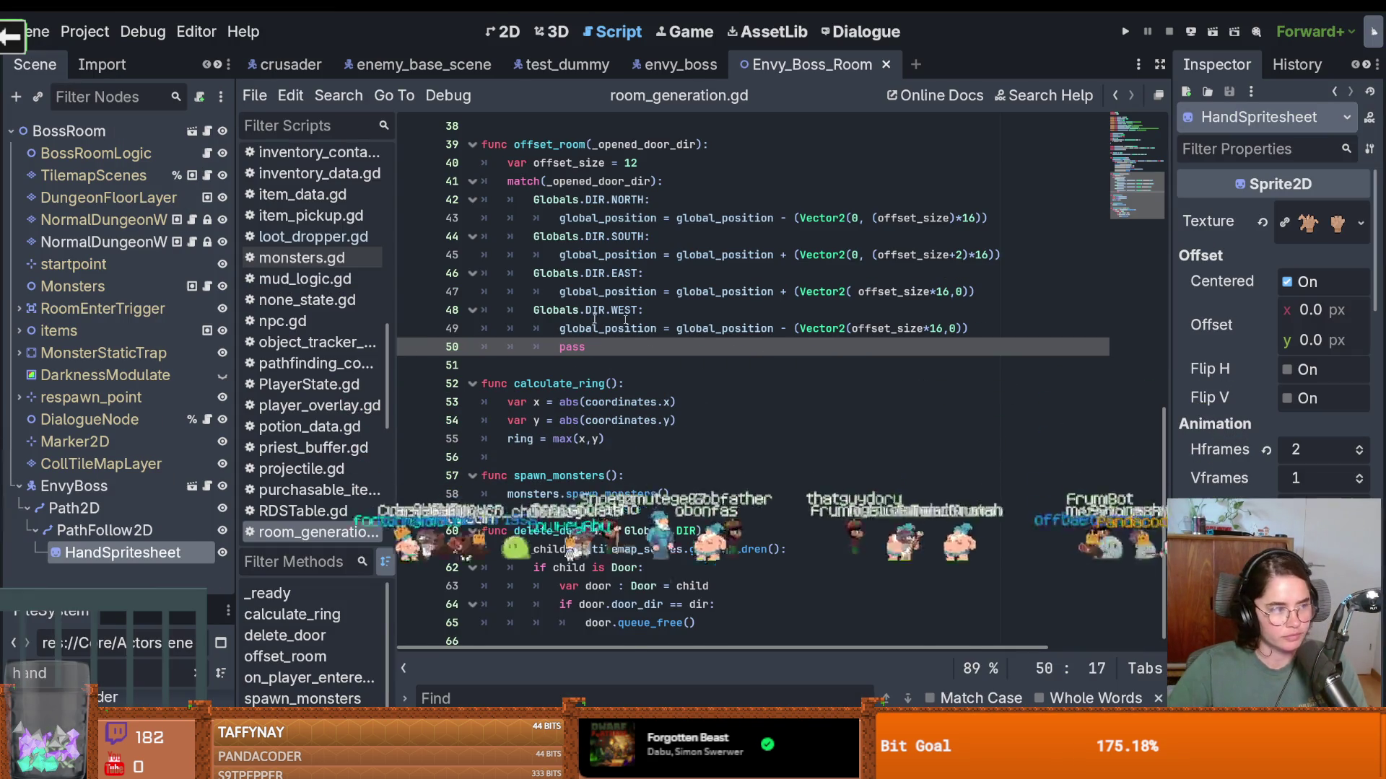
Step: Scroll up through room_generation.gd to the Room class and save the scene
scroll(668, 376, up, 2)
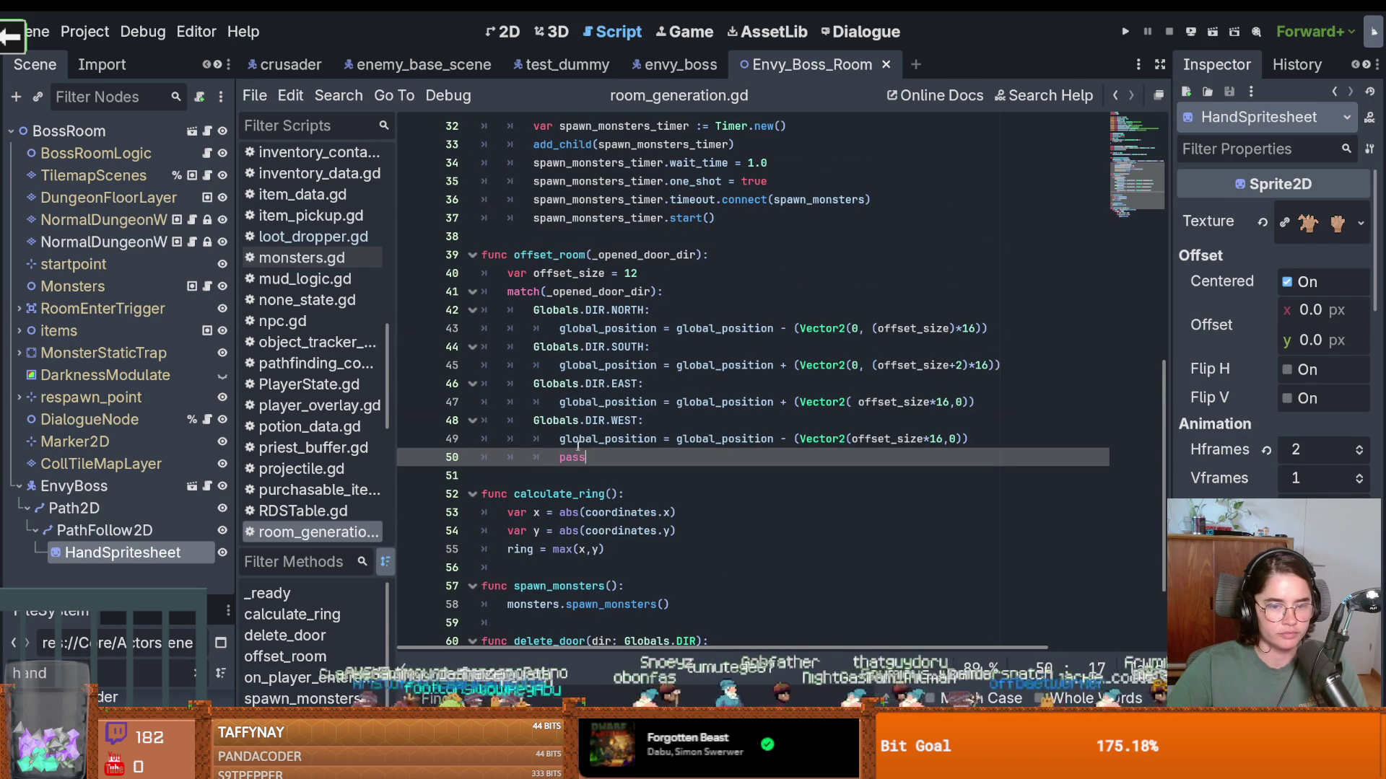
key(ctrl+s)
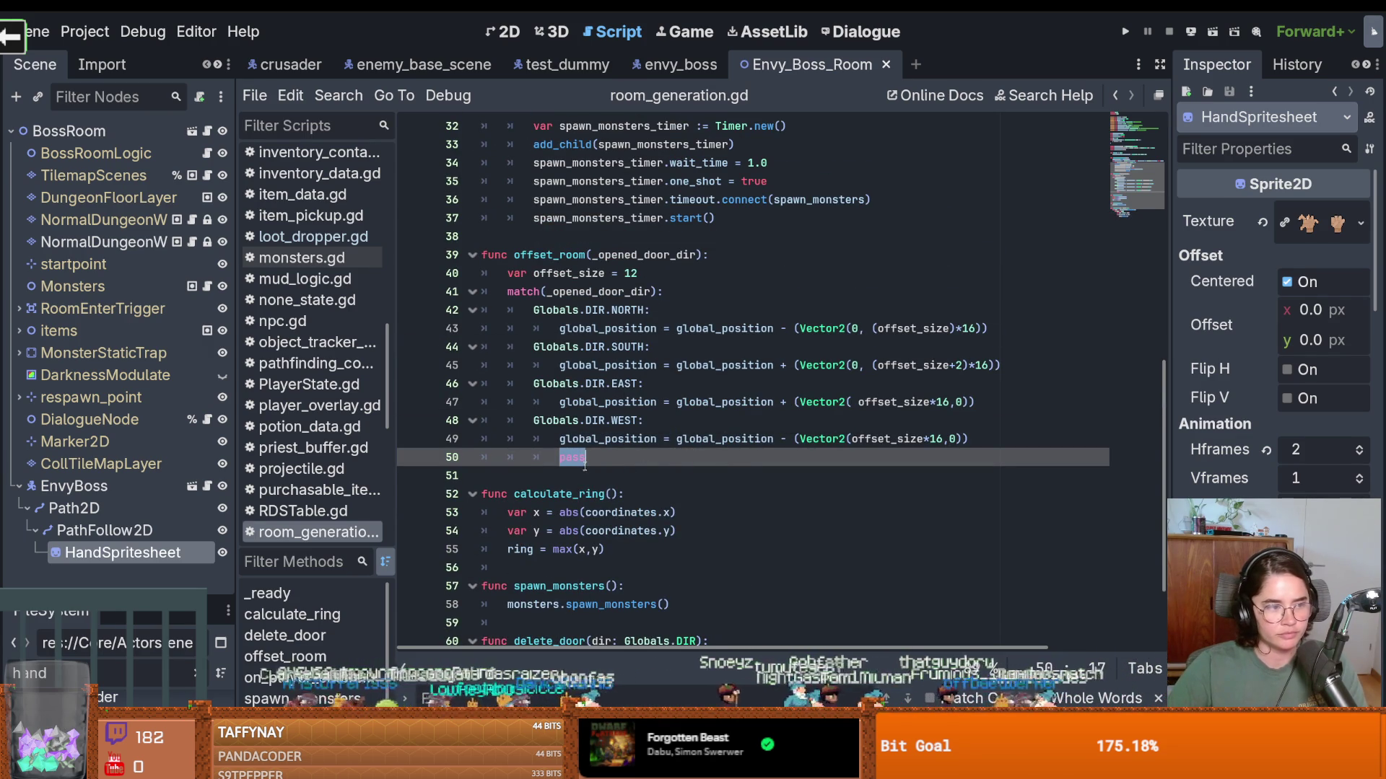
scroll(585, 462, up, 4)
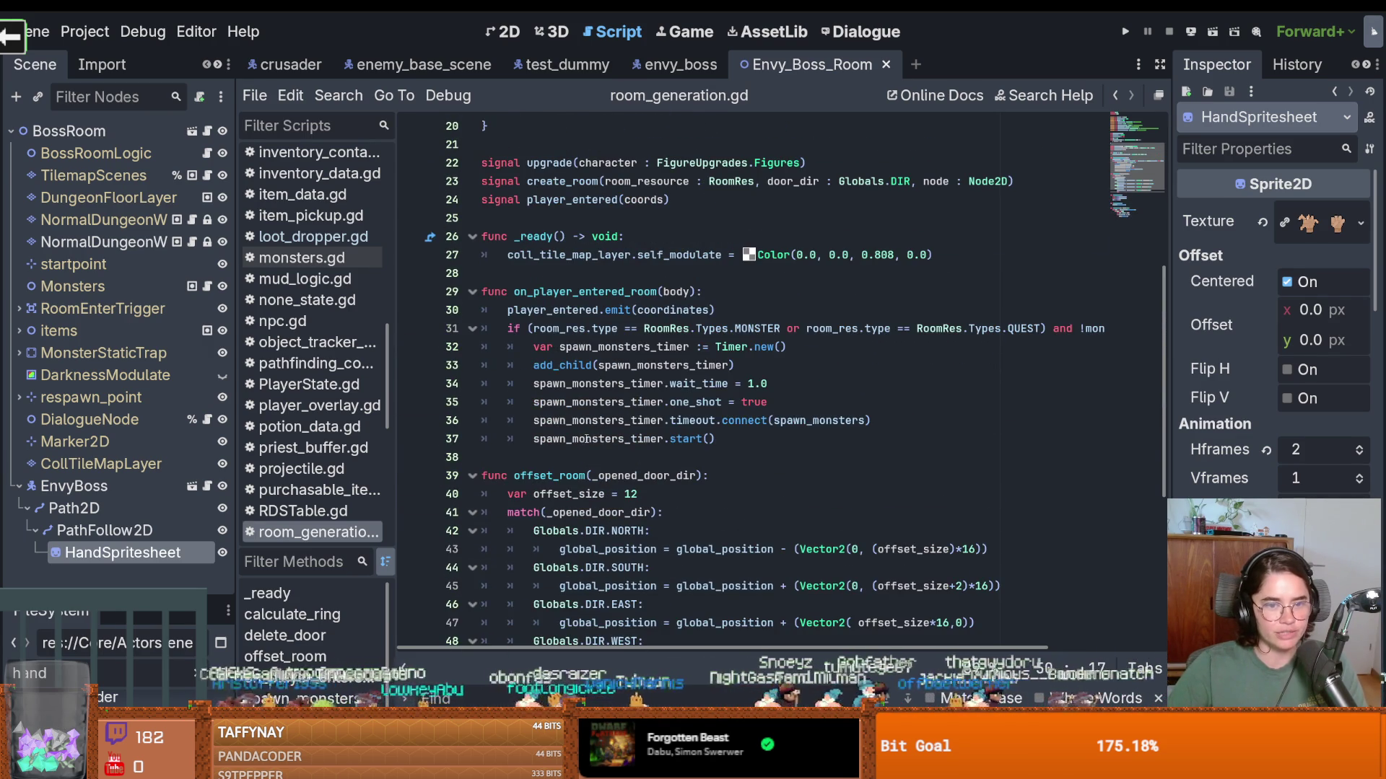
key(ctrl+s)
click(506, 456)
scroll(501, 394, up, 2)
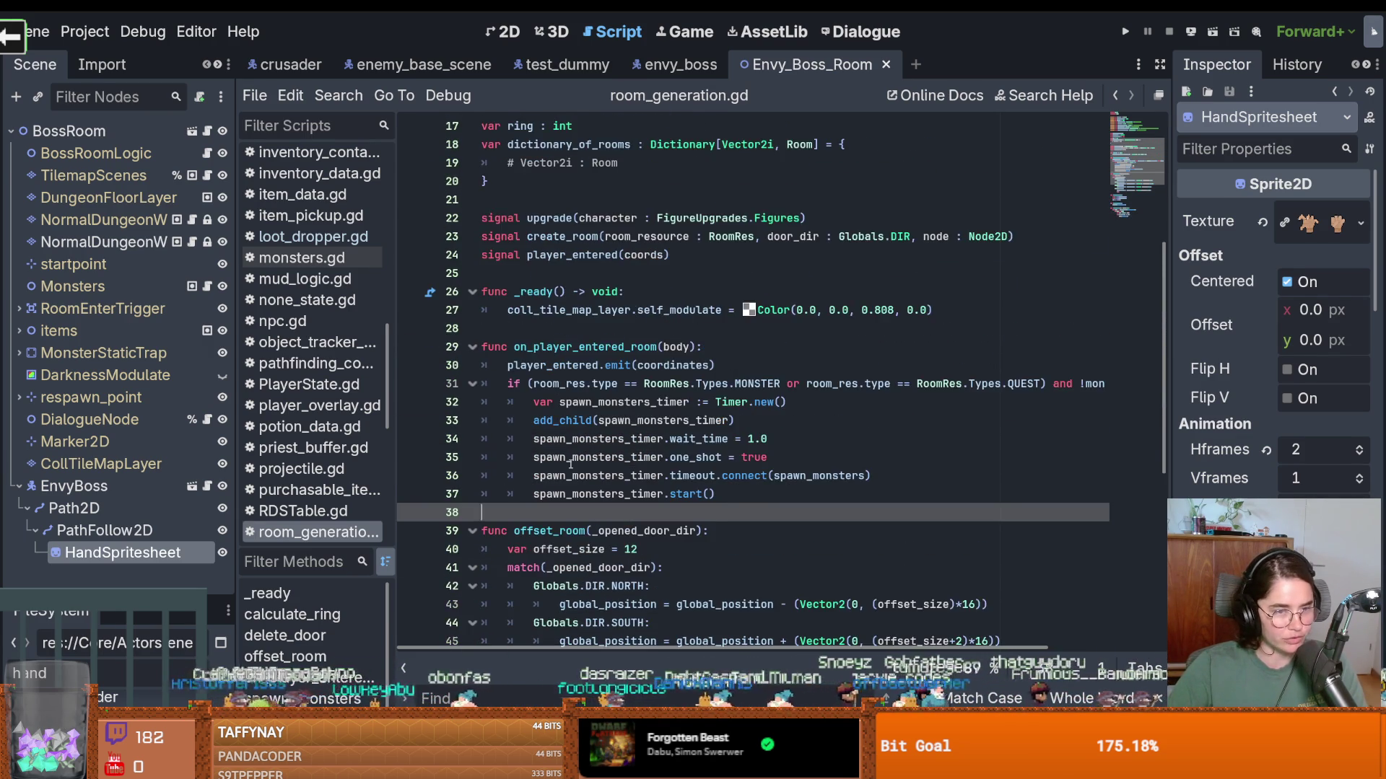
click(501, 385)
key(ctrl+s)
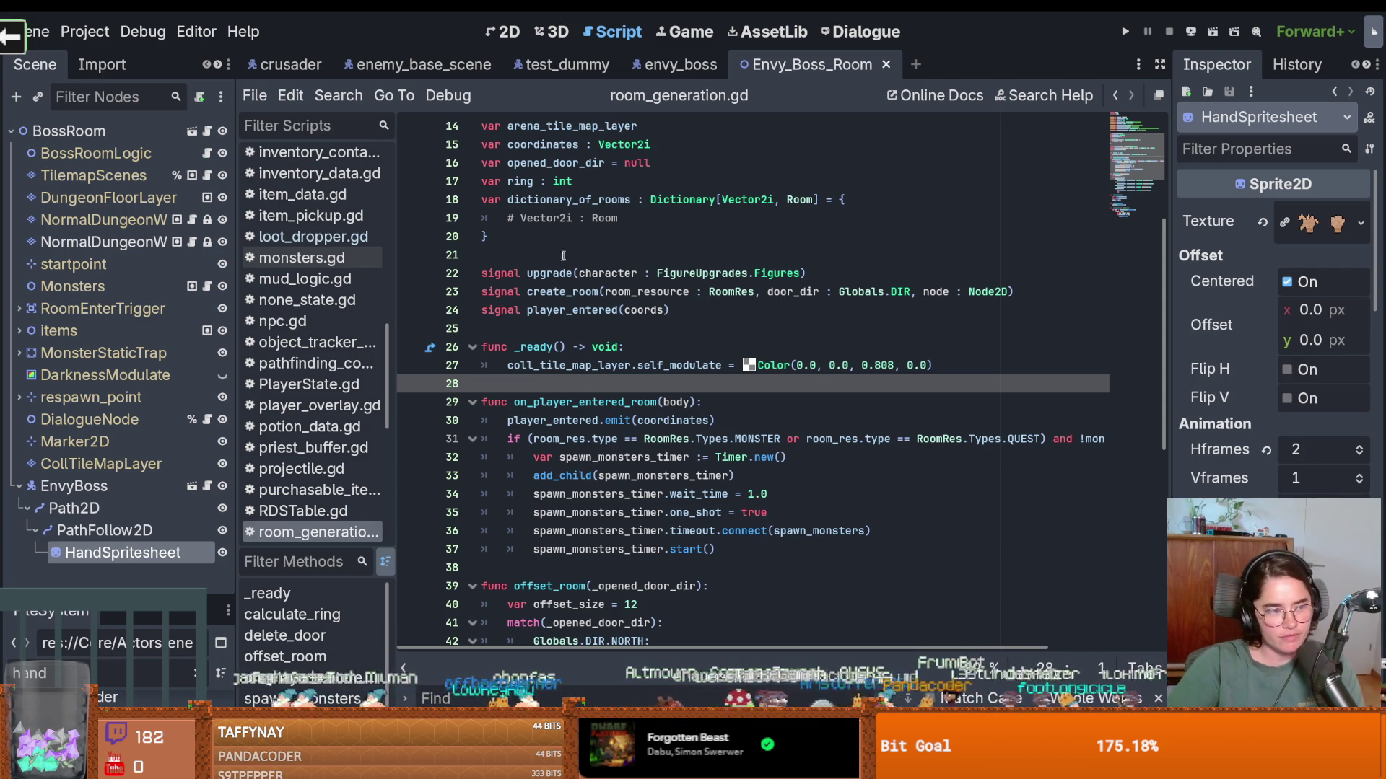
key(Up)
key(Up)
key(Up)
key(ctrl+s)
scroll(514, 376, up, 5)
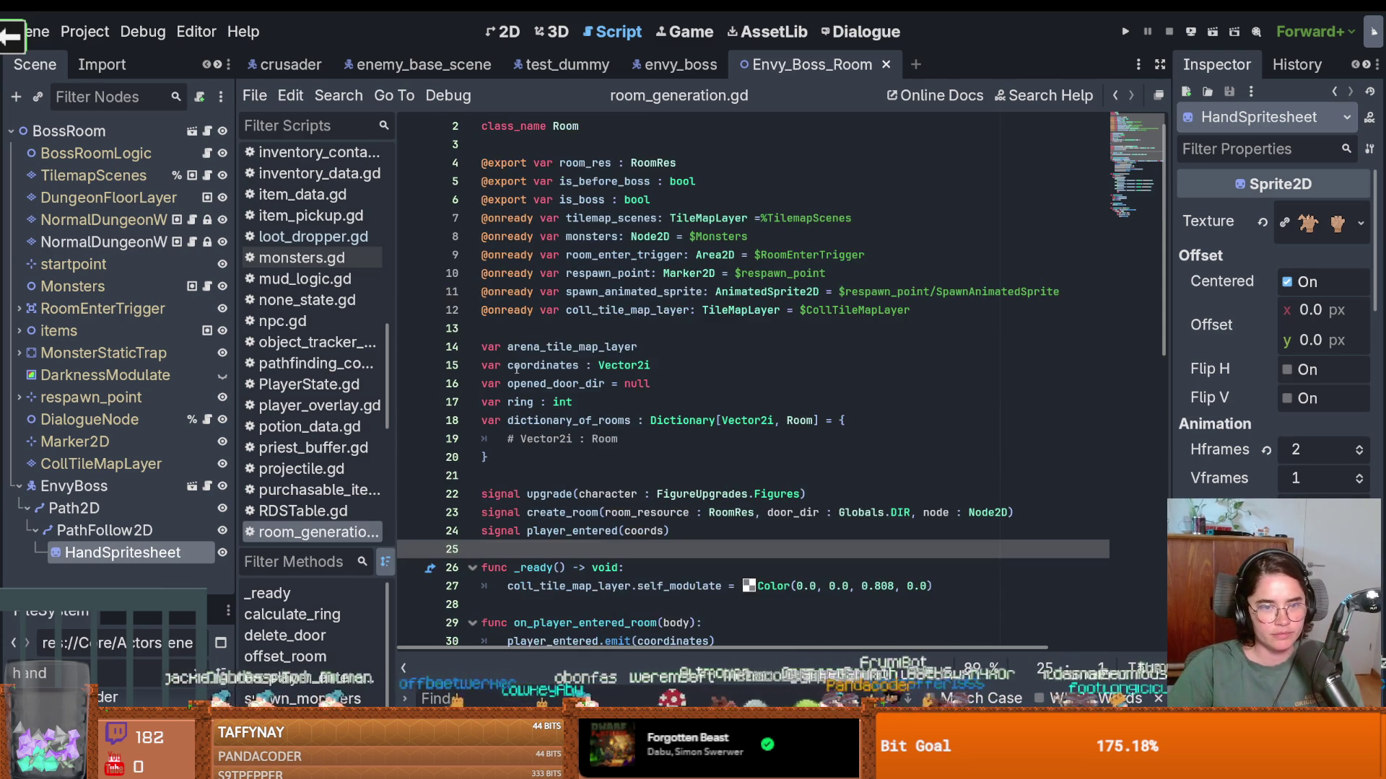
click(525, 364)
key(Up)
key(ctrl+s)
Step: Collapse the Path2D and EnvyBoss nodes in the Scene dock, save, and widen the left panels
click(29, 508)
click(18, 486)
key(ctrl+s)
drag(236, 492, 260, 491)
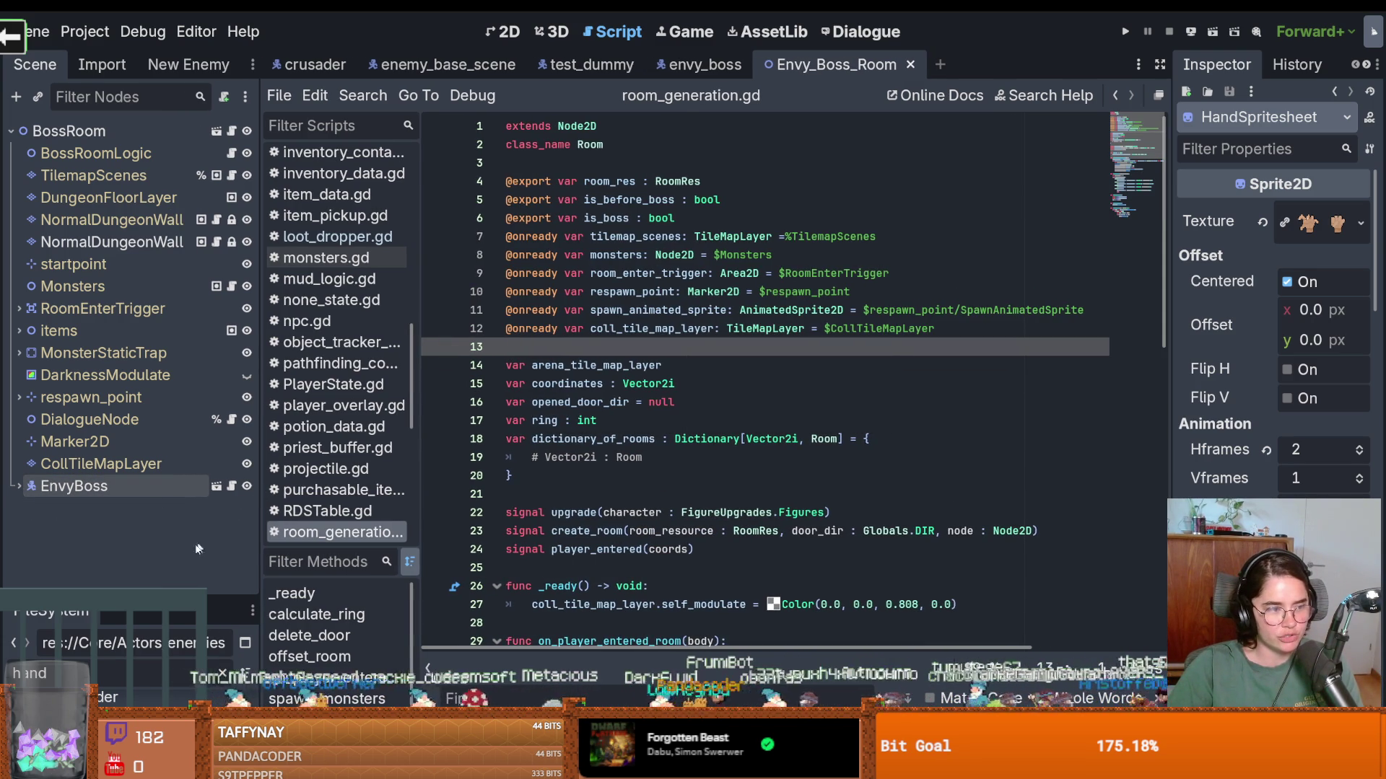
Step: Enlarge the FileSystem dock and clear the 'hand' filter so all files show
drag(178, 596, 179, 487)
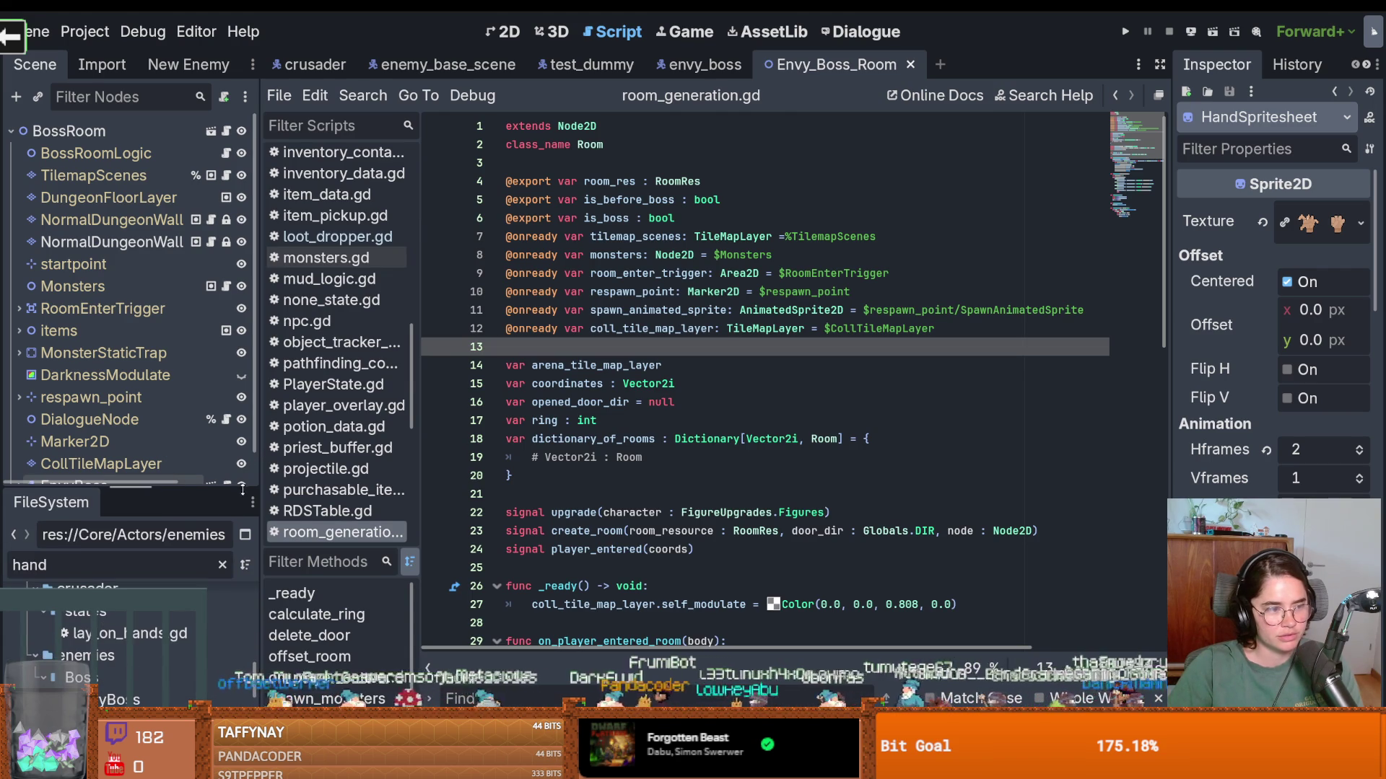
click(222, 565)
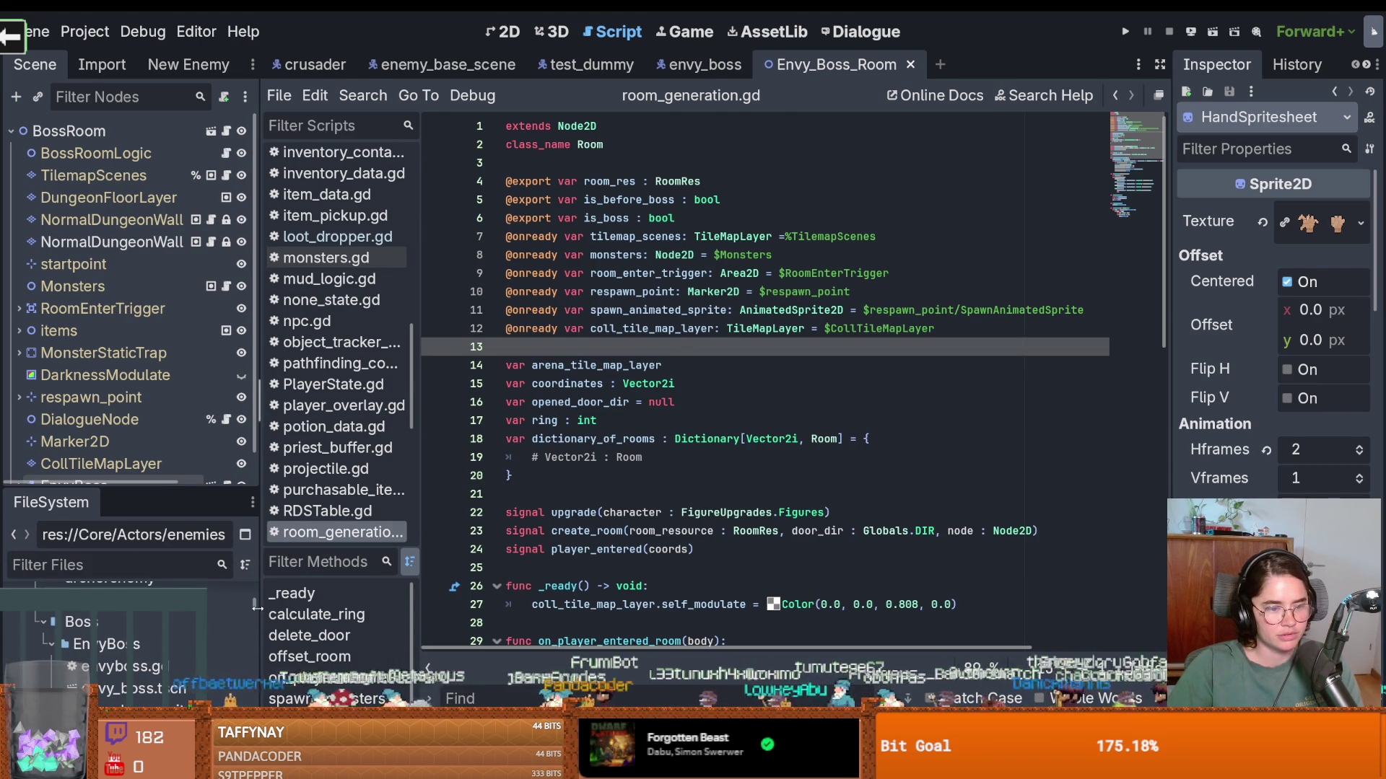
scroll(216, 613, down, 10)
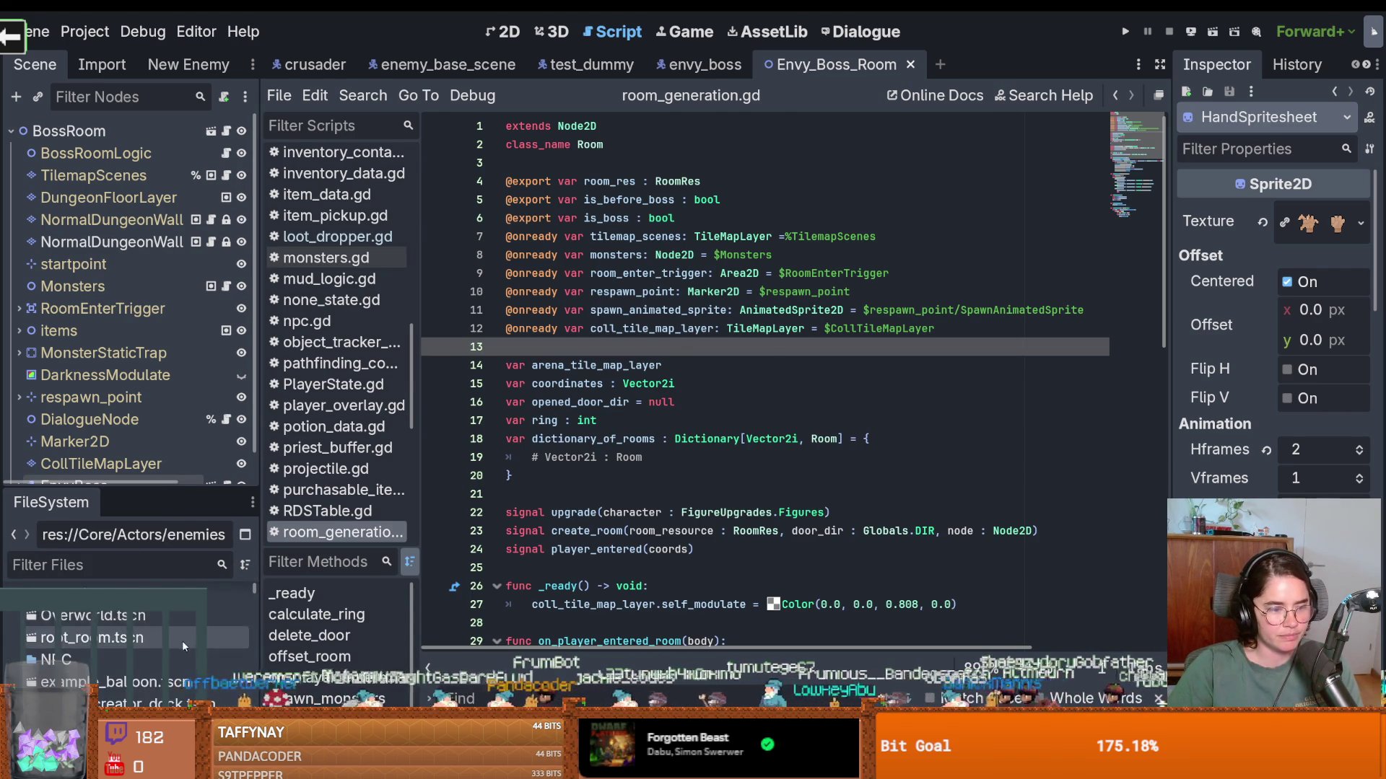
drag(173, 488, 166, 283)
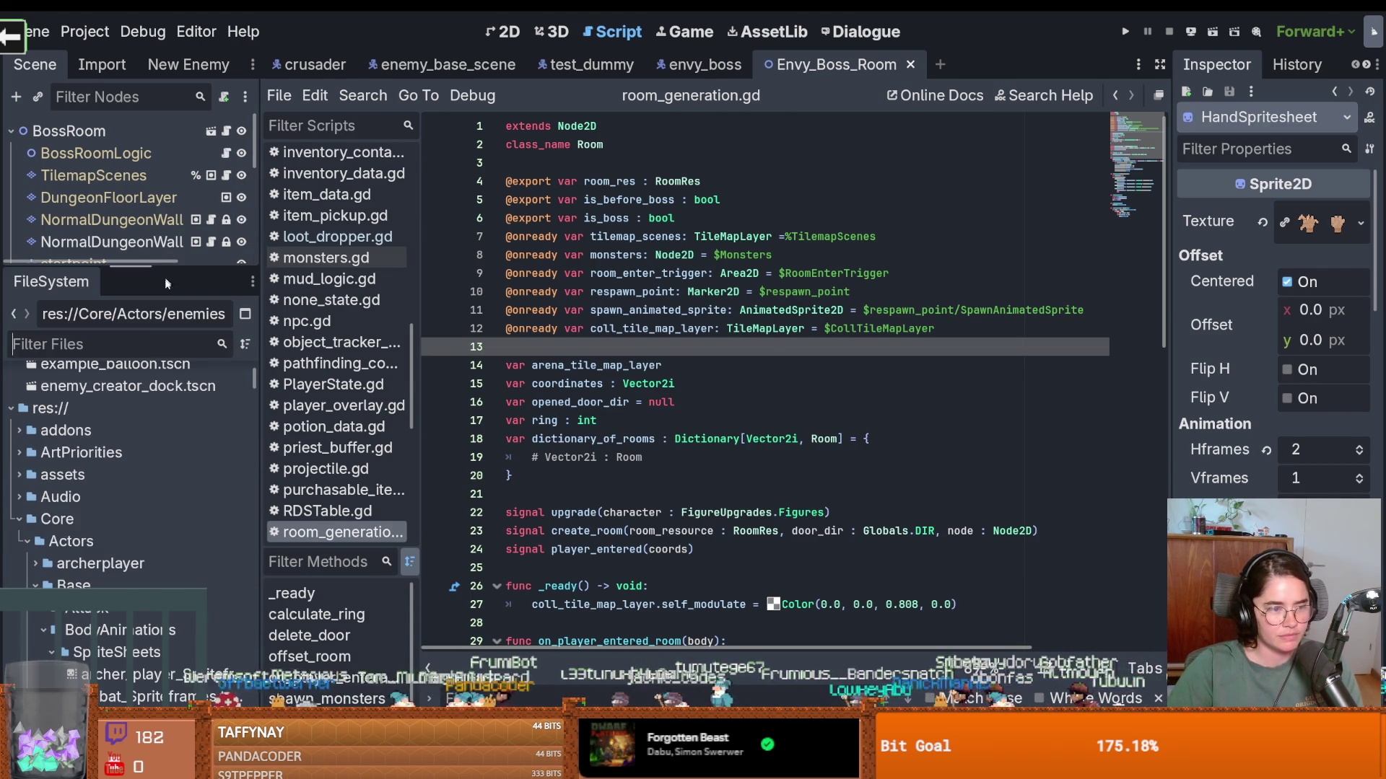
Step: Collapse the Core and ui folders and expand Utilities in the FileSystem dock
double_click(57, 519)
key(ctrl+s)
double_click(46, 541)
double_click(66, 564)
scroll(109, 506, down, 2)
scroll(108, 505, up, 10)
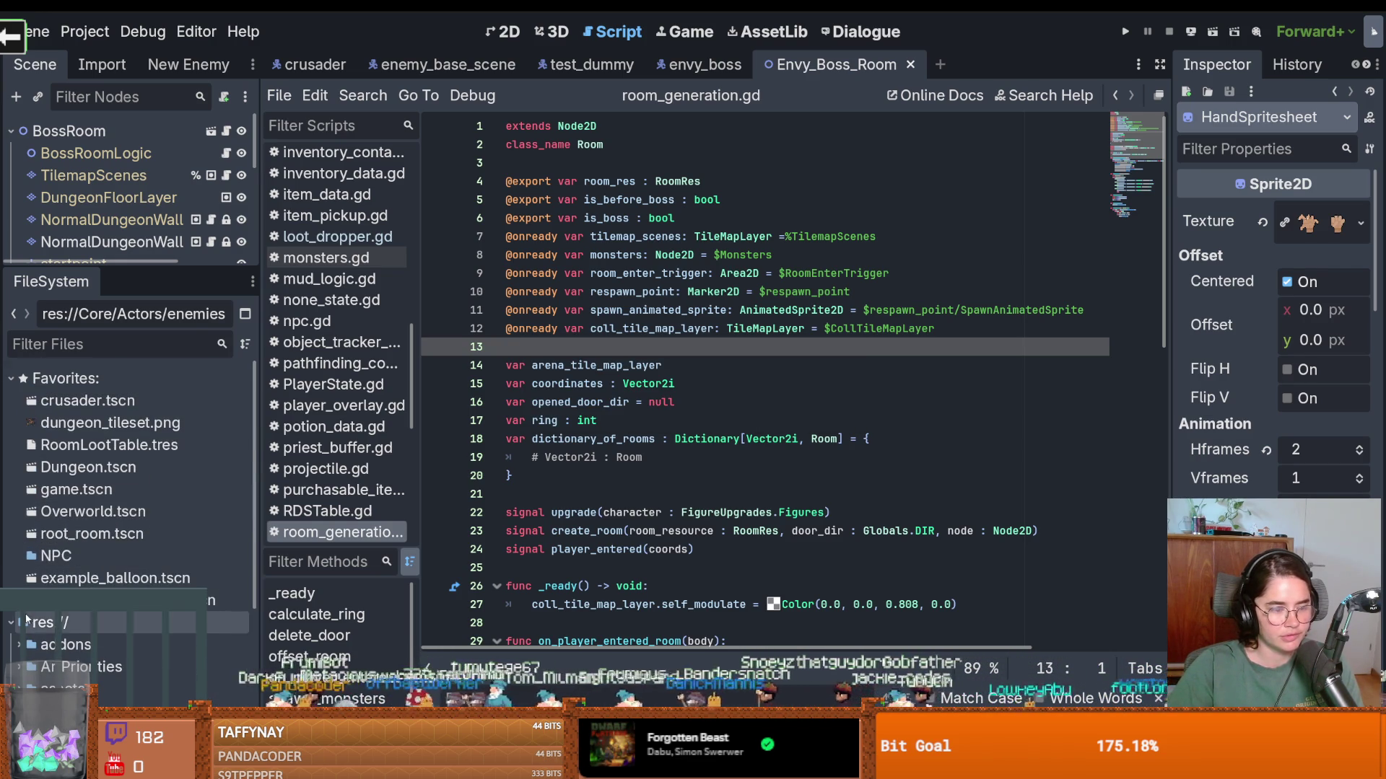
scroll(137, 469, down, 2)
Step: Shrink the FileSystem dock back so the scene tree gets its space, then view the boss room in 2D
click(626, 361)
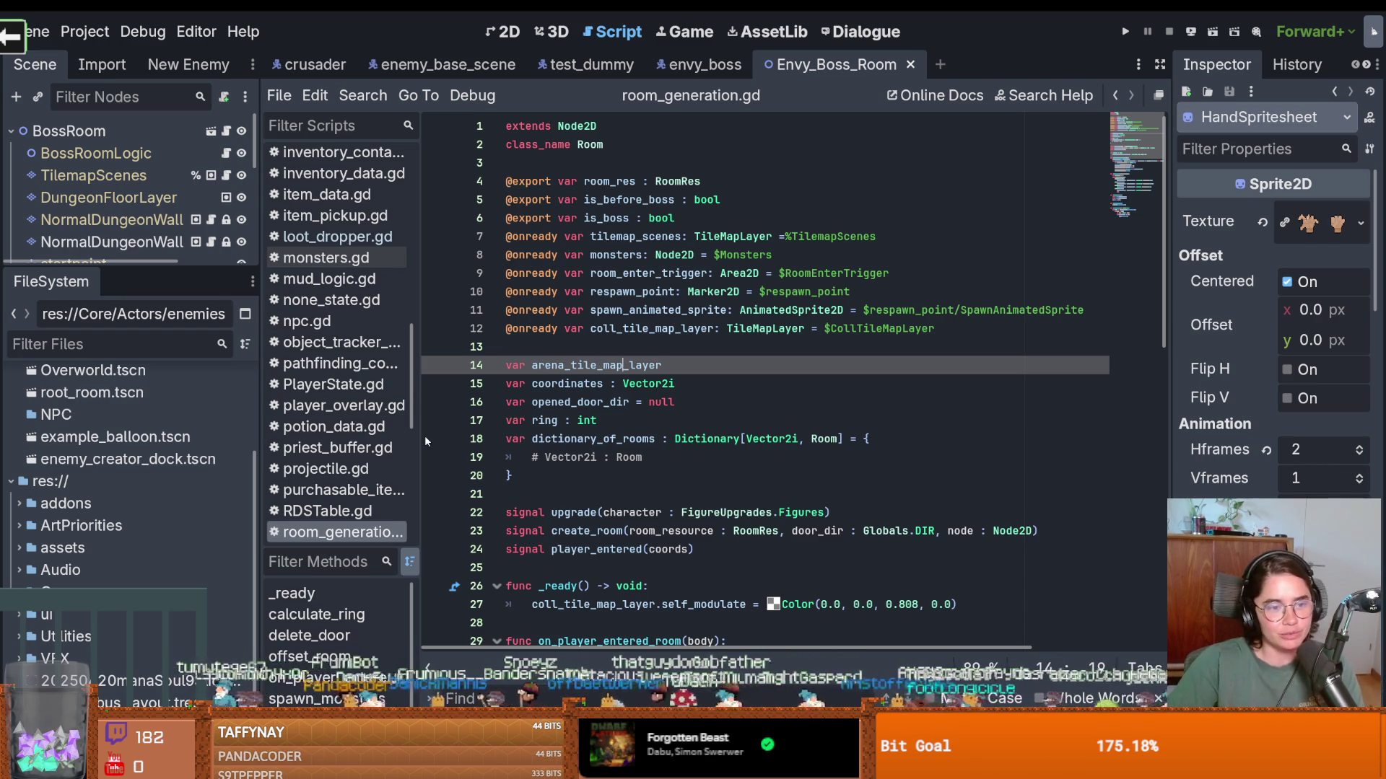
drag(167, 266, 173, 644)
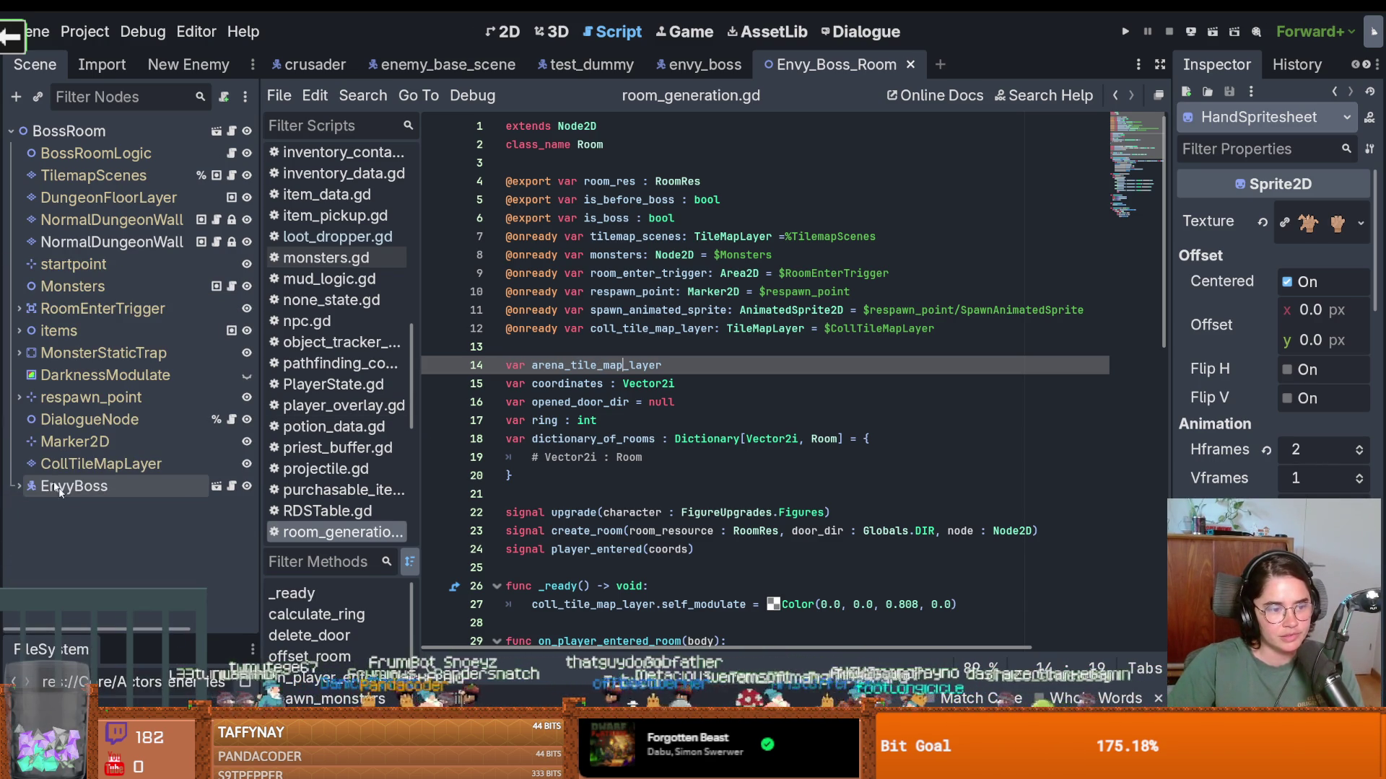
click(539, 493)
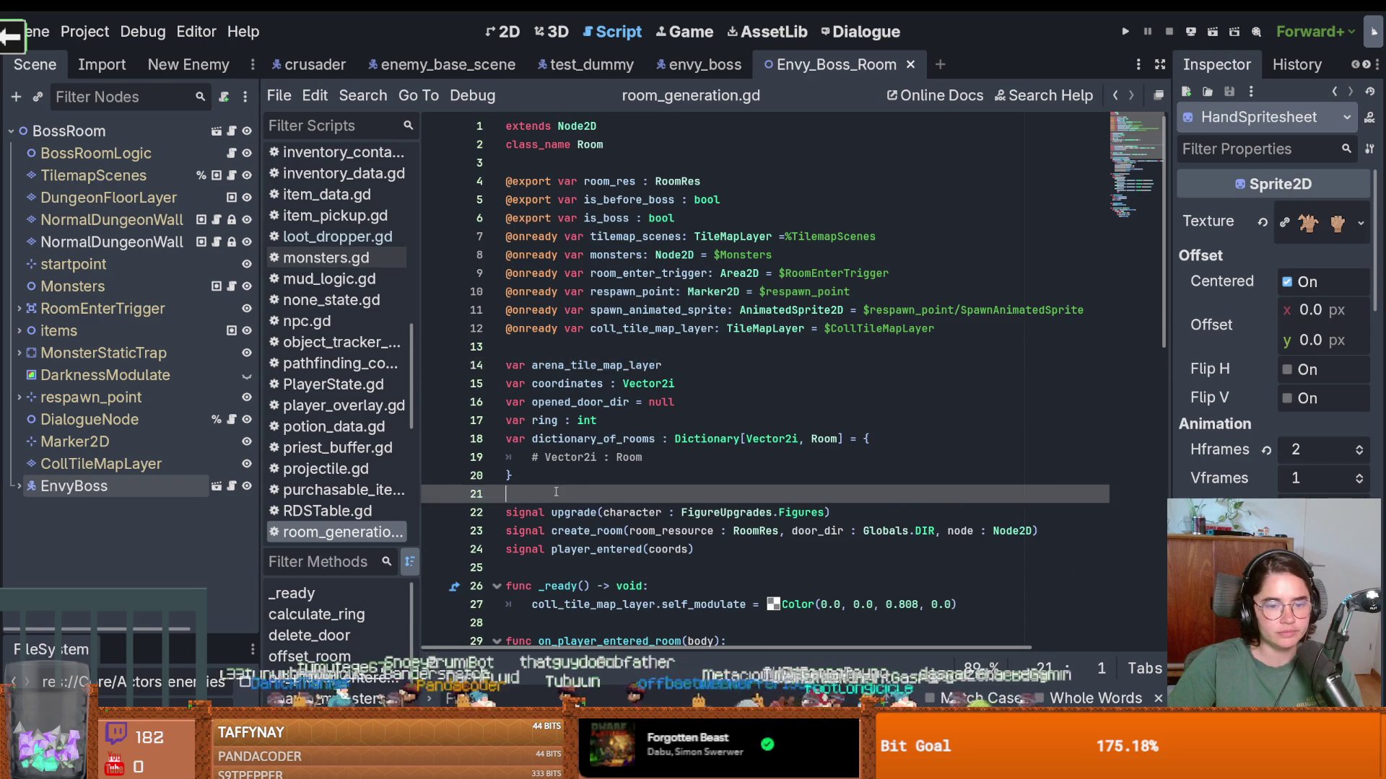
scroll(541, 490, down, 8)
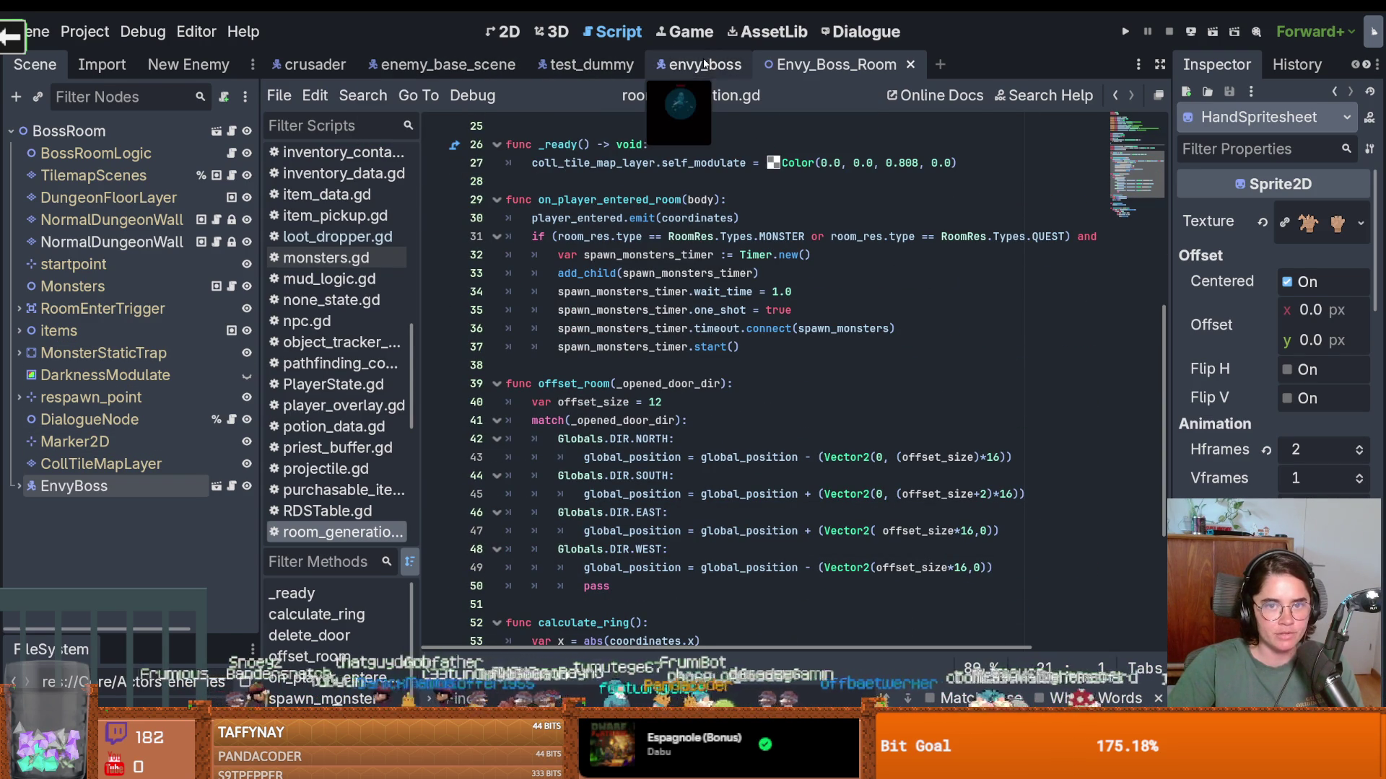
click(505, 31)
Step: Expand Path2D, select HandSpritesheet, and undo a trial move of the hand sprite
scroll(602, 333, down, 4)
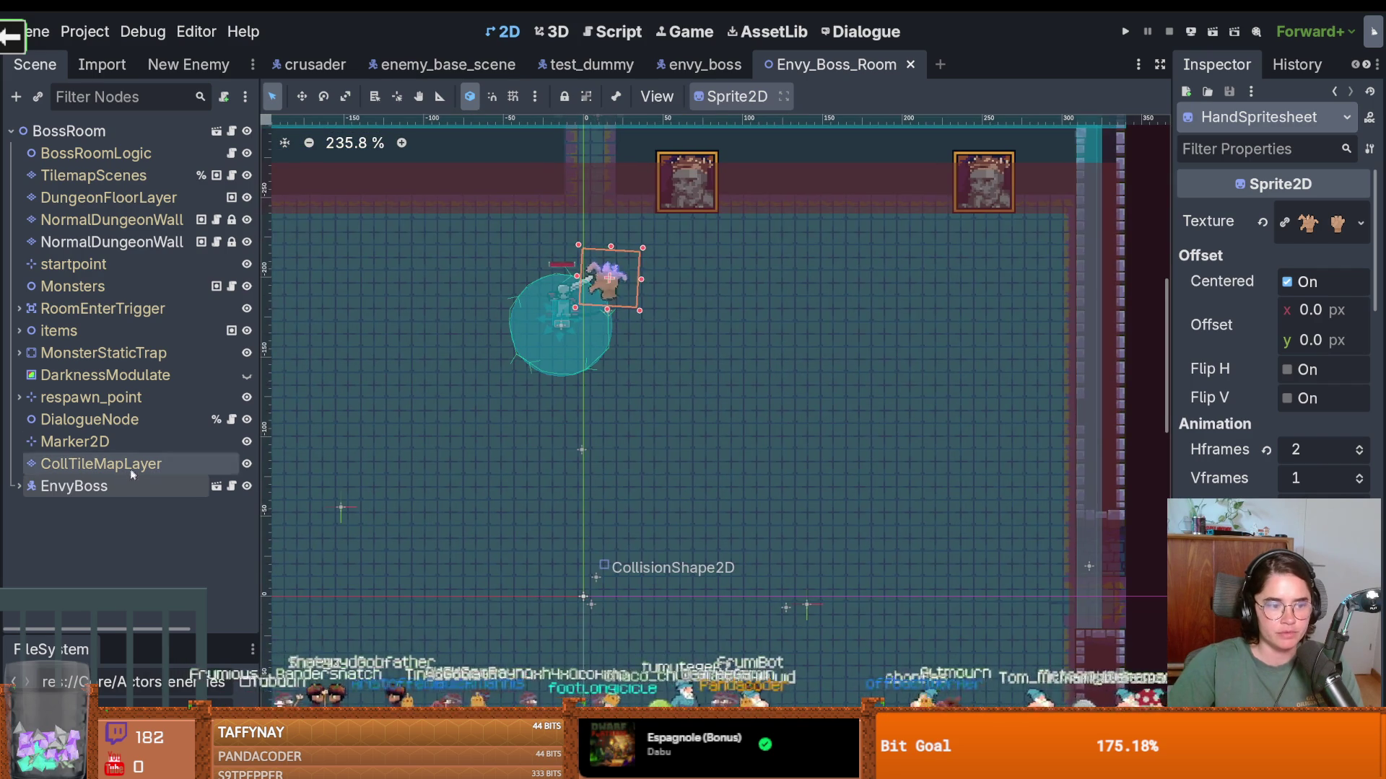
click(101, 487)
click(42, 513)
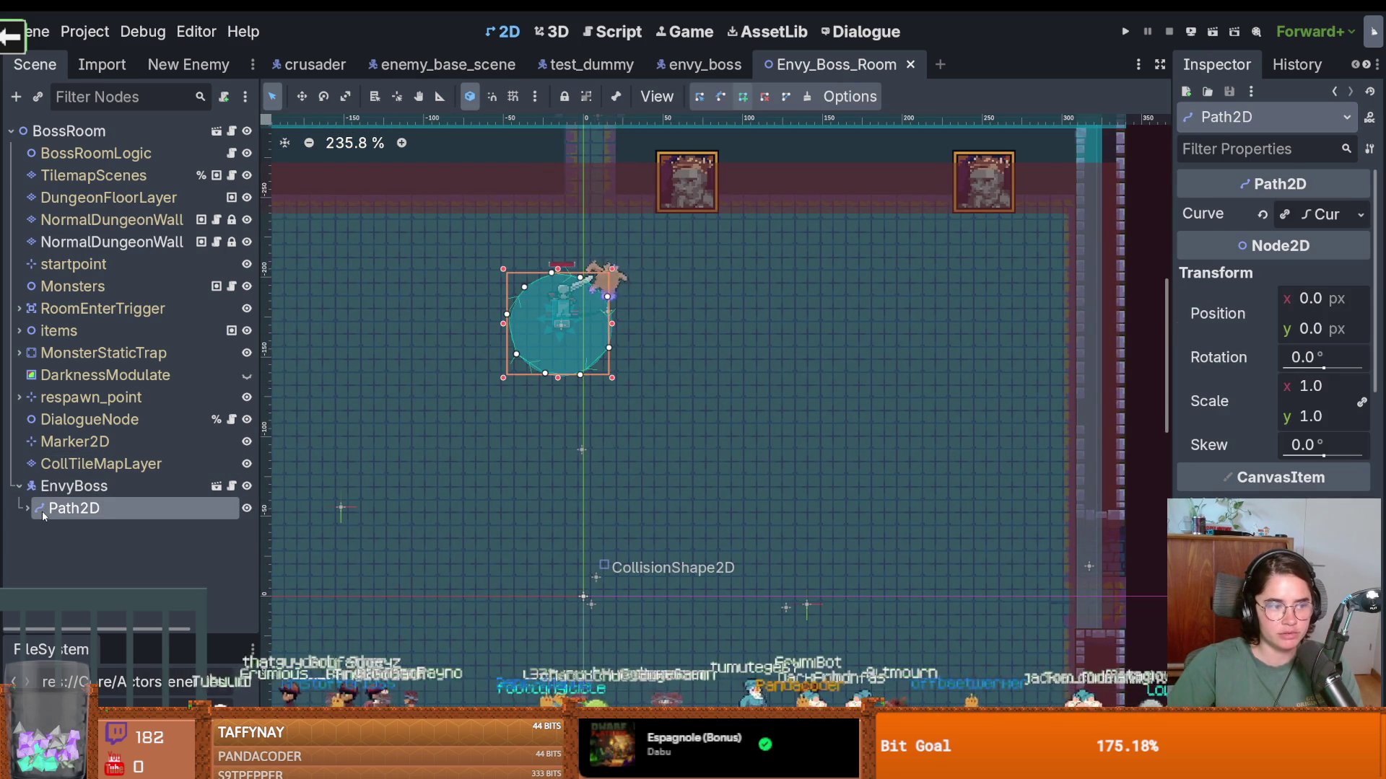
click(27, 509)
click(122, 552)
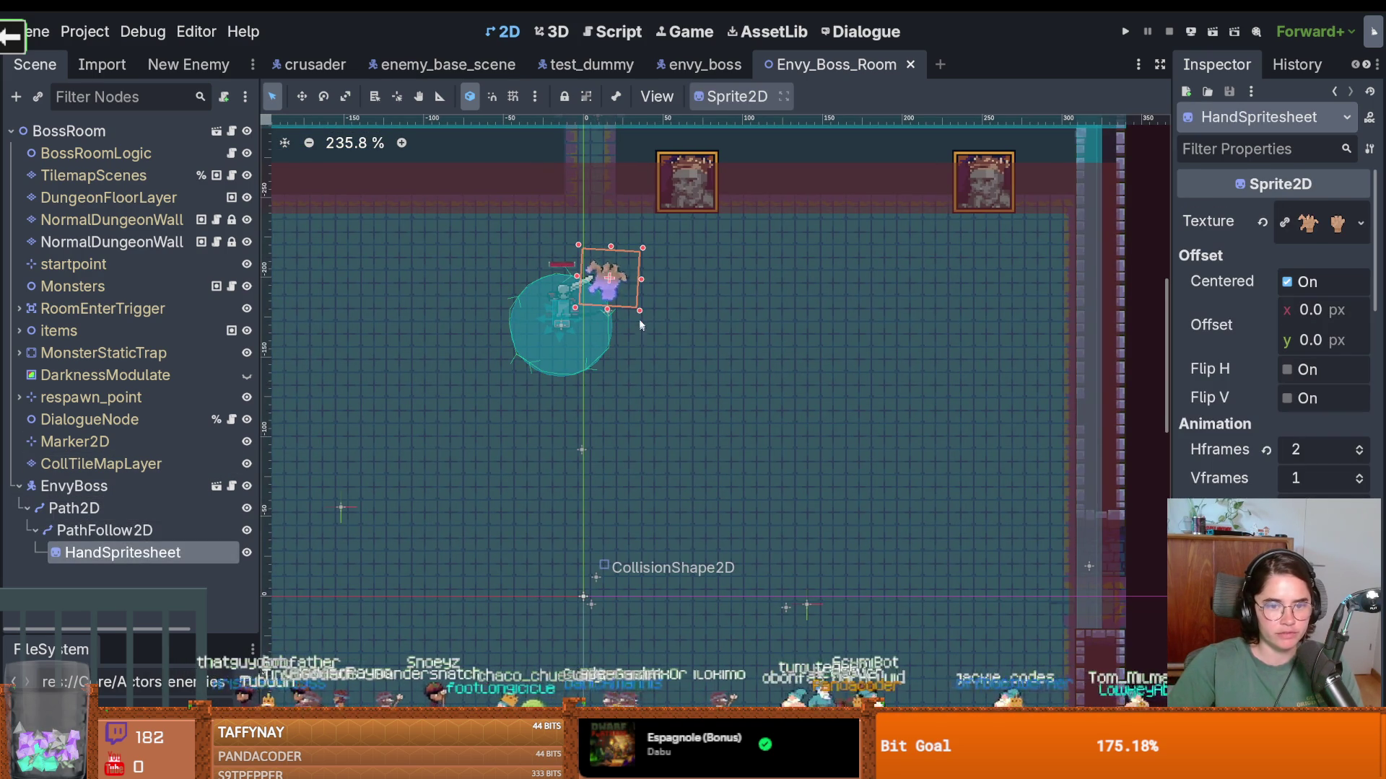
drag(606, 288, 547, 537)
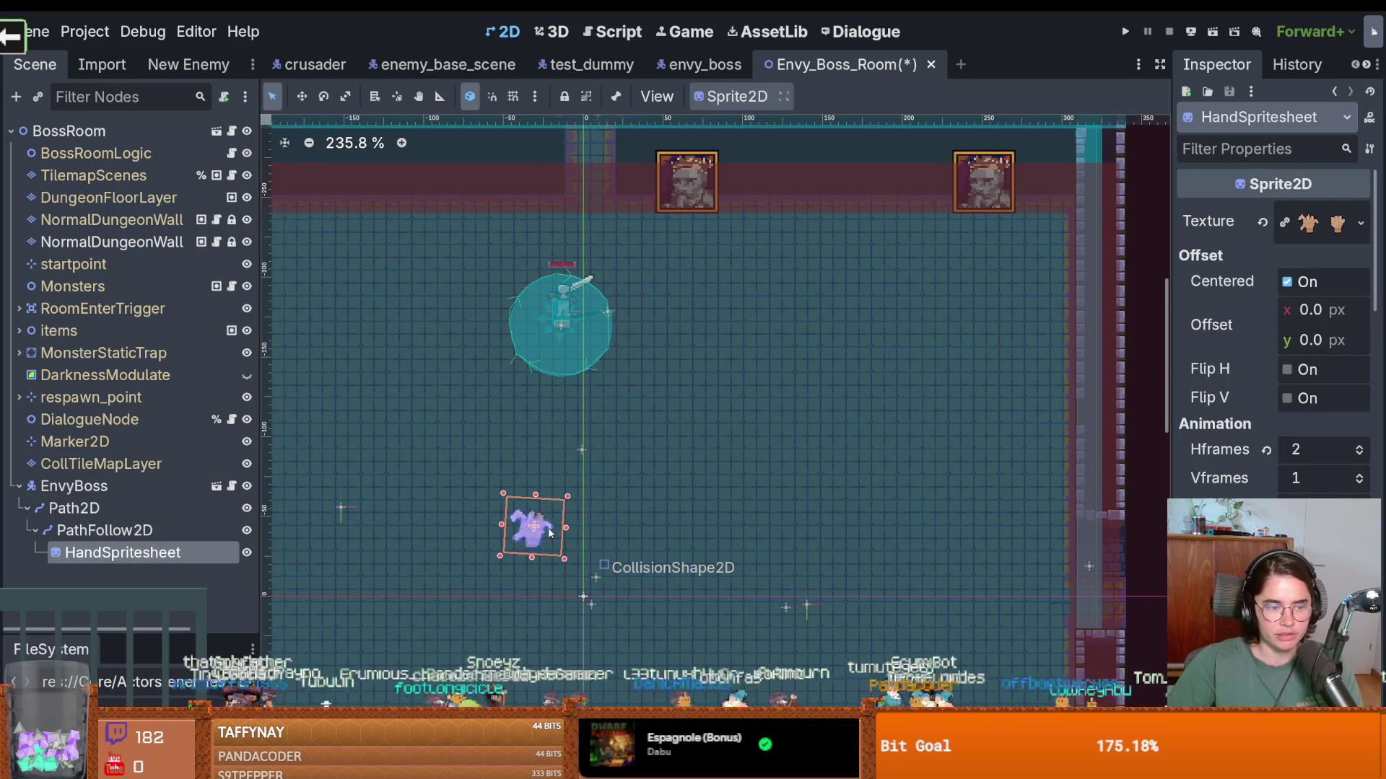
key(ctrl+z)
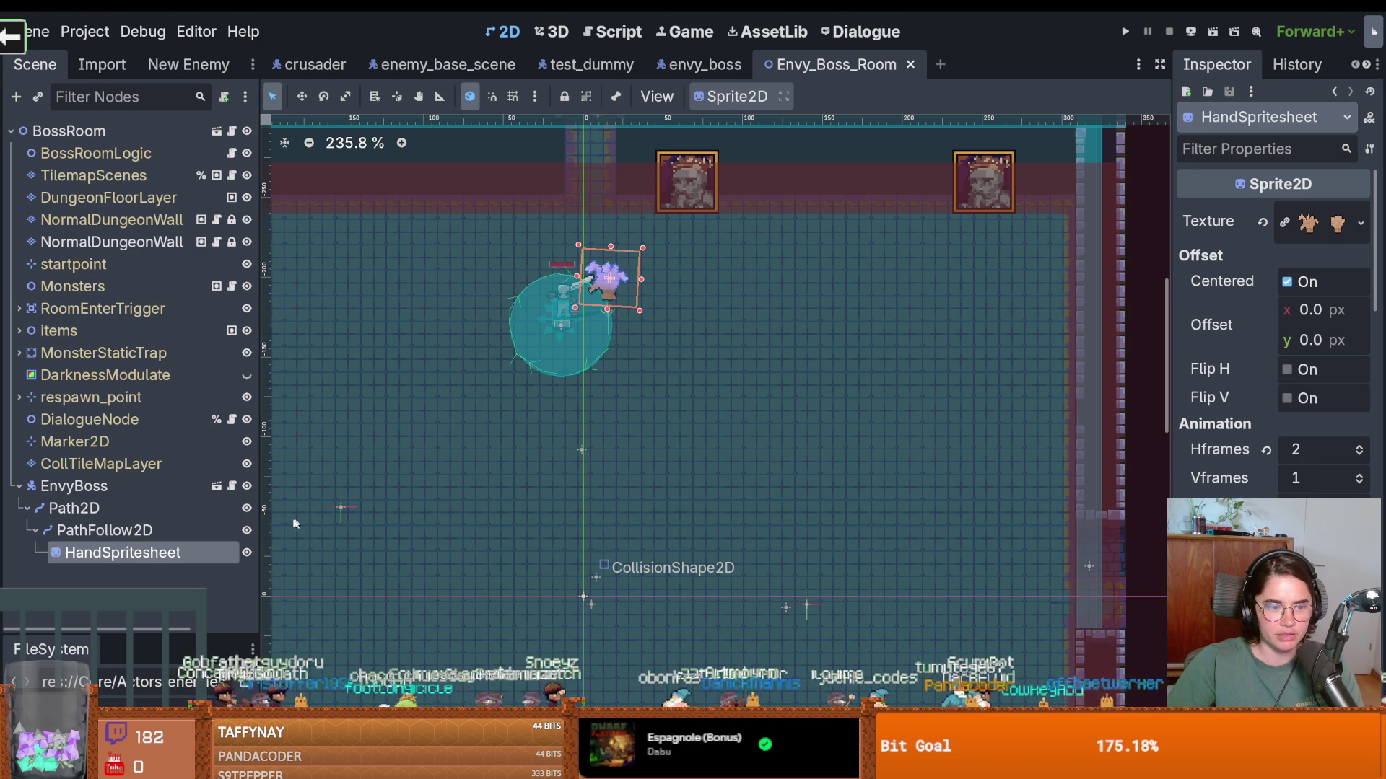
Step: Widen the Inspector and review the PathFollow2D and HandSpritesheet properties
click(186, 531)
drag(1173, 445, 980, 445)
scroll(524, 334, up, 5)
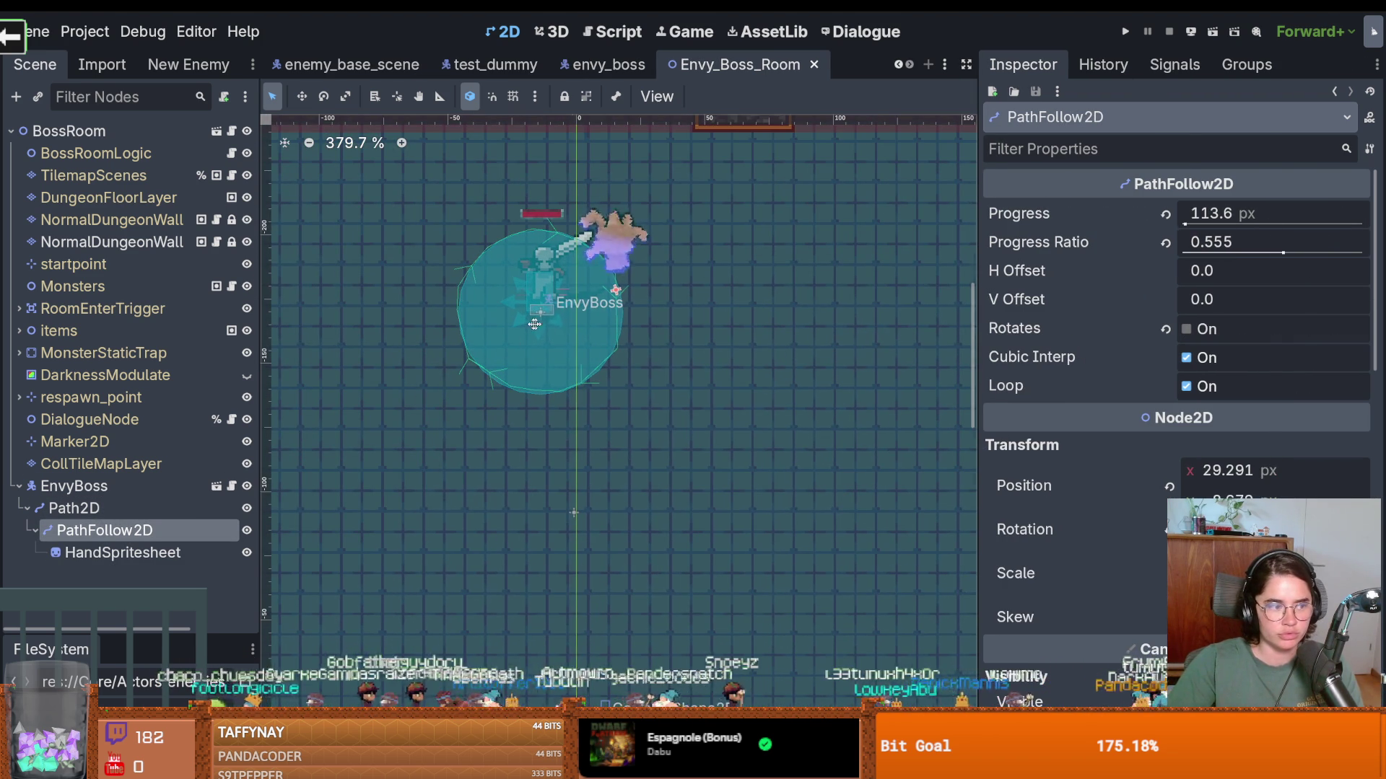
scroll(456, 337, right, 3)
scroll(543, 309, up, 1)
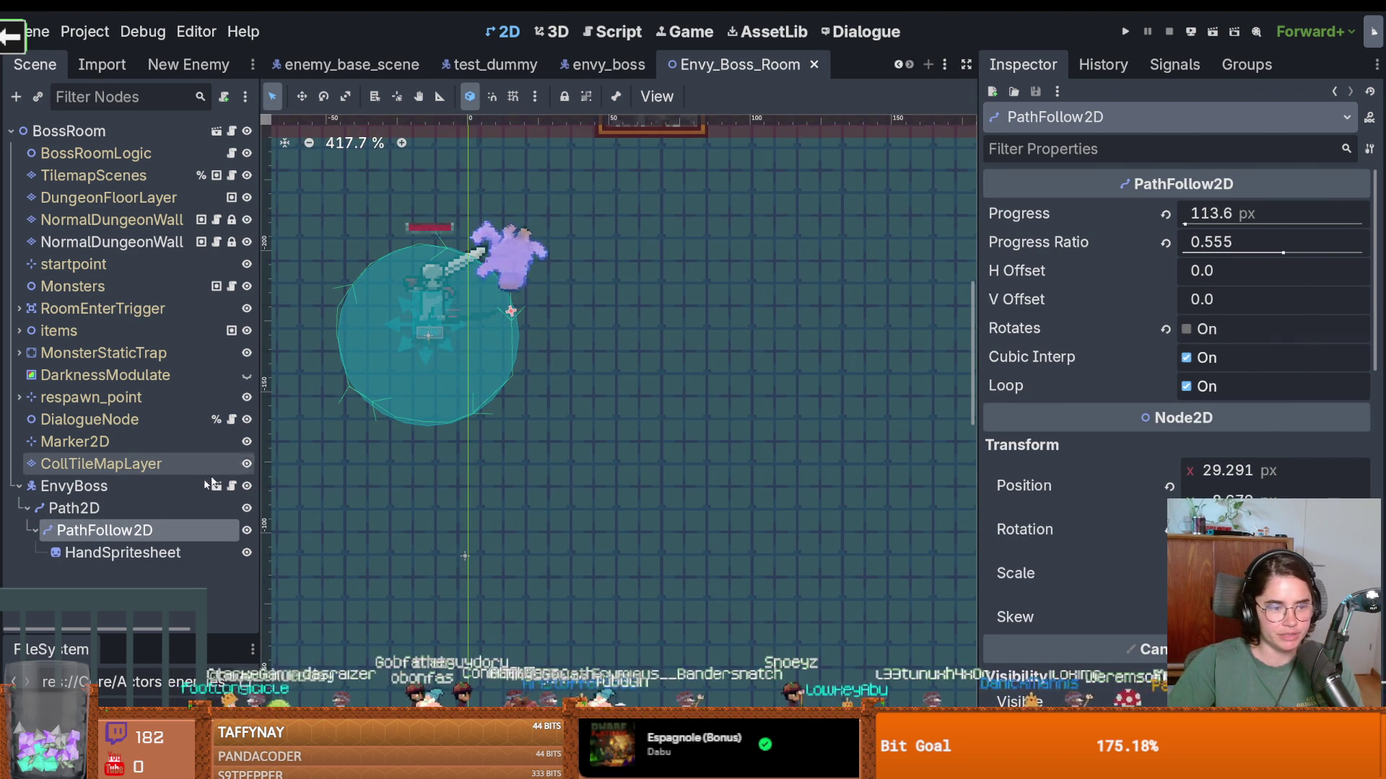
click(137, 509)
click(144, 533)
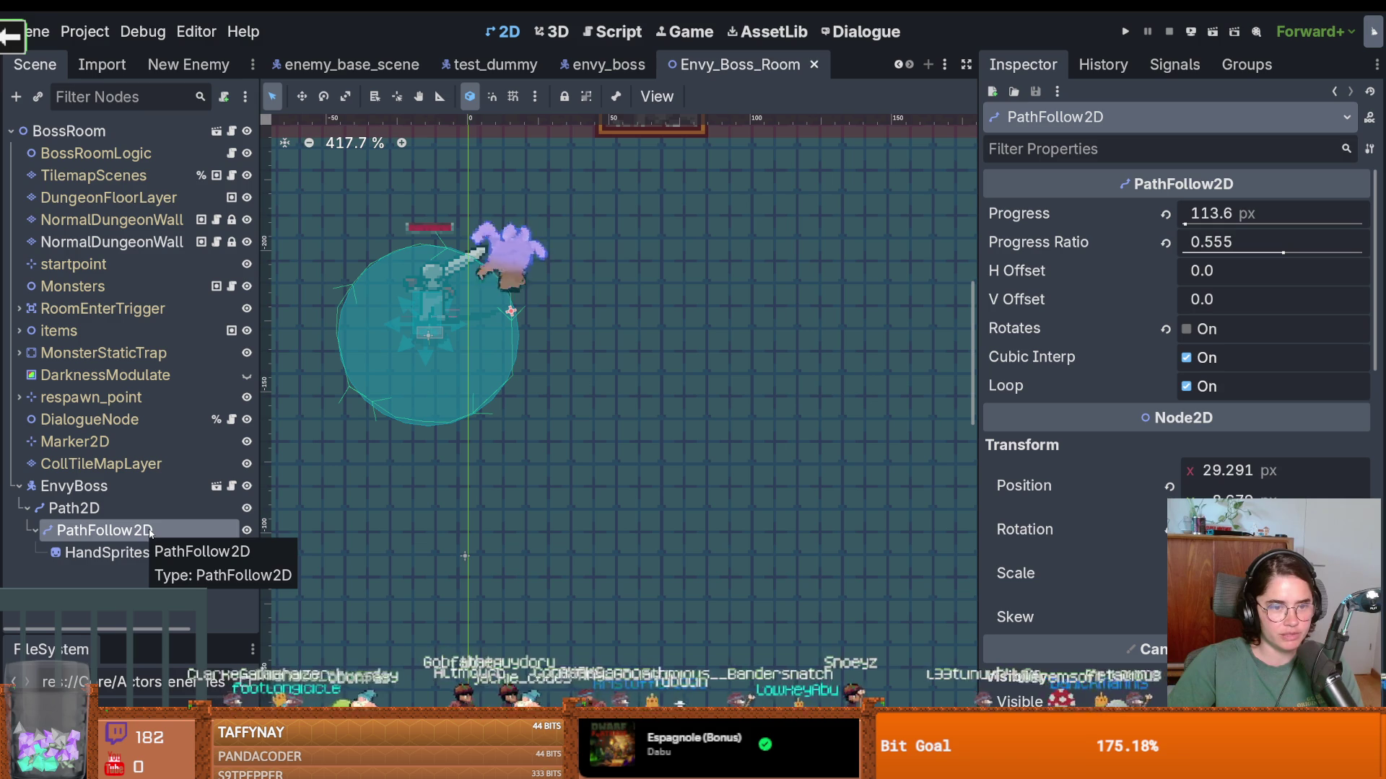
click(140, 552)
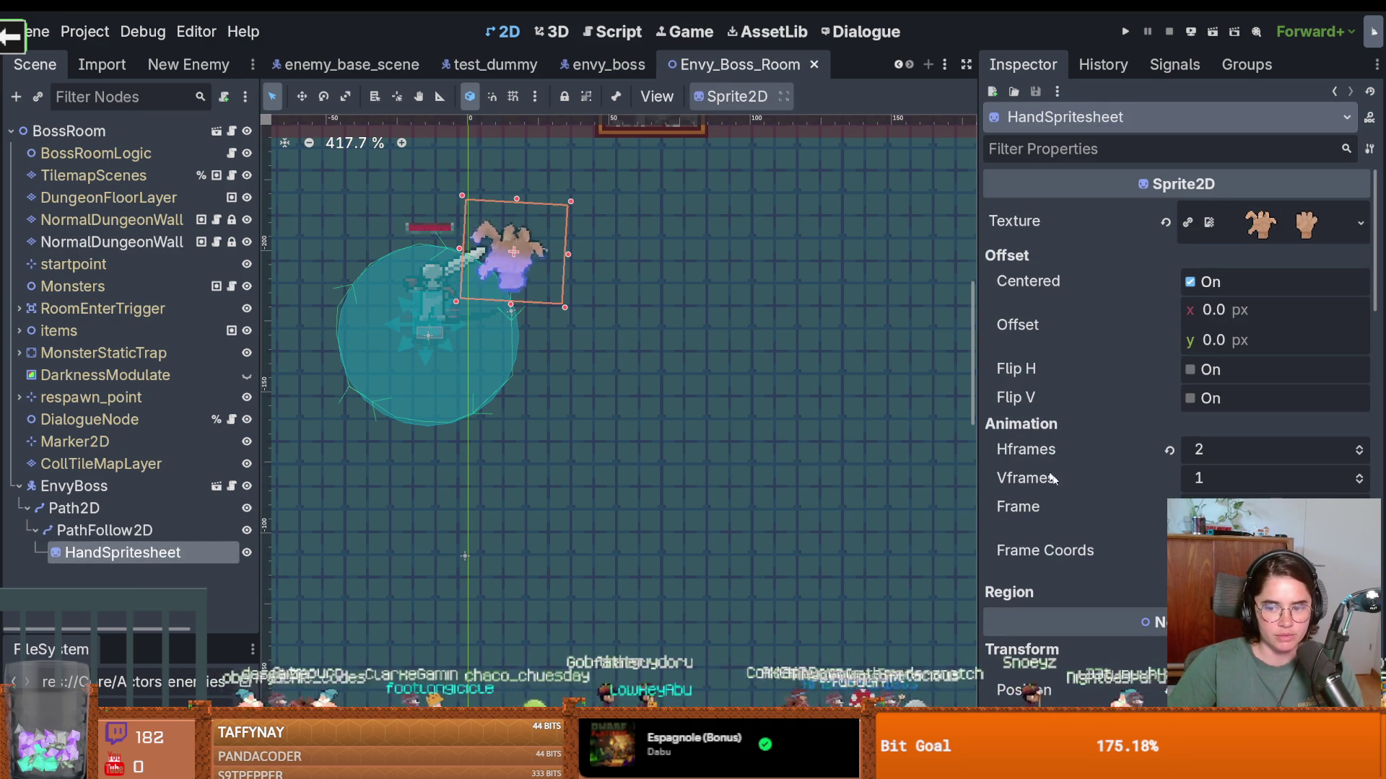
scroll(1100, 585, down, 3)
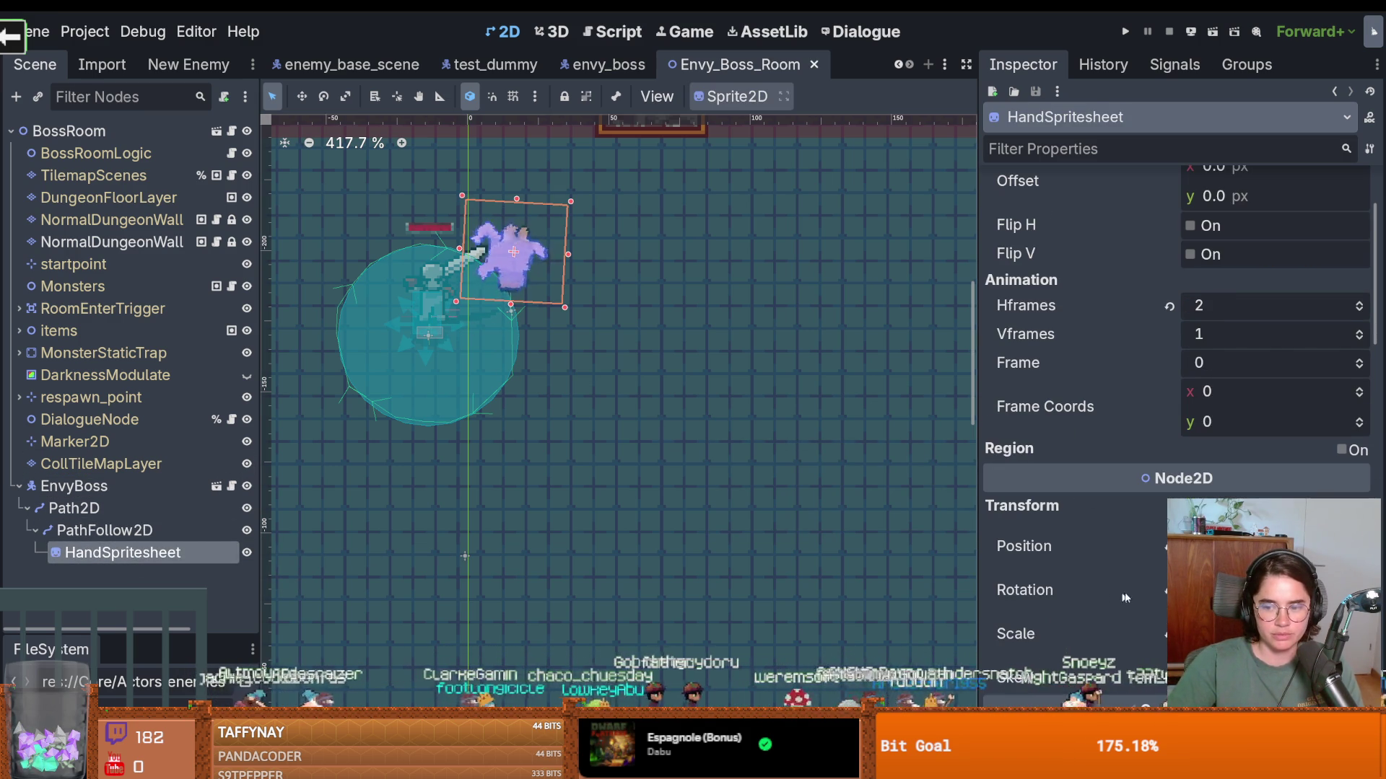
Step: Adjust the HandSpritesheet offset so it sits beside the boss, then save the scene
drag(1227, 561, 1270, 561)
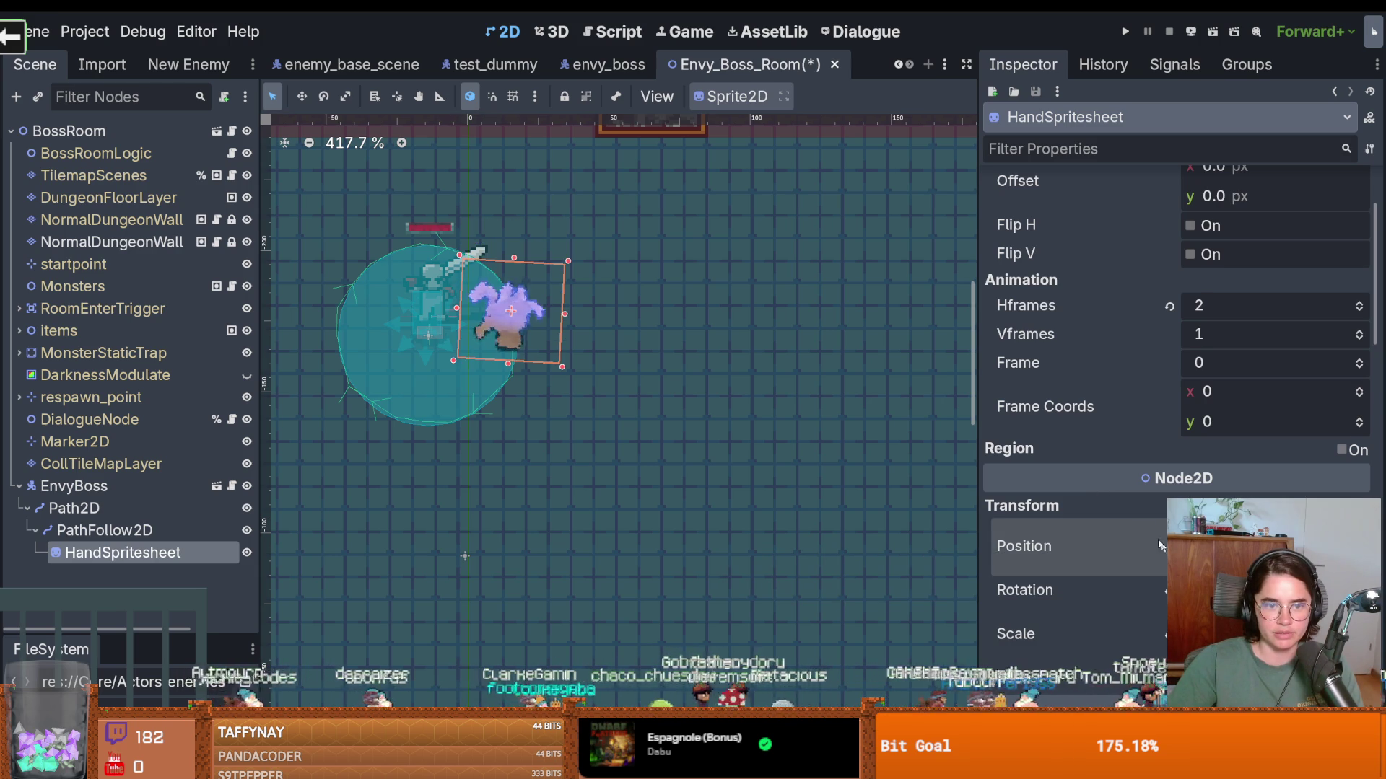
scroll(1166, 252, up, 2)
mouse_move(1198, 239)
mouse_down()
mouse_move(1255, 238)
mouse_move(1184, 268)
mouse_move(1225, 268)
mouse_up()
key(ctrl+s)
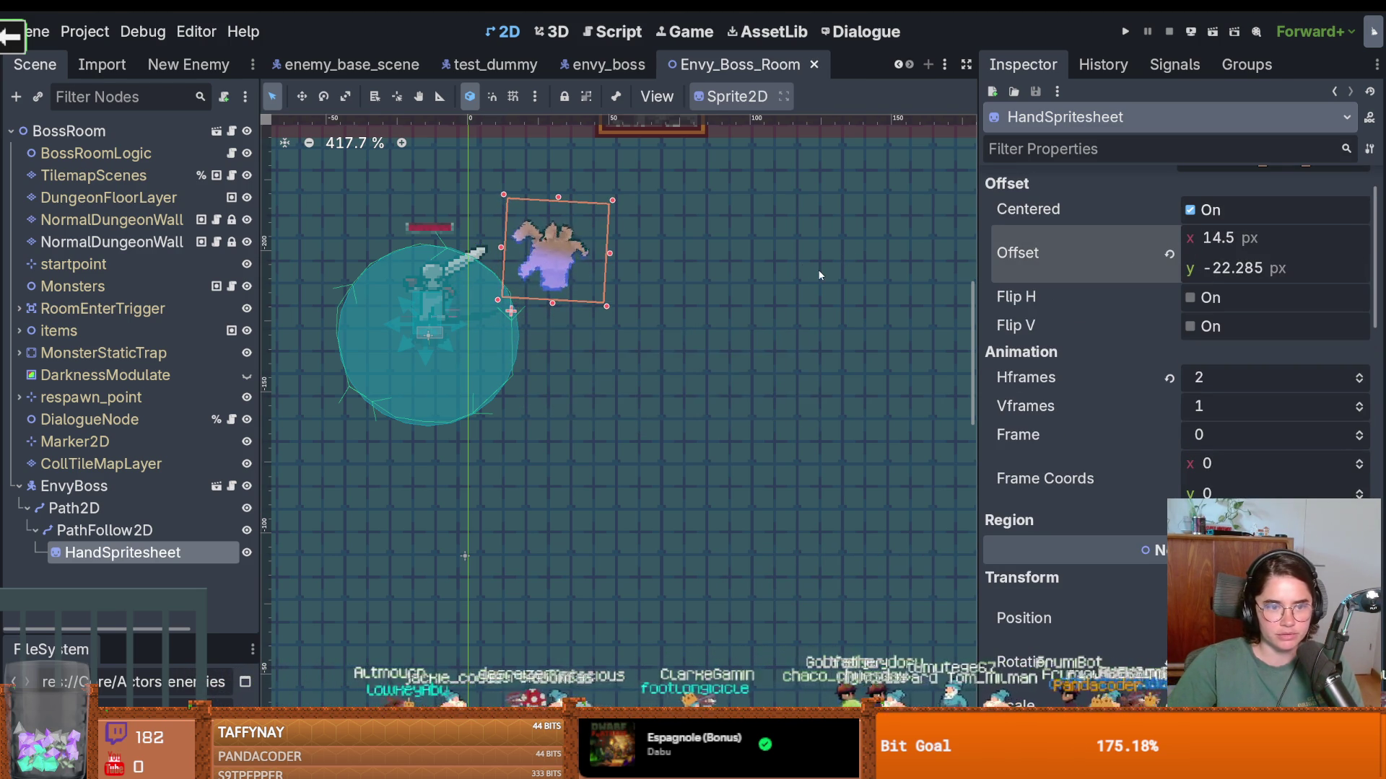
Step: Undo another trial move of the hand sprite and save Envy_Boss_Room again
scroll(559, 246, down, 3)
scroll(569, 253, down, 3)
drag(570, 231, 514, 487)
key(ctrl+z)
key(ctrl+s)
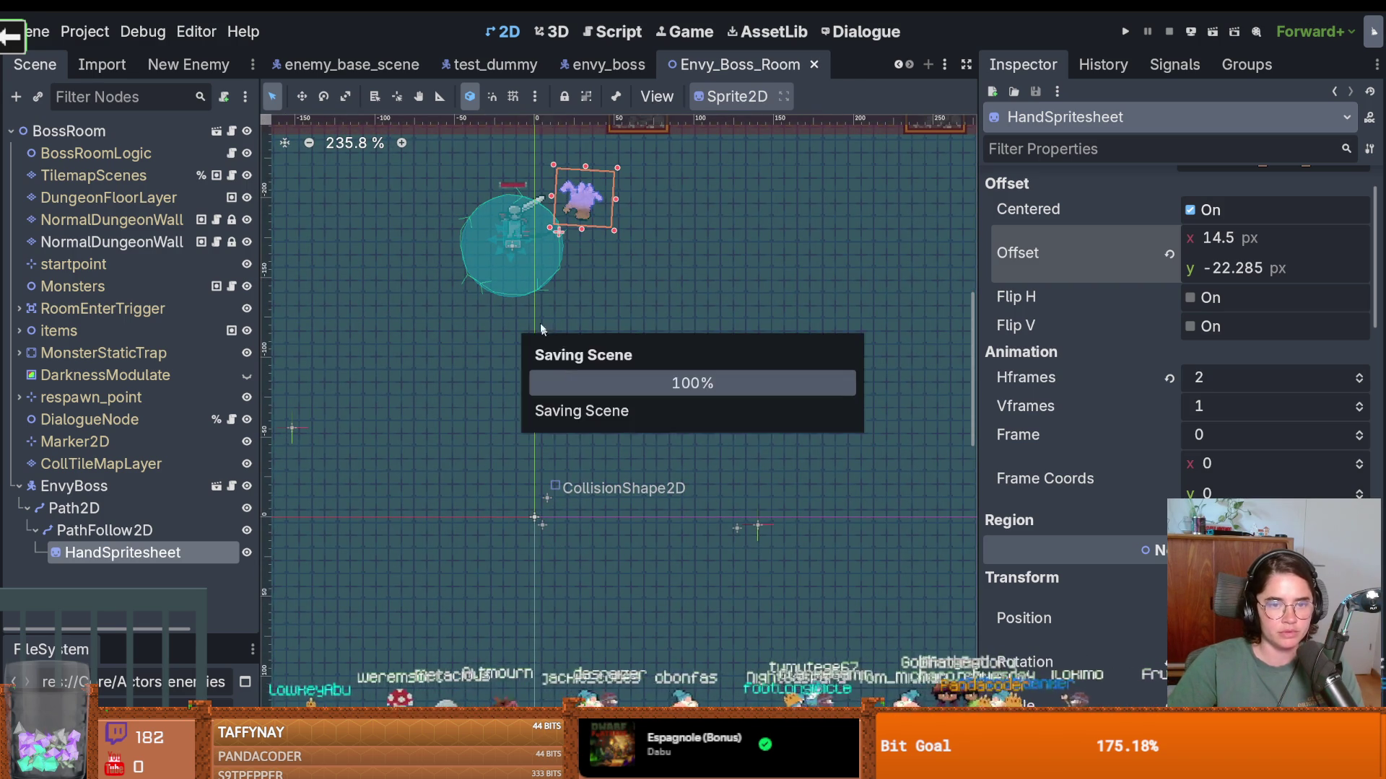
scroll(531, 299, up, 3)
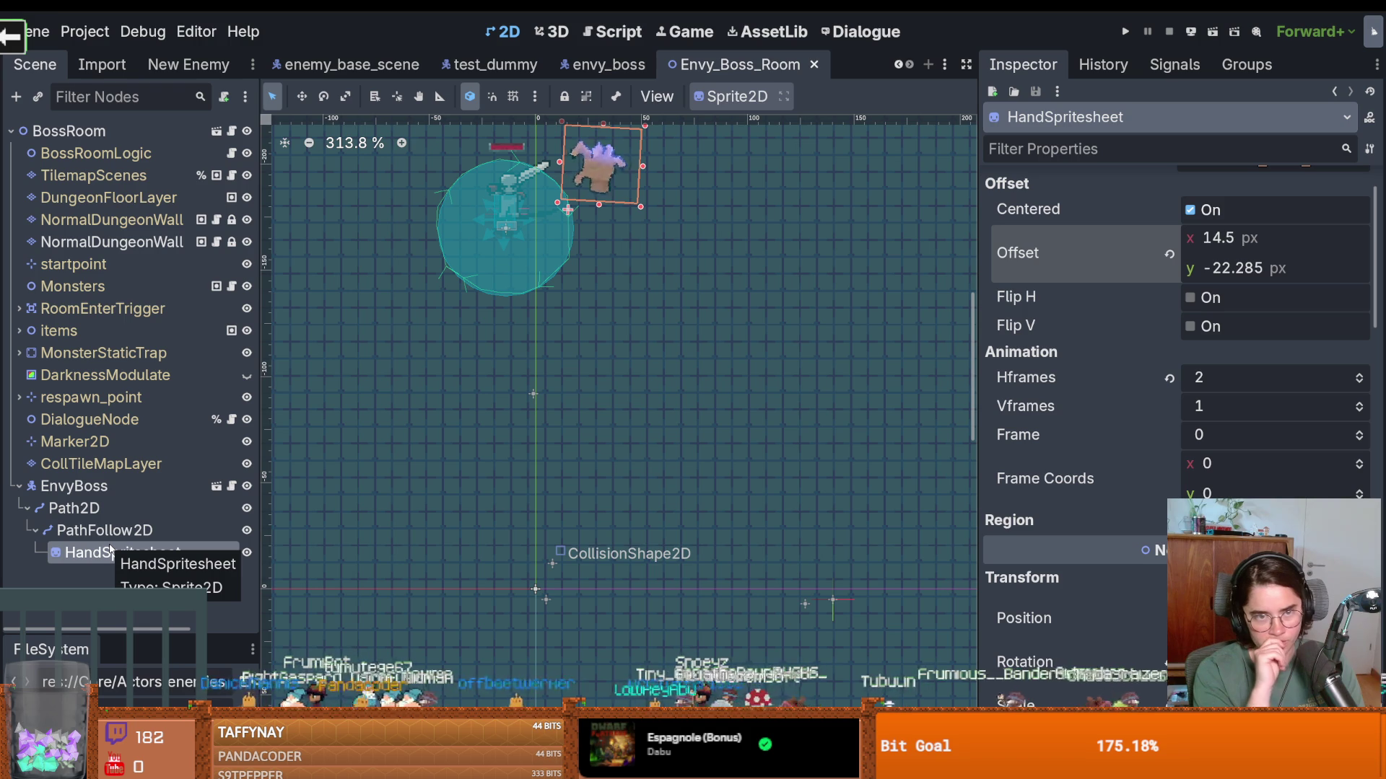
key(ctrl+s)
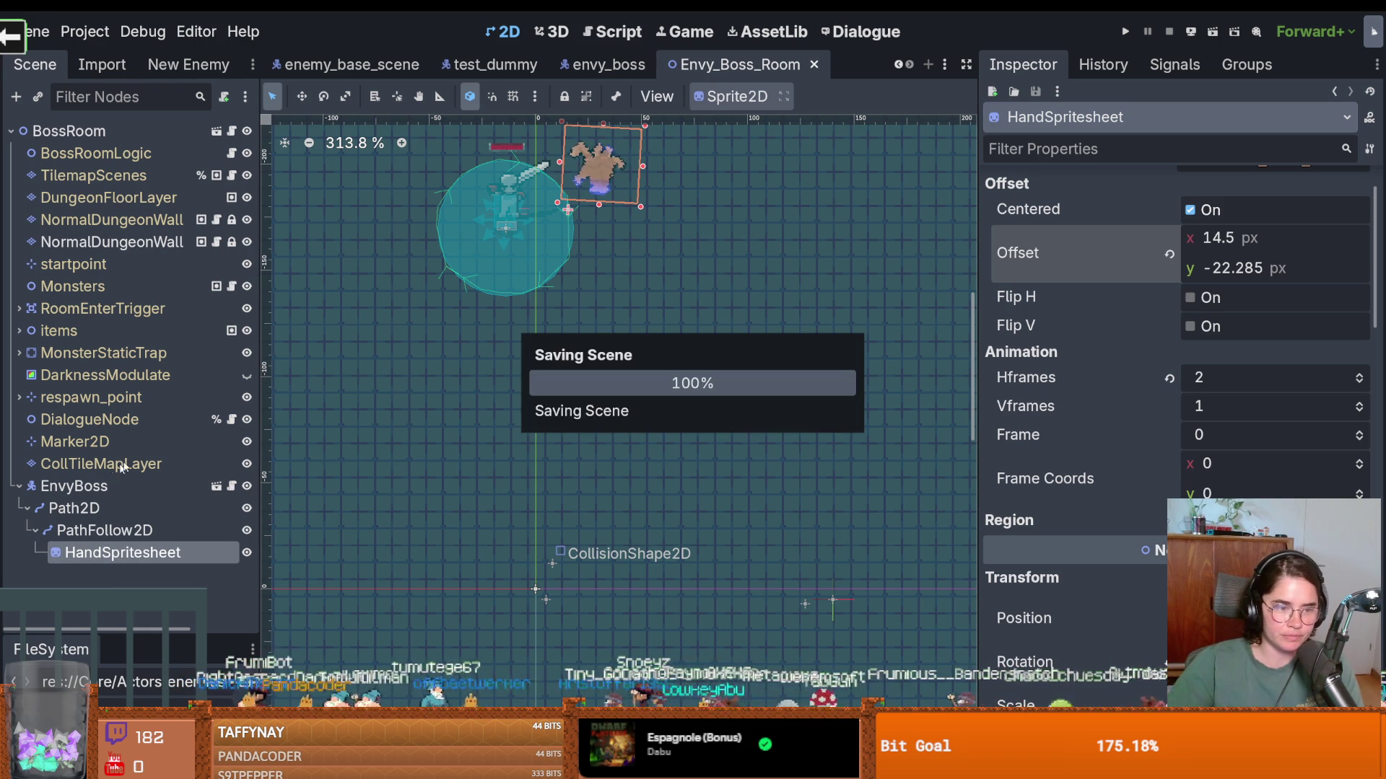
right_click(123, 553)
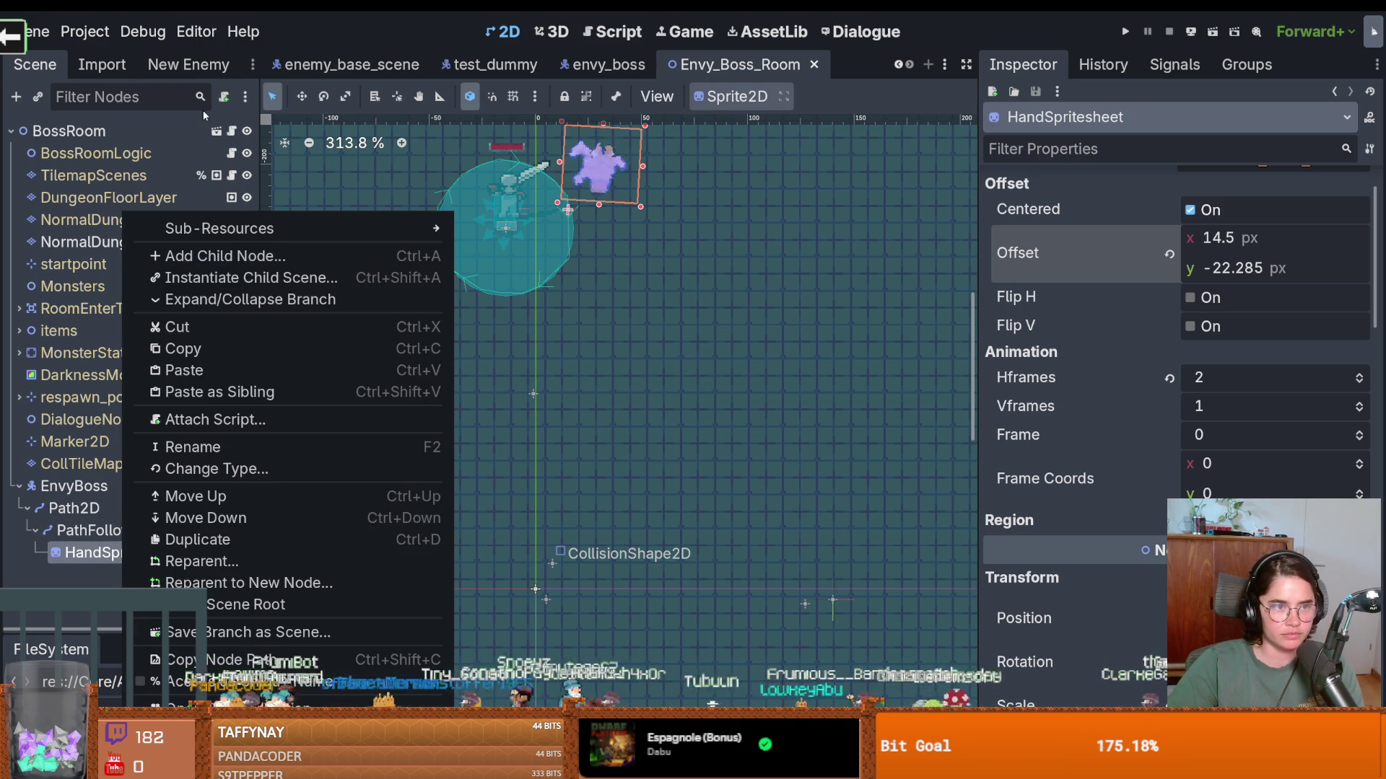
Step: Add a new Node2D child under PathFollow2D
click(224, 105)
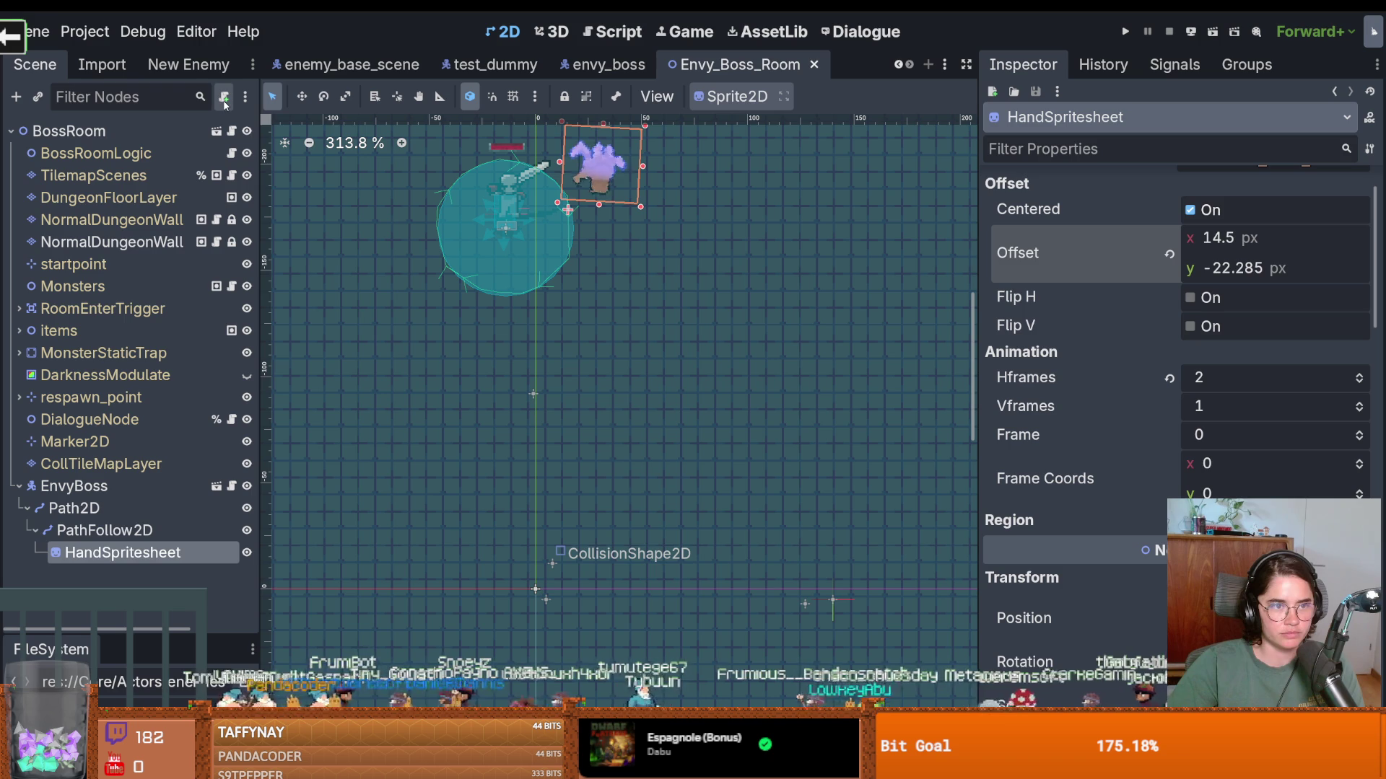
right_click(116, 531)
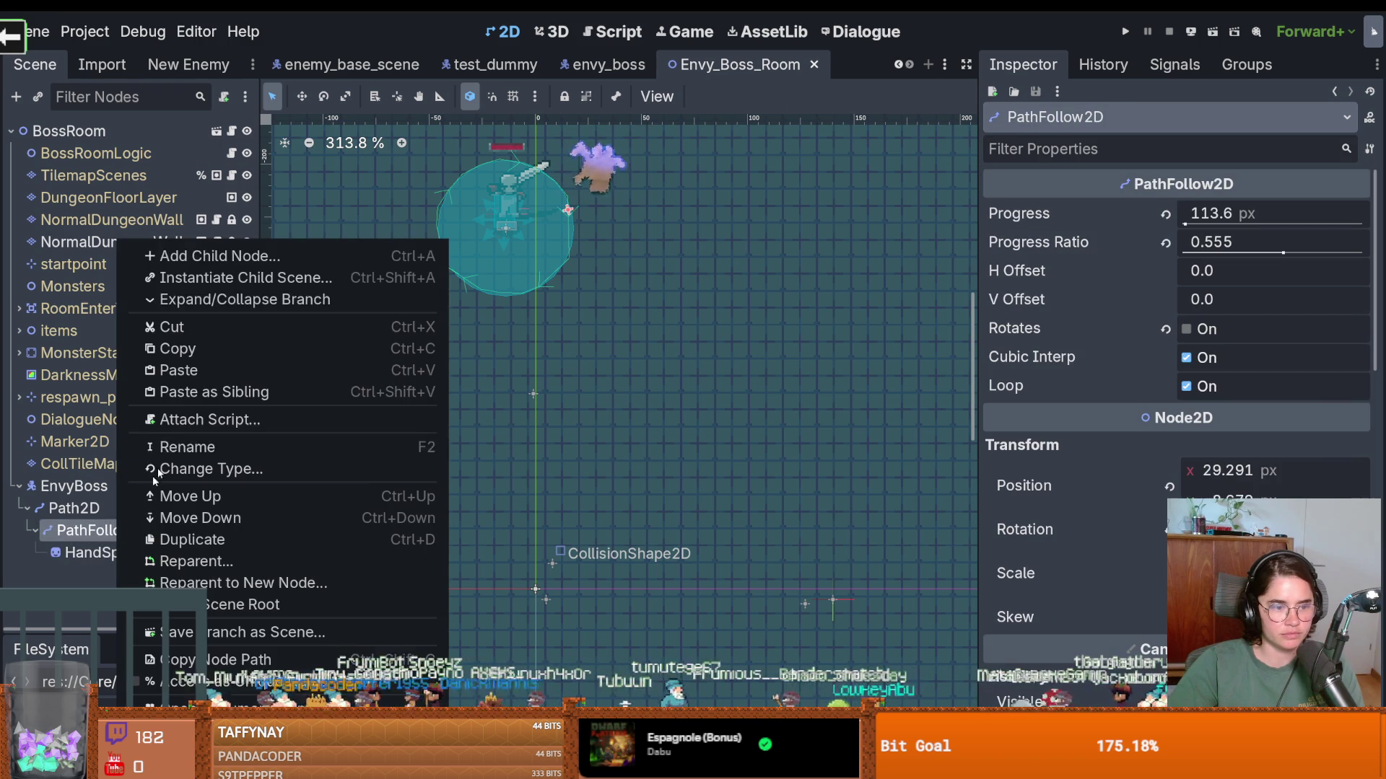
click(207, 258)
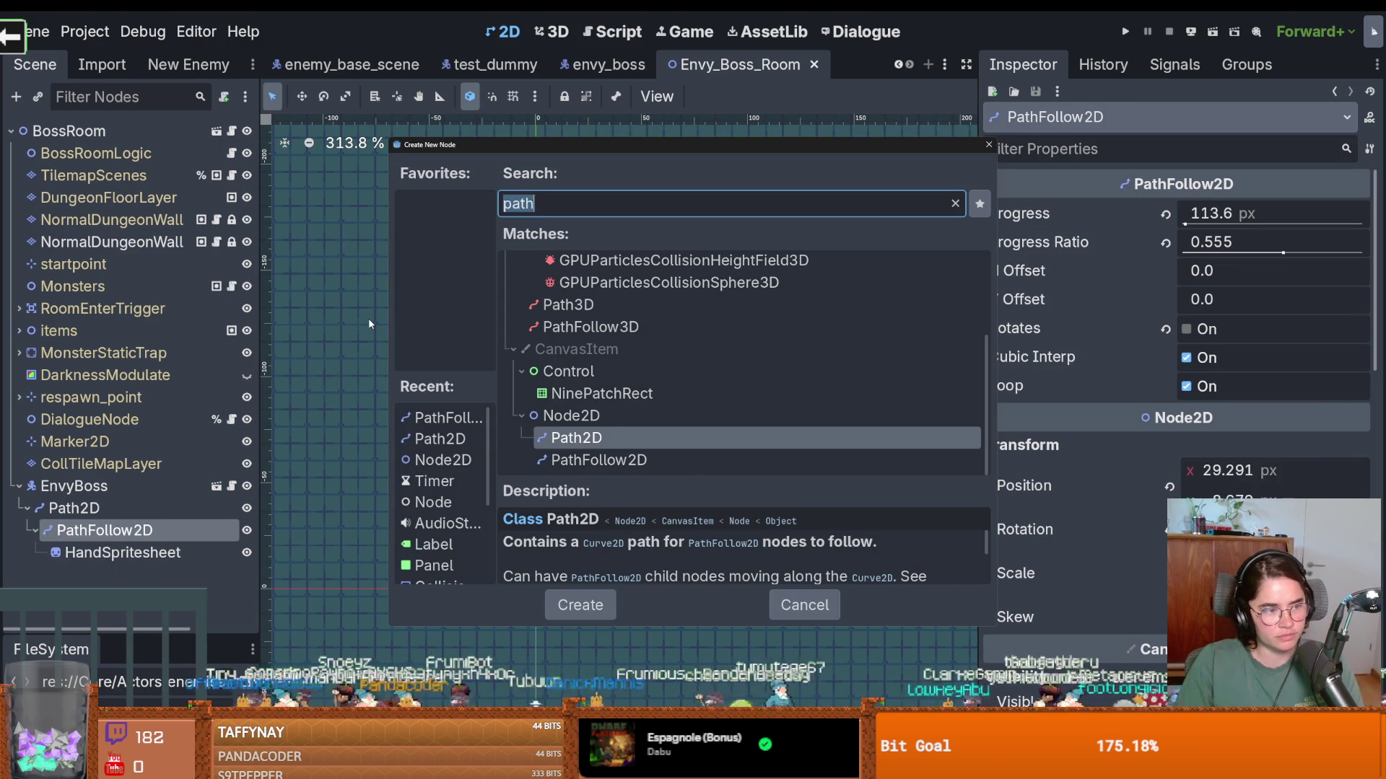
text(node)
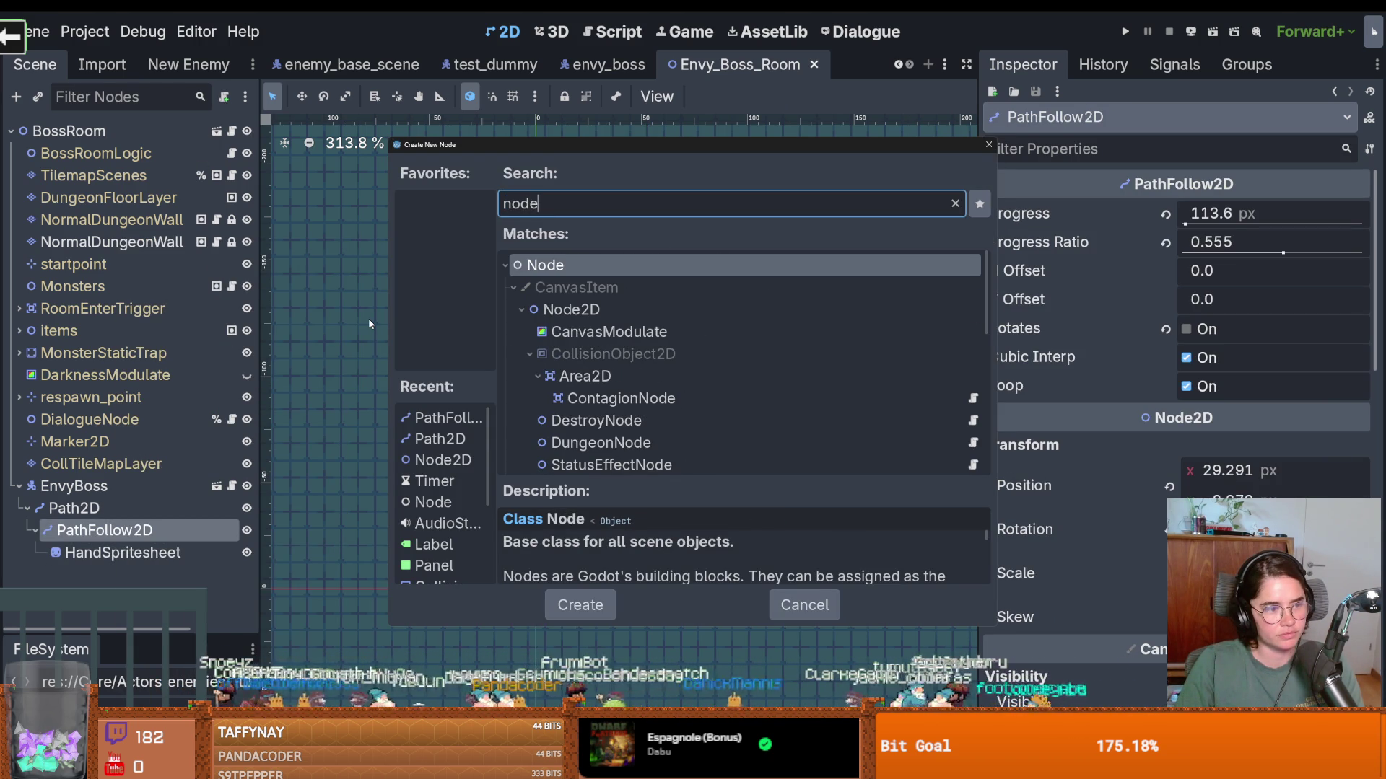
key(Down)
key(Return)
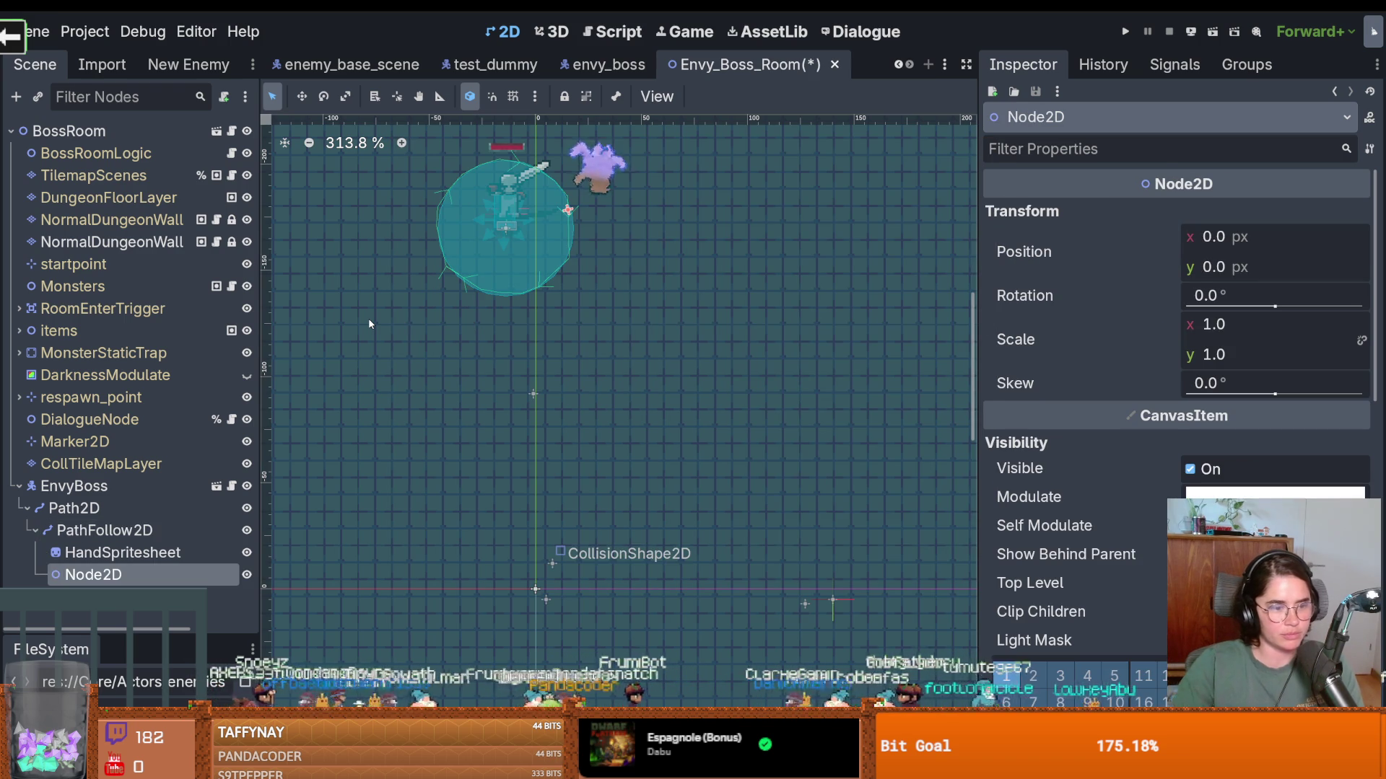
Step: Move HandSpritesheet under the new Node2D and rename that node SpectralHand
drag(108, 552, 111, 577)
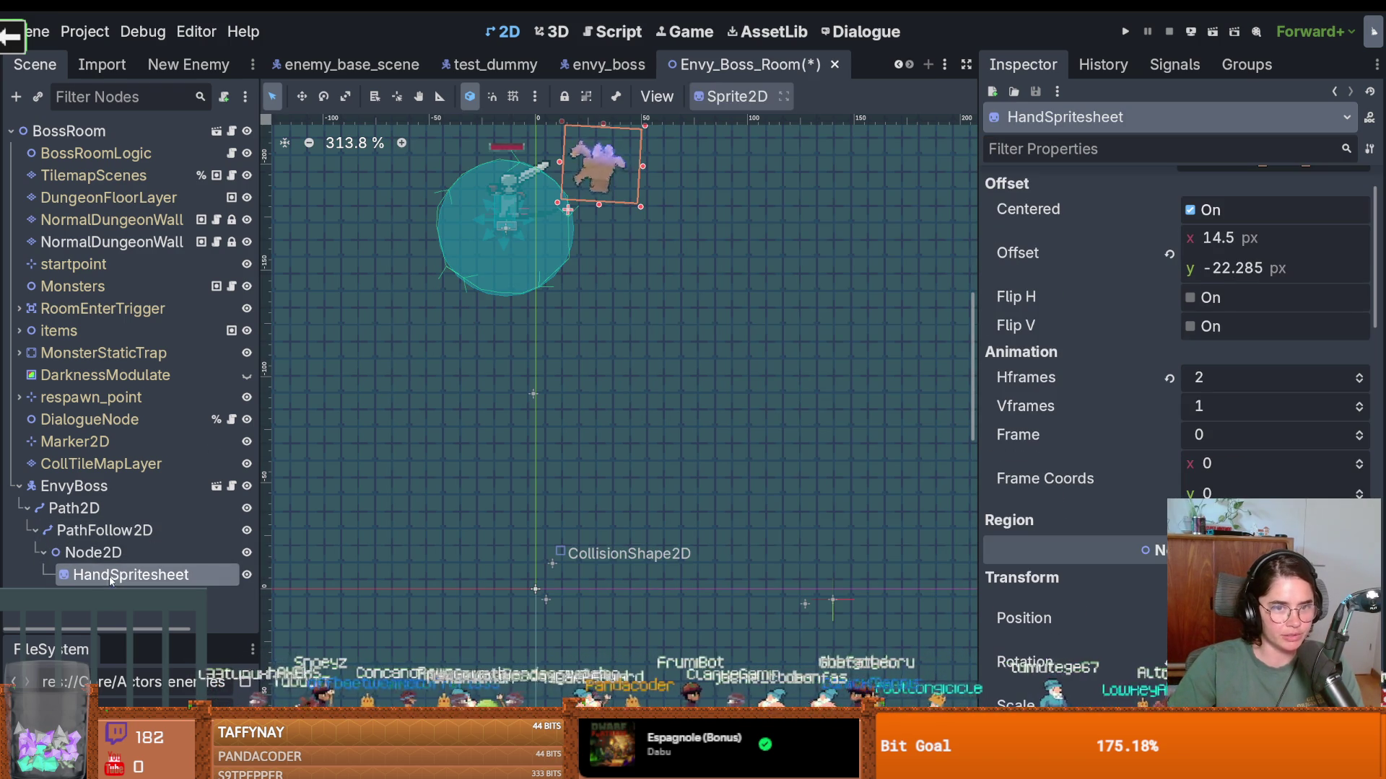
click(107, 555)
click(108, 552)
text(SpectralHand)
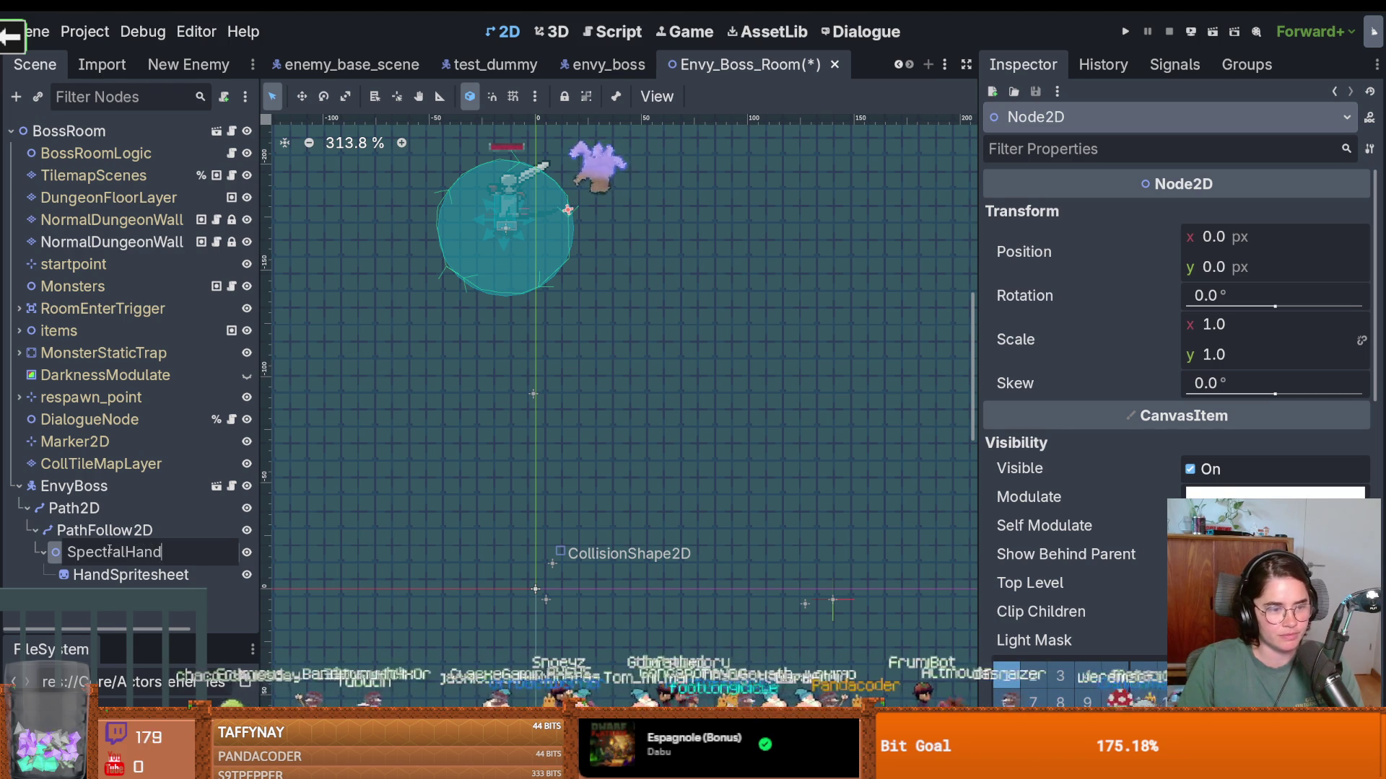
key(Return)
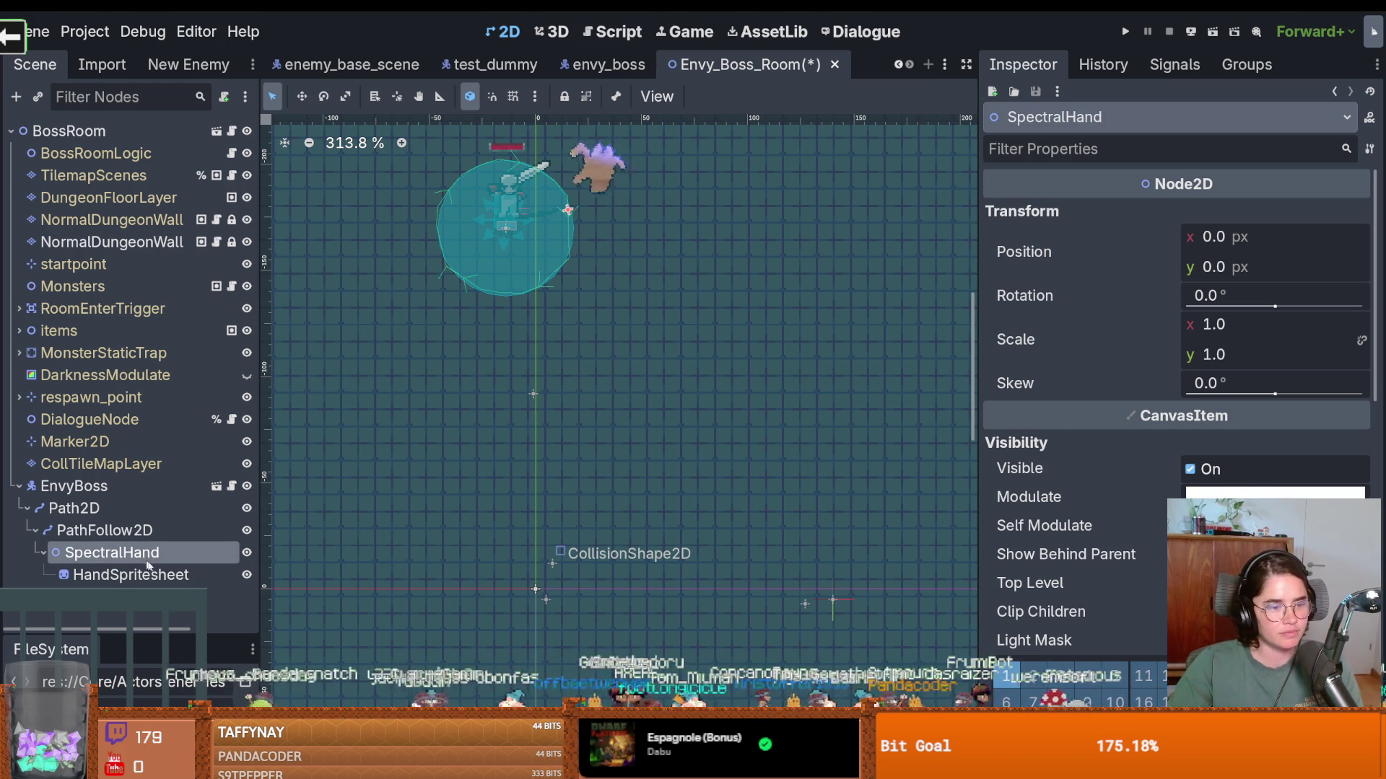
click(141, 558)
key(Escape)
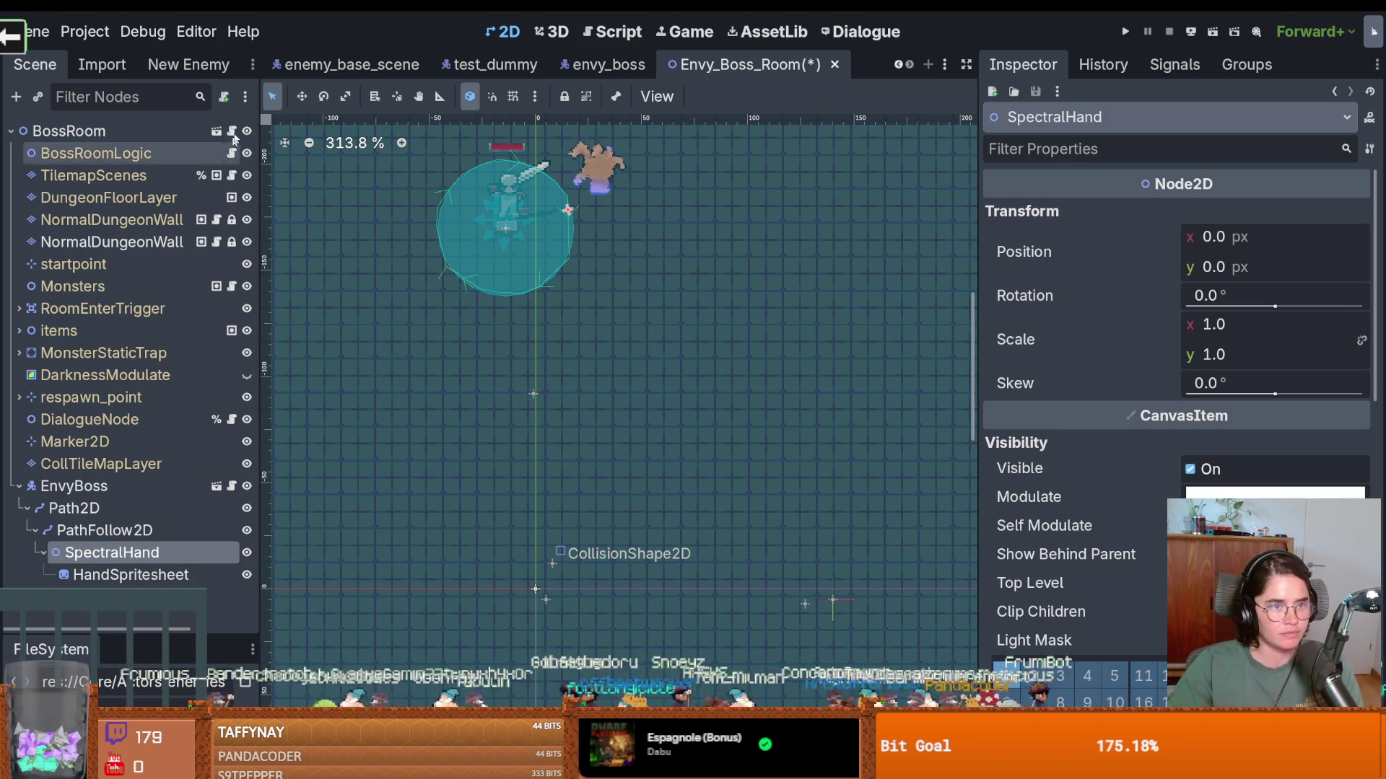
click(224, 97)
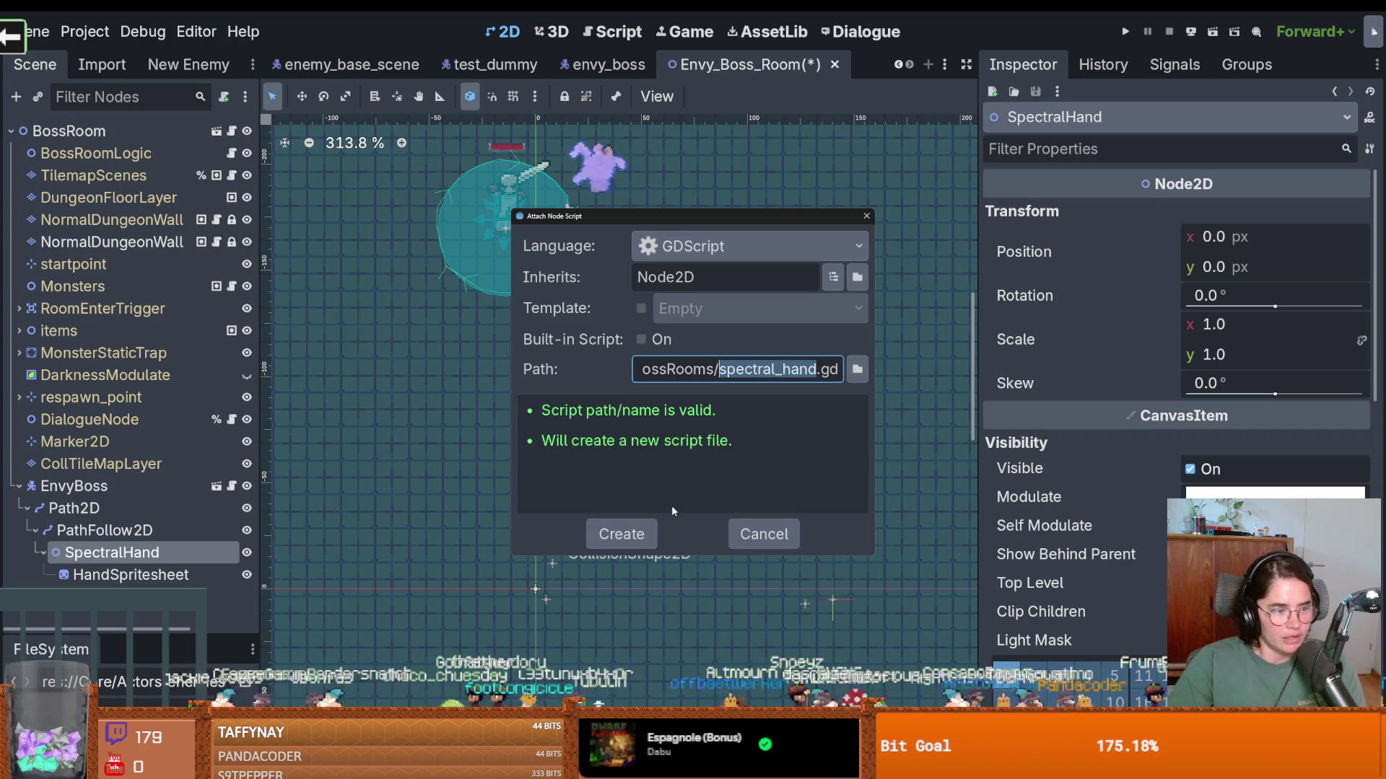
Step: Create spectral_hand.gd extending Node2D and attach it to SpectralHand
click(632, 541)
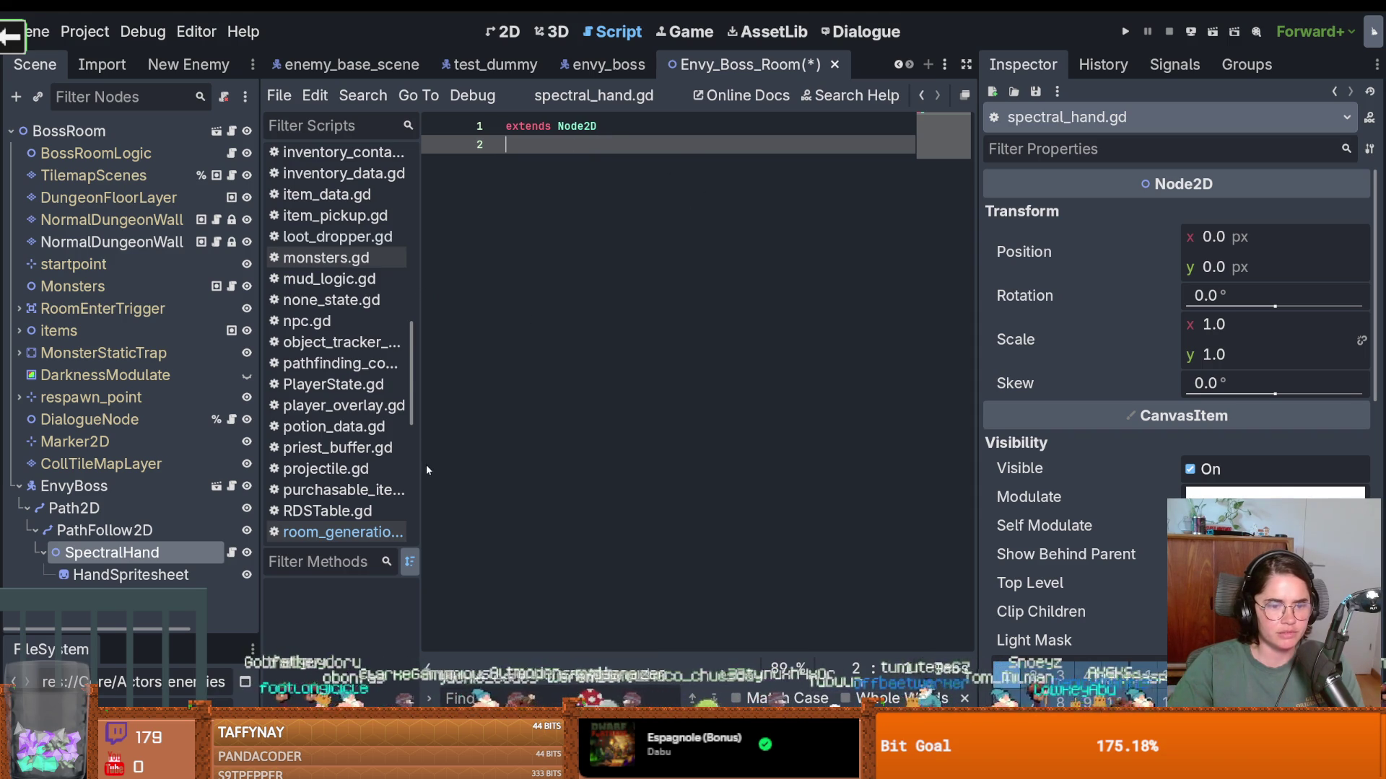
drag(421, 412, 591, 418)
click(346, 285)
click(394, 348)
Step: Reveal spectral_hand.gd in the FileSystem dock and enlarge that panel
right_click(401, 347)
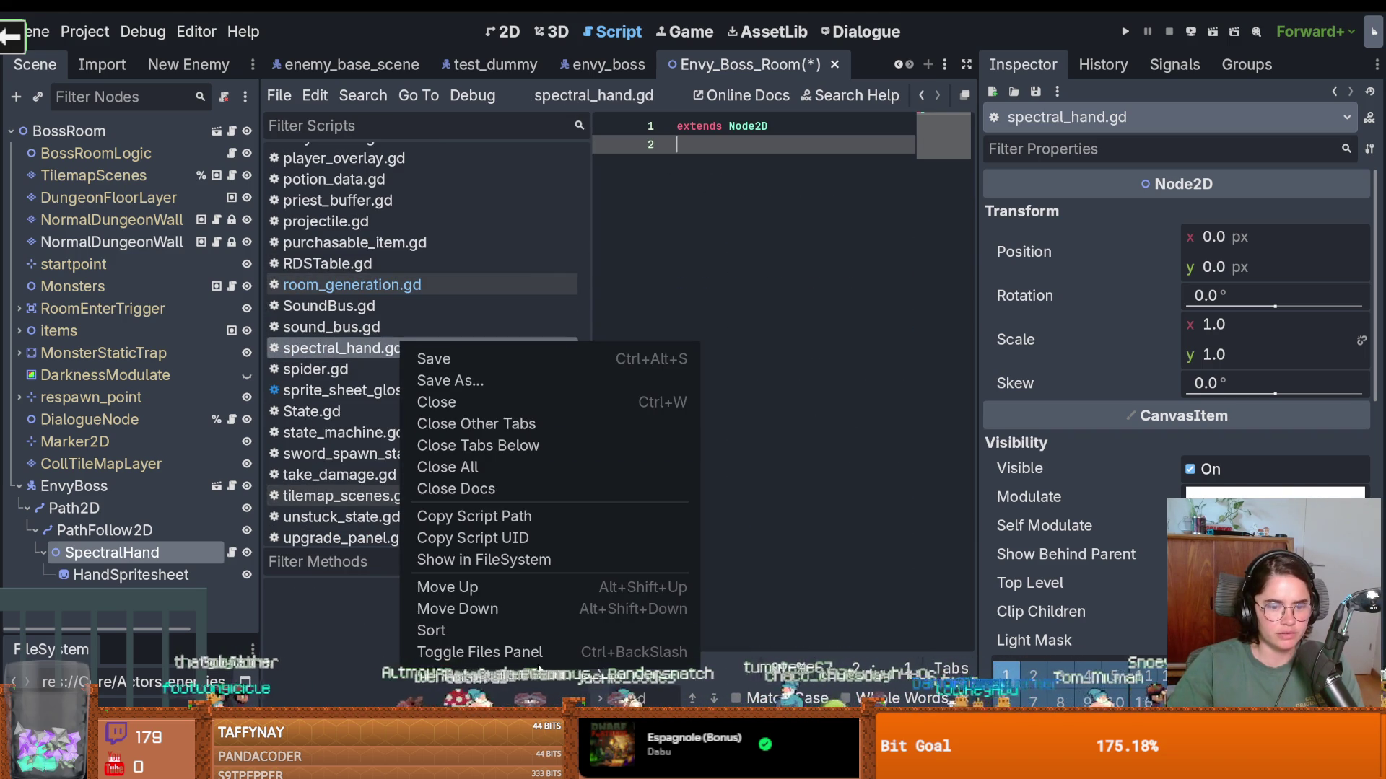
click(484, 560)
drag(171, 636, 170, 148)
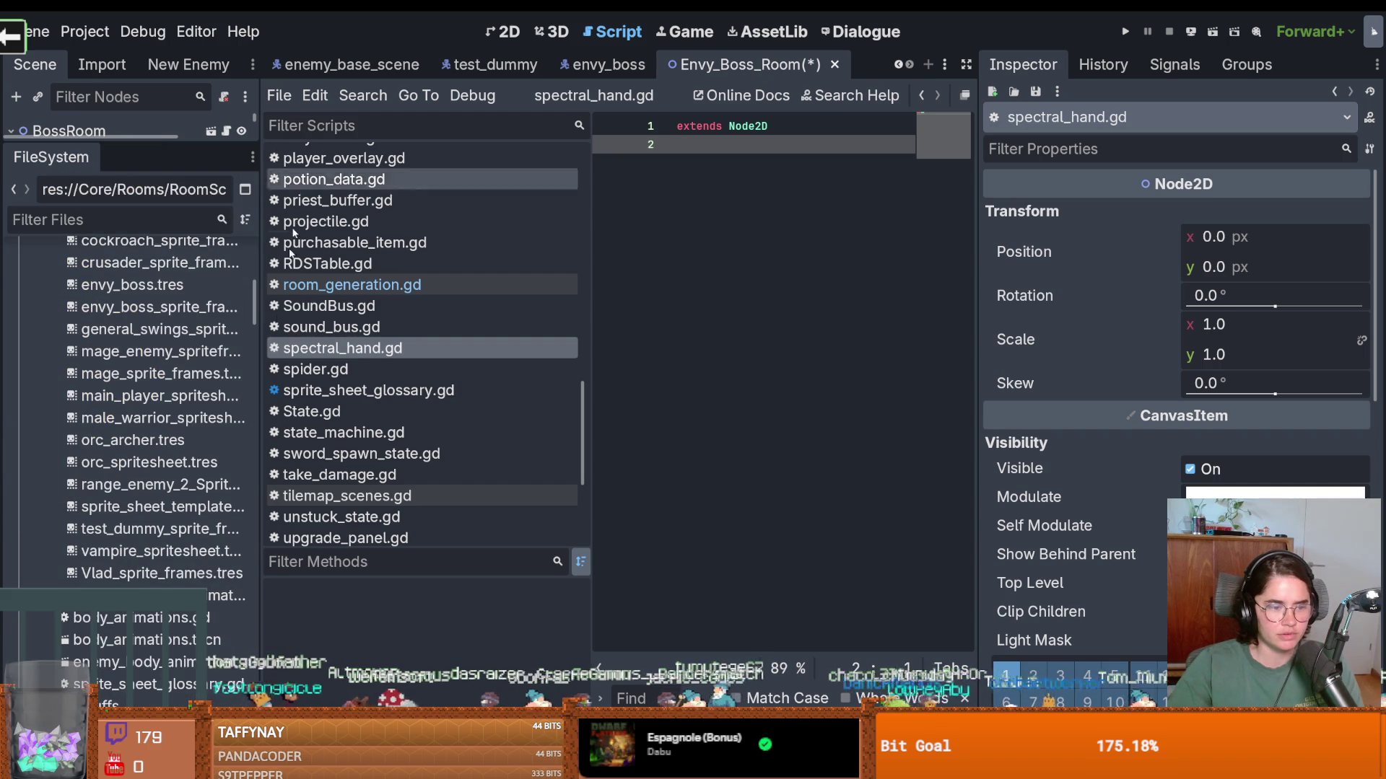
drag(258, 397, 537, 397)
scroll(263, 531, down, 5)
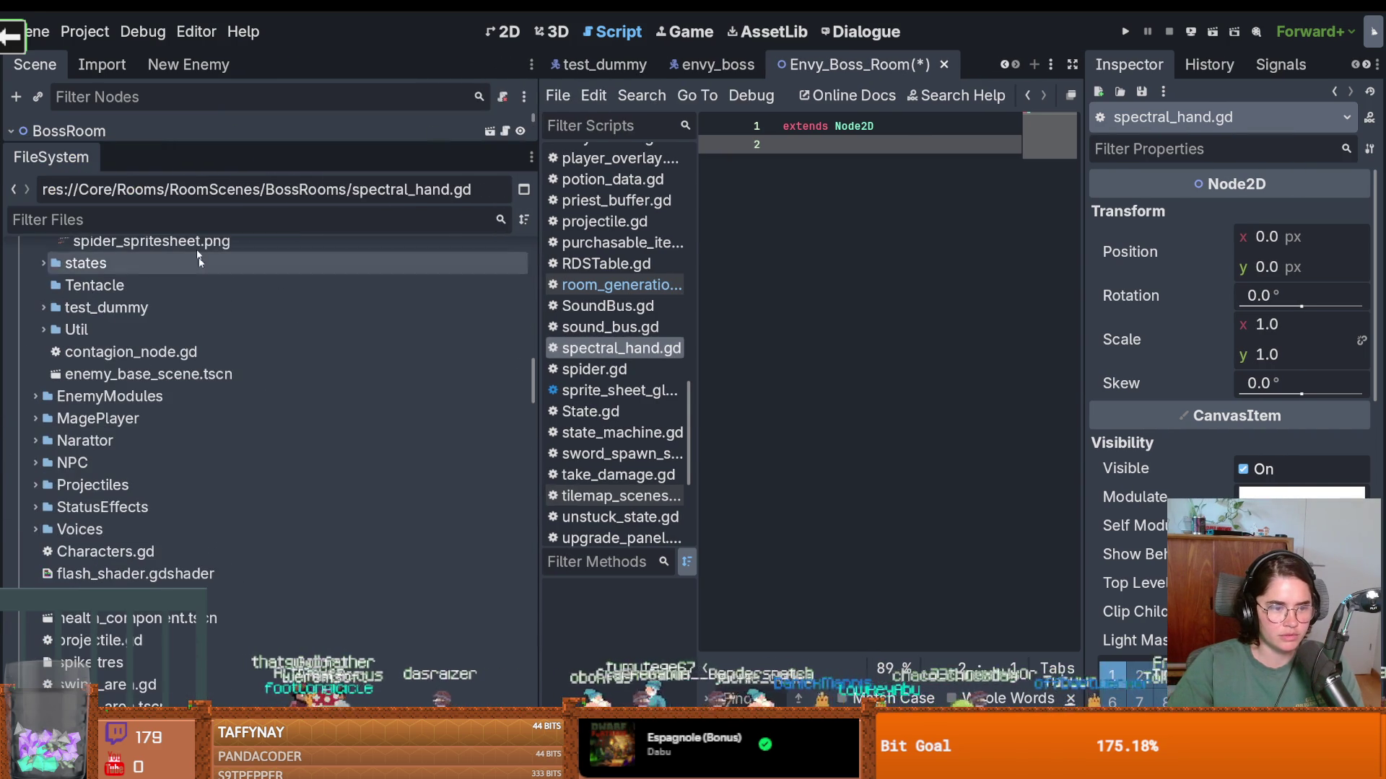
Step: Filter the FileSystem for 'spect' and choose to move spectral_hand.gd
scroll(264, 531, down, 10)
click(191, 222)
text(spect)
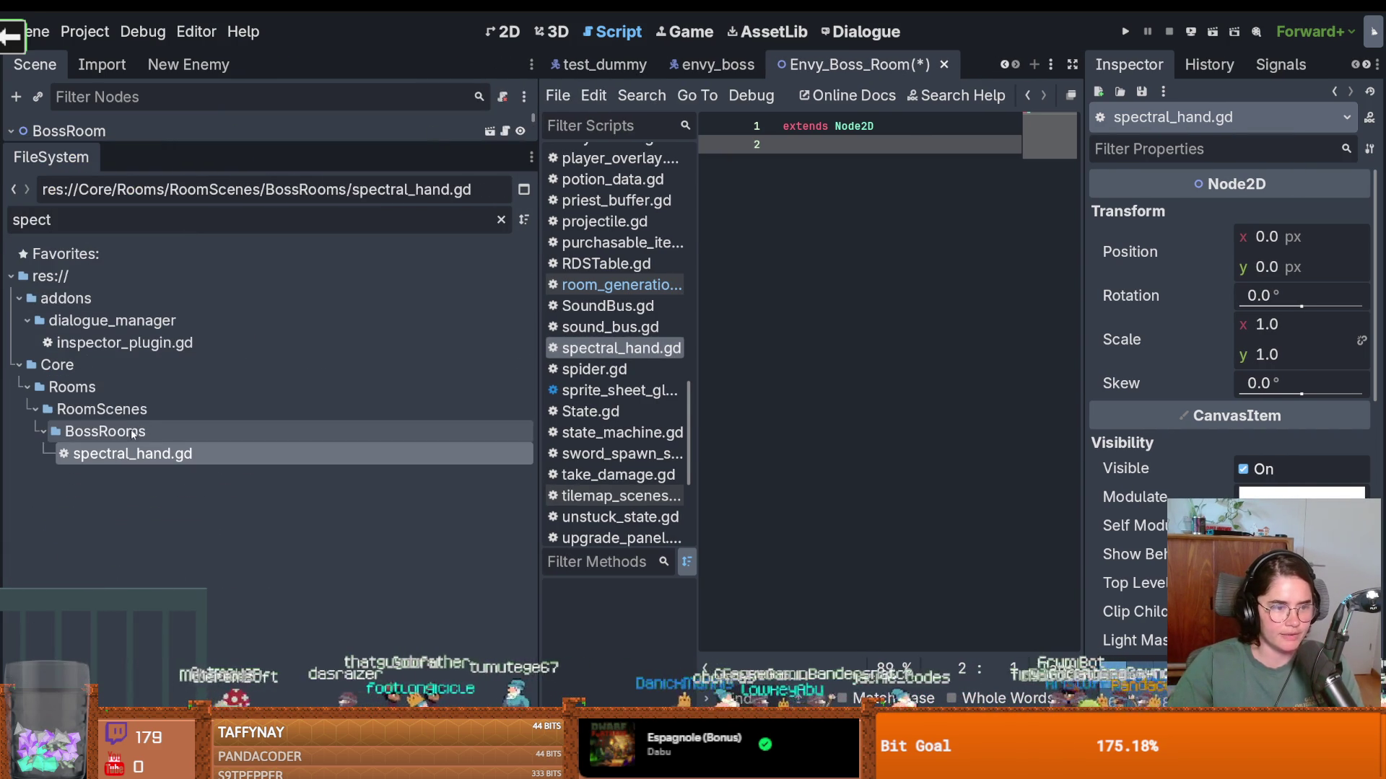
right_click(110, 453)
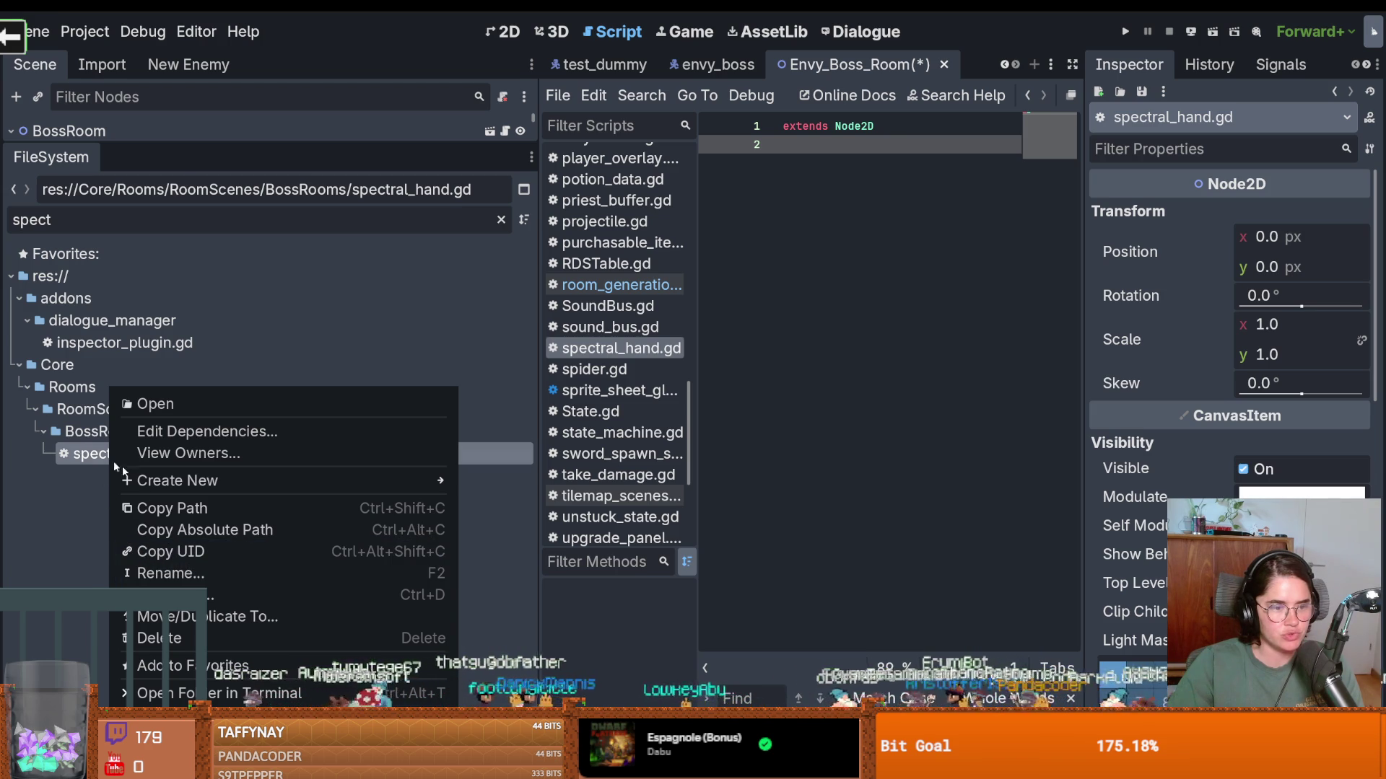
click(188, 617)
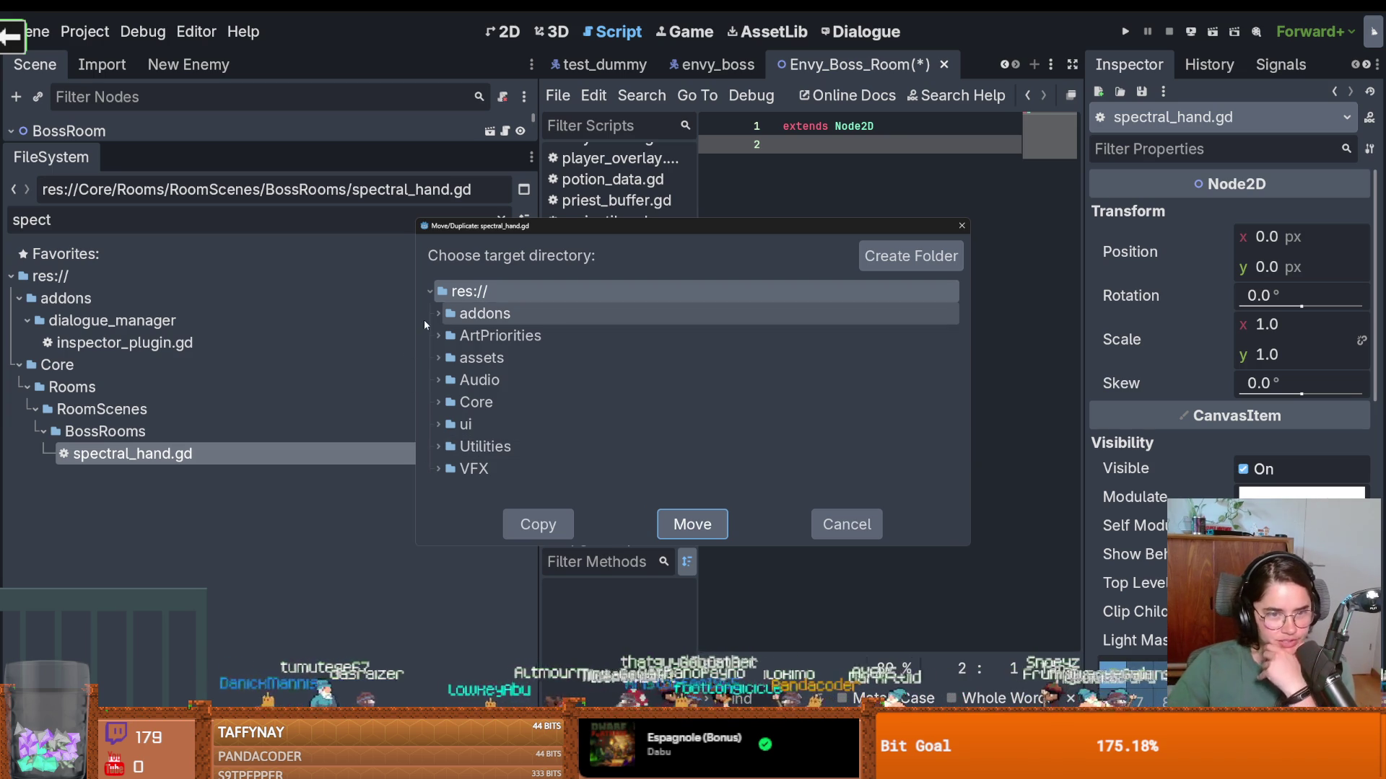
Step: Browse the move dialog down through Core/Actors/enemies
click(436, 379)
click(436, 379)
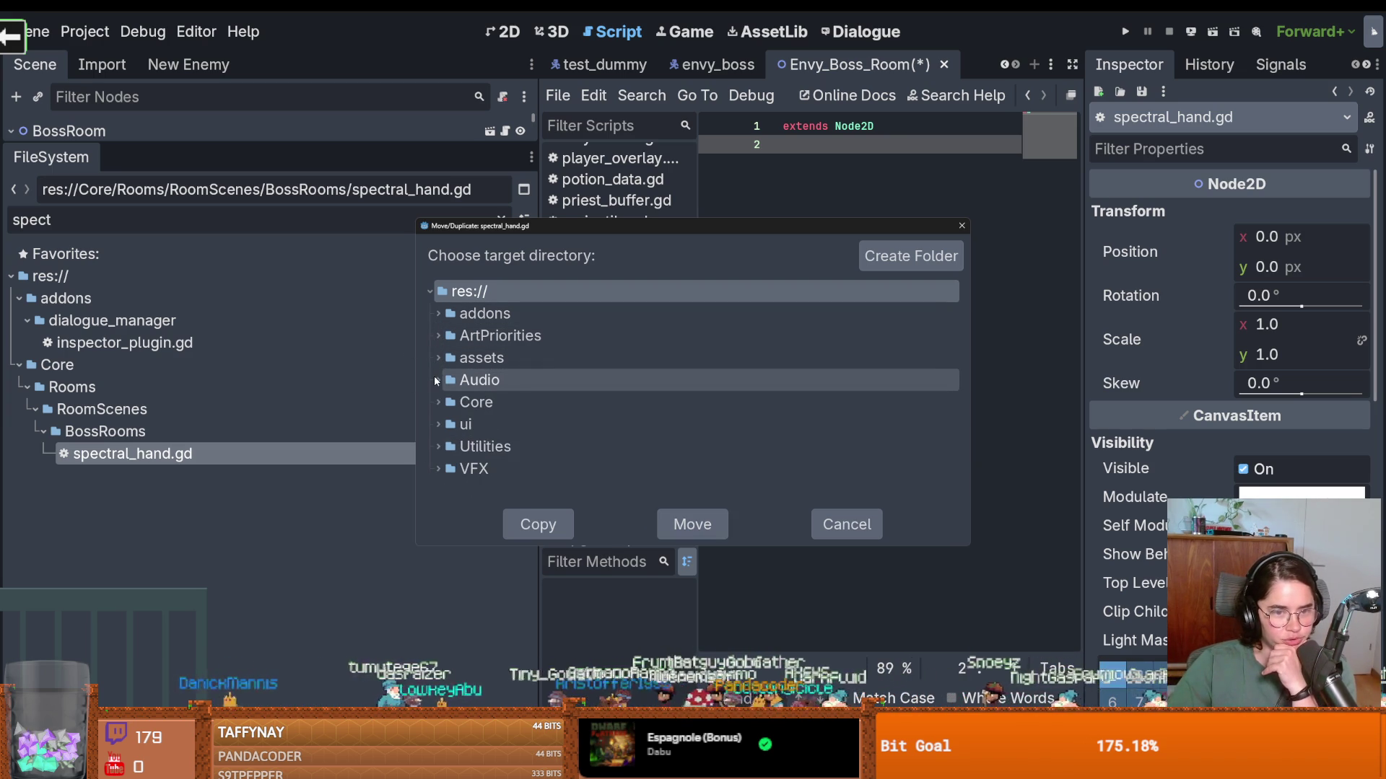
click(438, 401)
scroll(447, 390, down, 3)
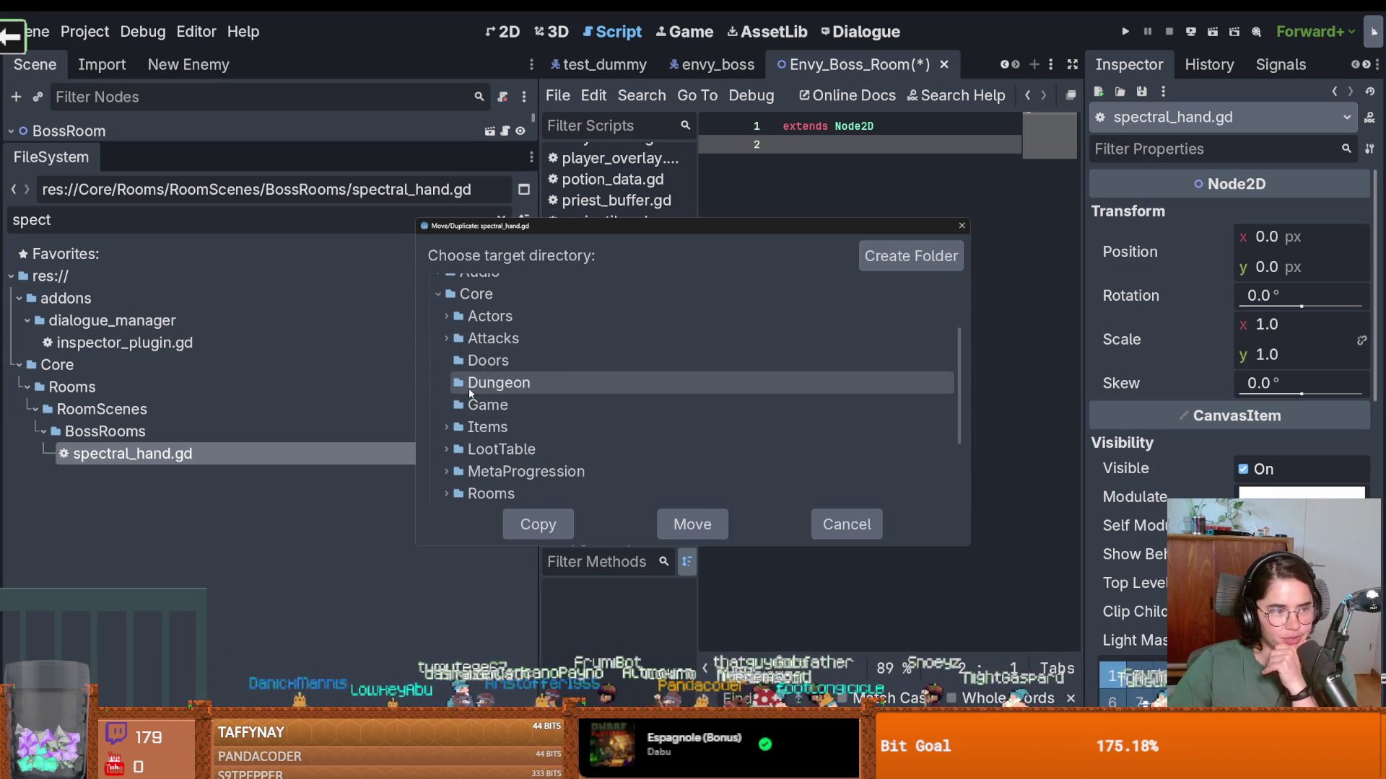
scroll(466, 383, down, 1)
scroll(466, 383, up, 3)
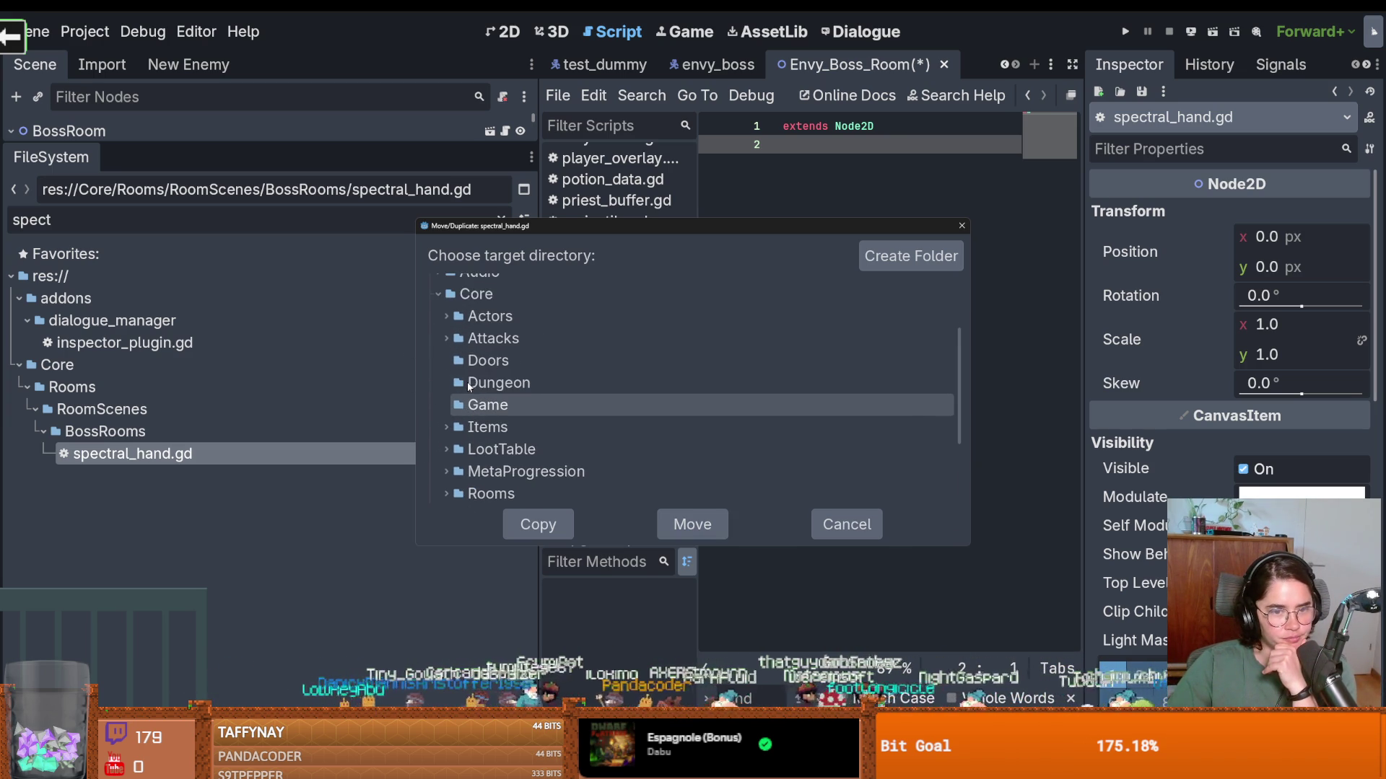
click(445, 344)
scroll(472, 402, down, 5)
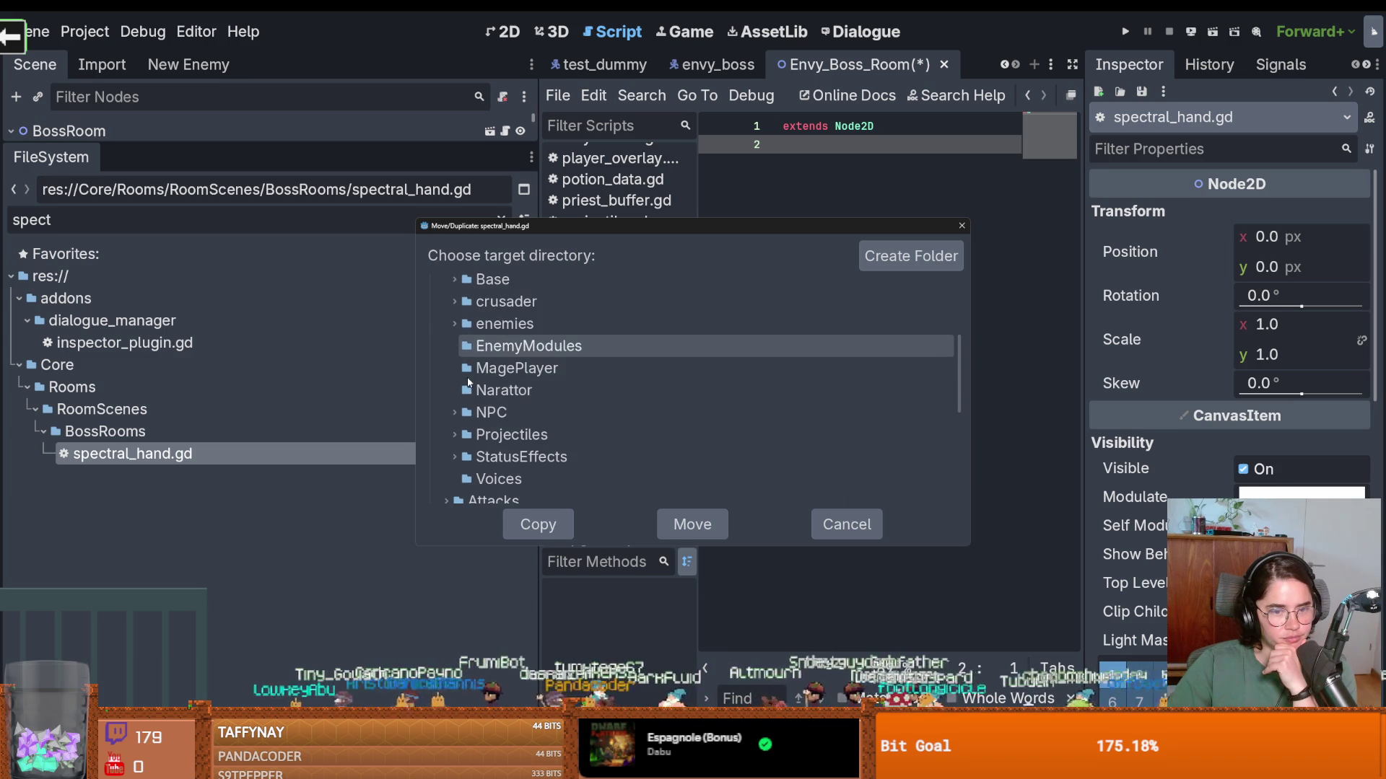
scroll(470, 397, up, 3)
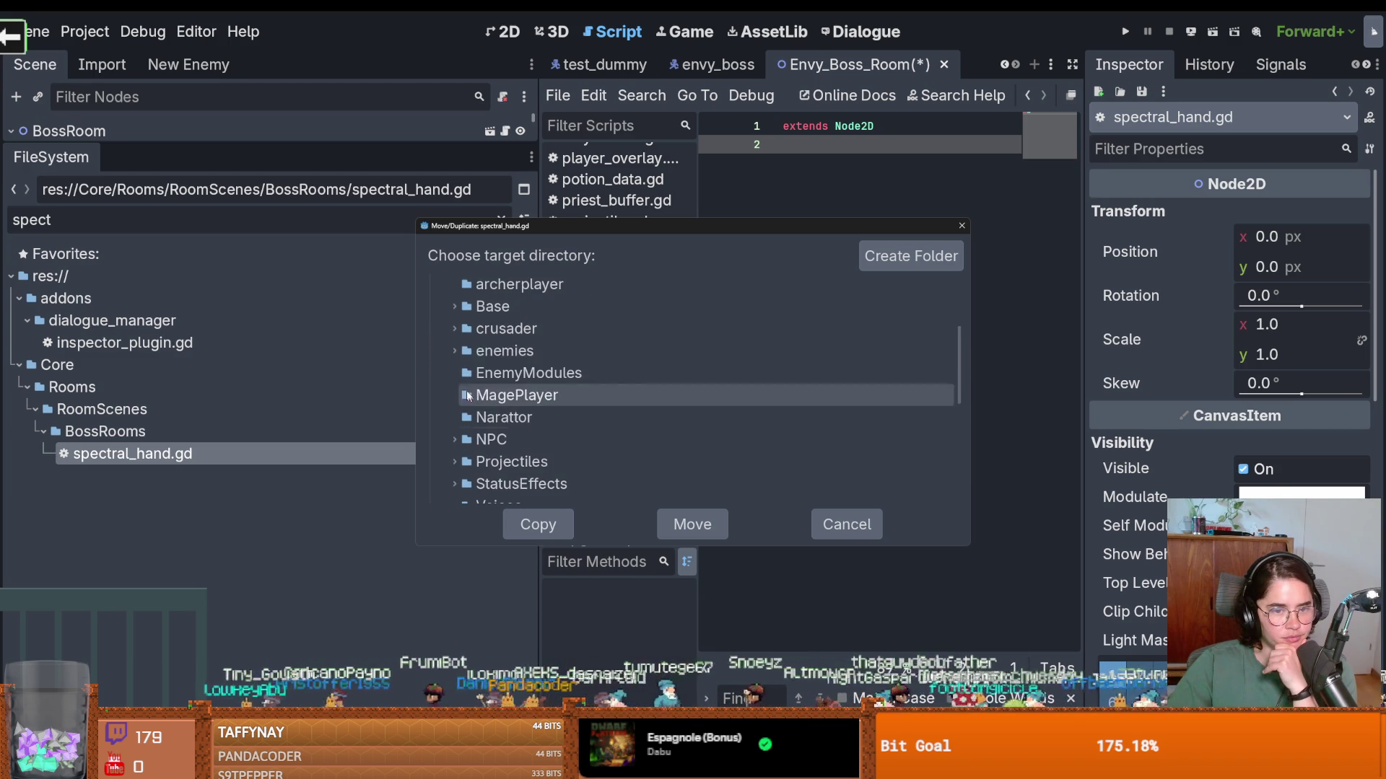
click(448, 349)
Step: Pick Boss/EnvyBoss as the destination and move spectral_hand.gd there
scroll(489, 384, up, 1)
scroll(489, 385, down, 5)
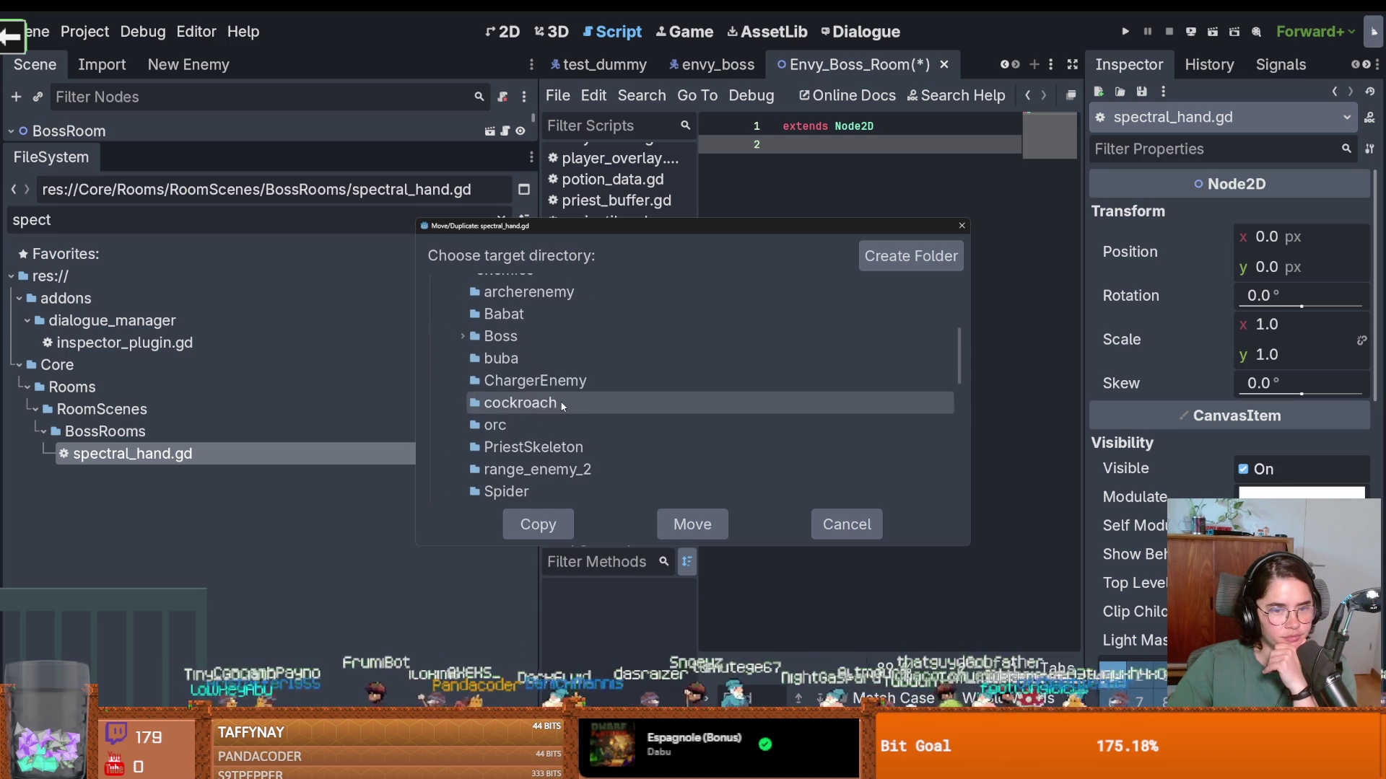
scroll(562, 407, down, 4)
scroll(534, 397, up, 5)
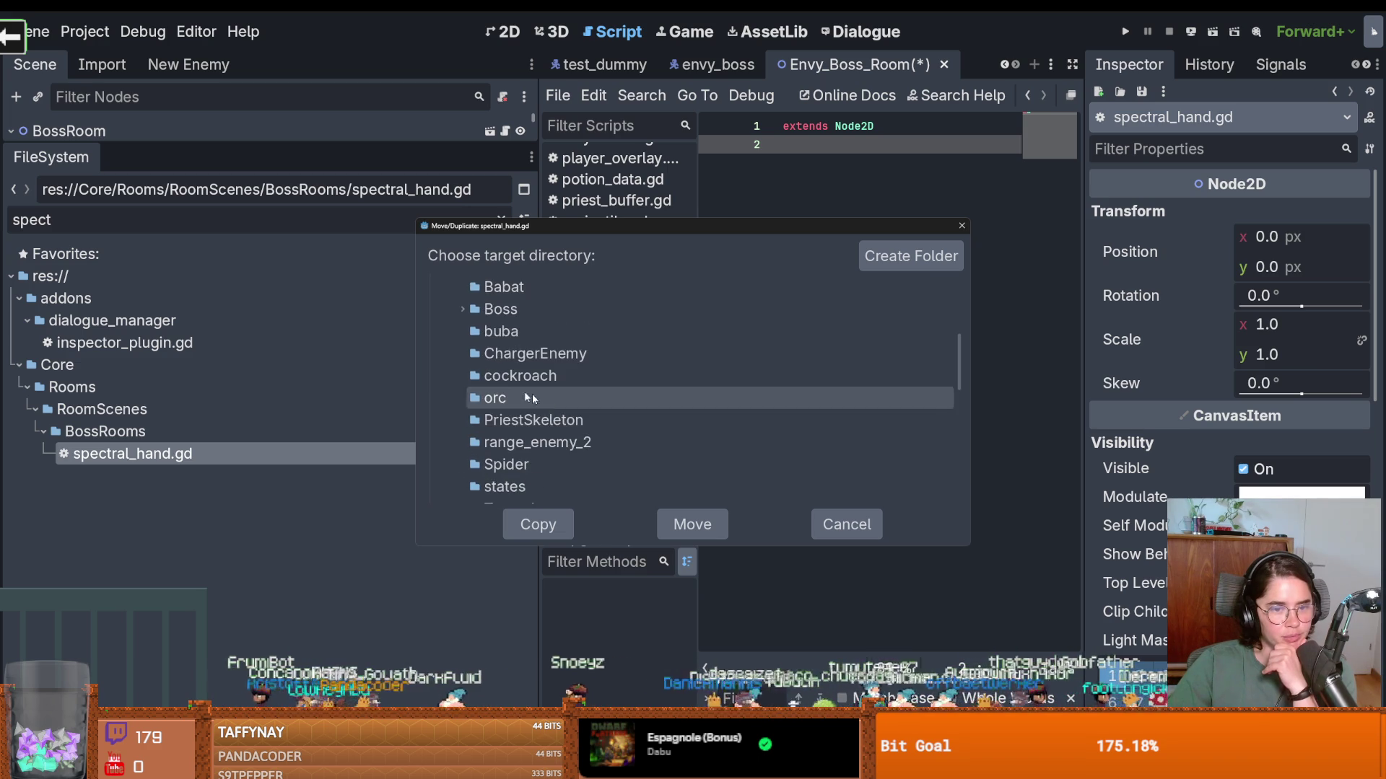
scroll(498, 387, down, 3)
click(462, 336)
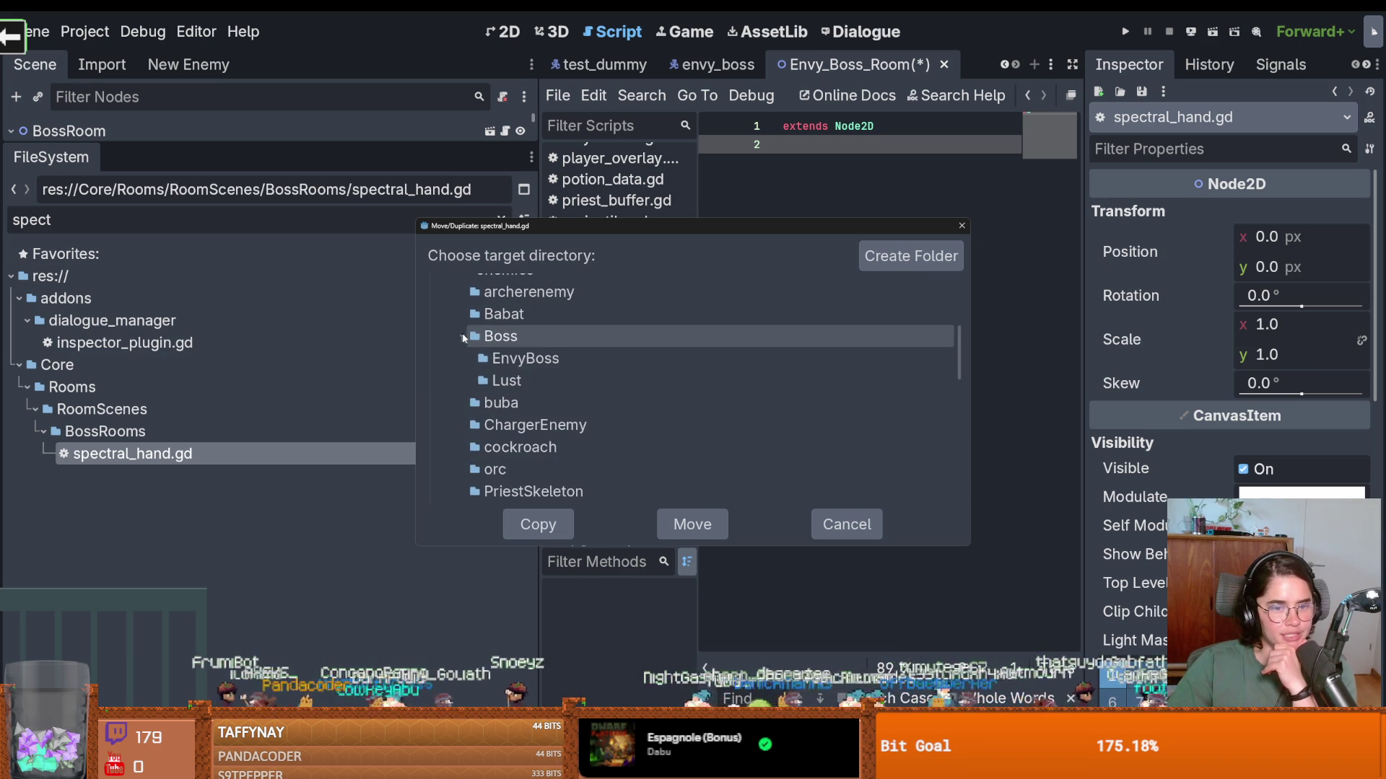
click(496, 360)
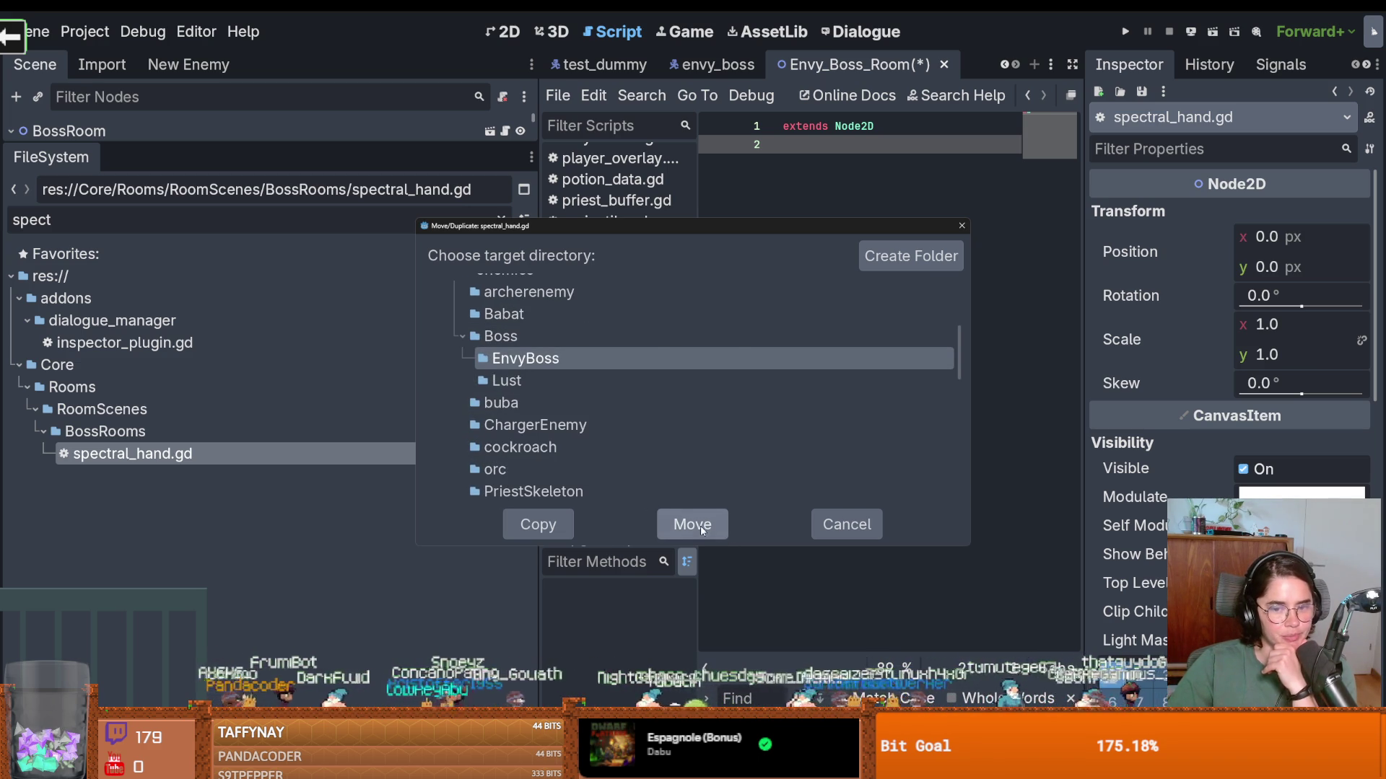
click(675, 524)
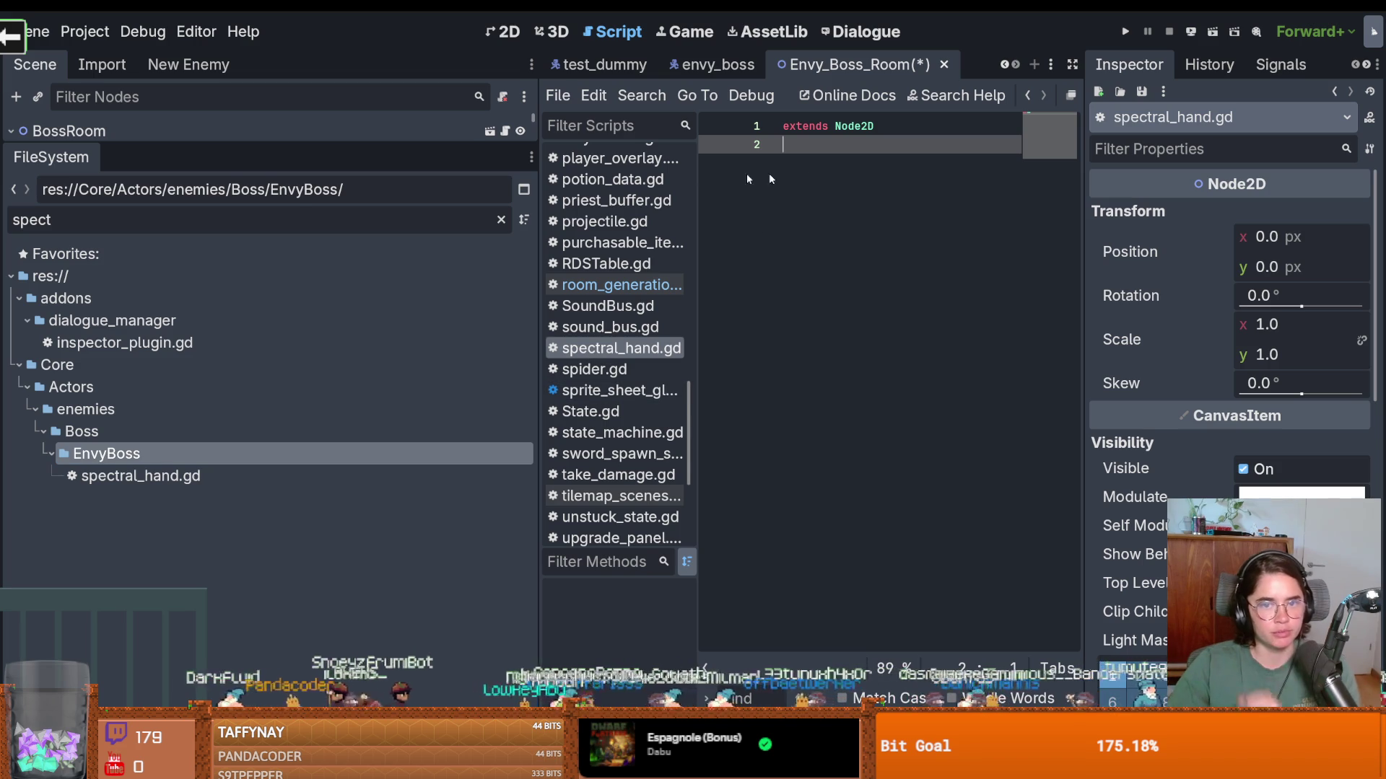
drag(538, 400, 327, 400)
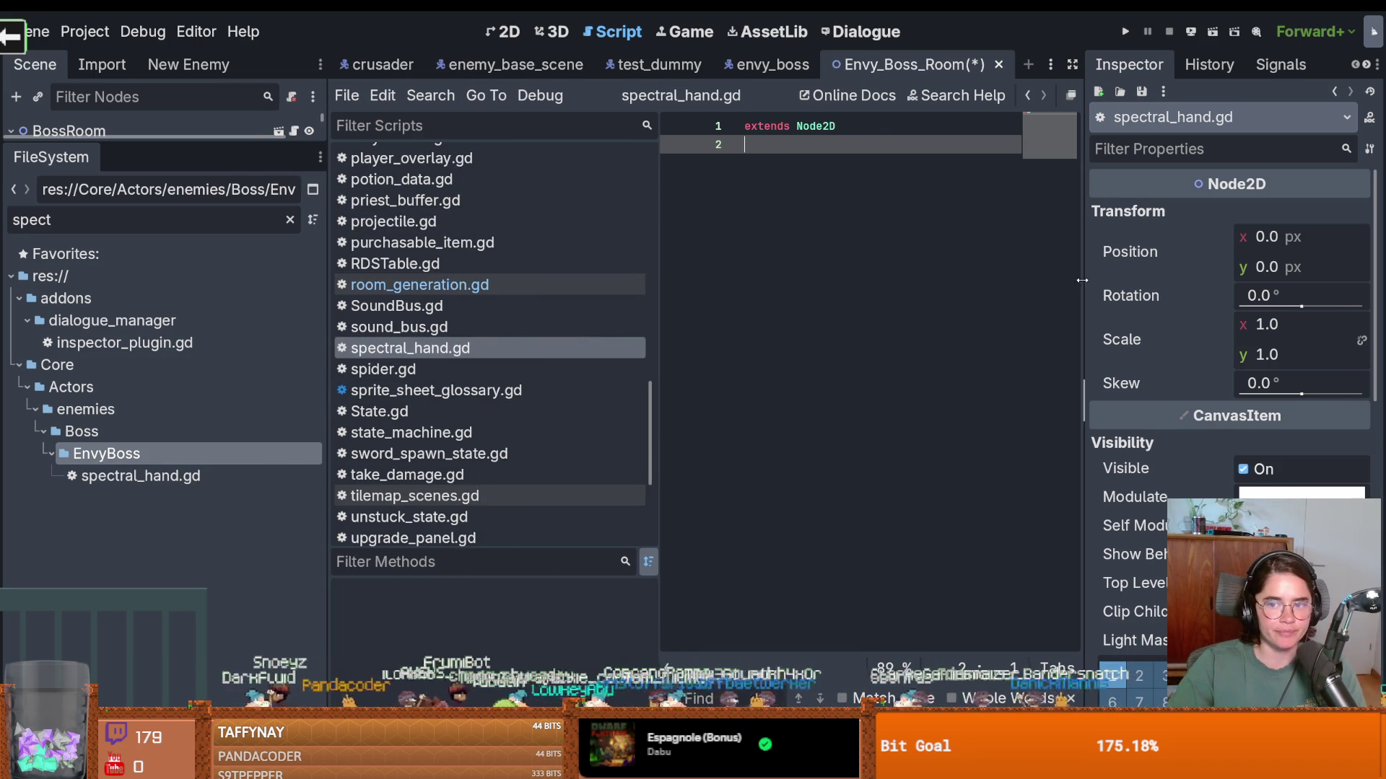
Step: Widen the code editor, expand the scene tree, and select PathFollow2D
drag(1085, 264, 1233, 263)
click(133, 481)
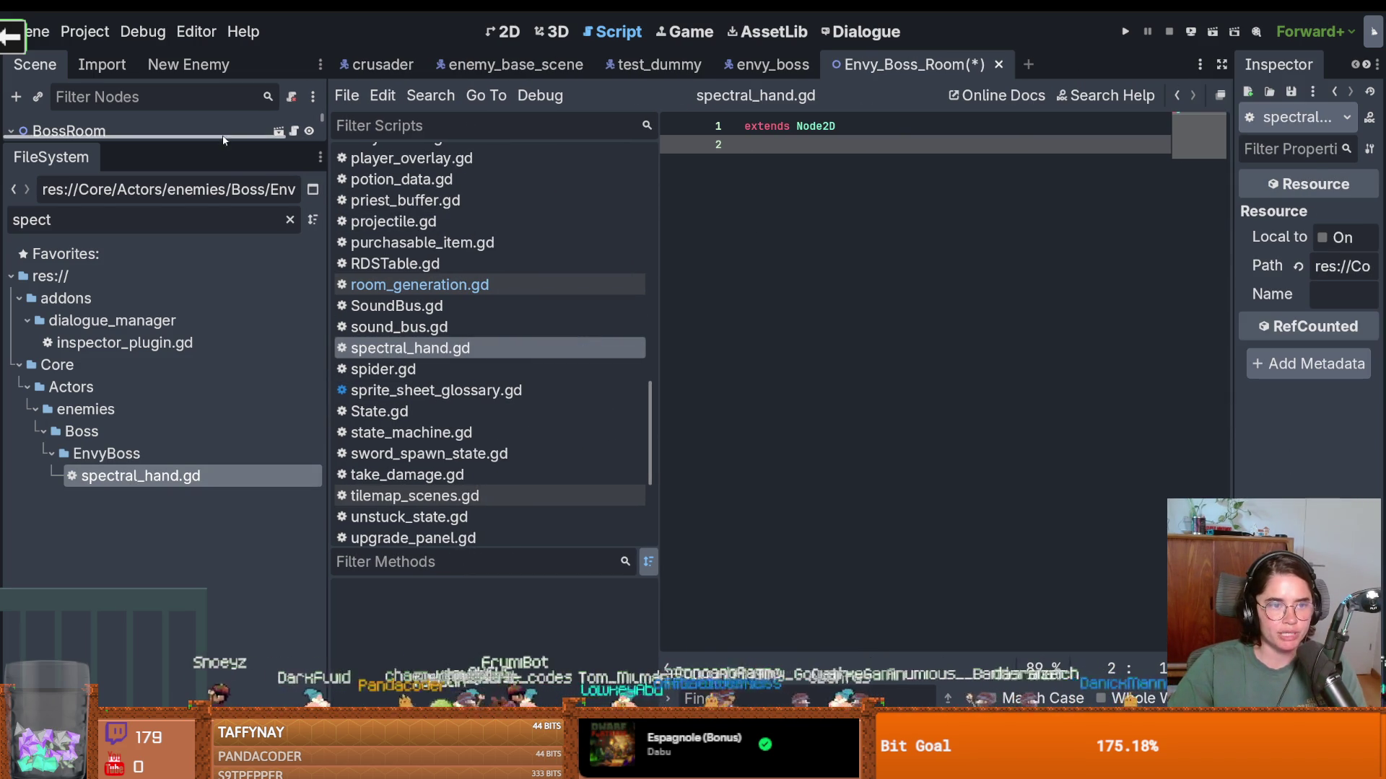
drag(133, 144, 130, 638)
click(111, 553)
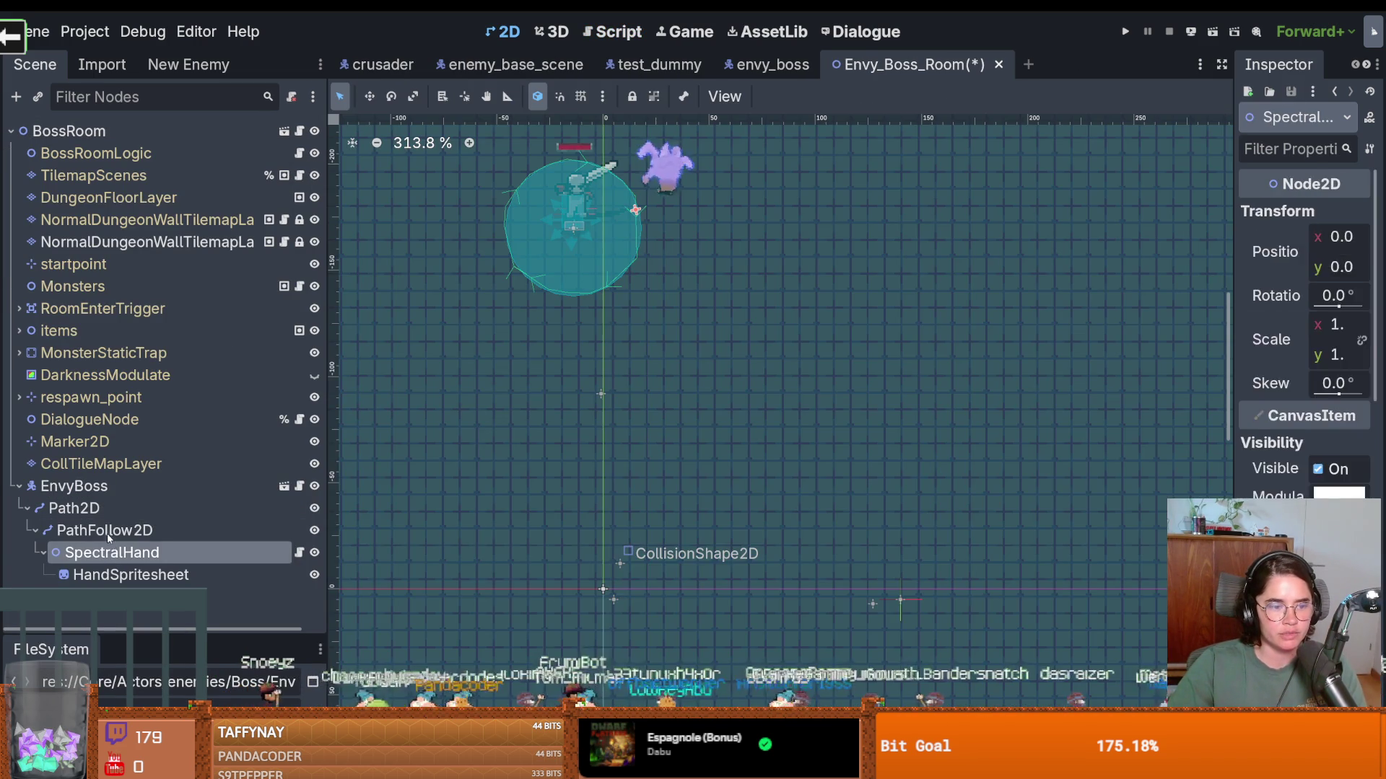
click(104, 530)
key(ctrl+F3)
key(Return)
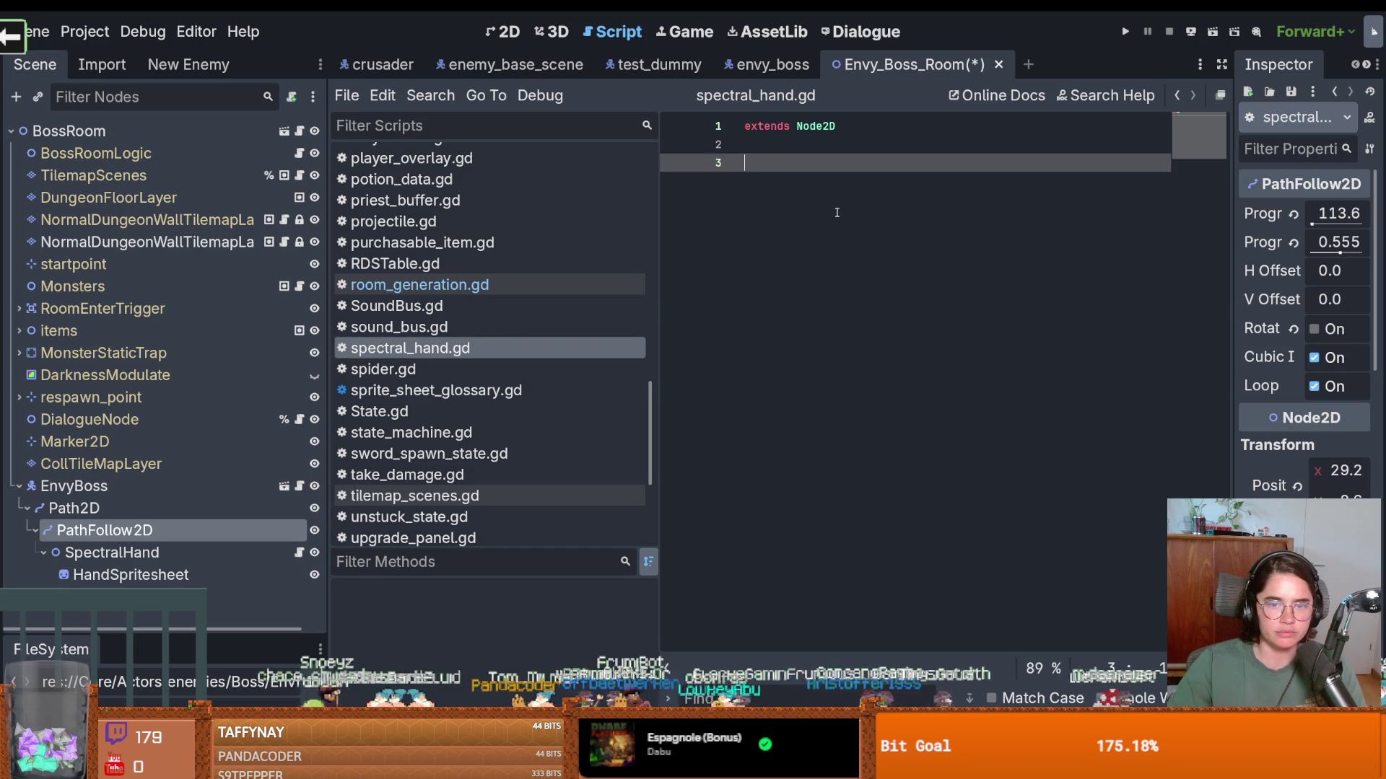
text(@export var path_fo)
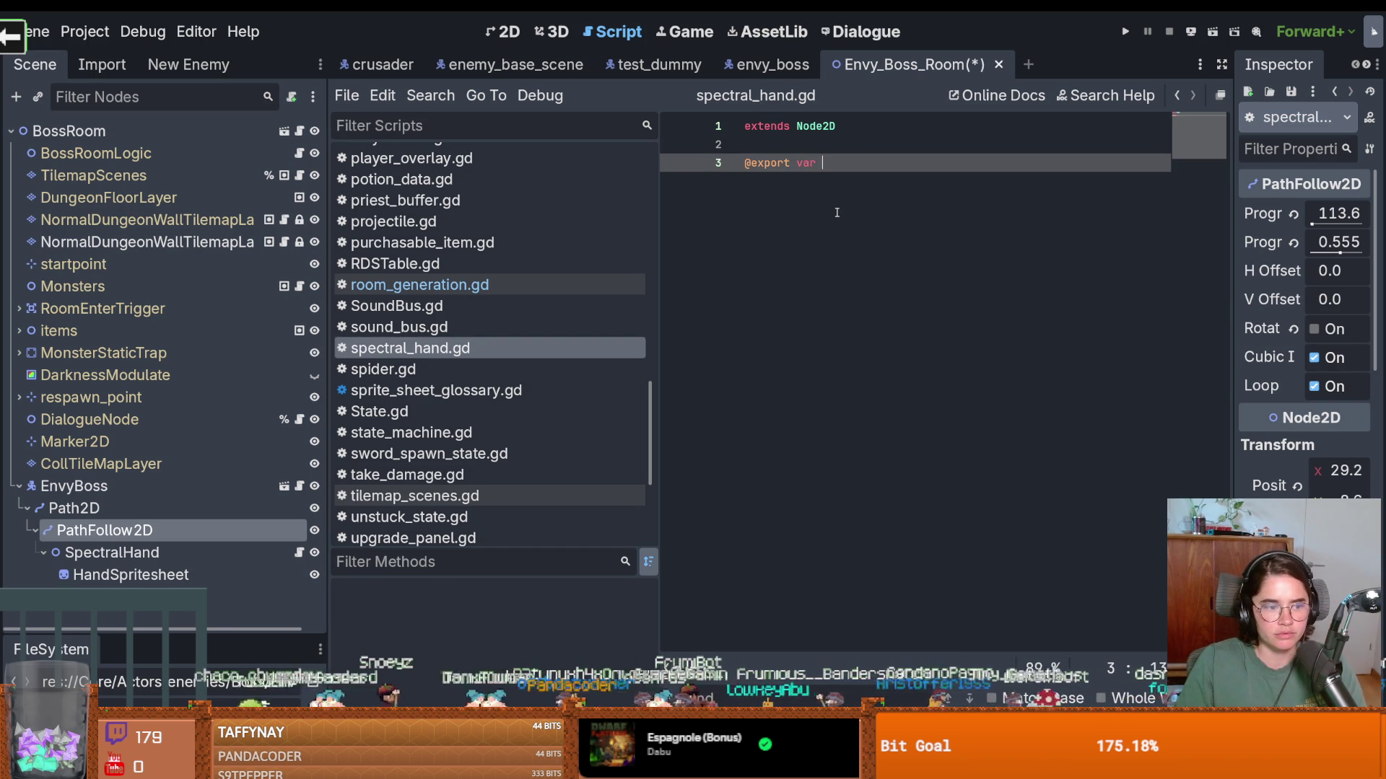
text(ll)
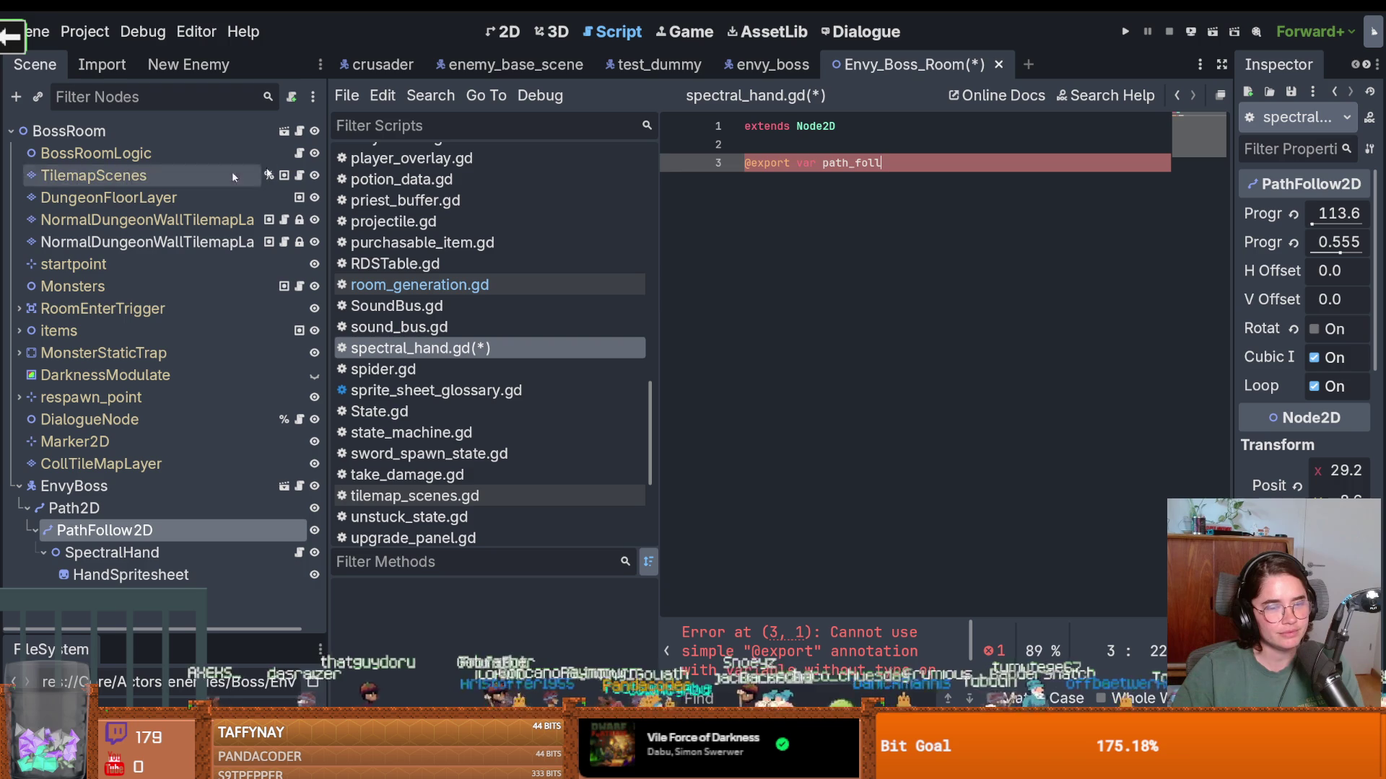
text(ow : )
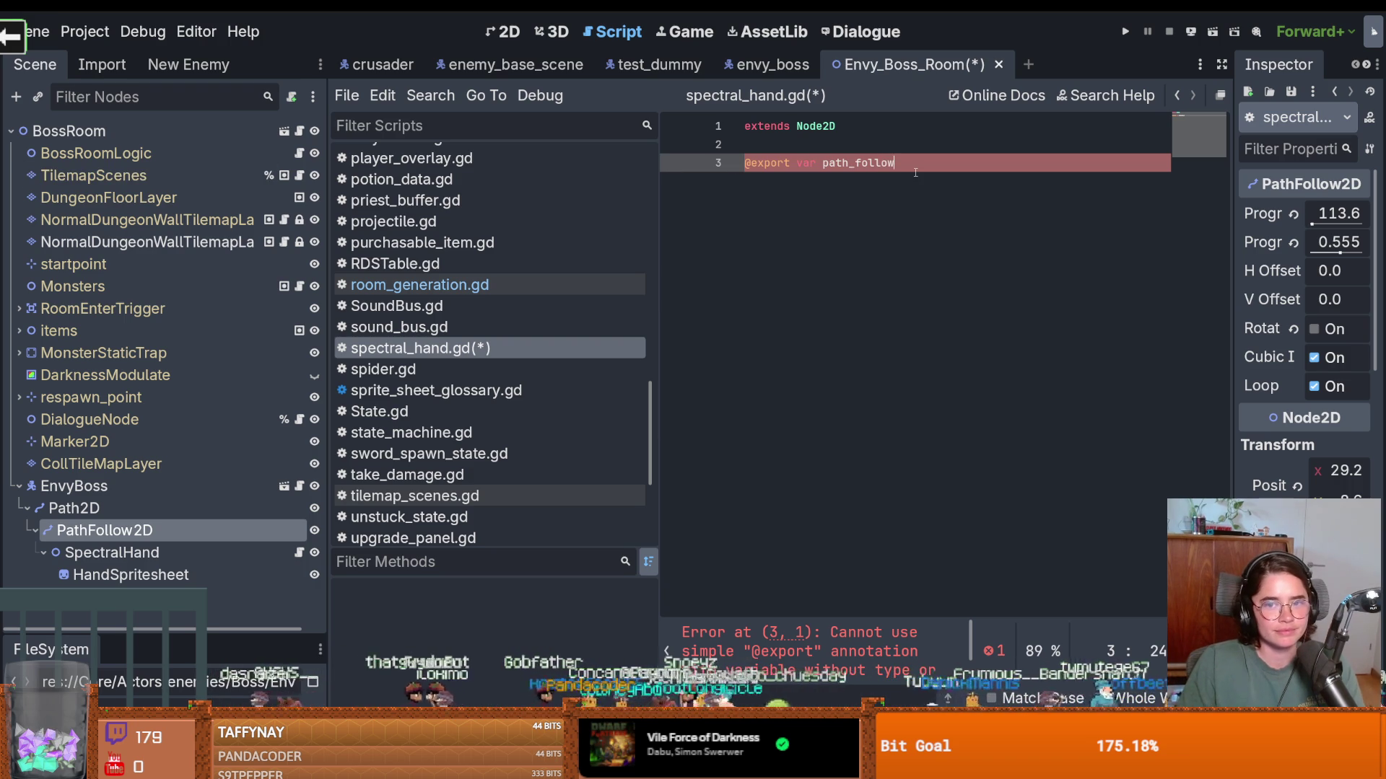
text(Follow)
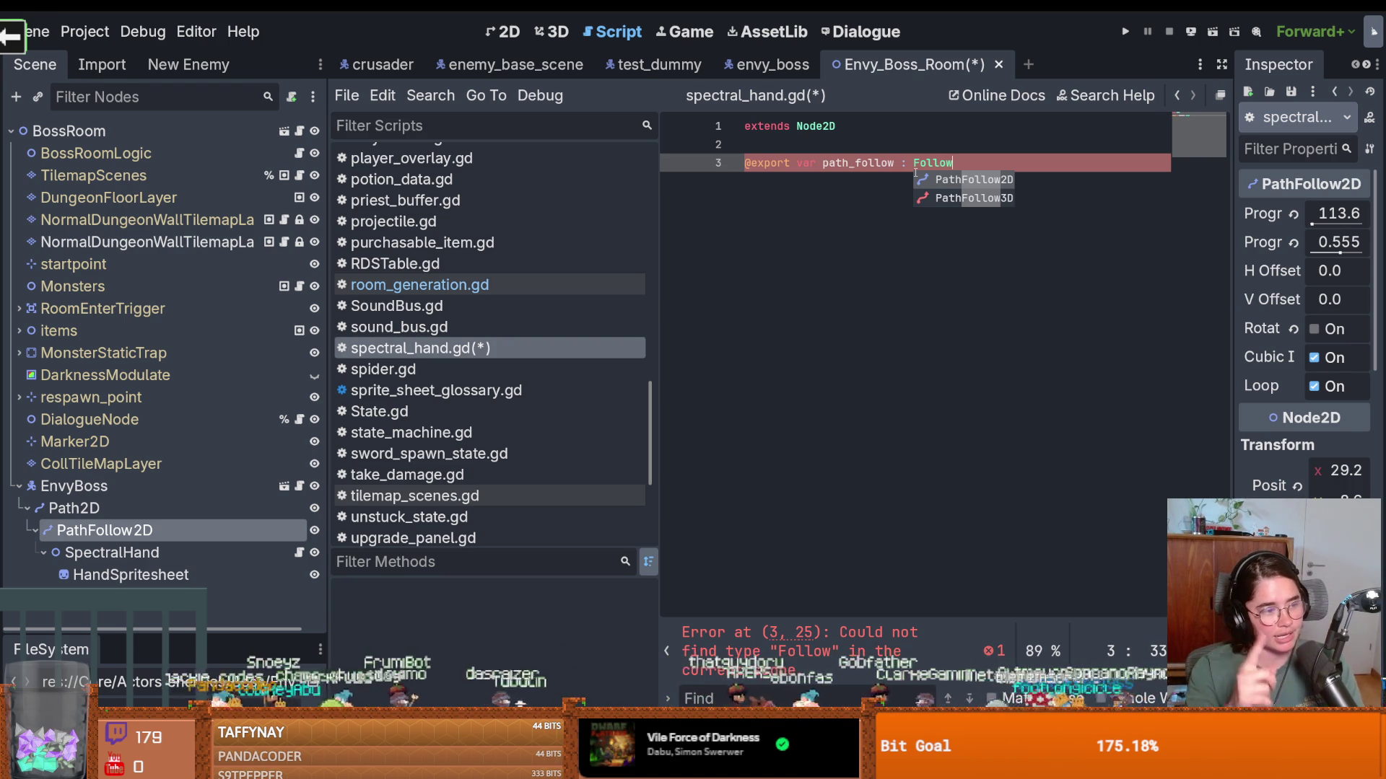
key(Return)
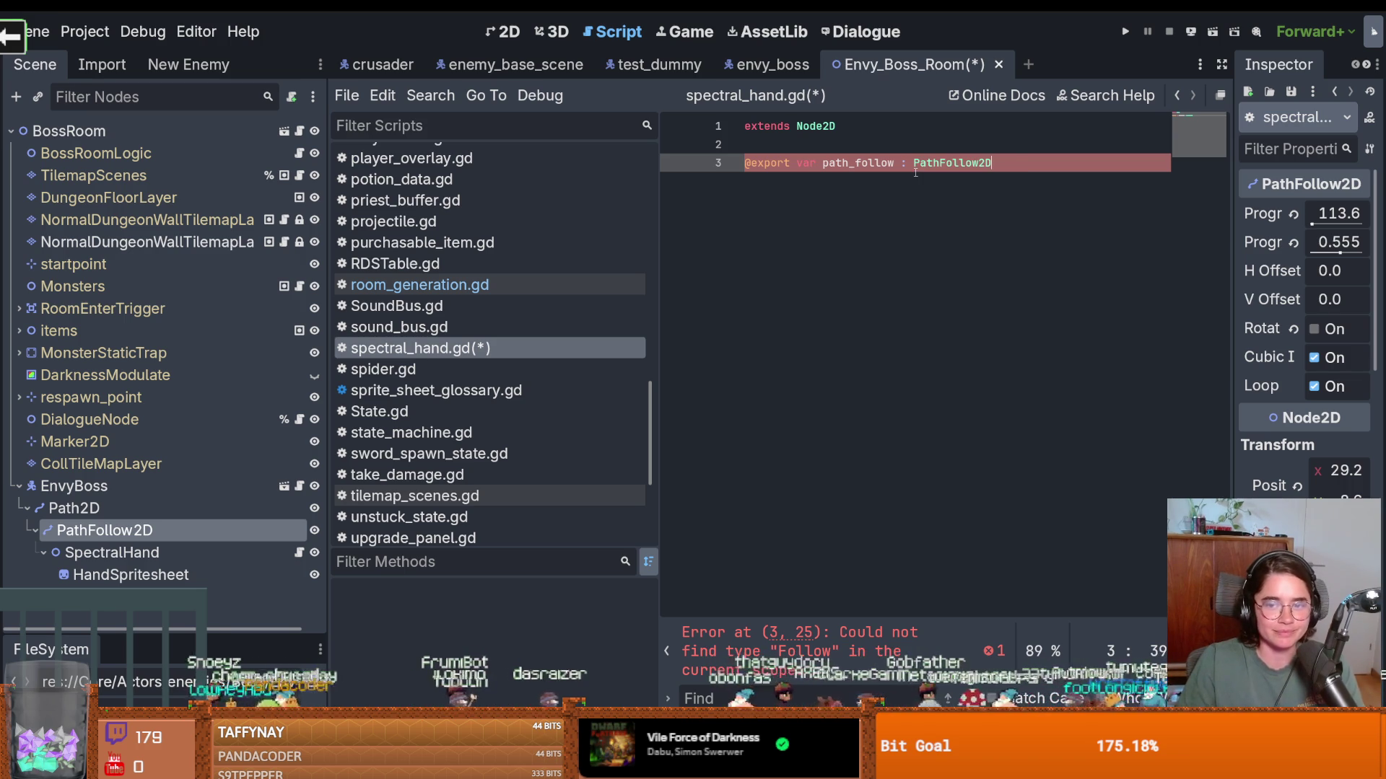
key(ctrl+s)
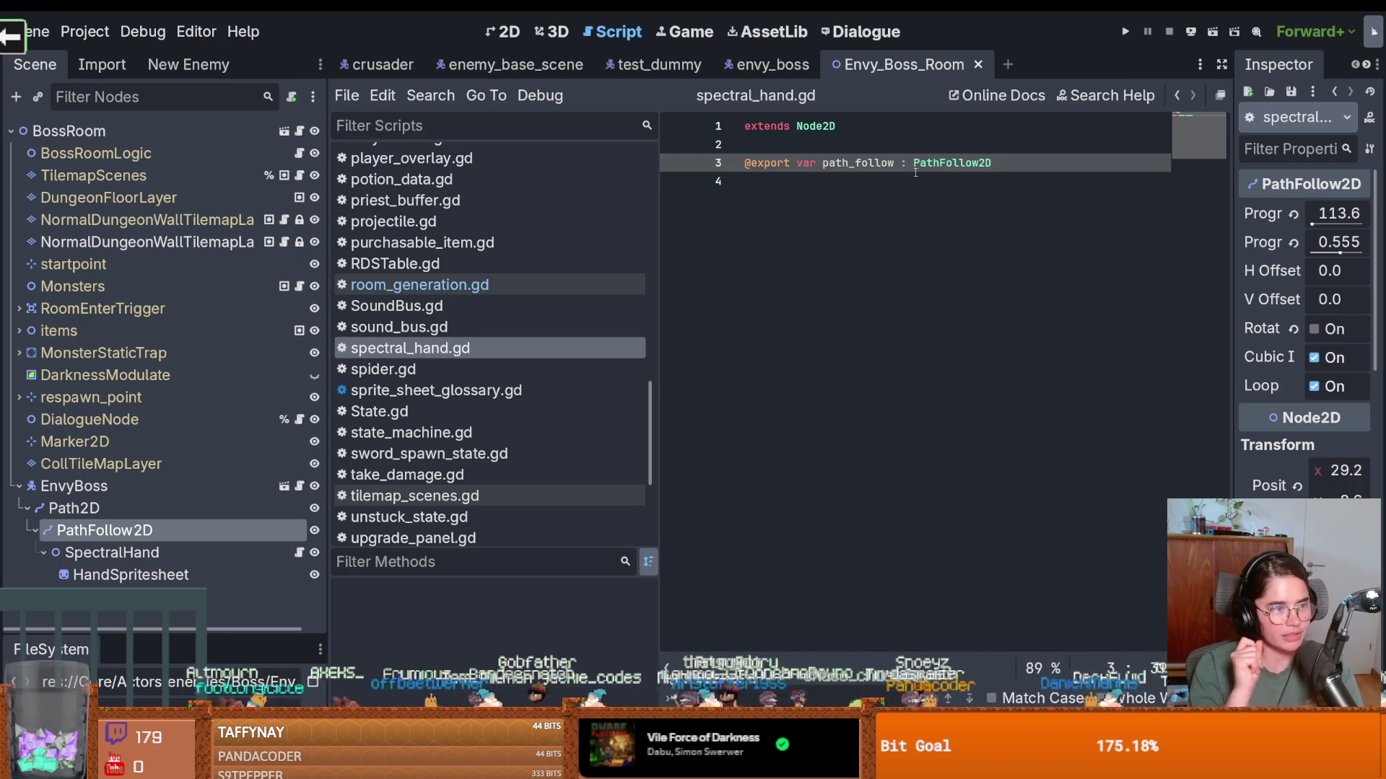
Step: Save spectral_hand.gd with the path_follow export, then select Path2D to view the boss path
click(926, 198)
key(ctrl+s)
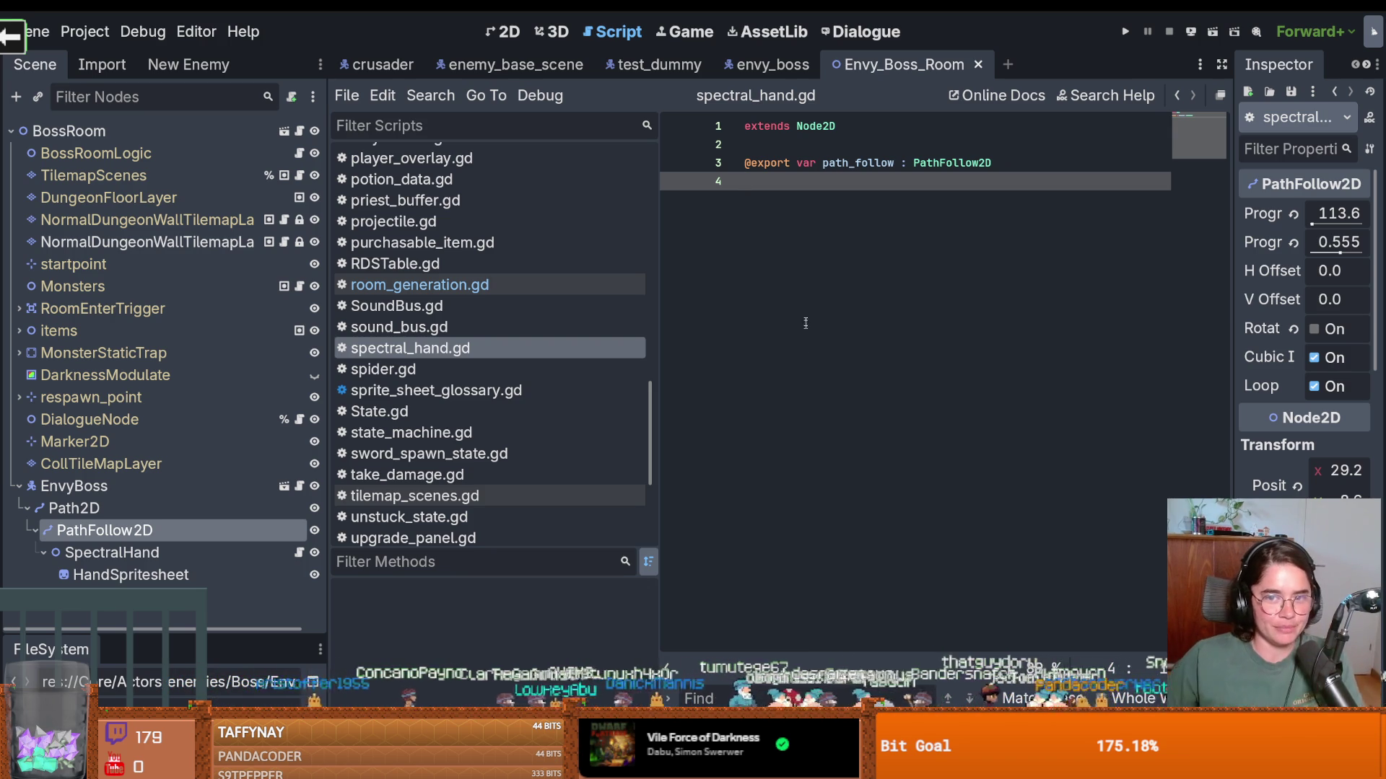
key(ctrl+s)
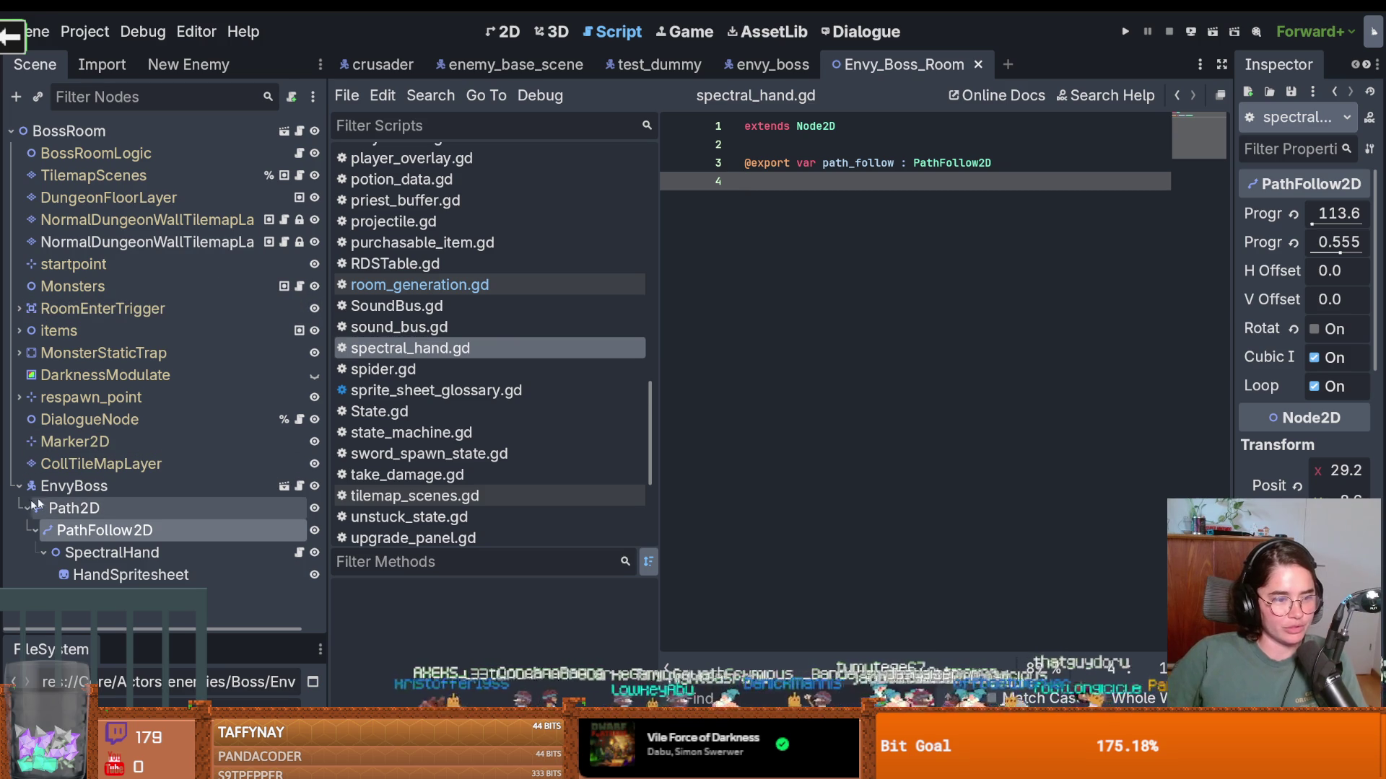
click(168, 508)
key(ctrl+s)
scroll(722, 361, down, 3)
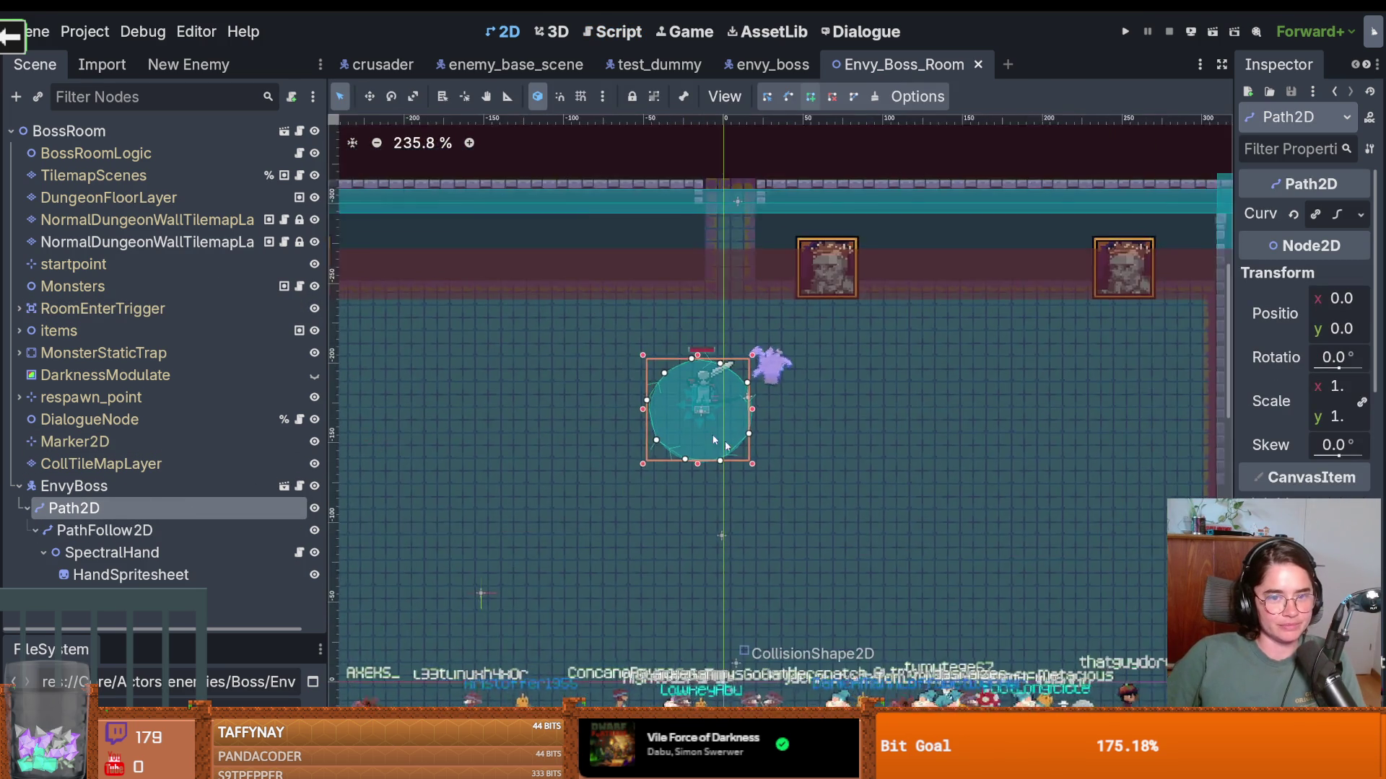
scroll(803, 381, up, 7)
scroll(803, 381, down, 2)
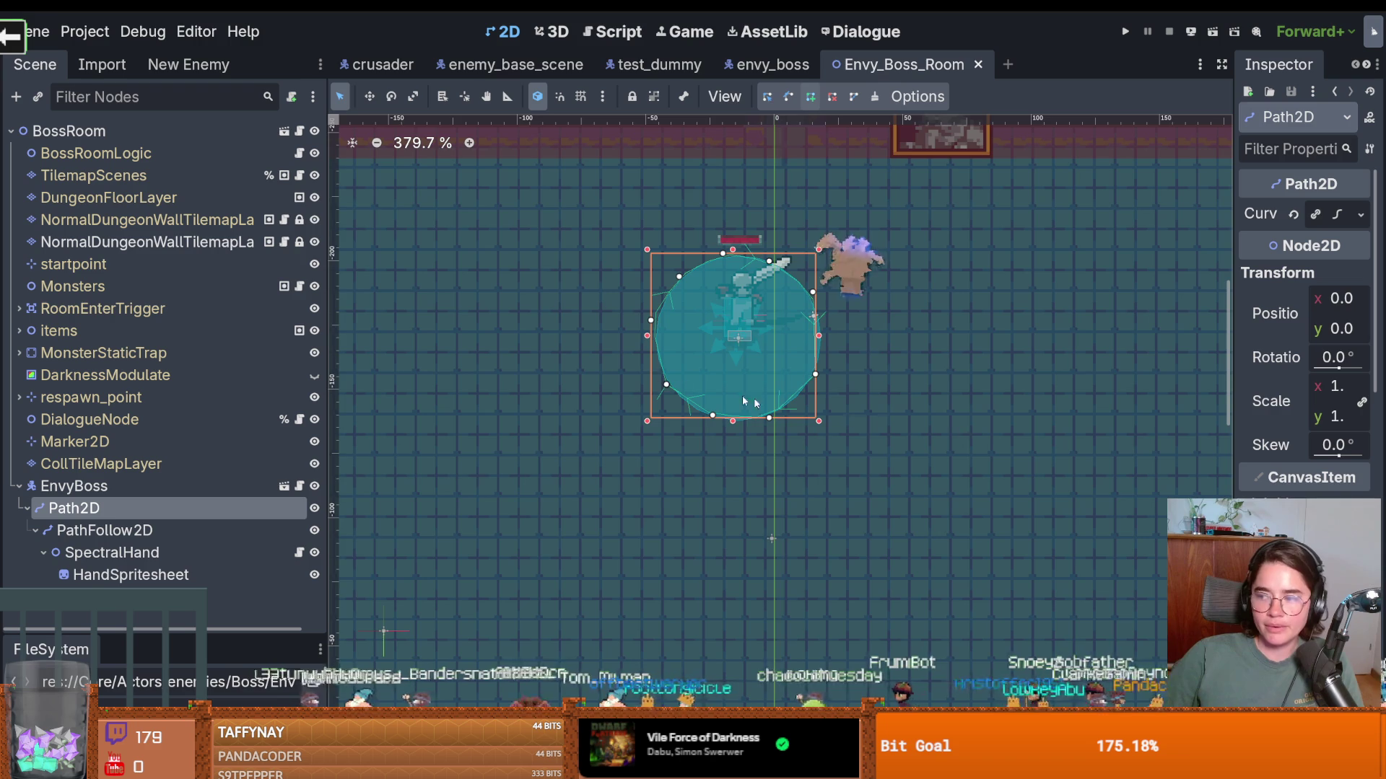
scroll(850, 420, up, 2)
key(ctrl+s)
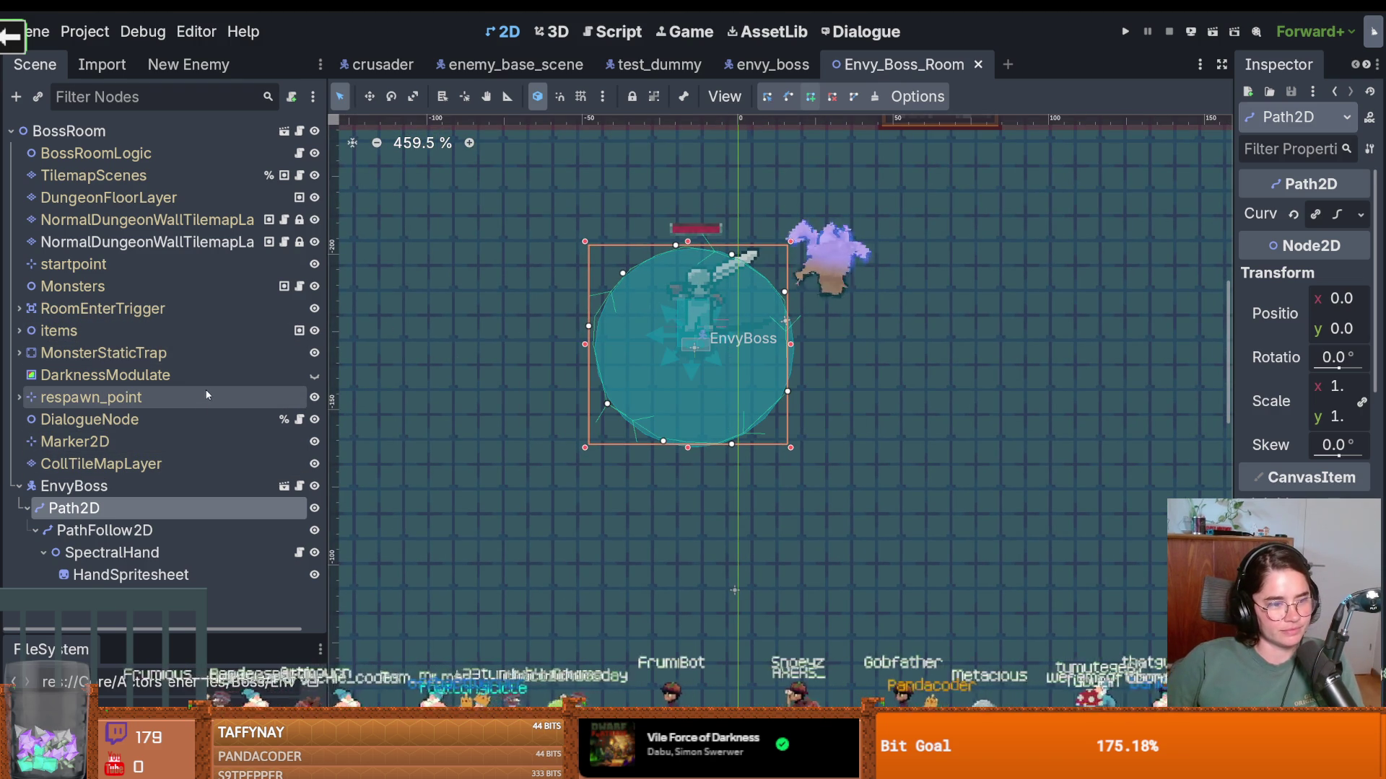
click(299, 552)
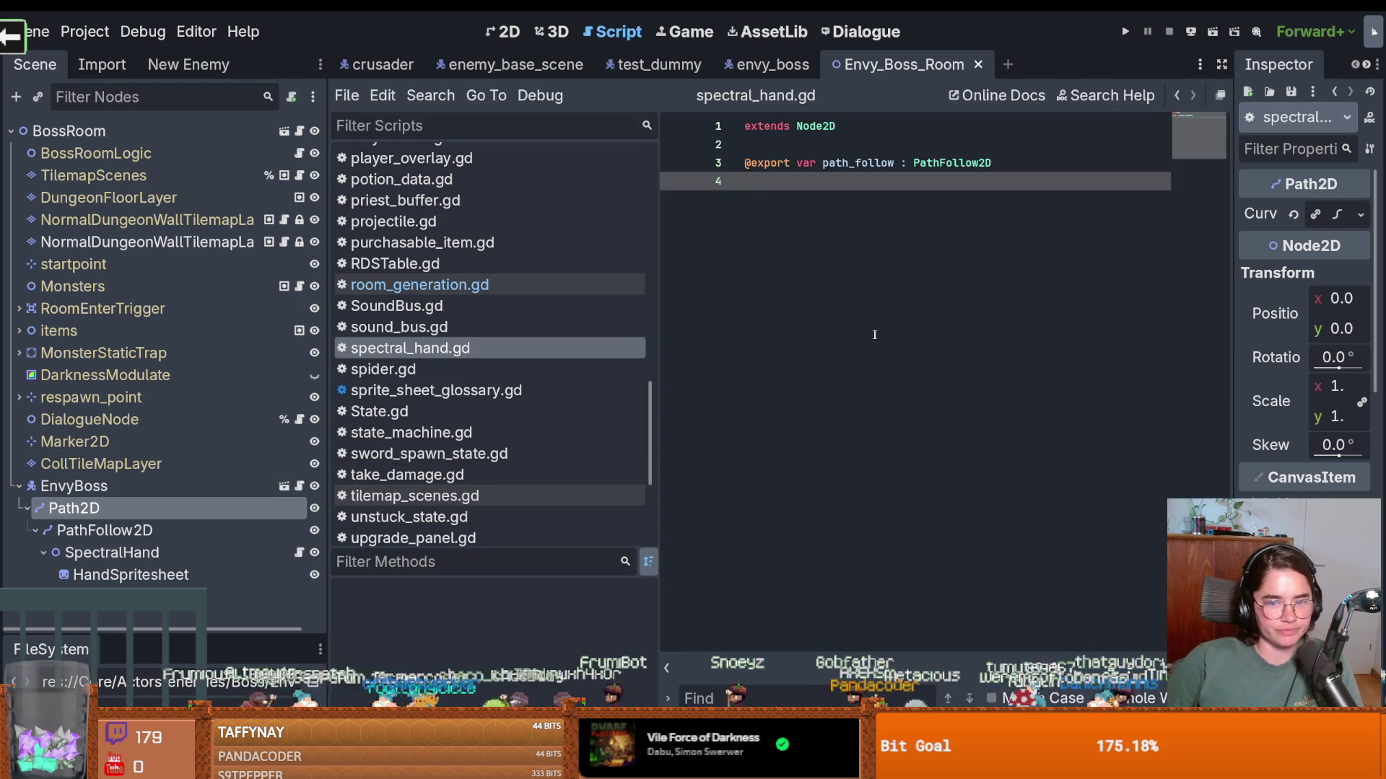
Step: Insert an empty _process(delta) stub into spectral_hand.gd and save
key(ctrl+s)
key(Return)
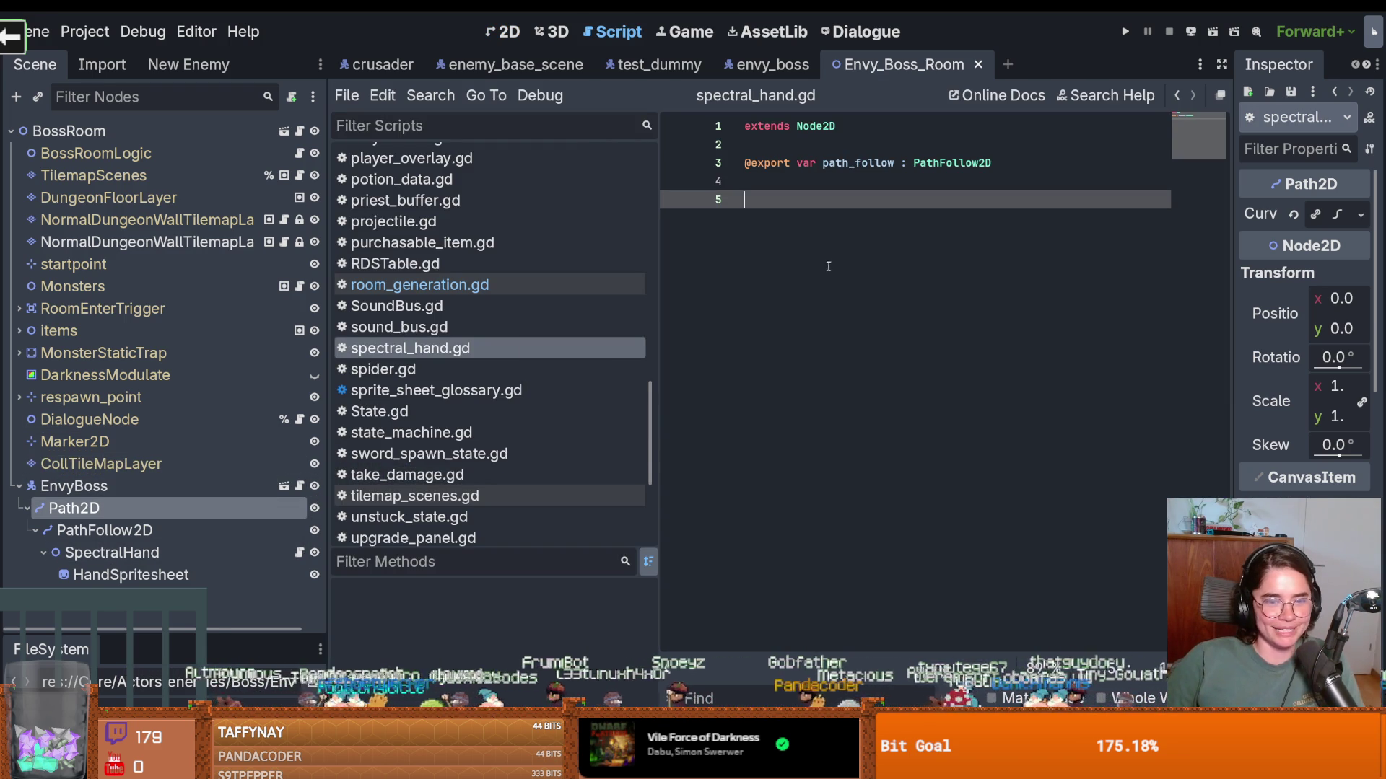
text(_process)
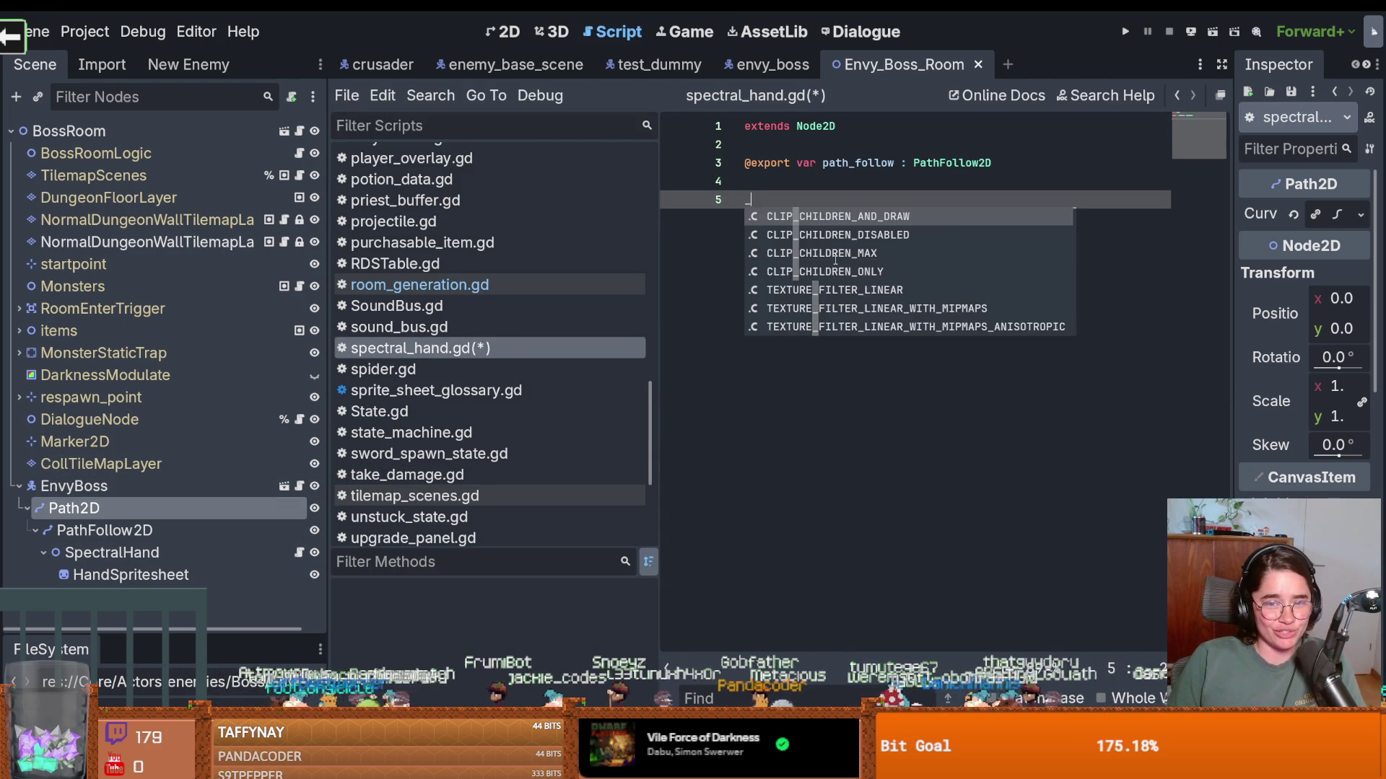
key(BackSpace)
key(BackSpace)
key(BackSpace)
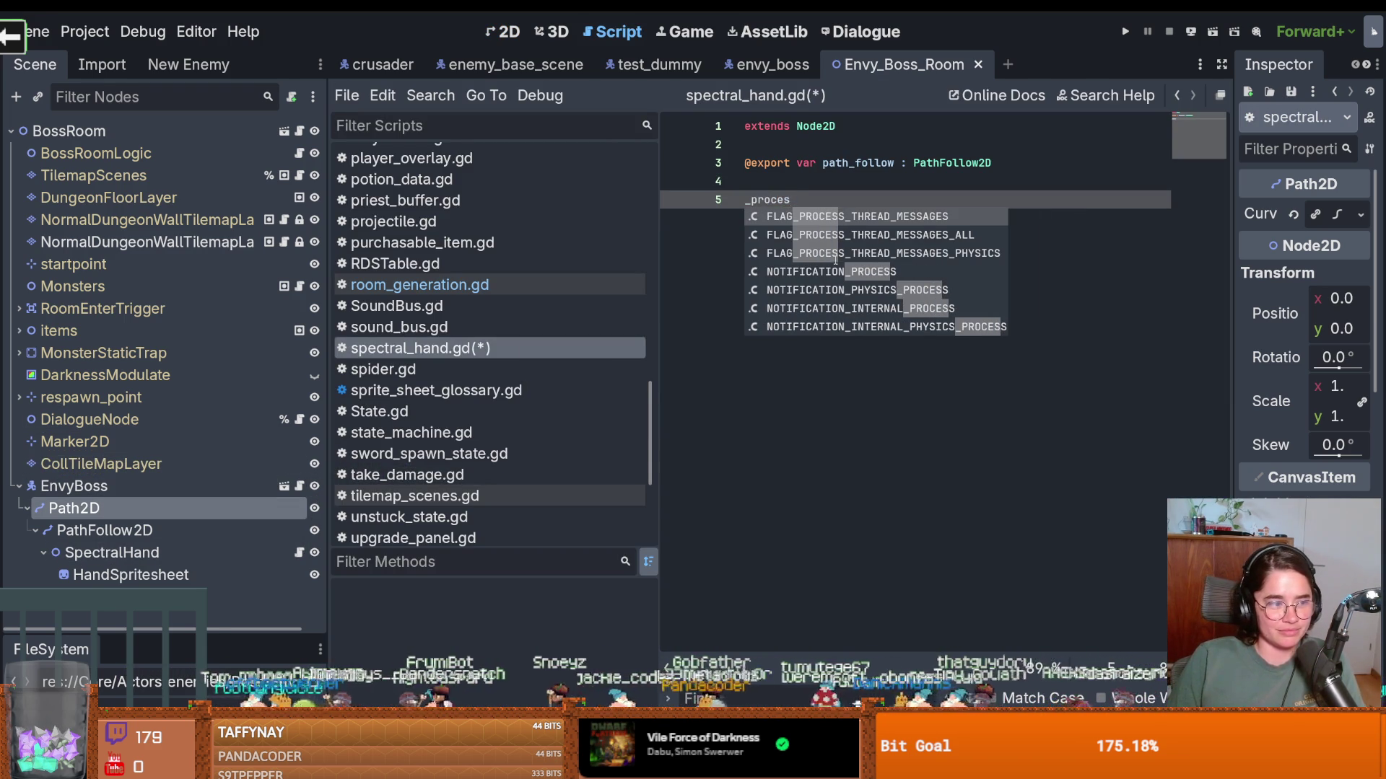
key(BackSpace)
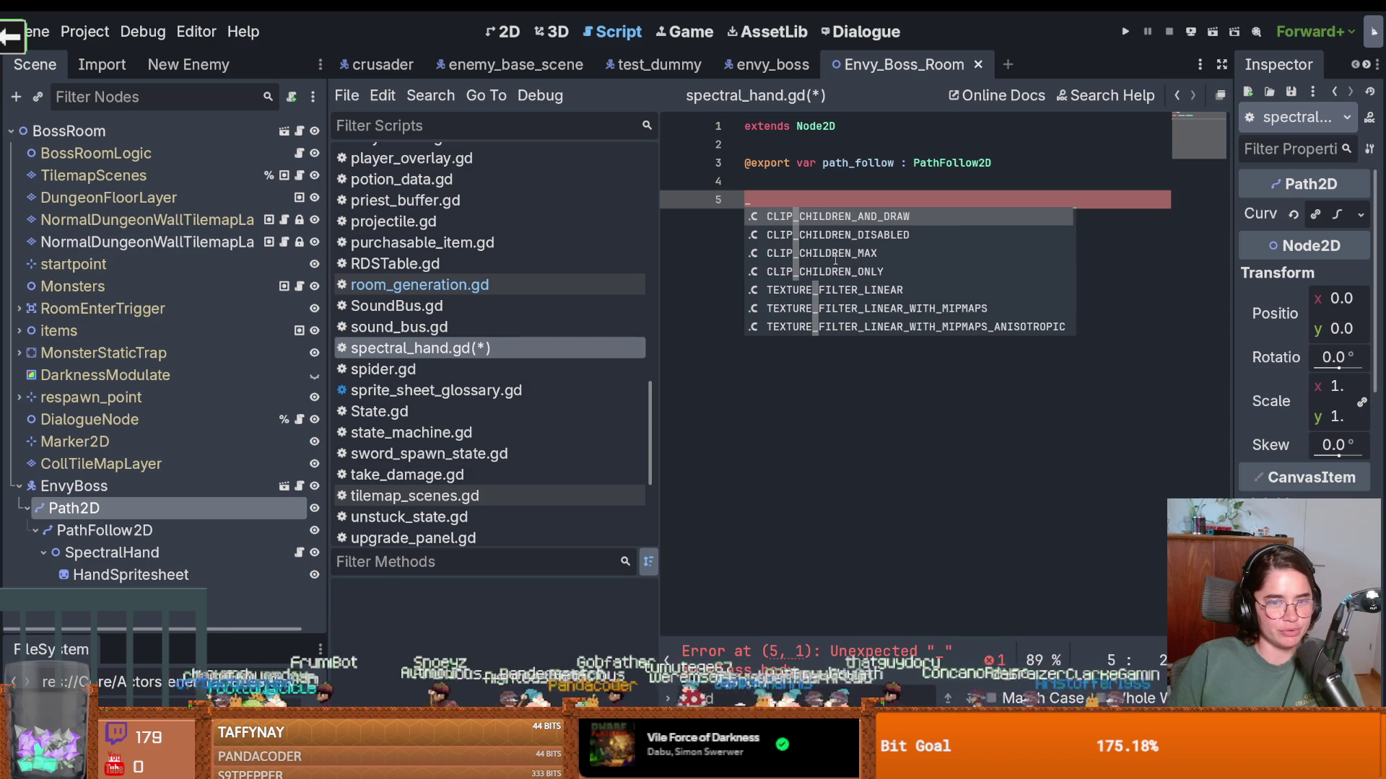
key(BackSpace)
key(Return)
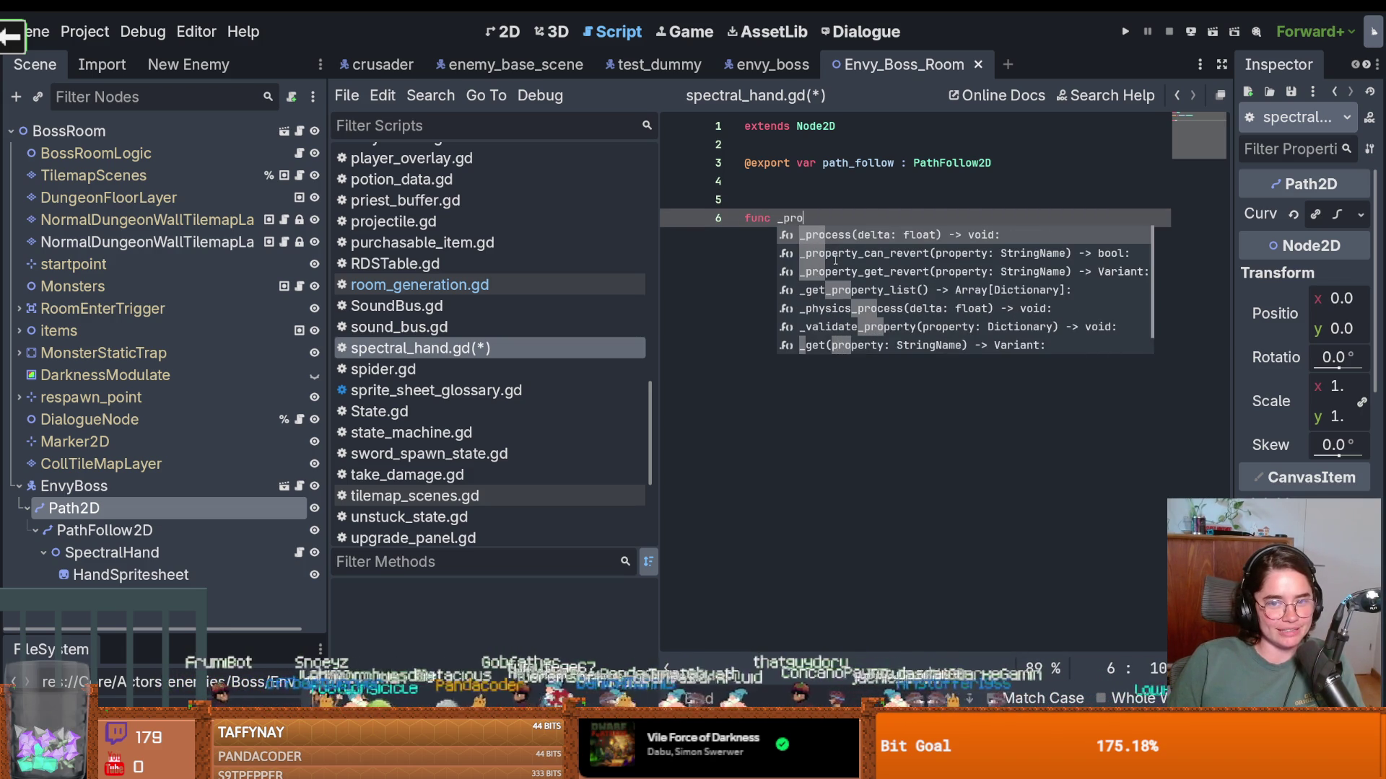
key(Return)
key(Return)
key(ctrl+s)
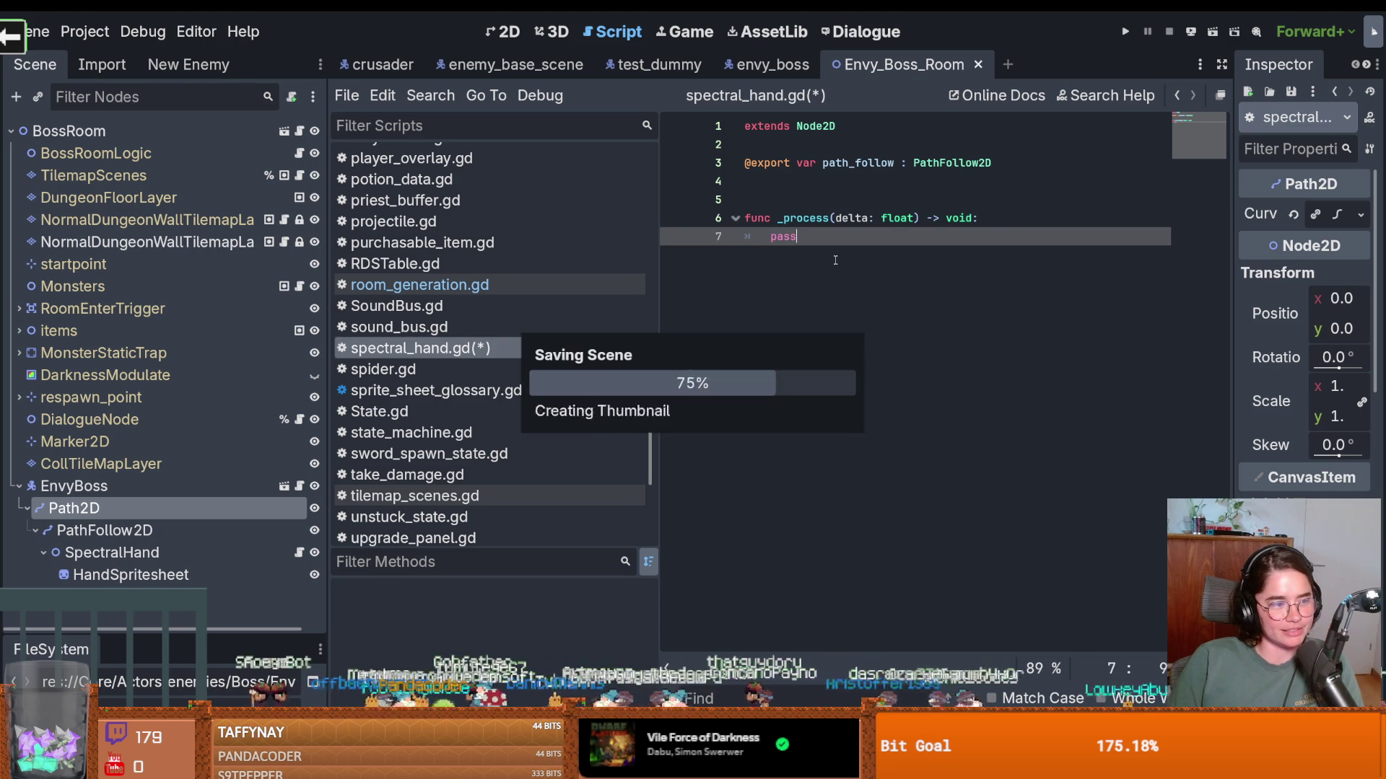
Step: Check the path_follow declaration and _process body, then open projectile.gd for reference
click(837, 163)
click(783, 236)
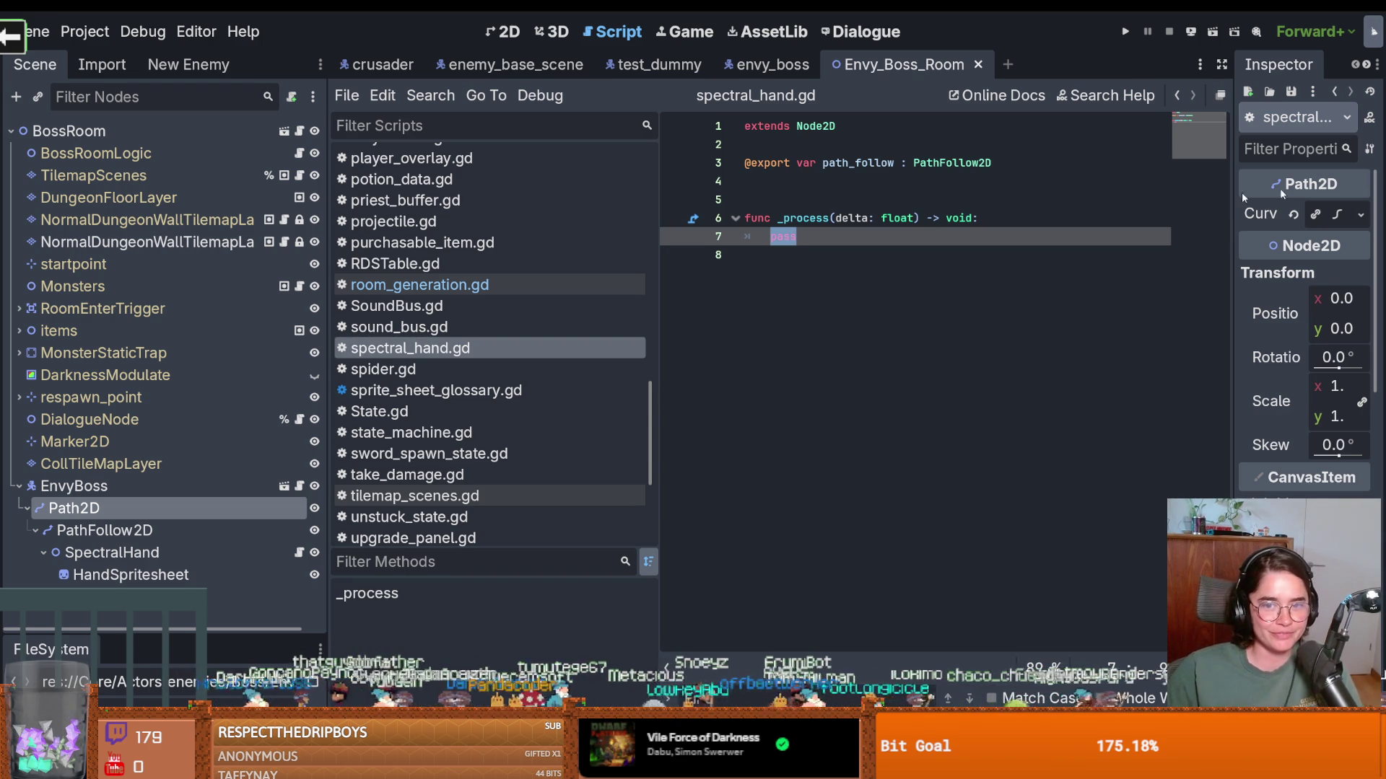
click(635, 222)
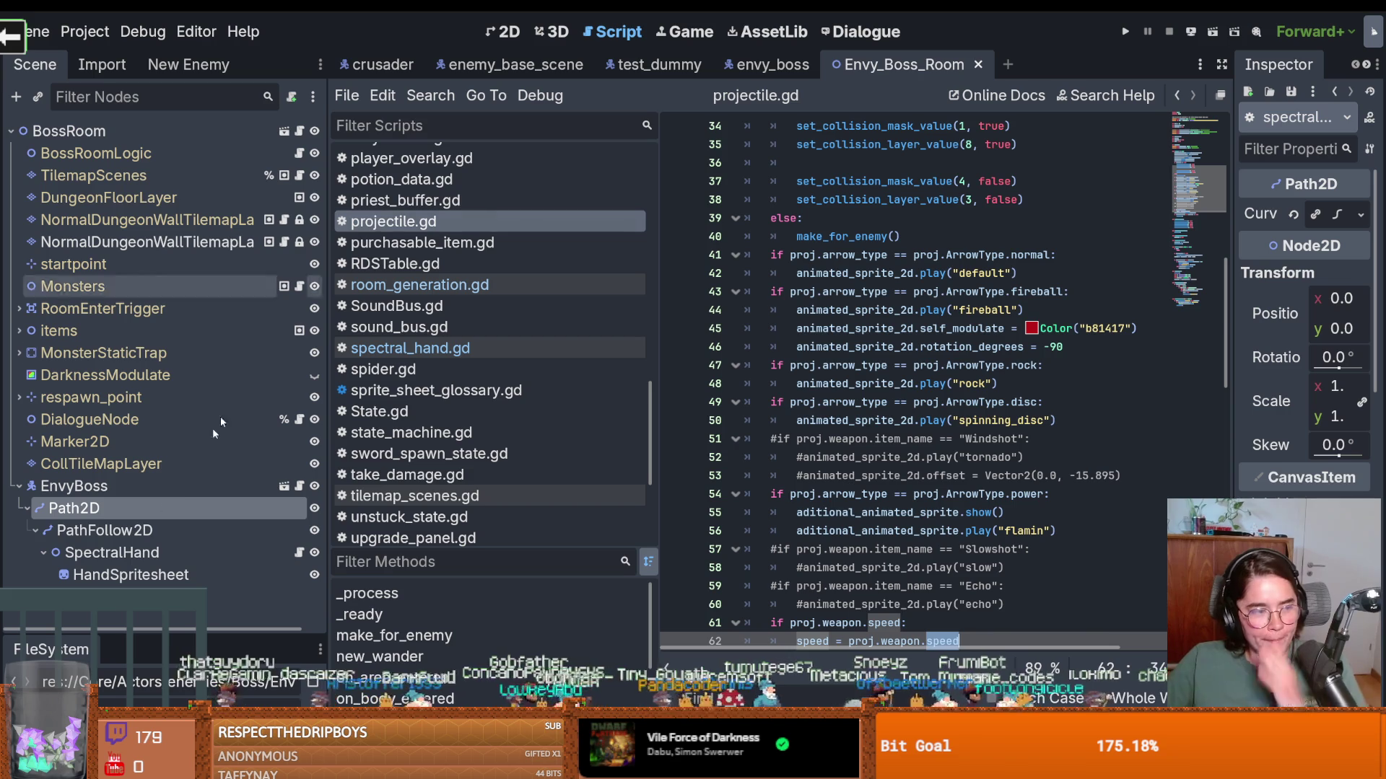
Step: Check the EnvyBoss script and the PathFollow2D node's properties, then reopen spectral_hand.gd
click(301, 488)
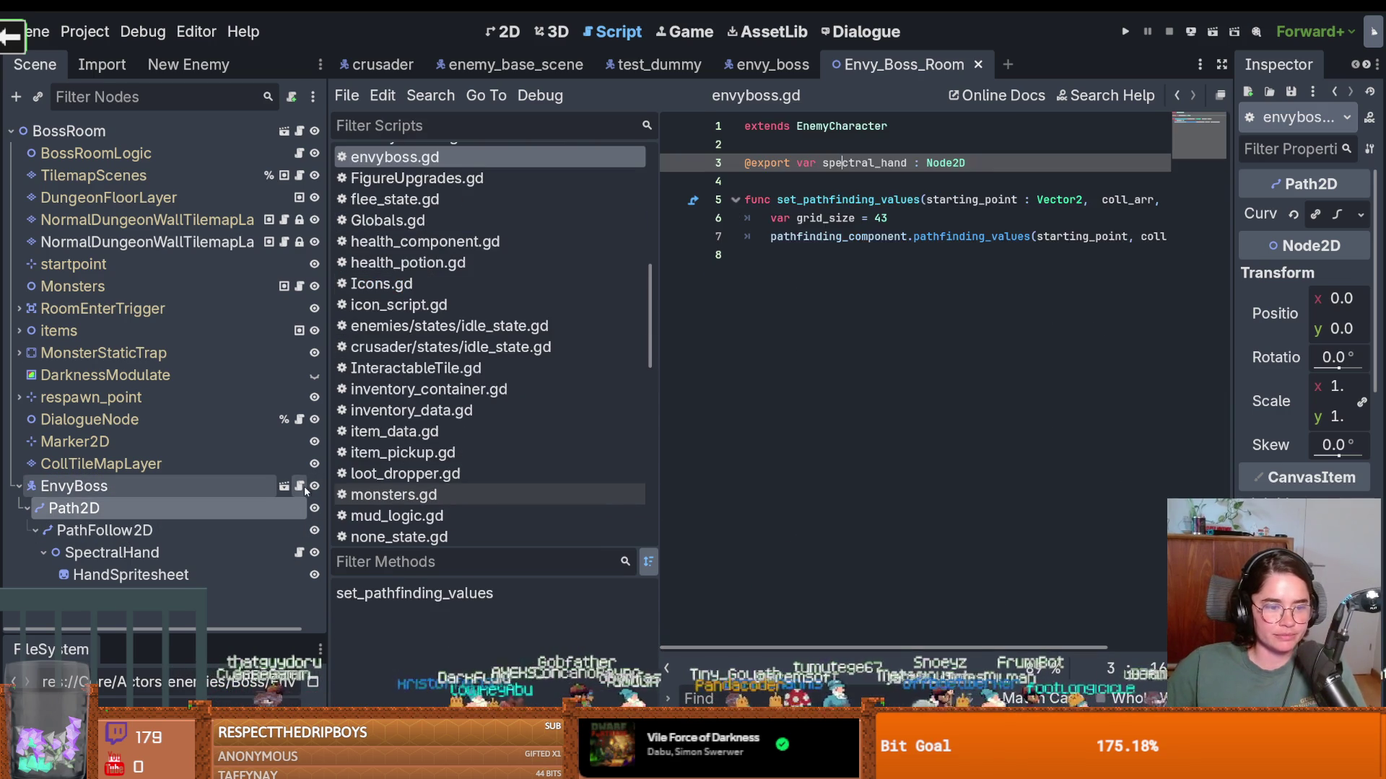
click(300, 553)
drag(658, 316, 529, 318)
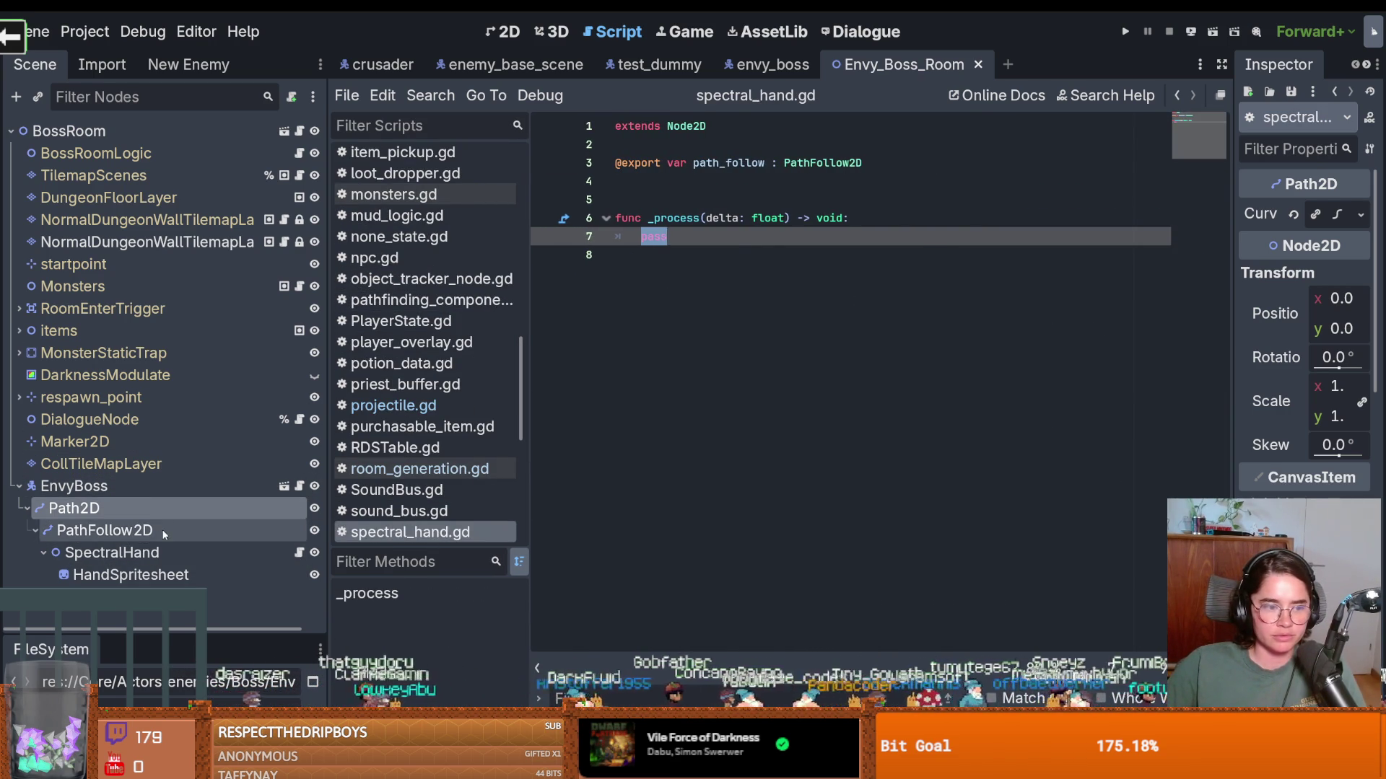
click(164, 532)
drag(1104, 313, 1102, 312)
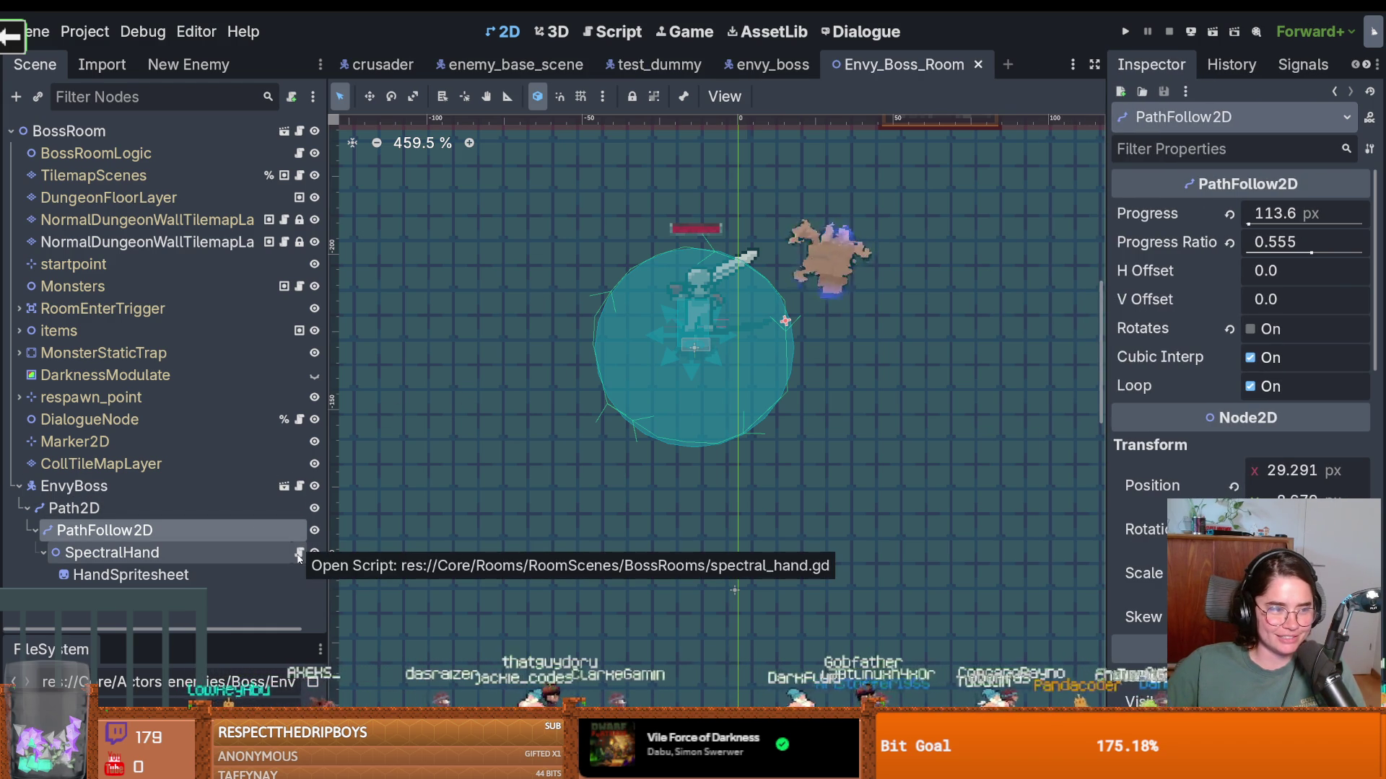
click(298, 554)
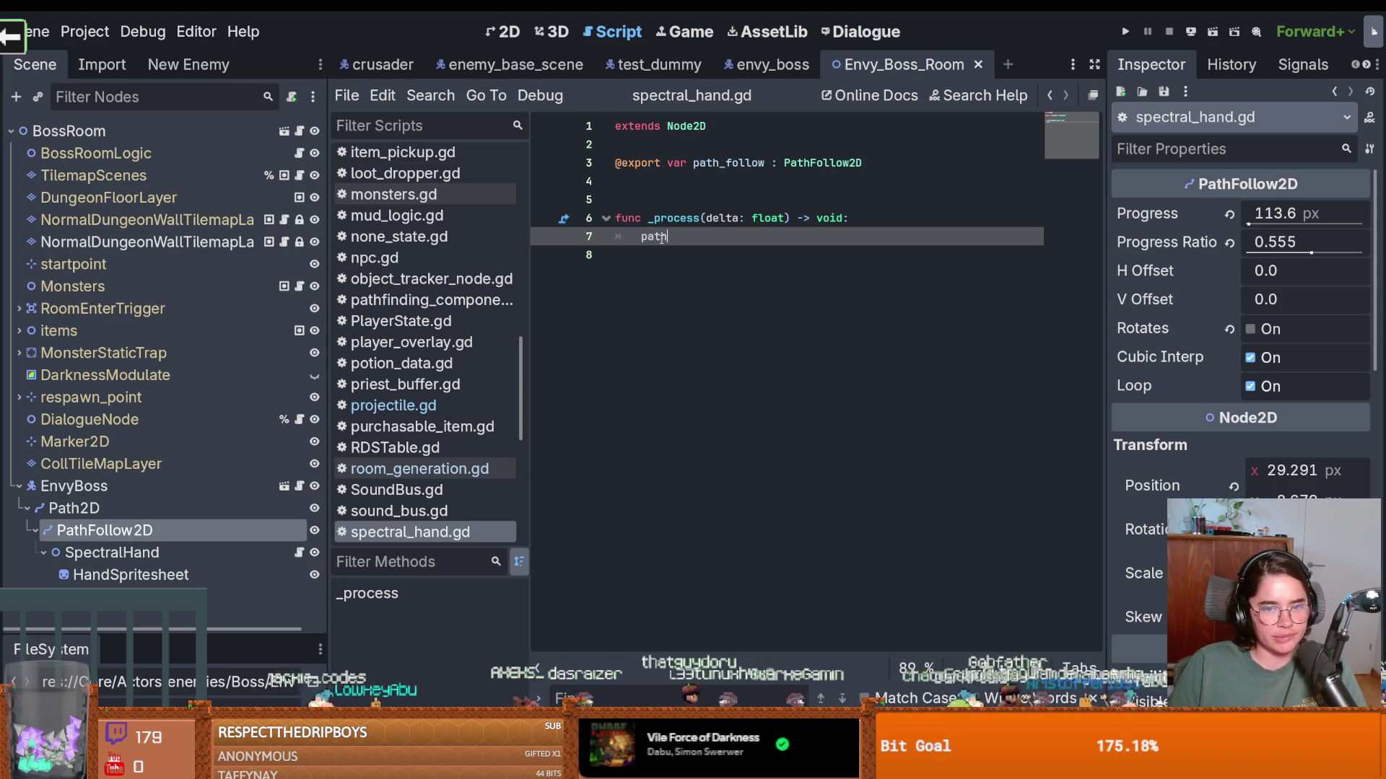
Step: Start a path_follow line in _process, add a blank line above, and test dragging progress in 2D
text(h)
key(Return)
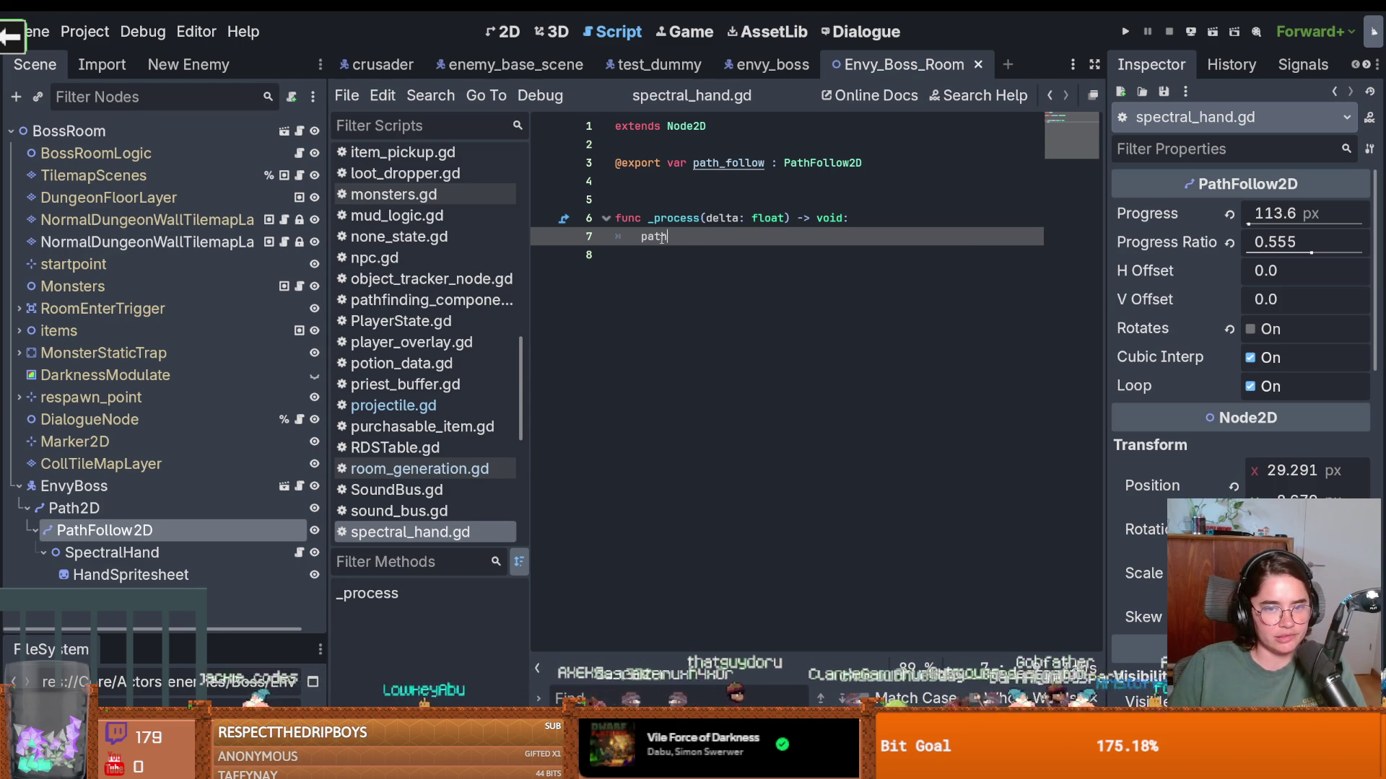
click(659, 186)
key(Return)
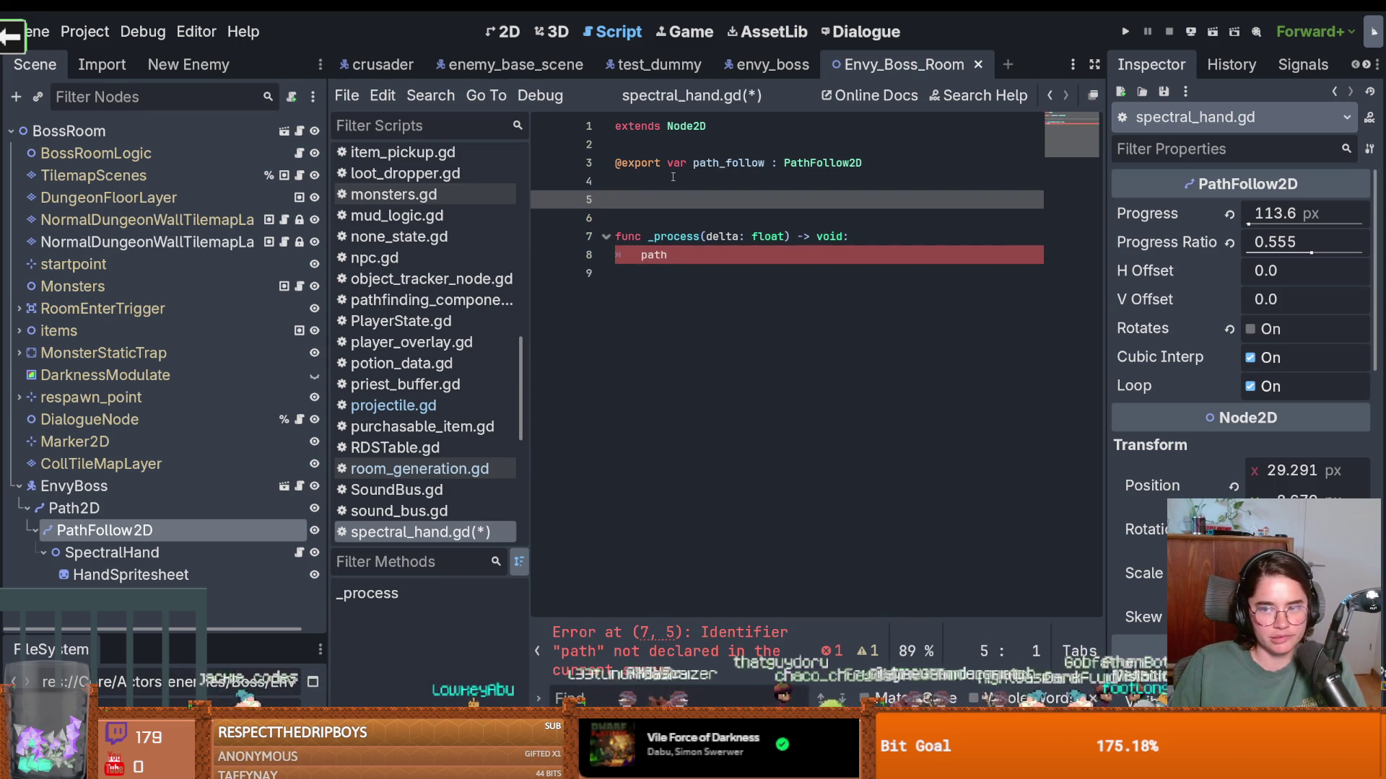
key(ctrl+F1)
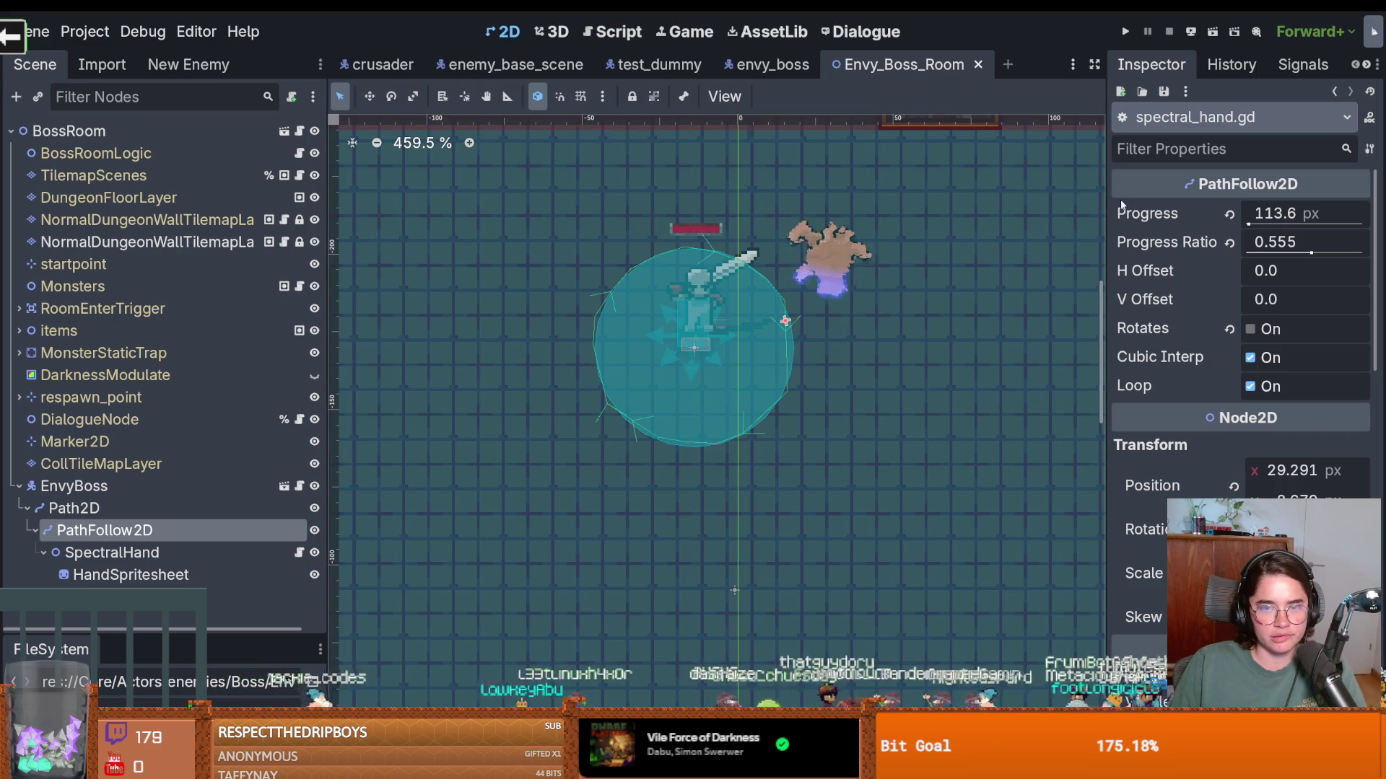
mouse_move(1260, 225)
mouse_down()
mouse_move(1248, 228)
mouse_move(1261, 224)
mouse_up()
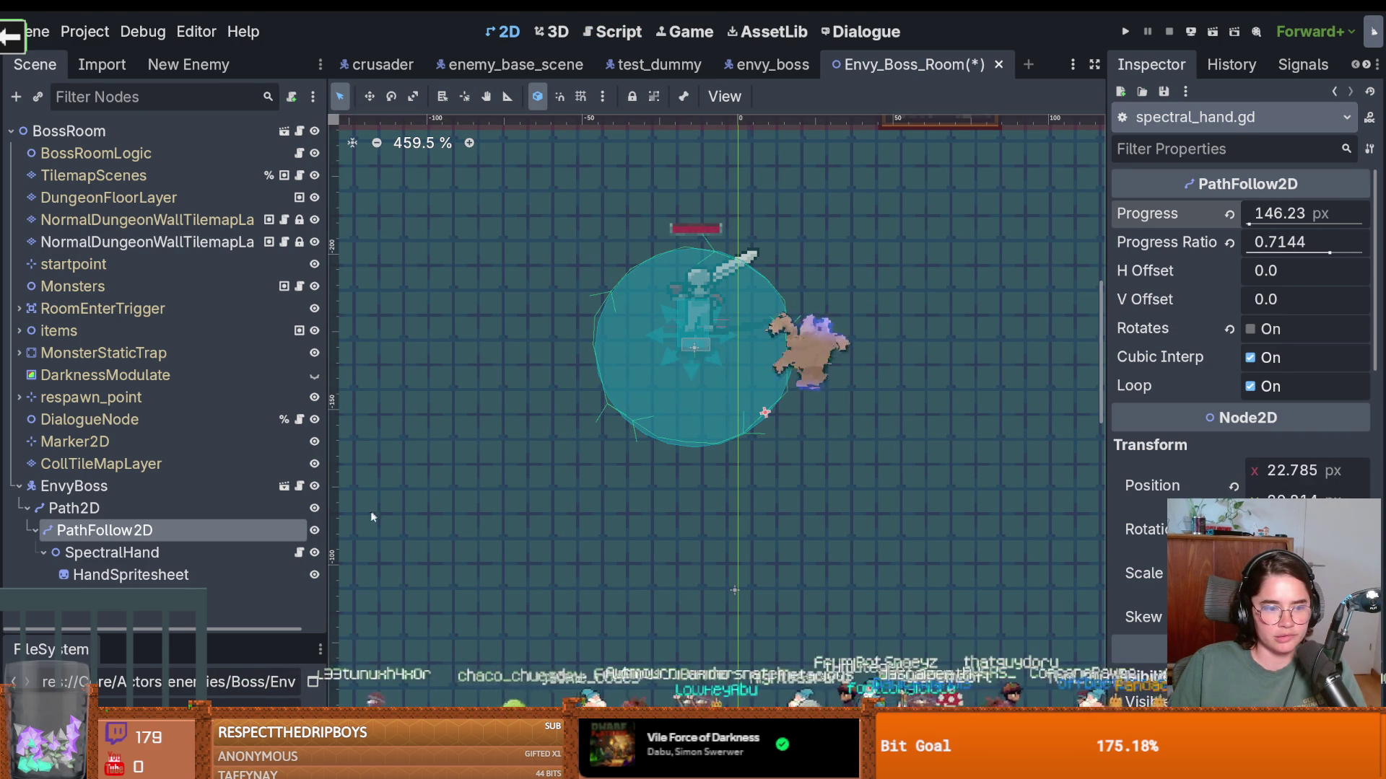
click(300, 556)
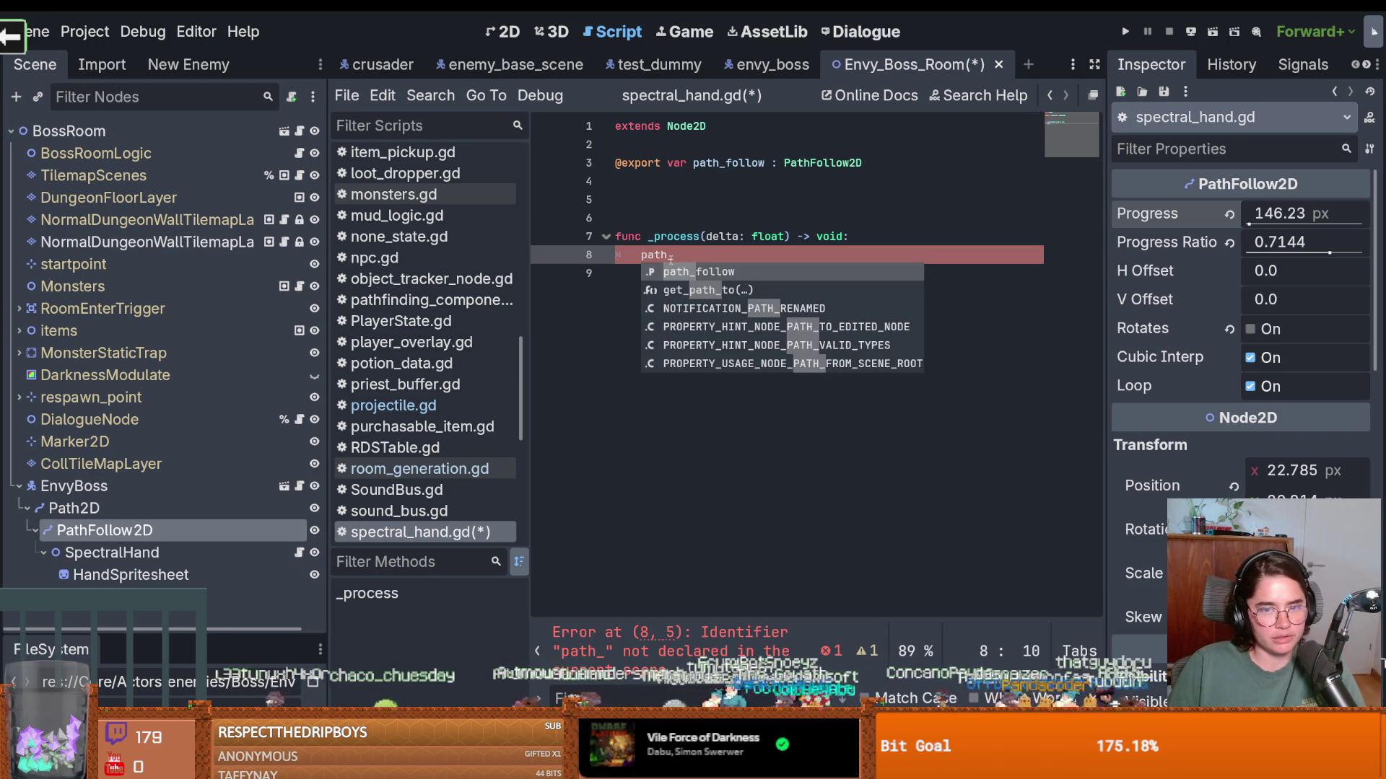
Step: Write 'path_follow.progress_ratio = speed * delta' in _process
key(Return)
text(.pr)
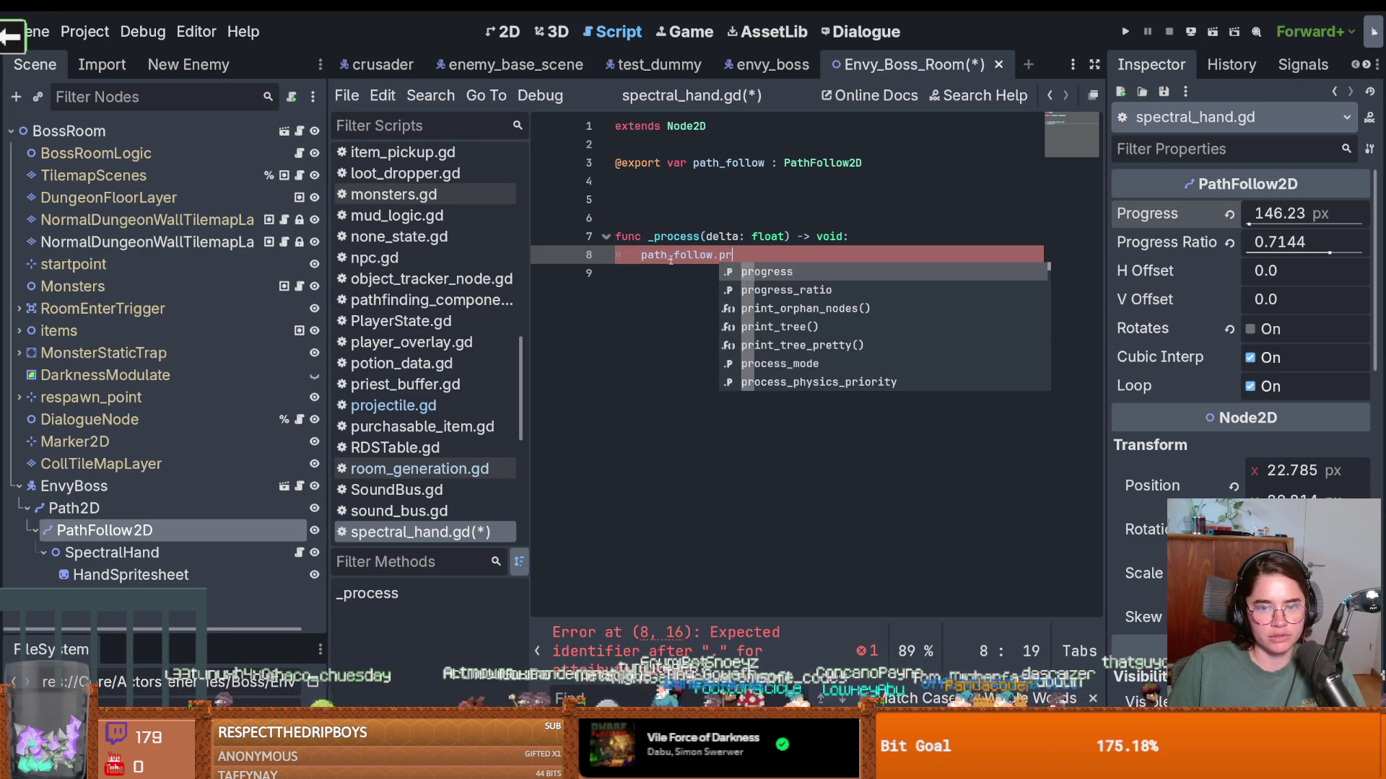
key(Down)
key(Return)
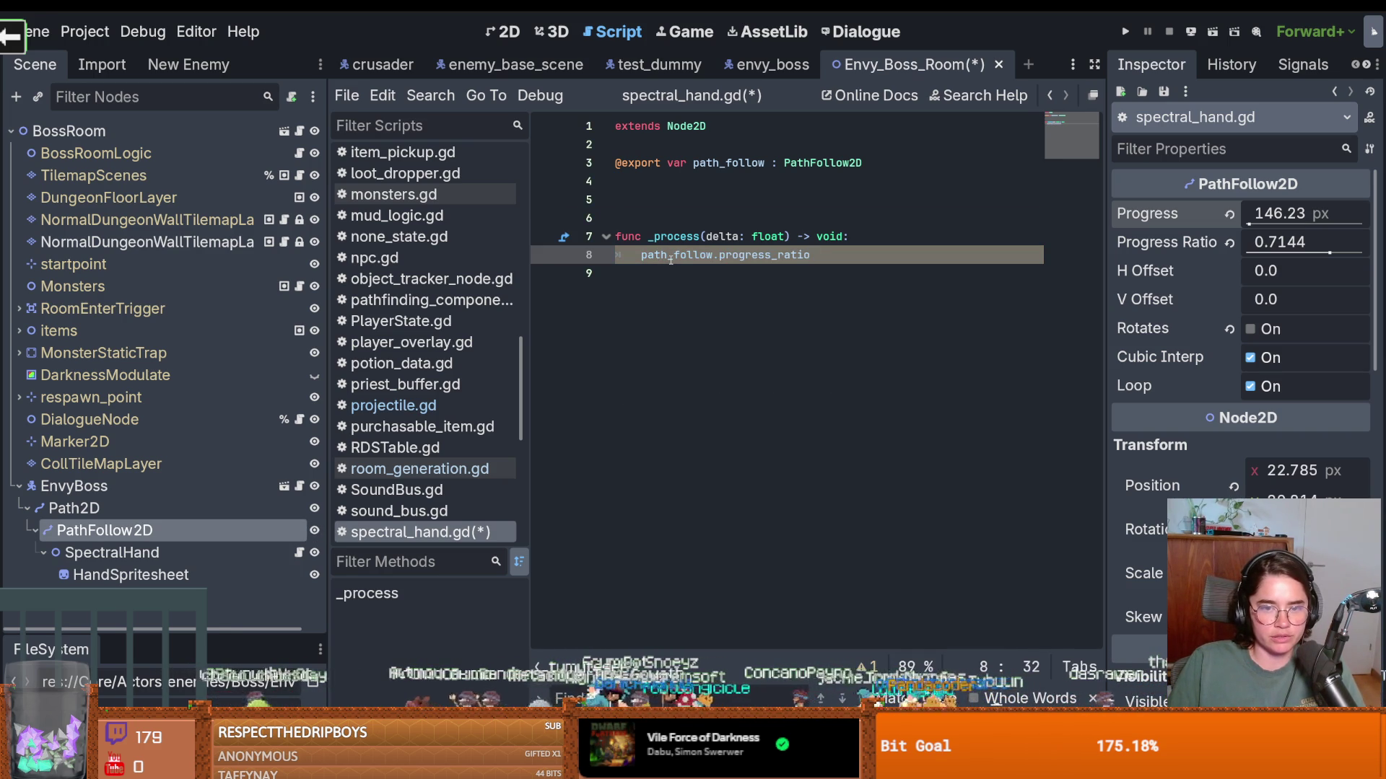
text(= )
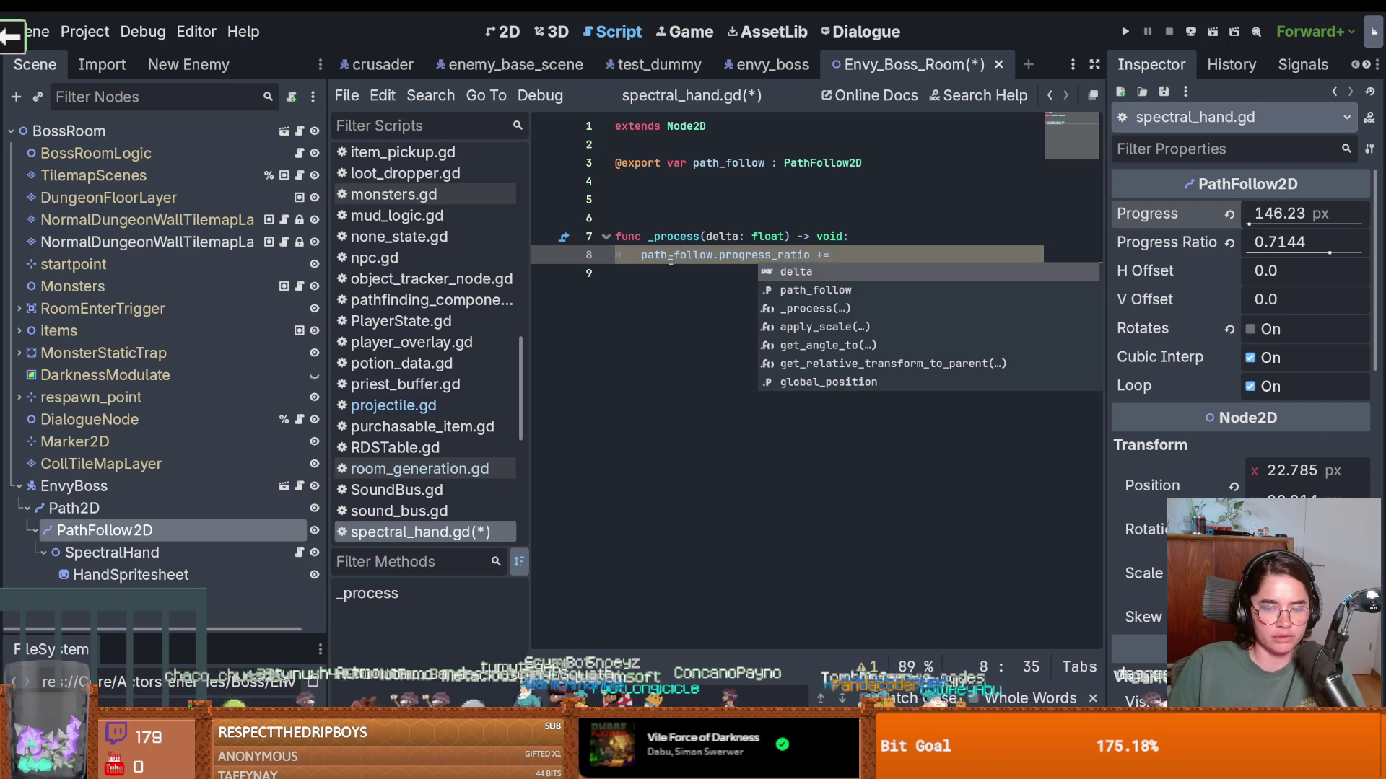
text(speed )
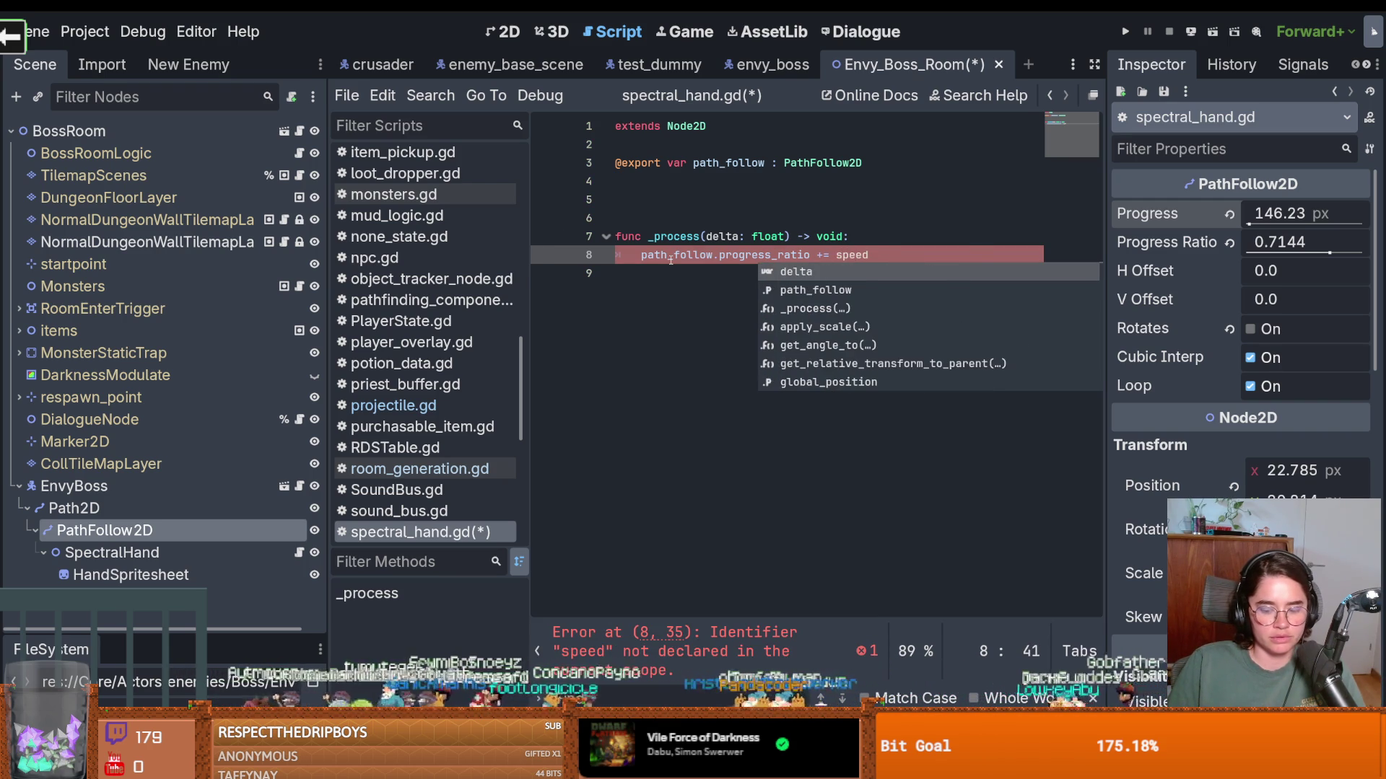
text(* delta)
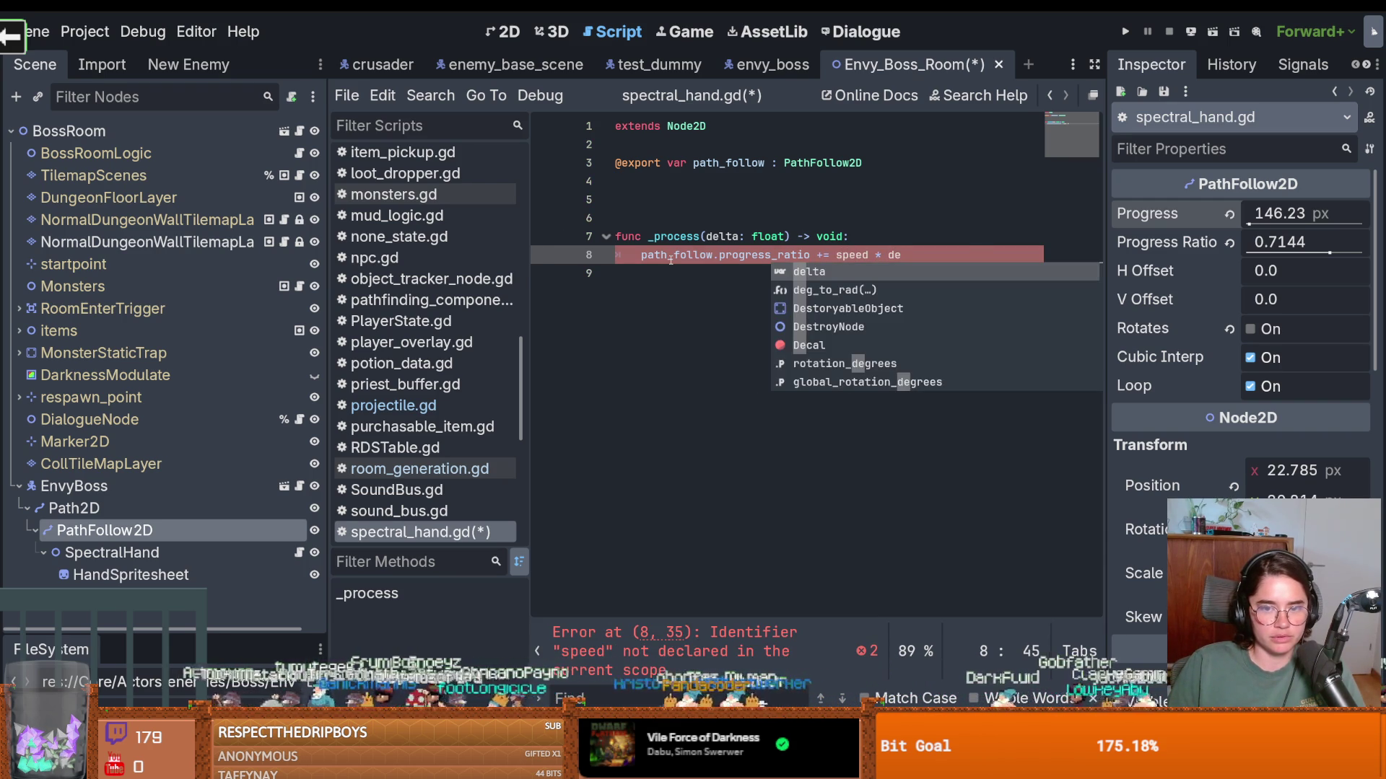
Step: Declare speed = 0.01, correct the progress_ratio expression, and save the script
click(620, 187)
text(v)
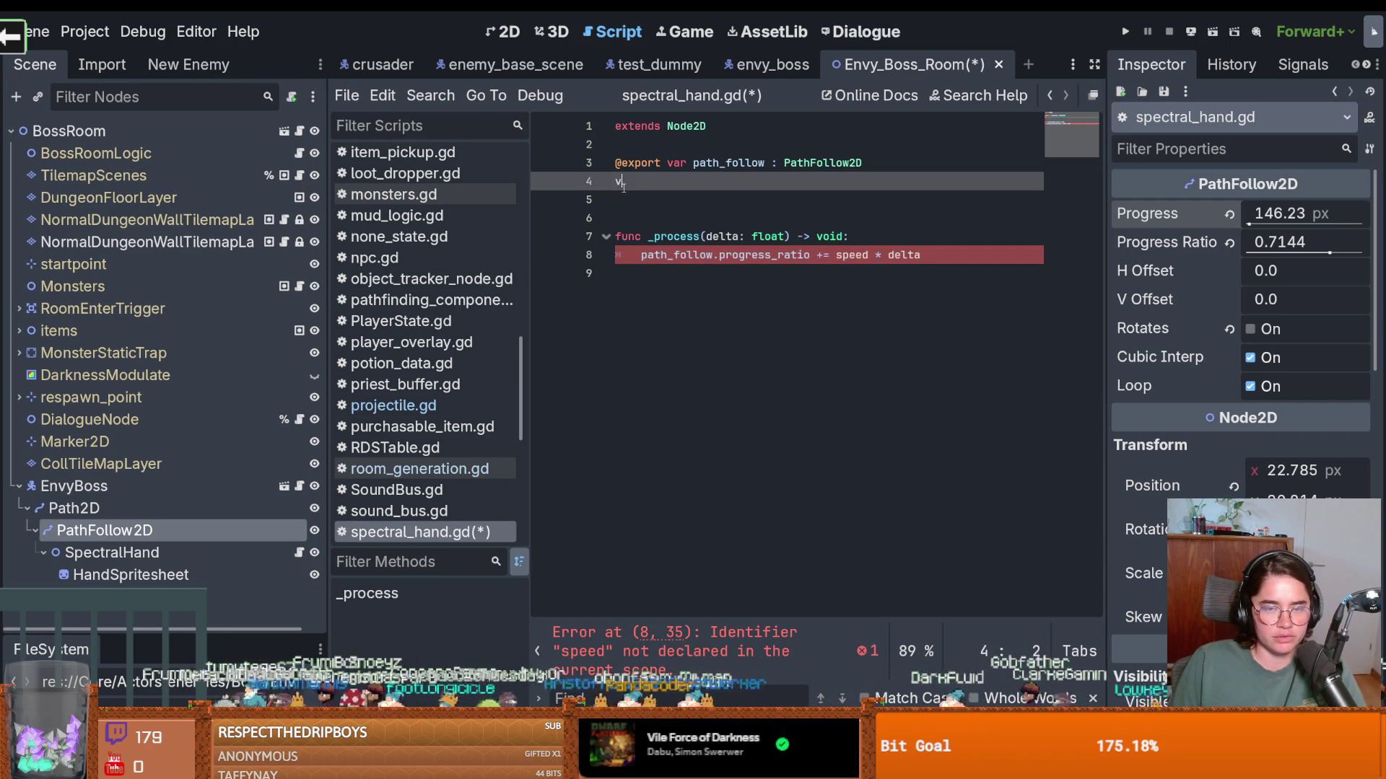
text( 0.001)
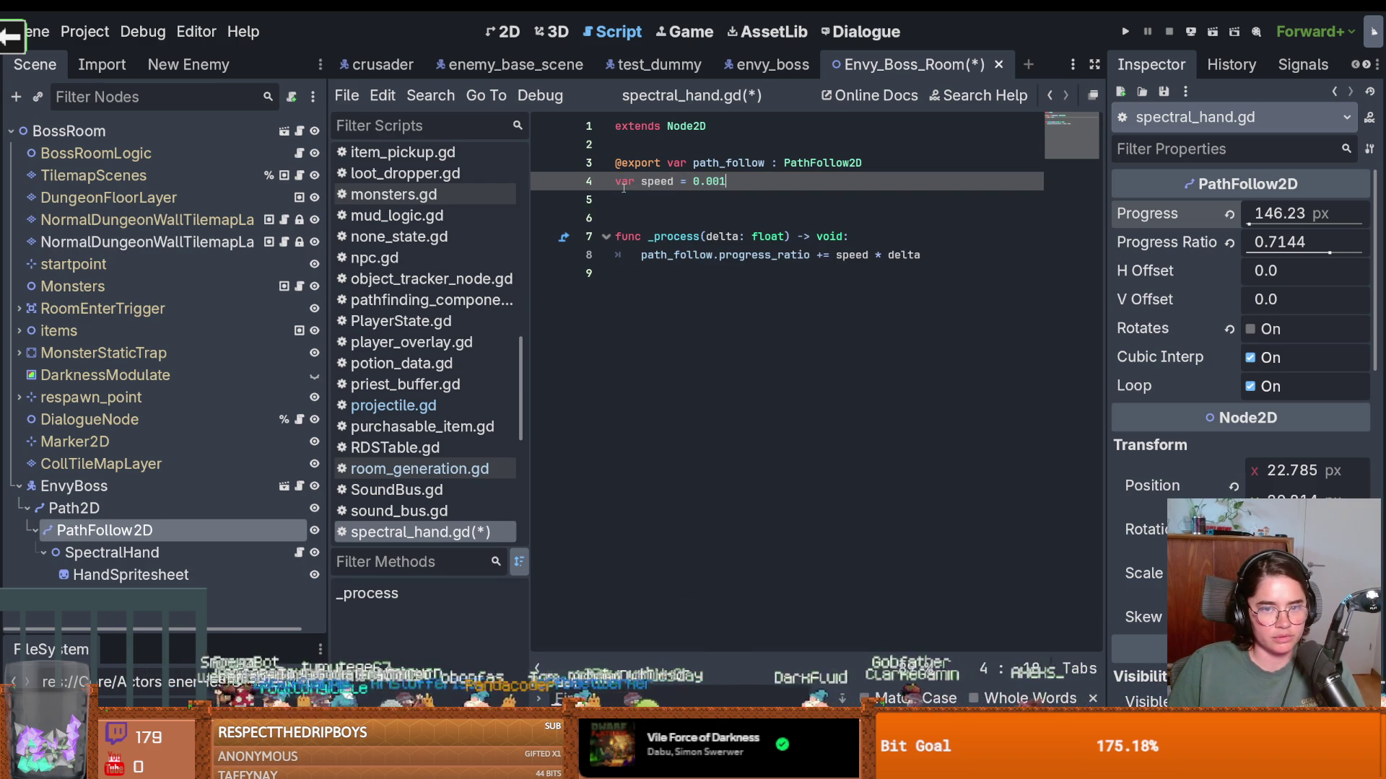
key(ctrl+s)
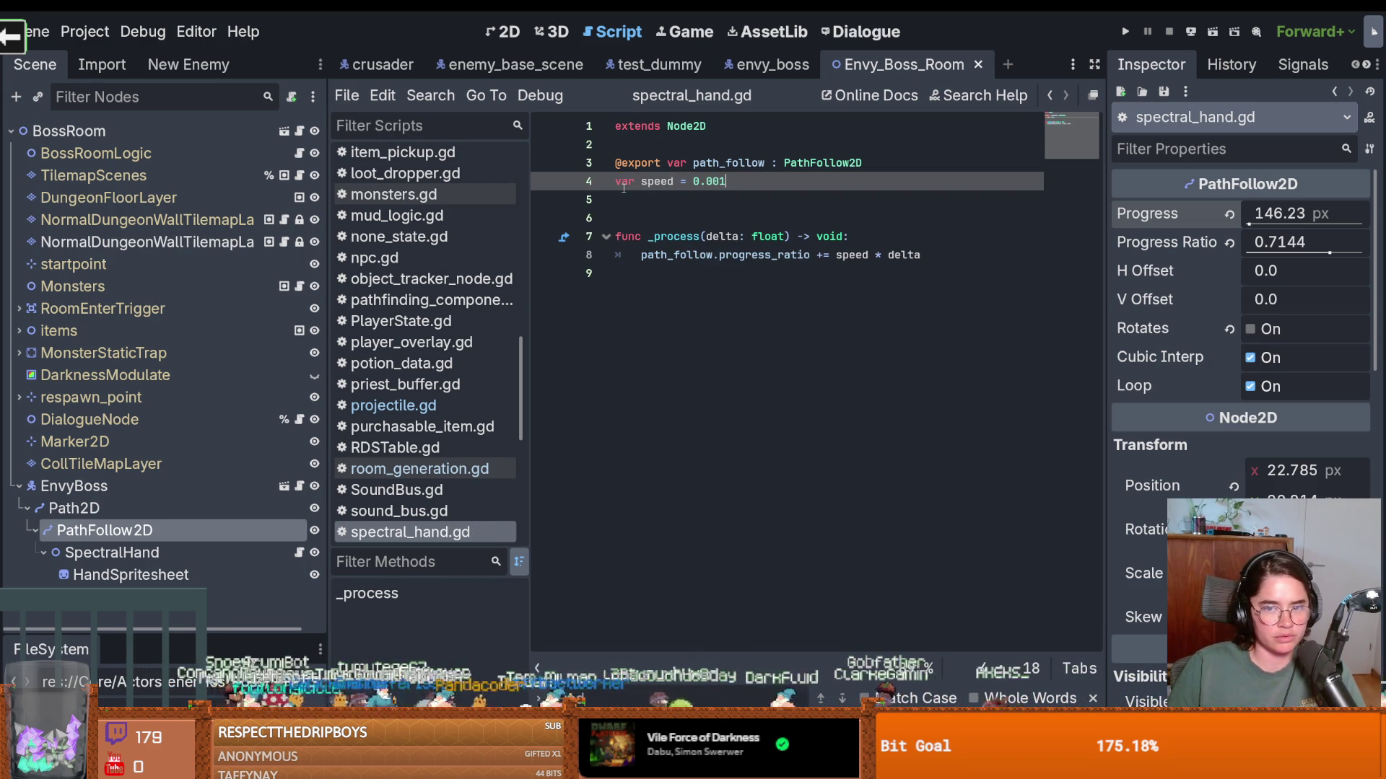
key(Left)
key(BackSpace)
click(880, 255)
key(BackSpace)
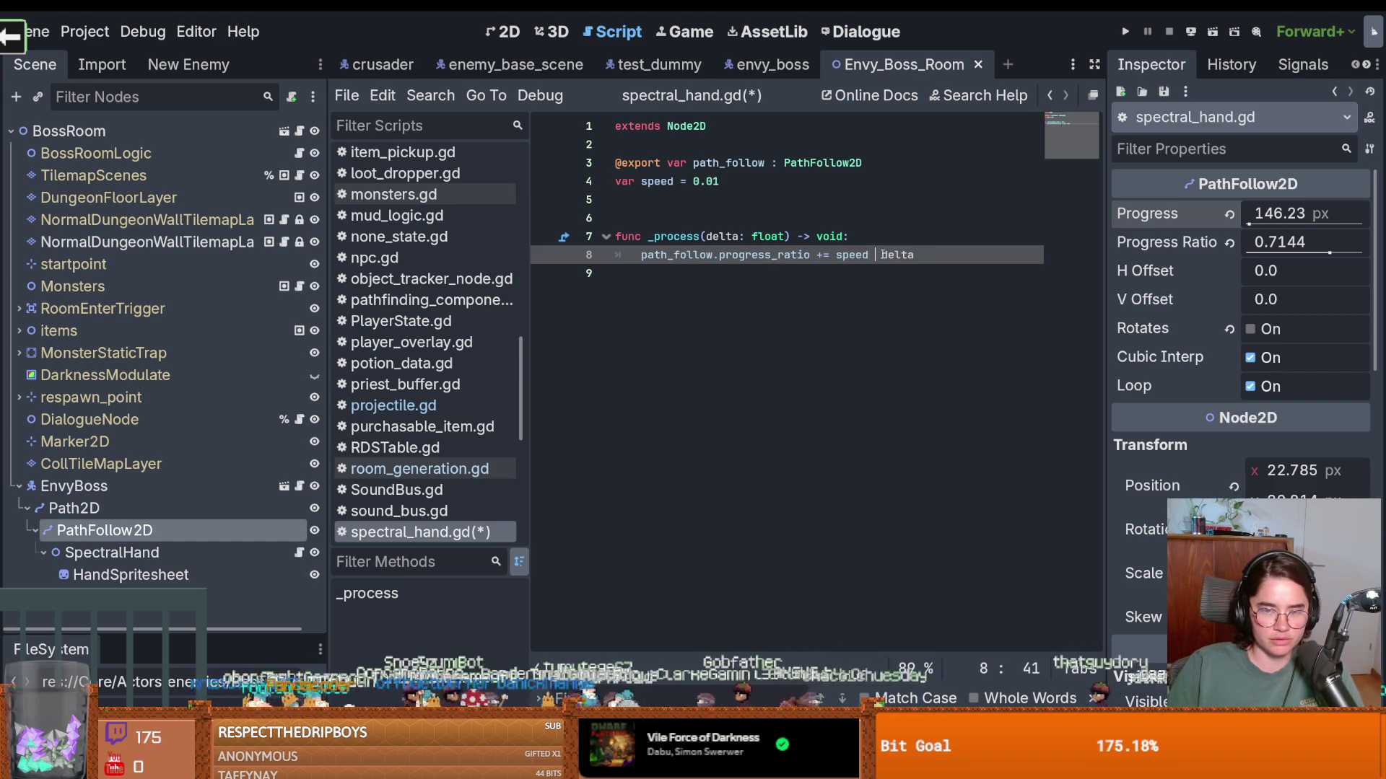
key(ctrl+s)
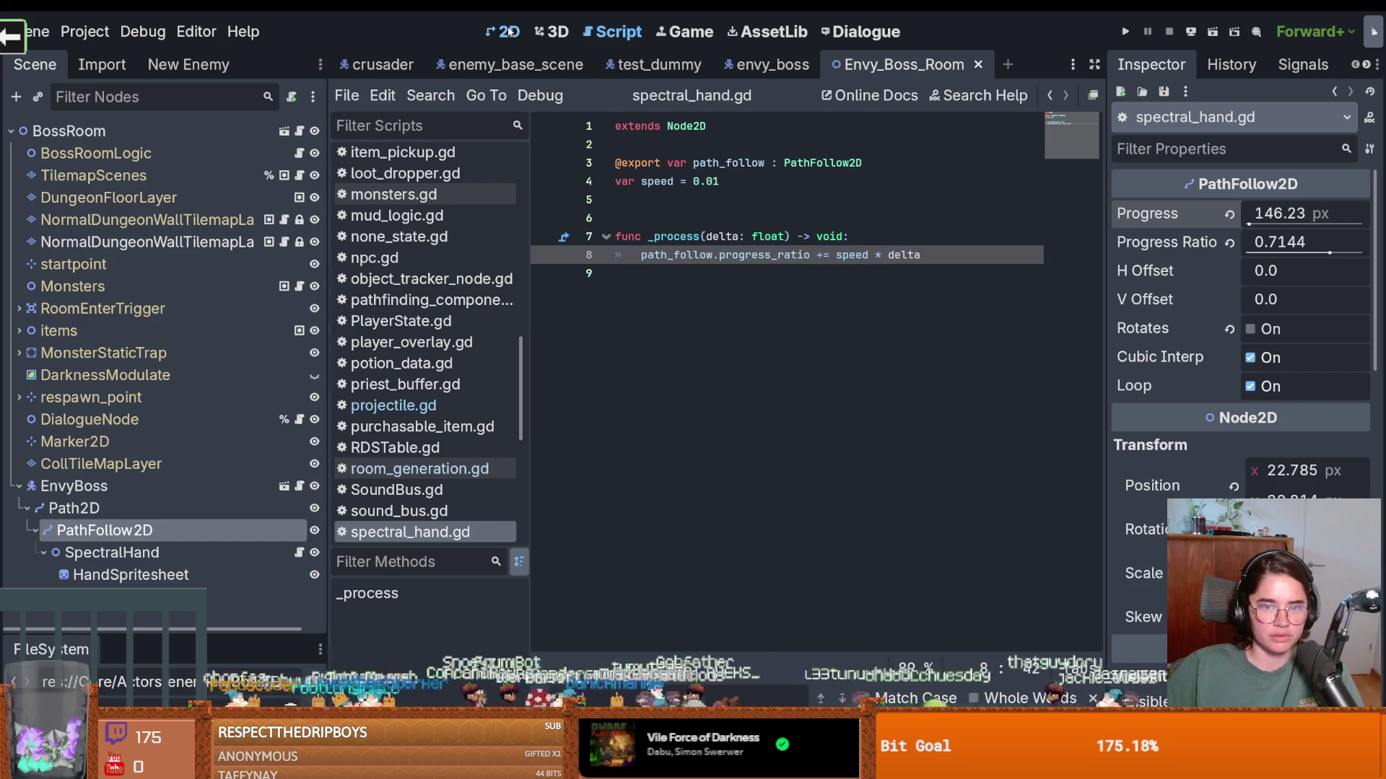
Step: Save the scene from the 2D view and return to the spectral hand script
key(ctrl+F1)
scroll(801, 271, down, 2)
key(ctrl+s)
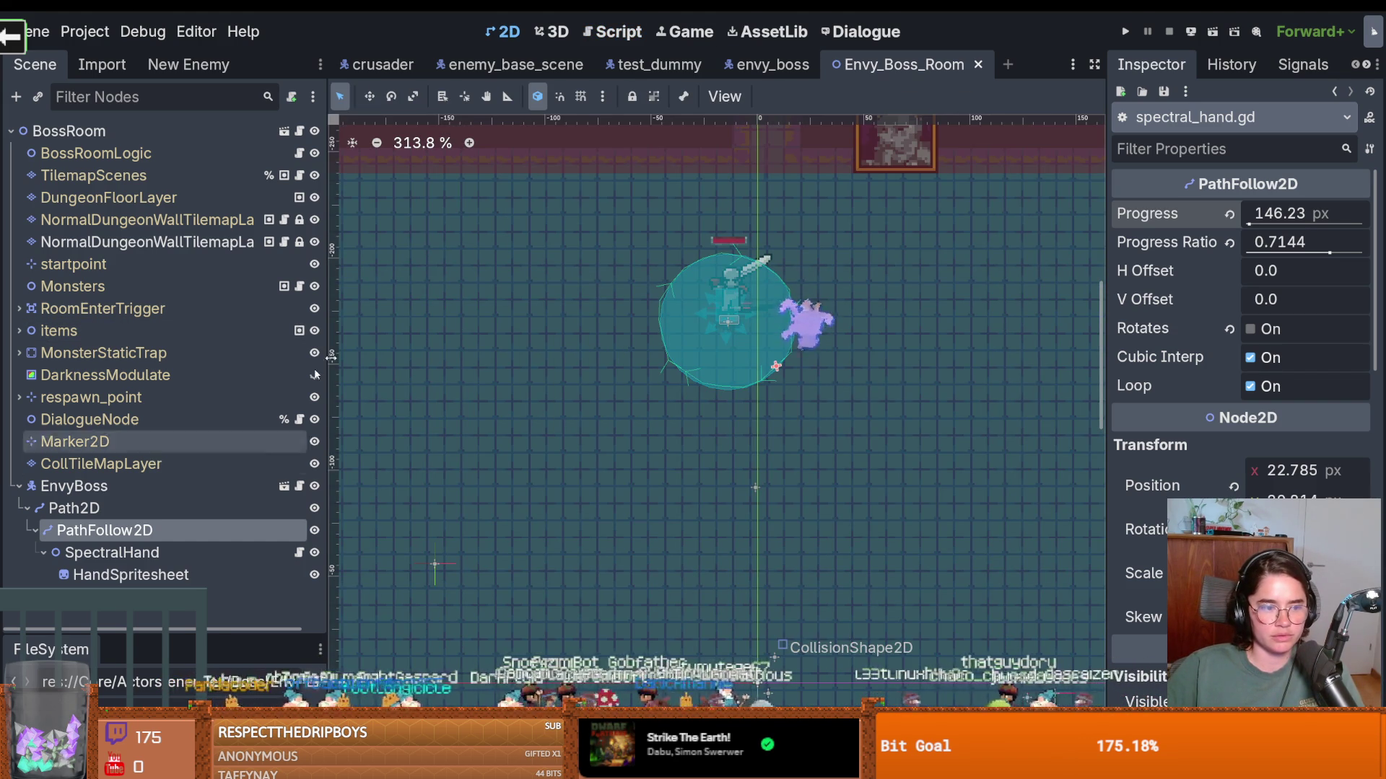
click(298, 554)
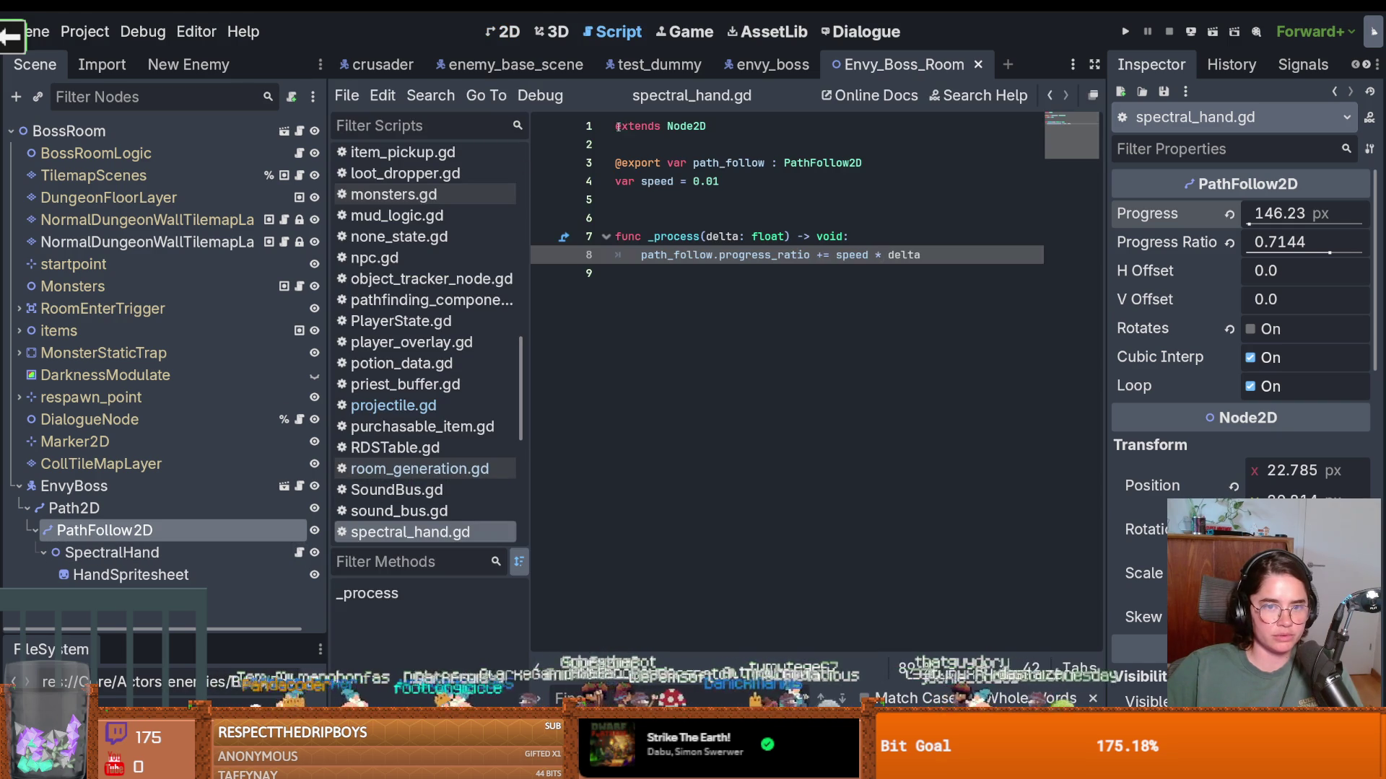
click(619, 127)
key(Return)
key(Up)
text(tool)
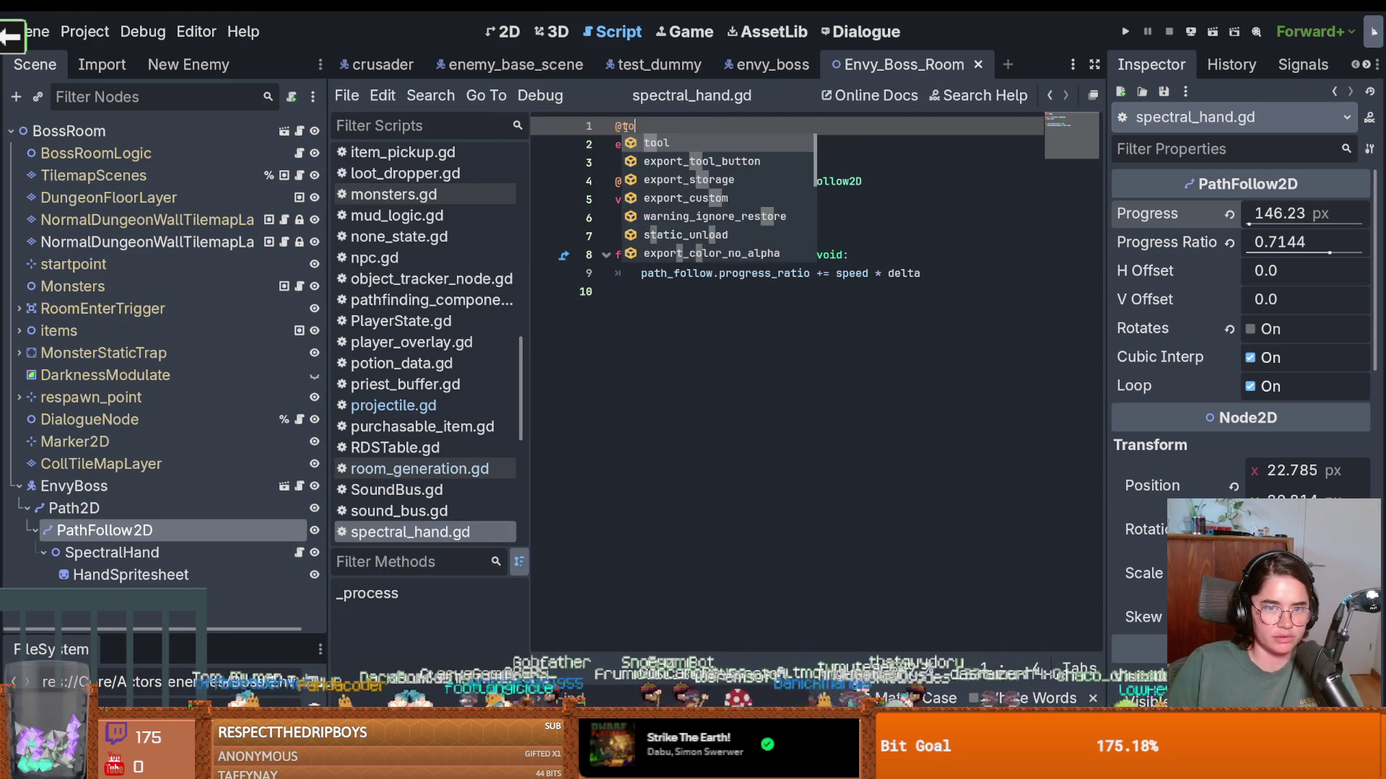
key(ctrl+s)
Step: Switch to the envy_boss scene and filter the FileSystem by 'envy_'
click(490, 36)
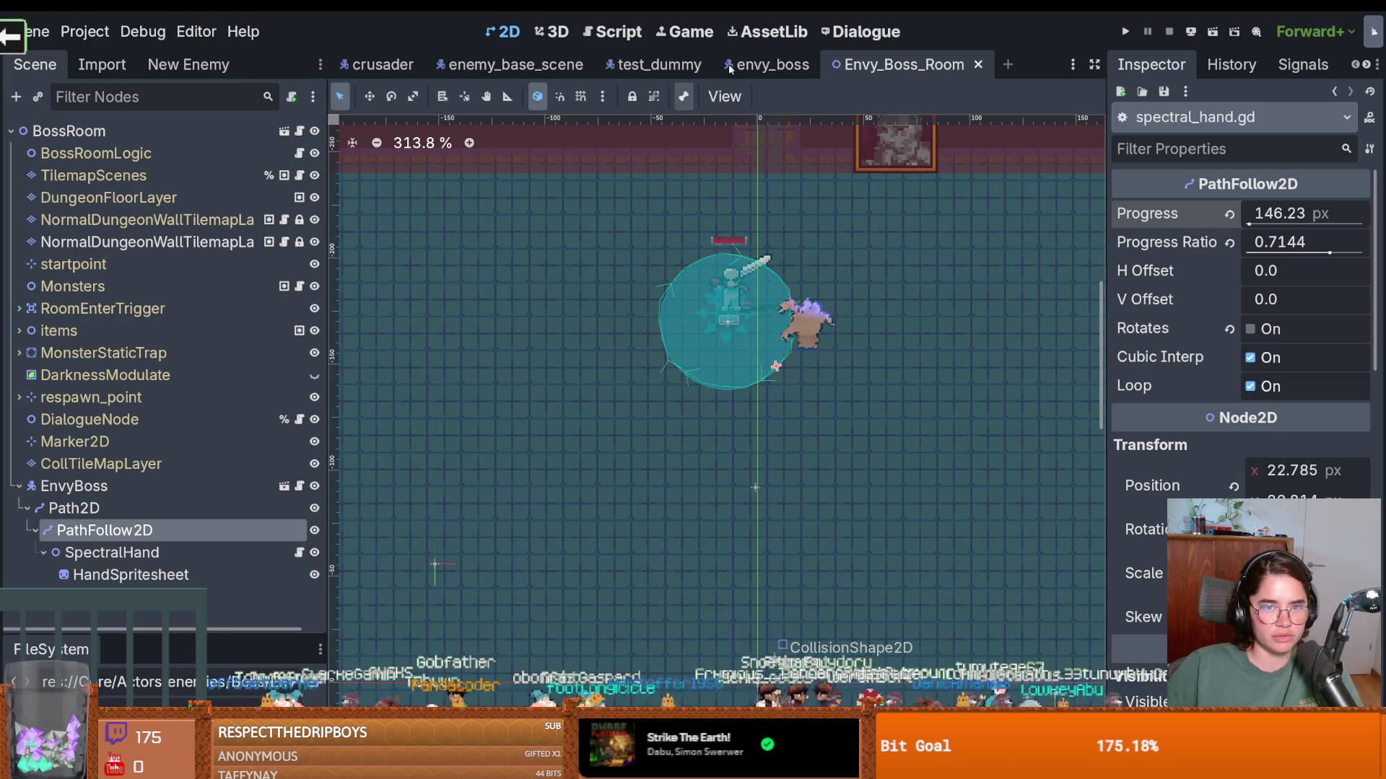
click(772, 65)
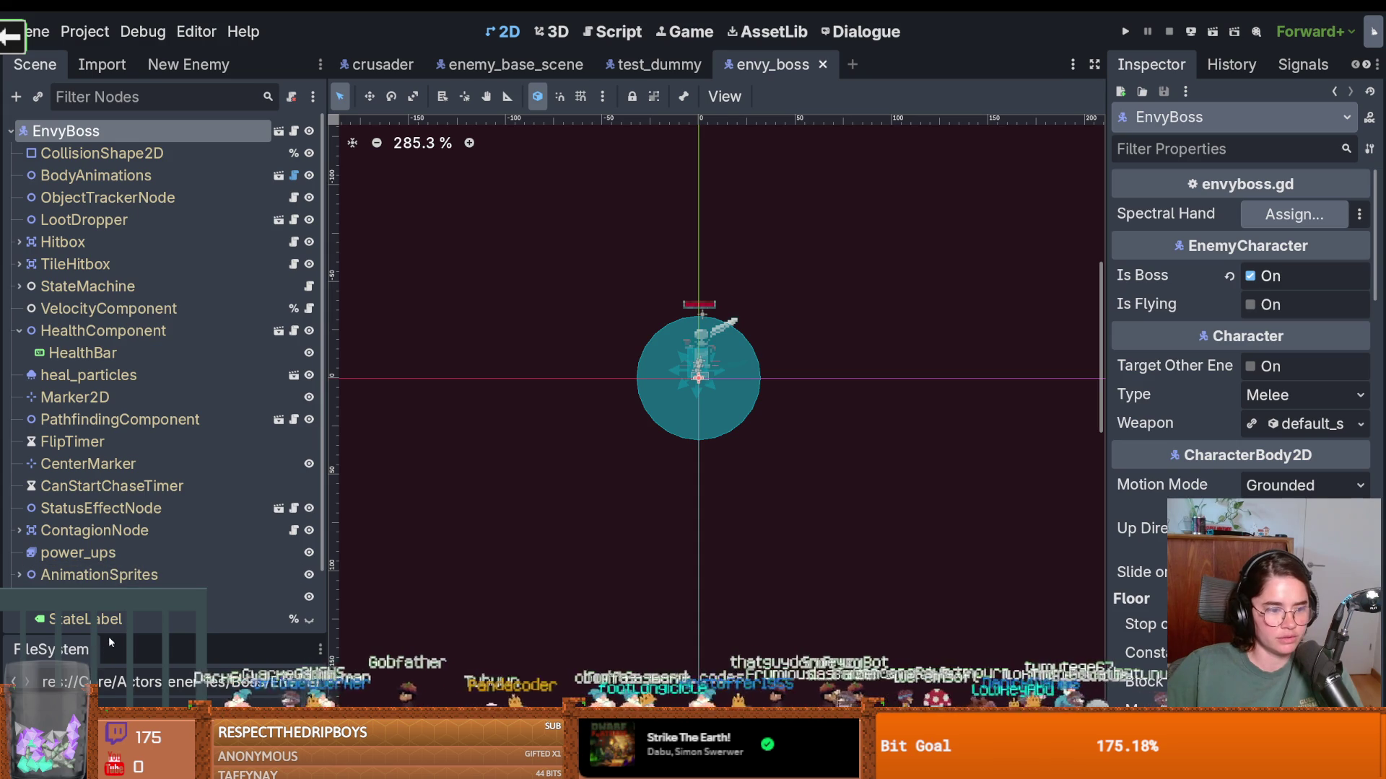
drag(108, 635, 115, 258)
double_click(132, 342)
text(envy_bo)
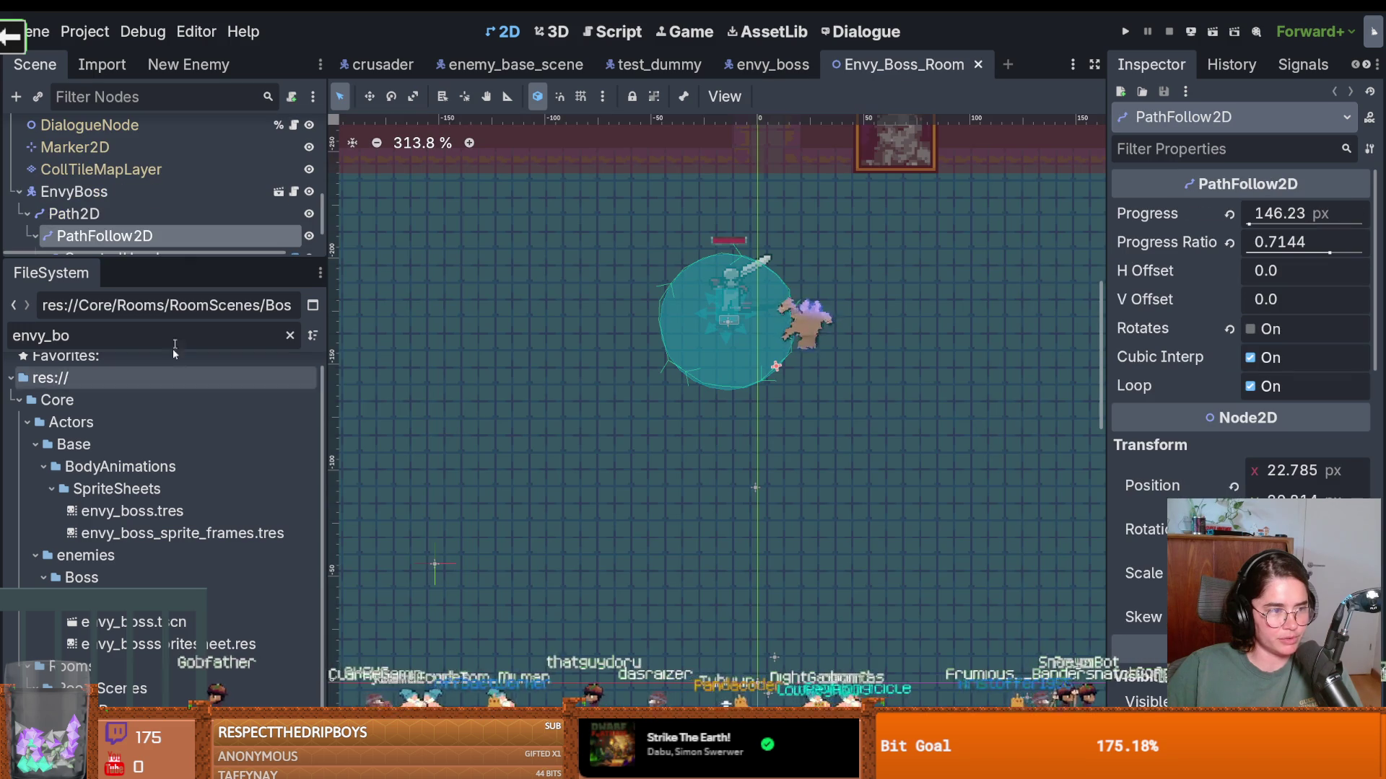
drag(175, 260, 175, 525)
Step: Assign PathFollow2D as SpectralHand's Path Follow property and save the scene
click(177, 475)
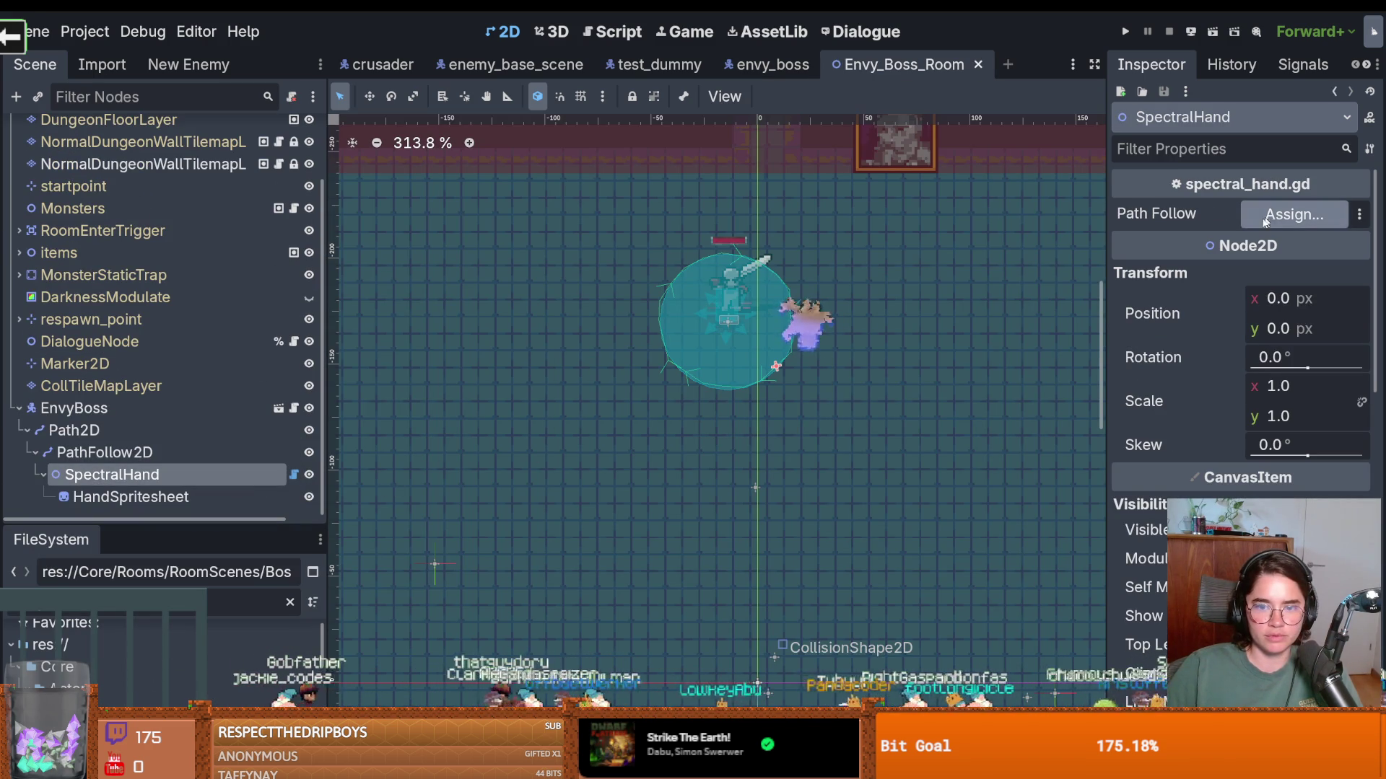
click(1294, 214)
double_click(646, 311)
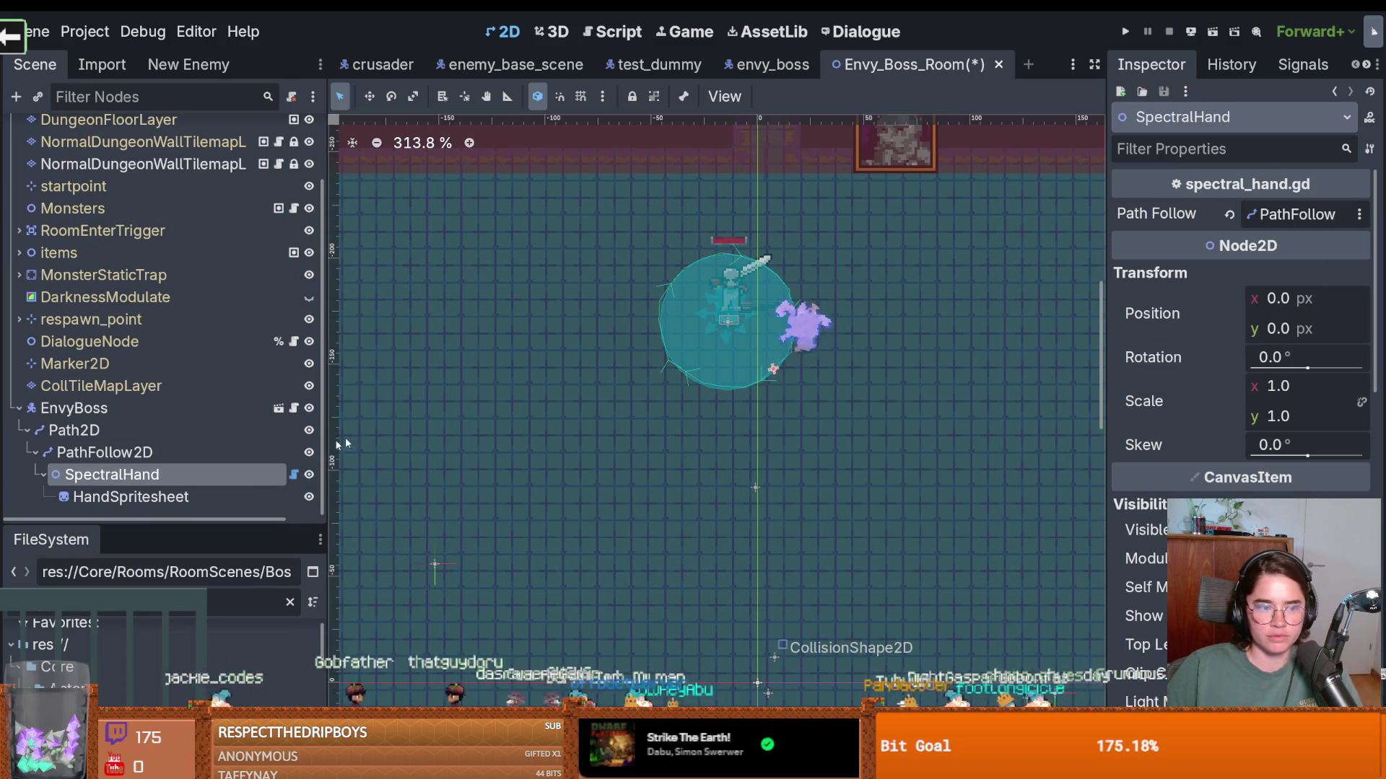
key(ctrl+s)
Step: Remove the extra blank line in spectral_hand.gd and save
click(293, 474)
click(628, 236)
key(BackSpace)
click(659, 275)
key(ctrl+s)
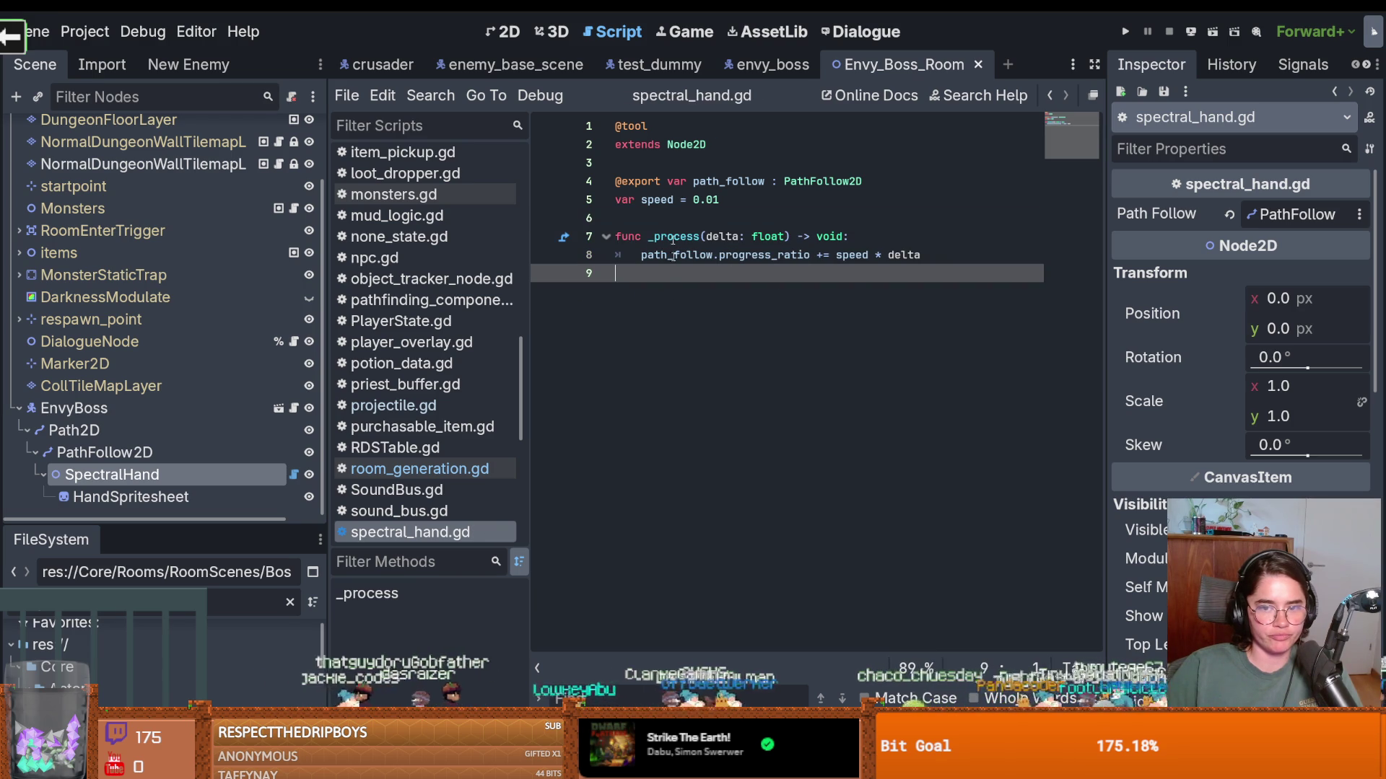
click(509, 31)
scroll(646, 312, down, 1)
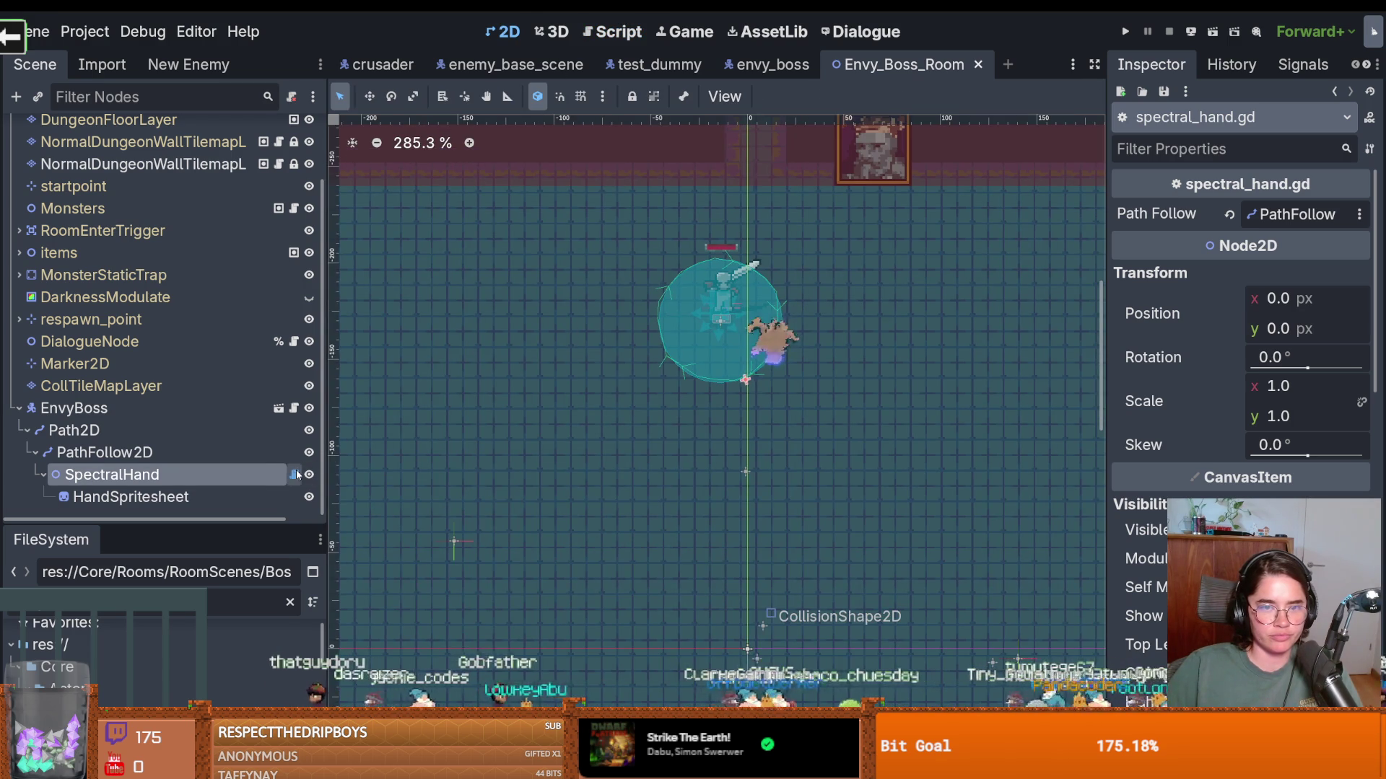
click(293, 475)
click(978, 65)
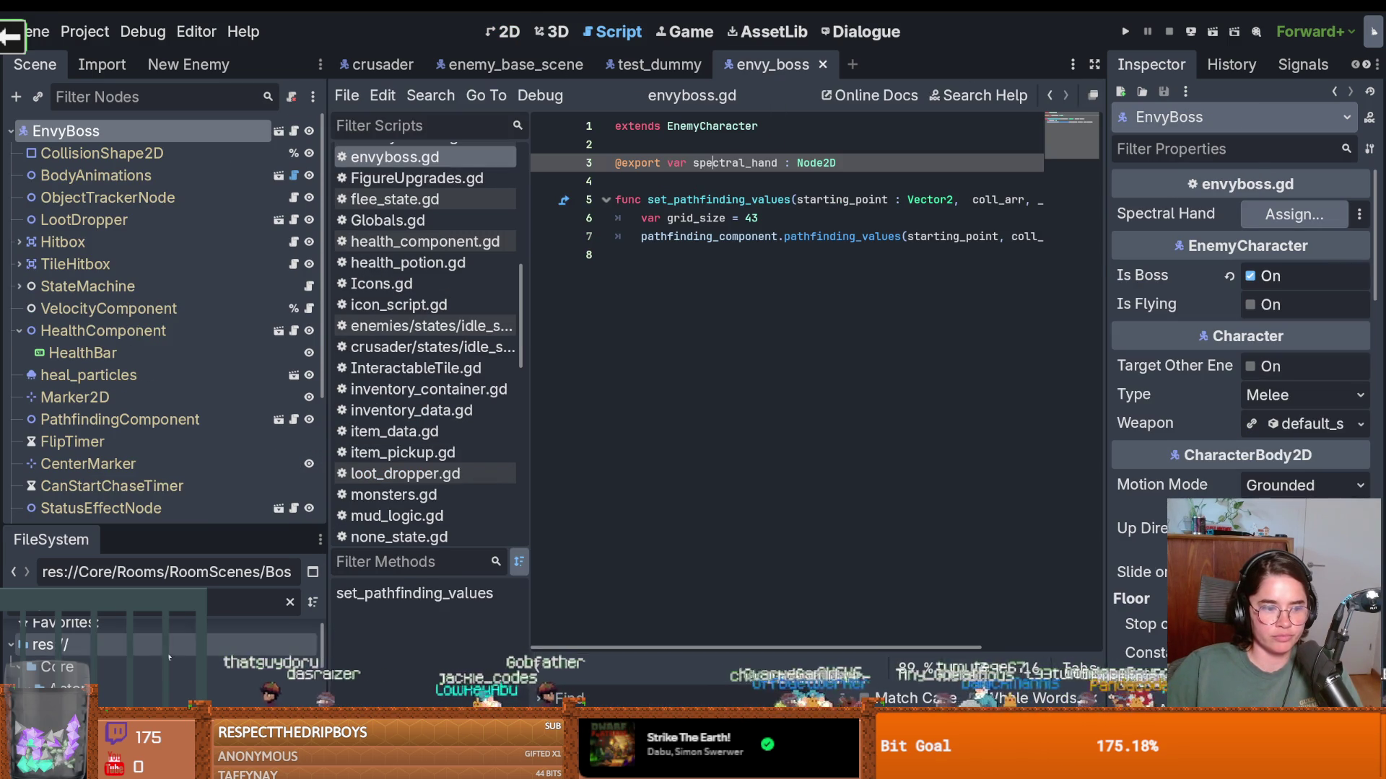
drag(236, 447, 237, 201)
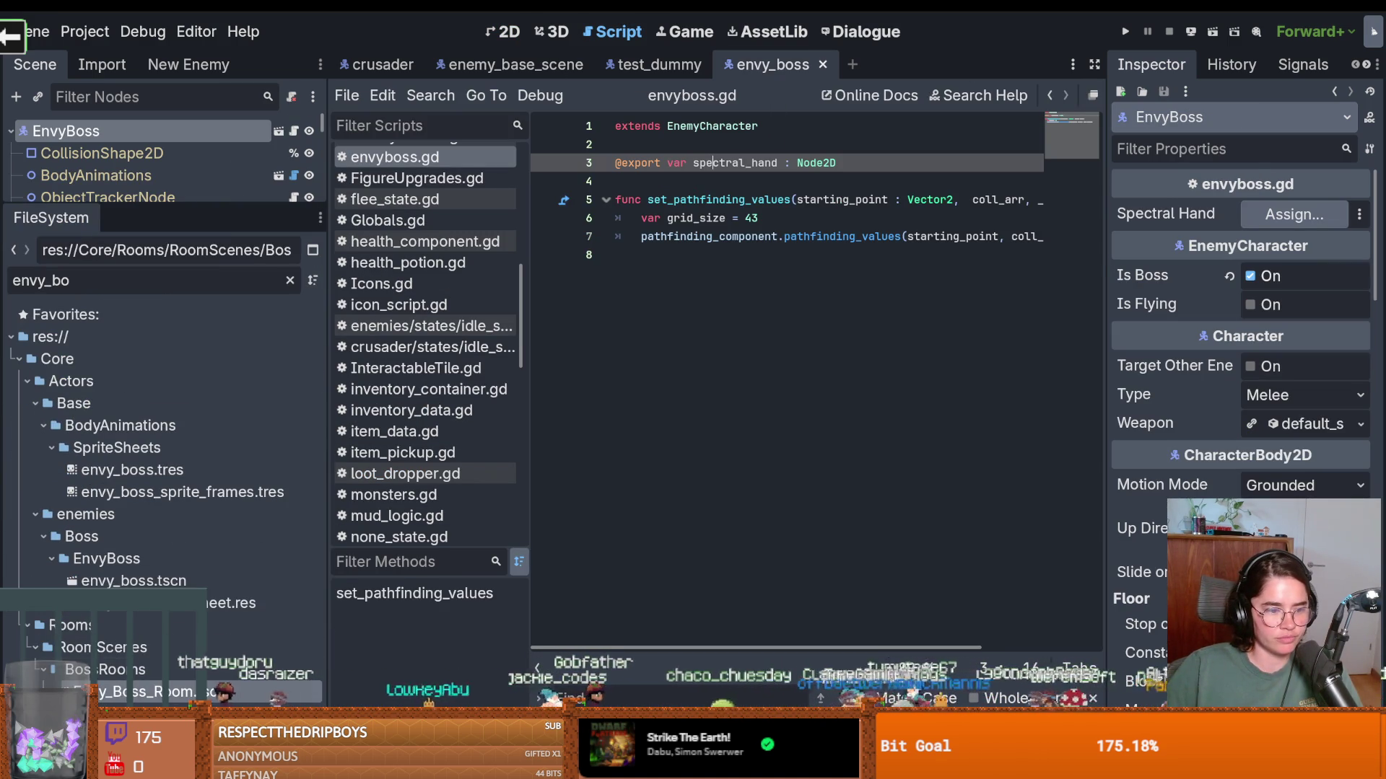
double_click(145, 697)
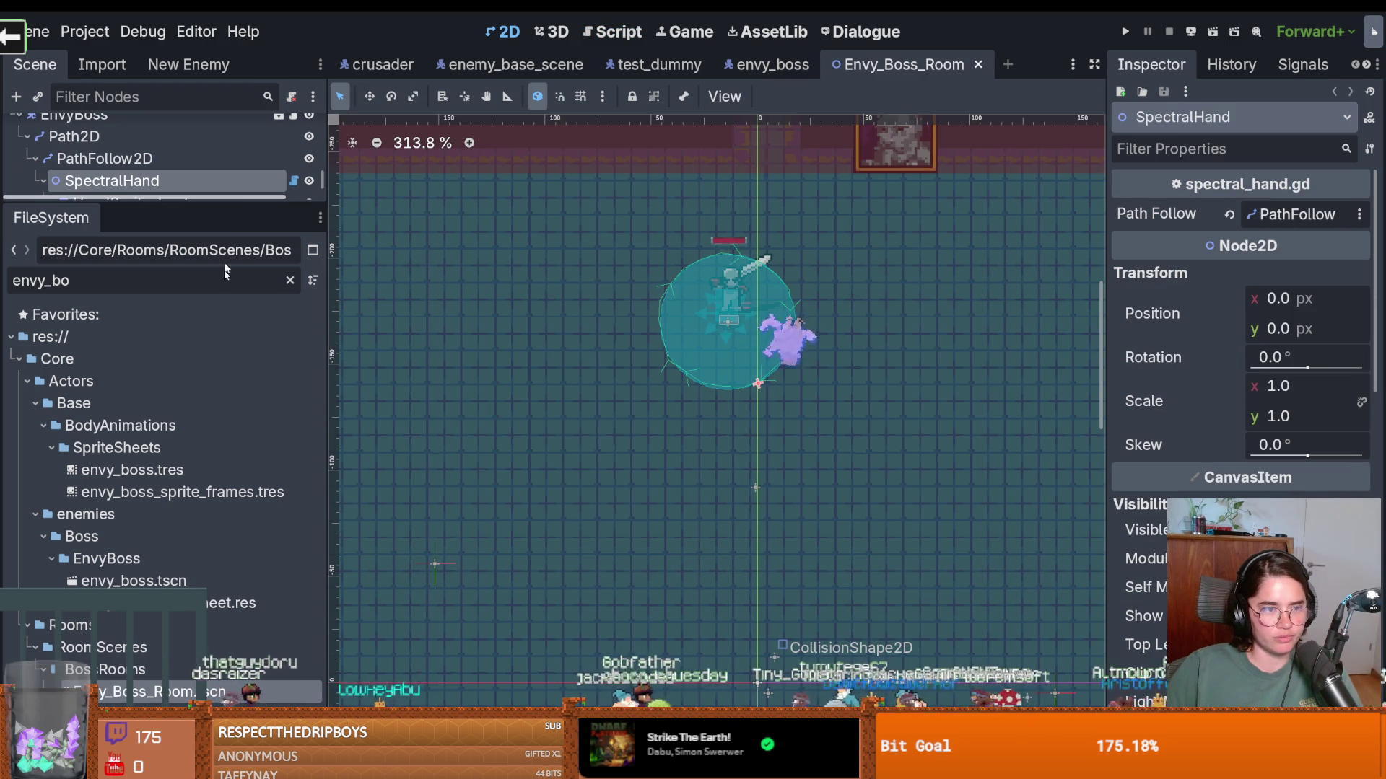
drag(211, 202, 211, 526)
click(294, 479)
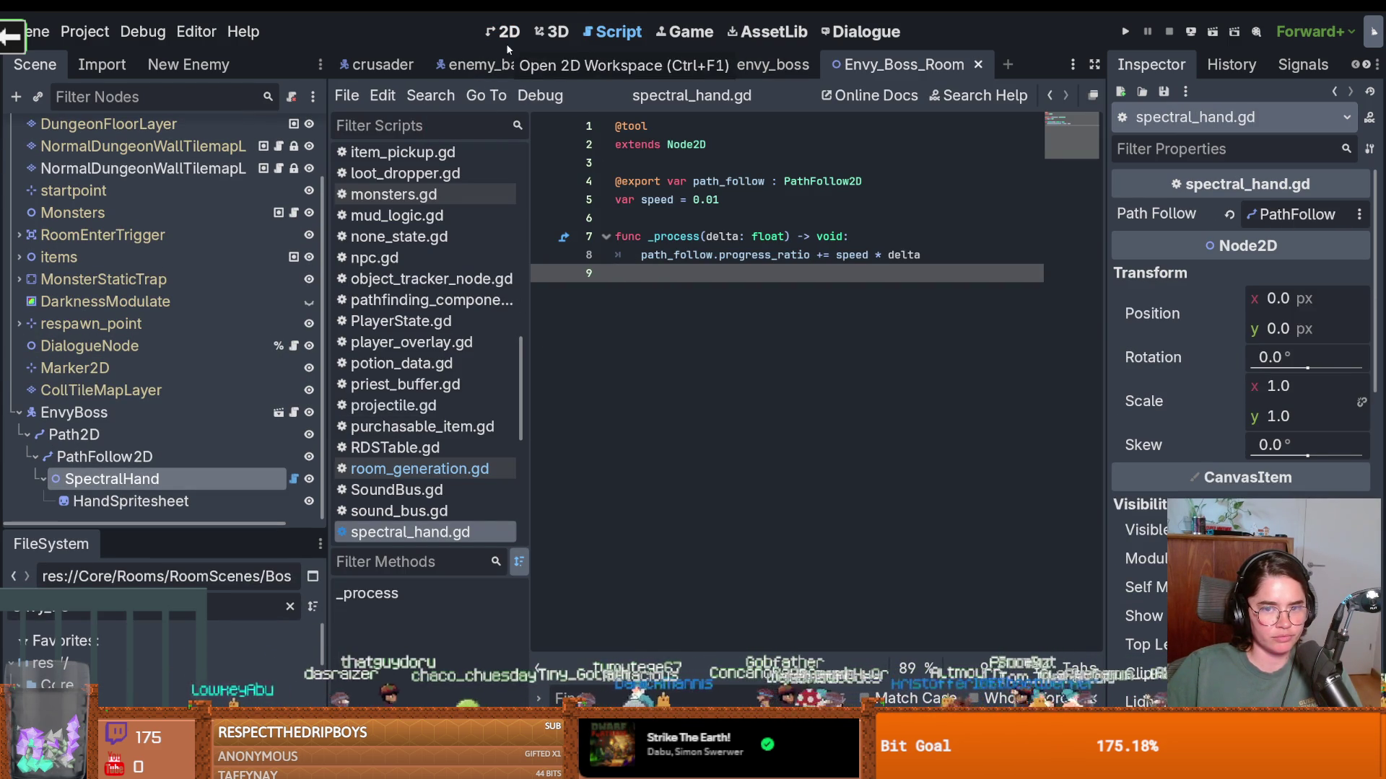
click(625, 125)
key(Delete)
key(ctrl+s)
click(1128, 32)
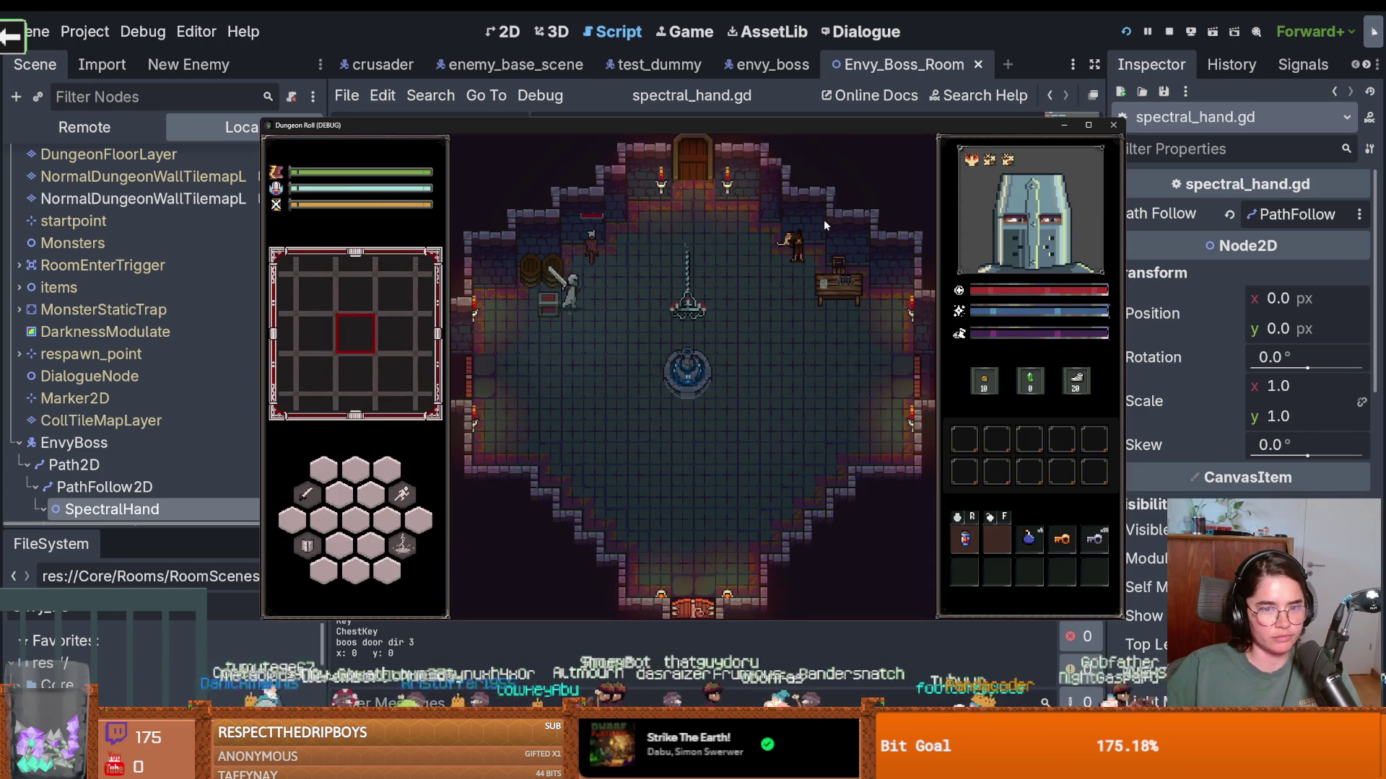
Step: Teleport with tp_to_before_boss, walk into the boss room, then close the game
key(grave)
key(Tab)
key(Return)
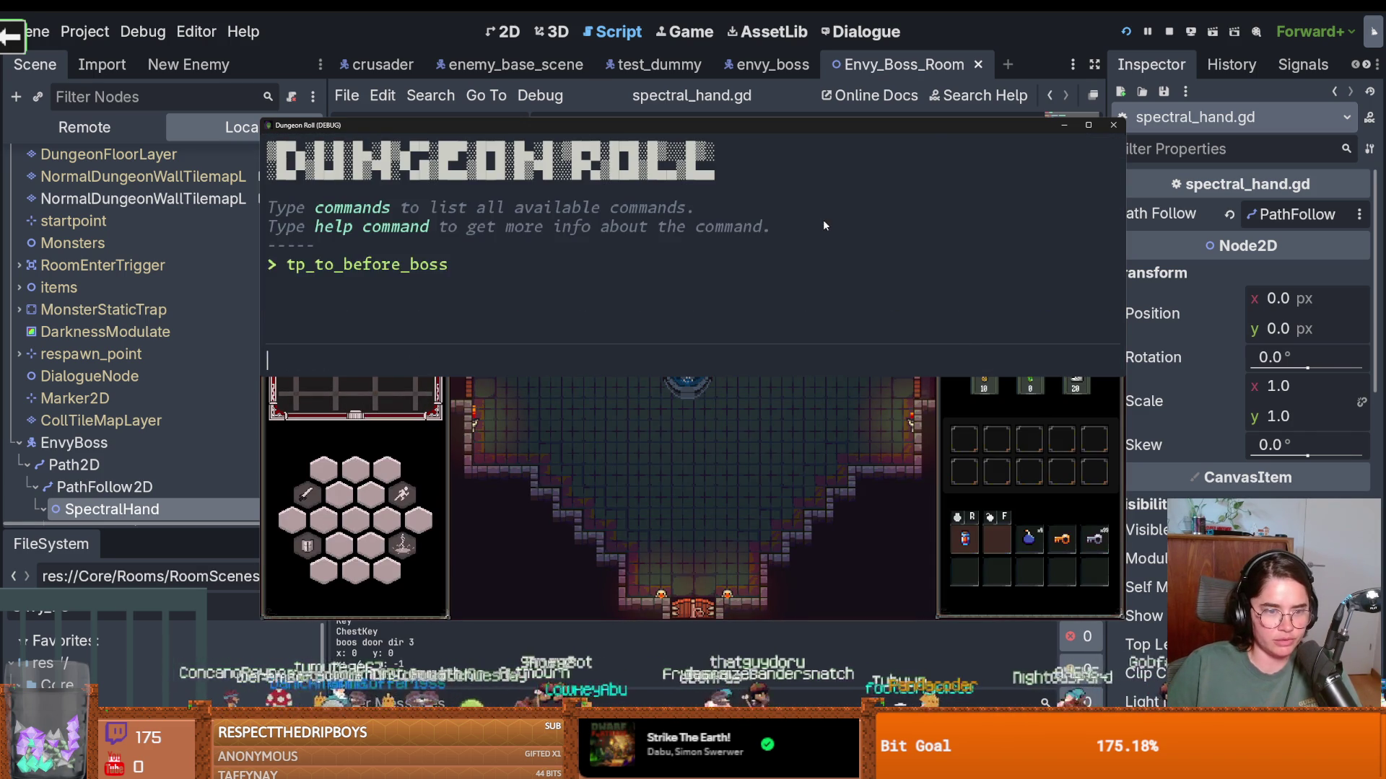
key(w)
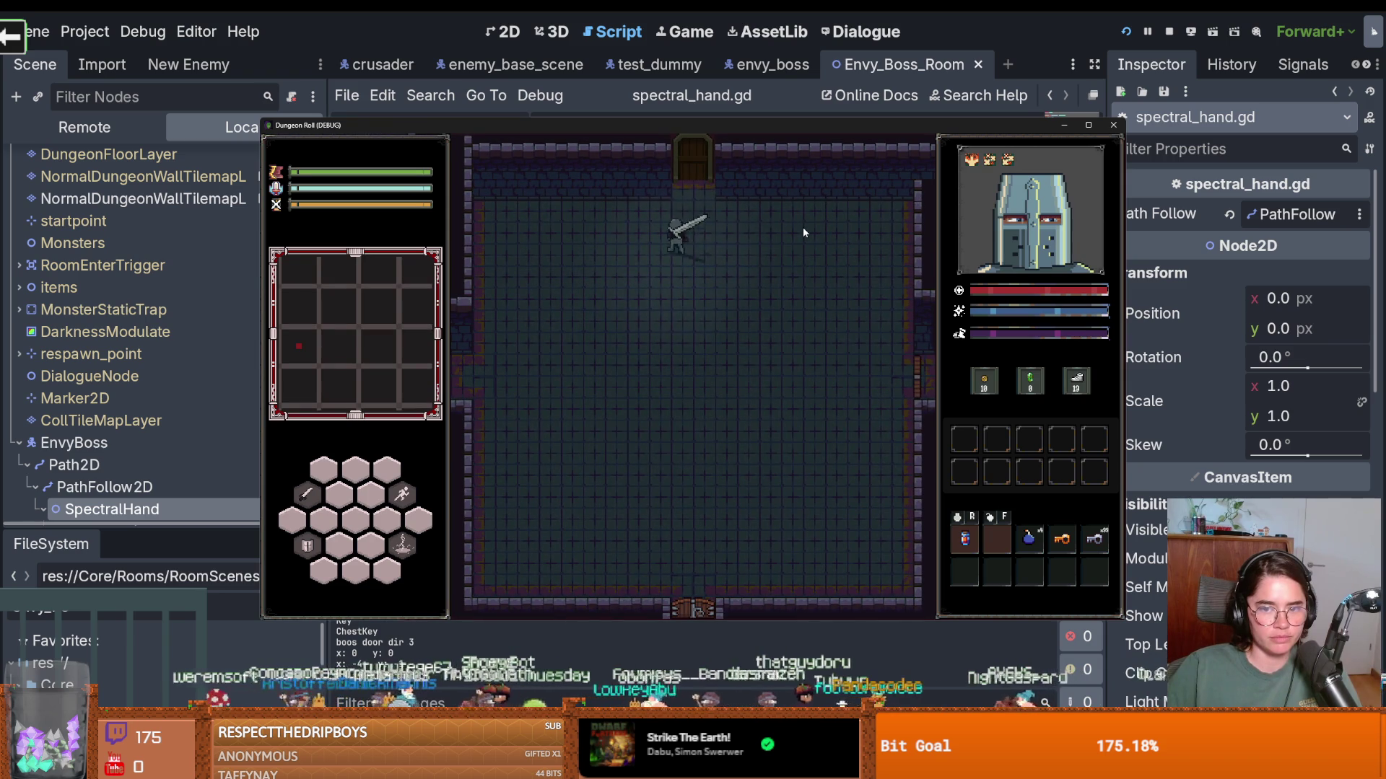
key(space)
key(a)
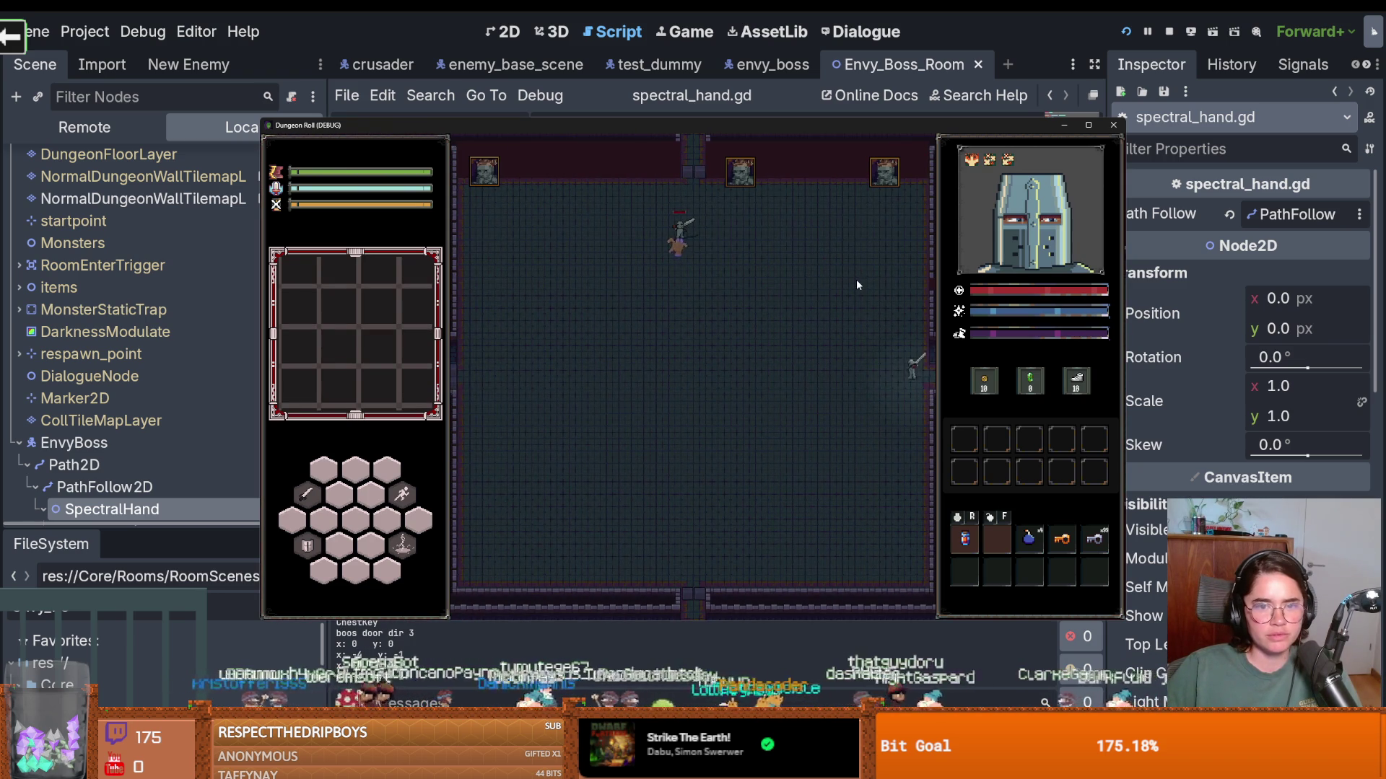
click(1113, 126)
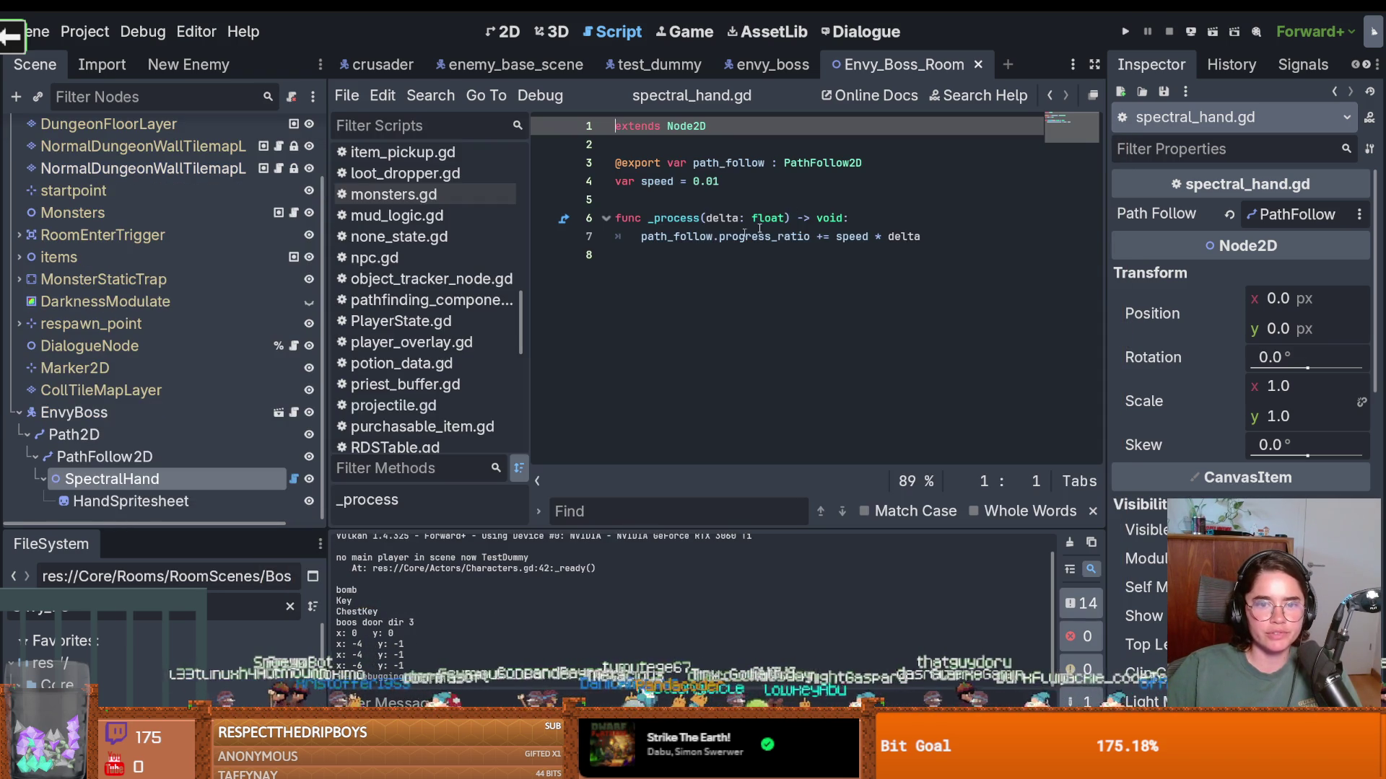
Step: Change the hand's speed from 0.01 to 0.1 and save
click(710, 181)
key(BackSpace)
key(ctrl+s)
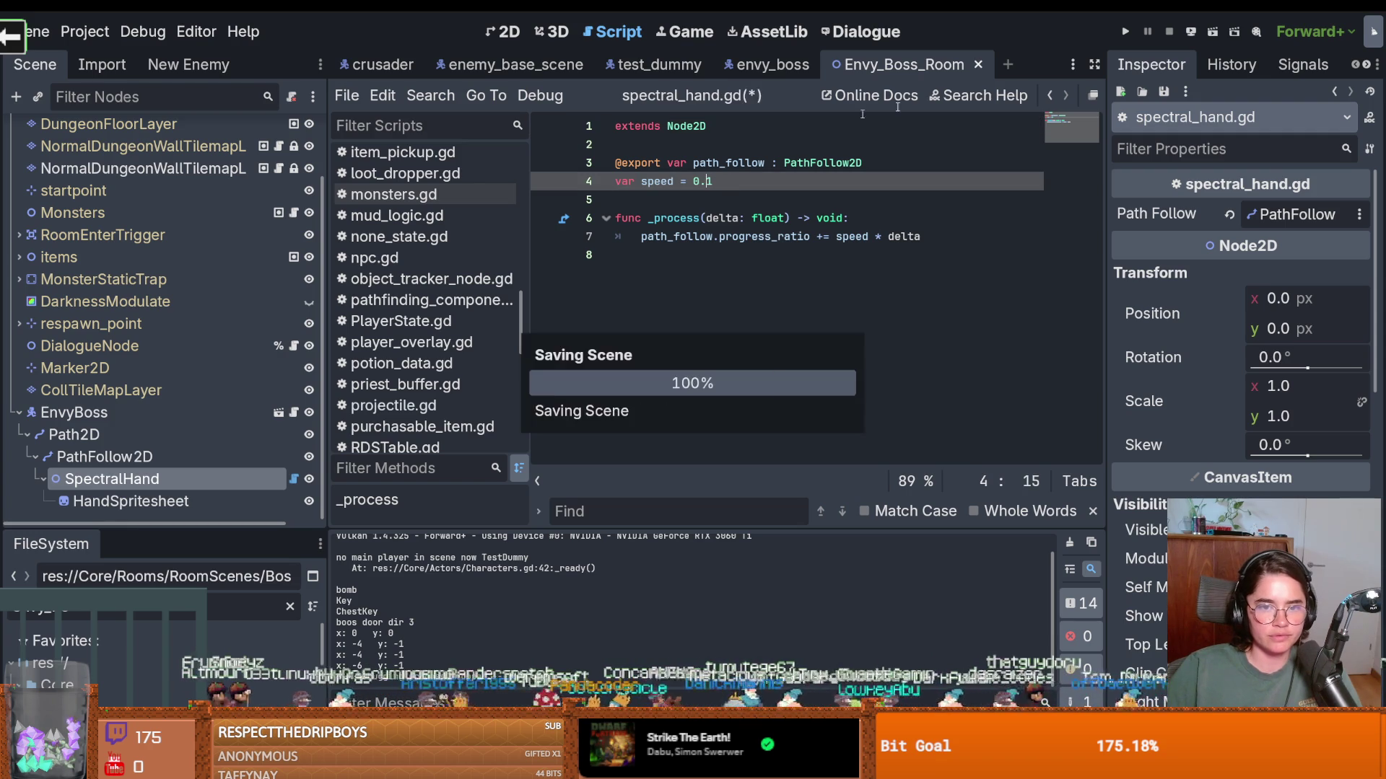
Step: Launch the game full screen and teleport with tp_to_before_boss
click(1126, 33)
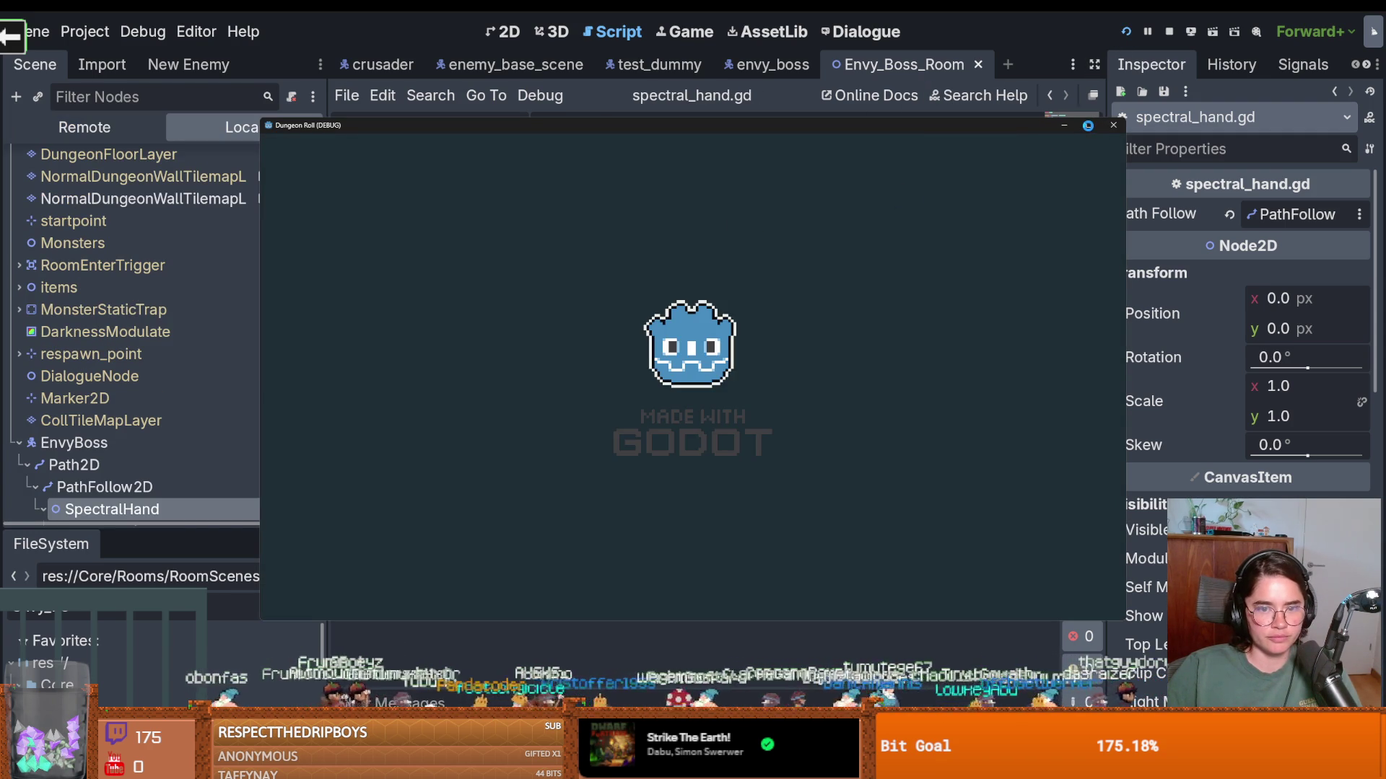
click(1089, 127)
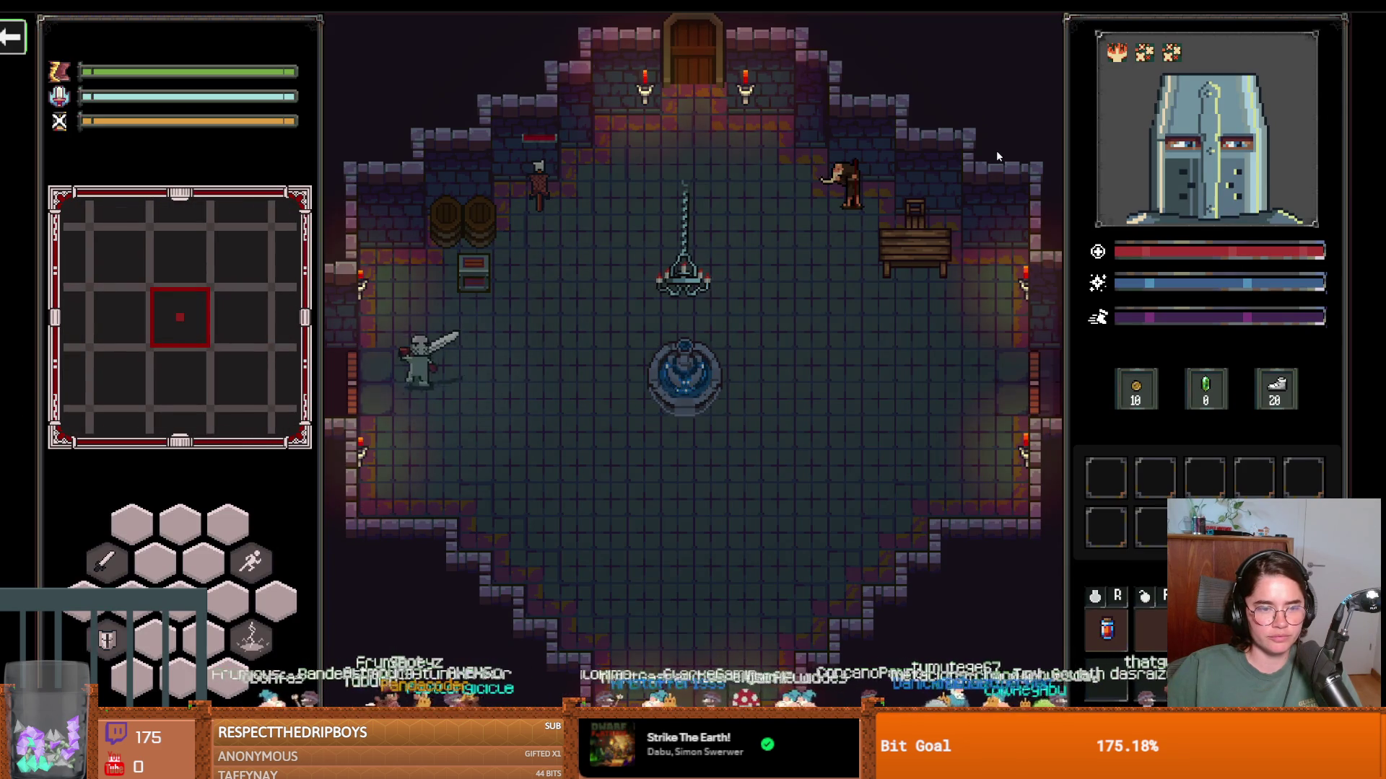
key(grave)
text(tp)
key(Return)
text(t)
key(Tab)
key(Return)
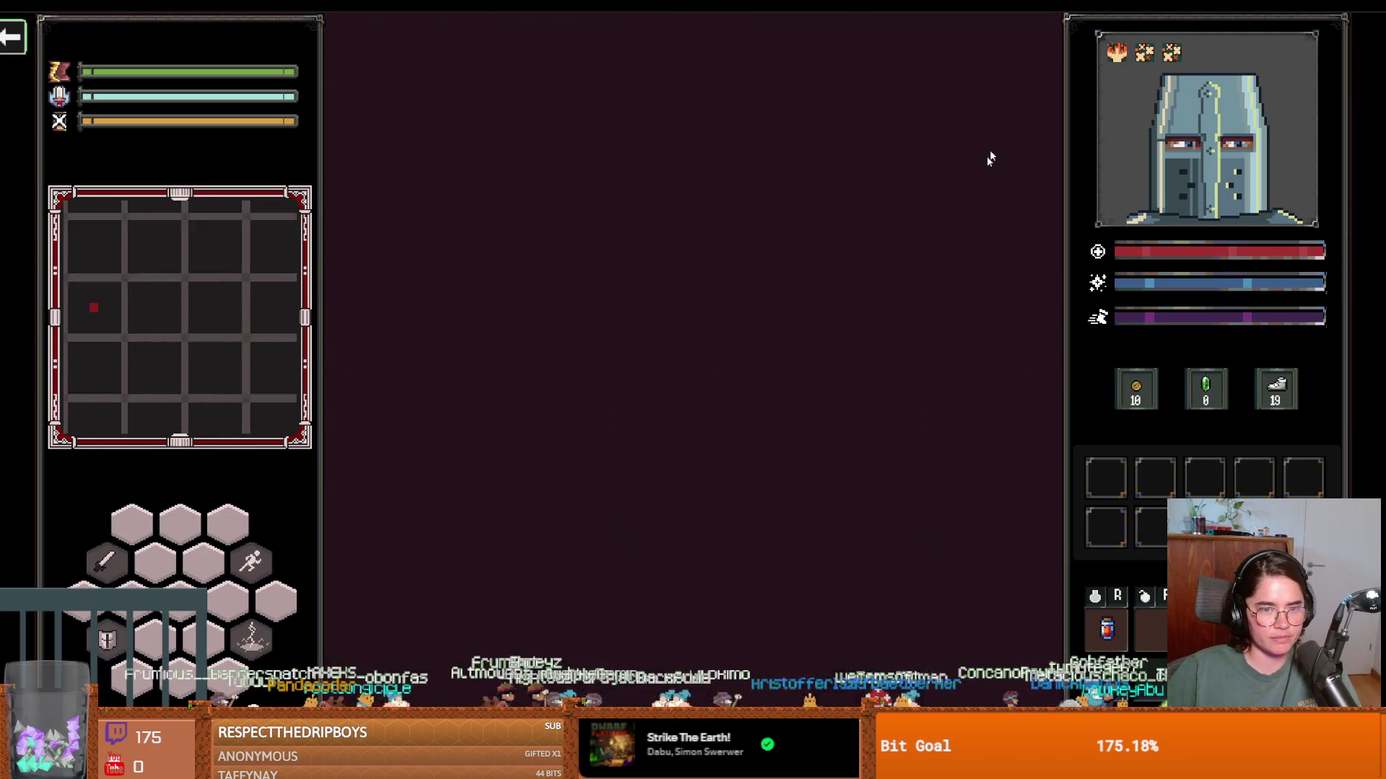
Step: Walk the knight into the boss room, close the game, and return to 2D view
key(a)
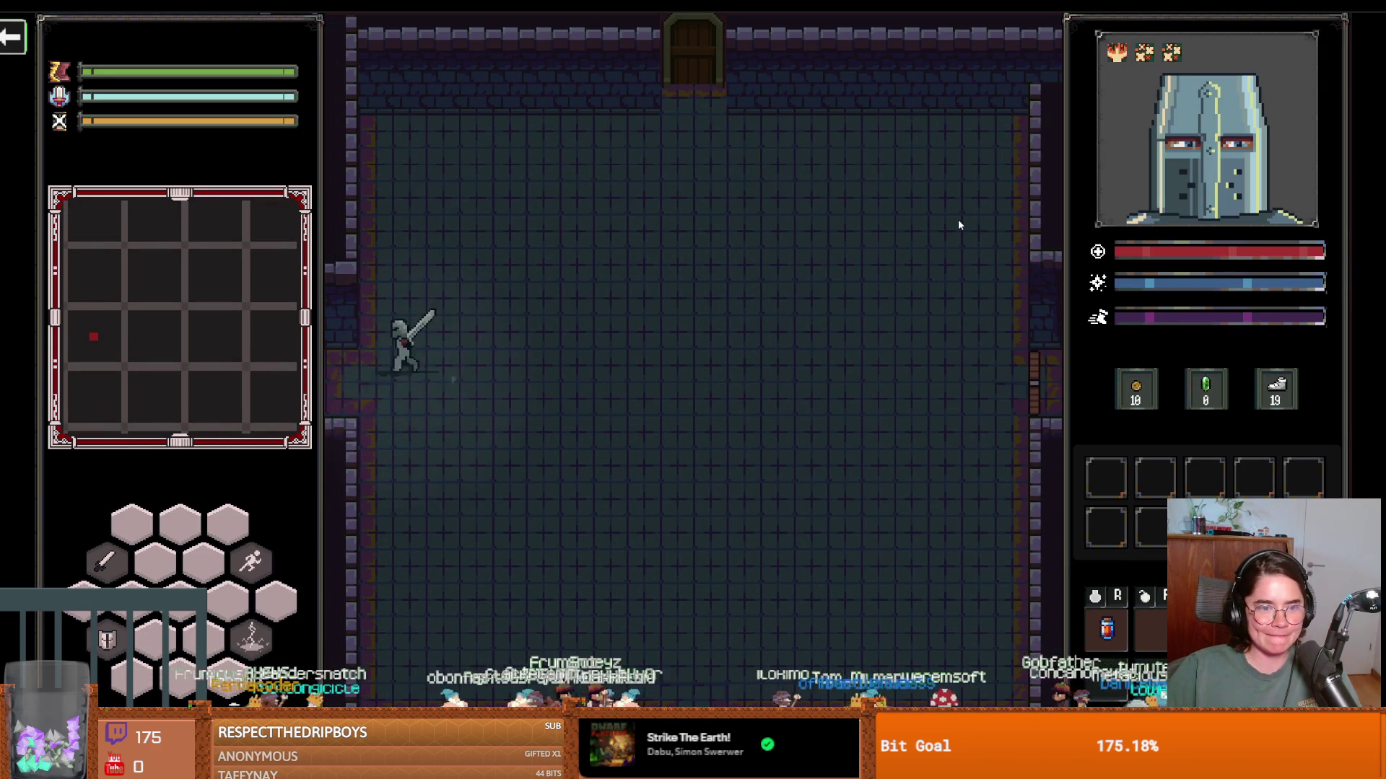
key(a)
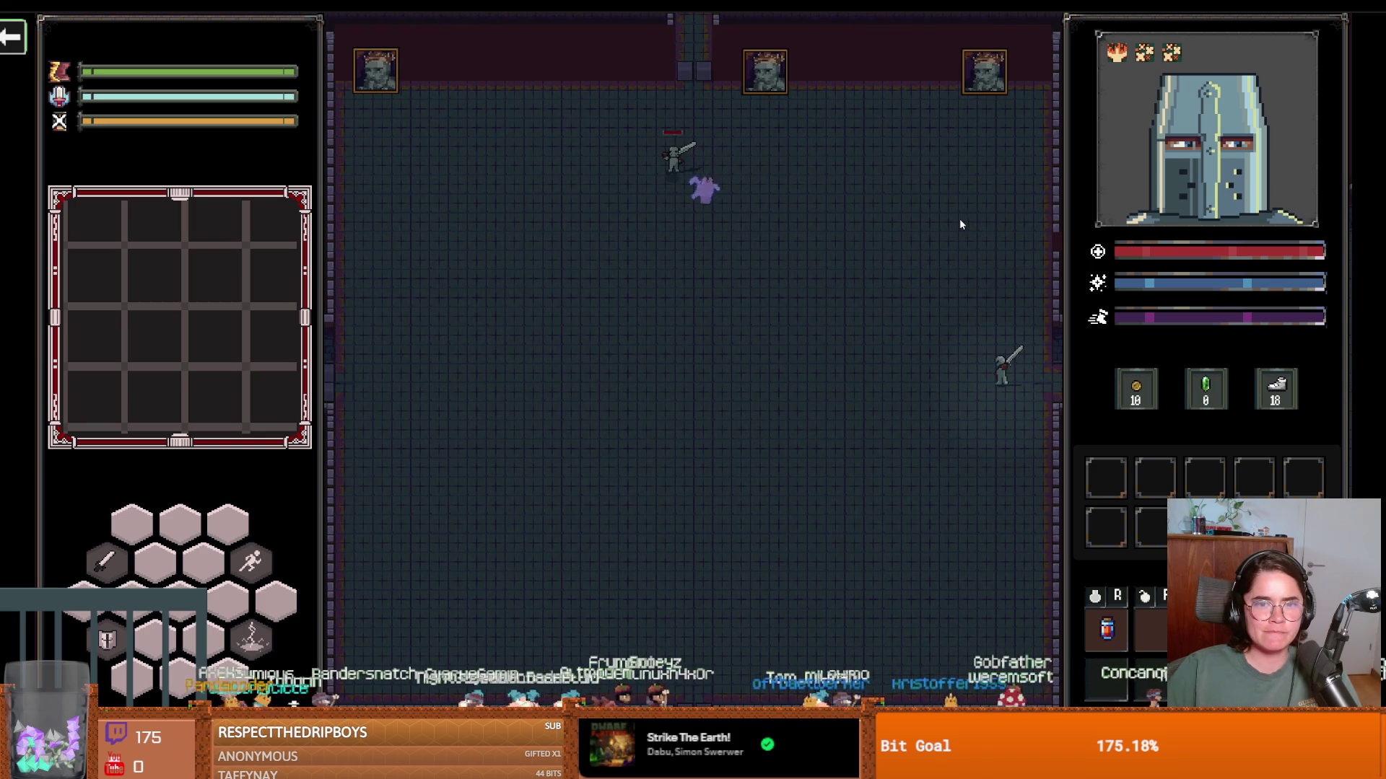
key(F11)
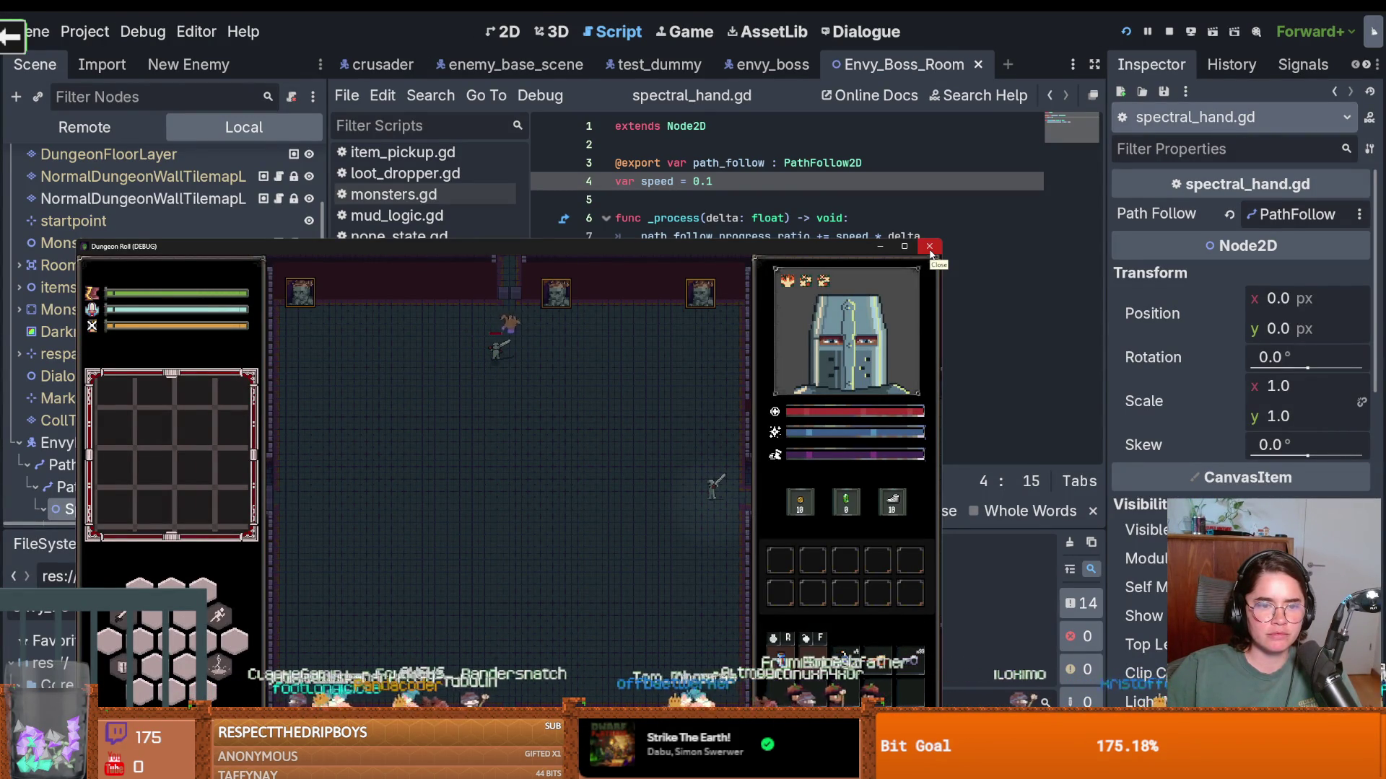
click(929, 248)
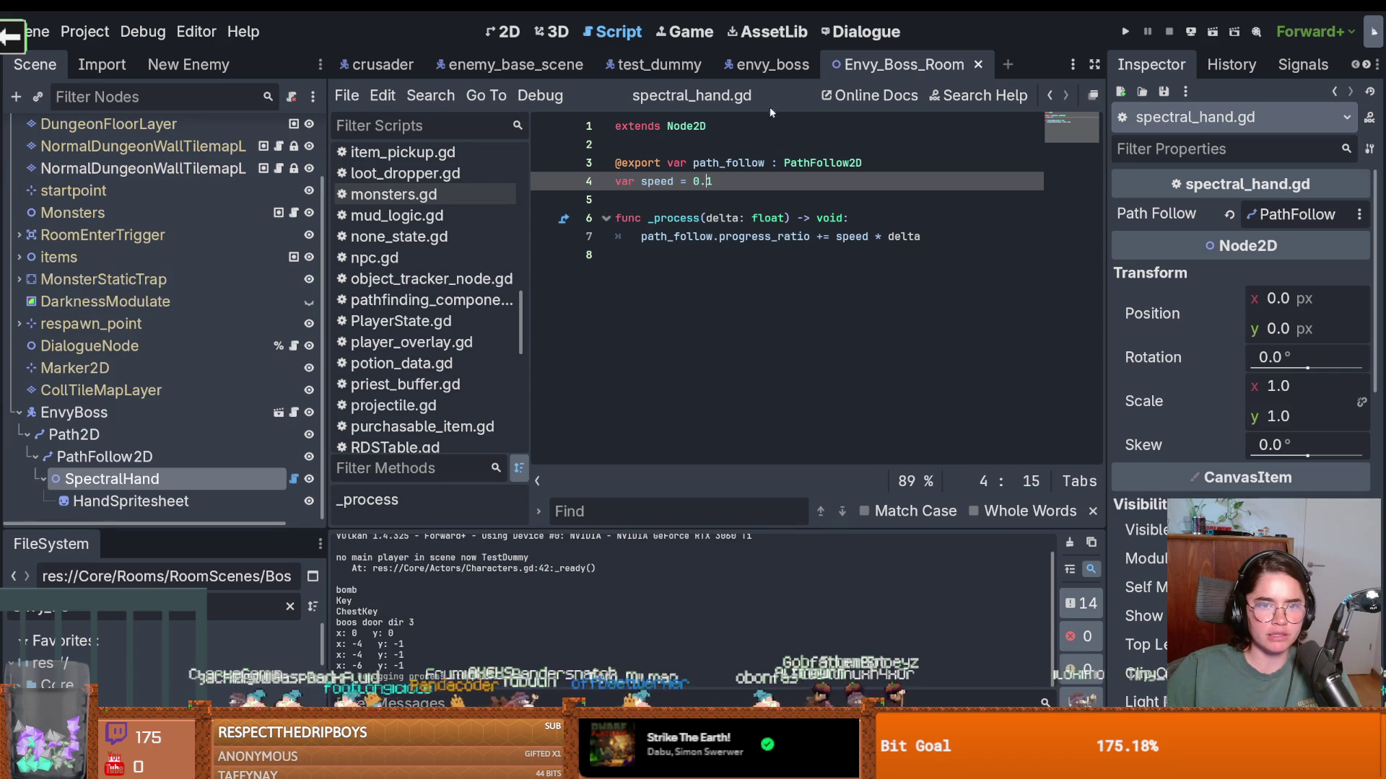
click(501, 36)
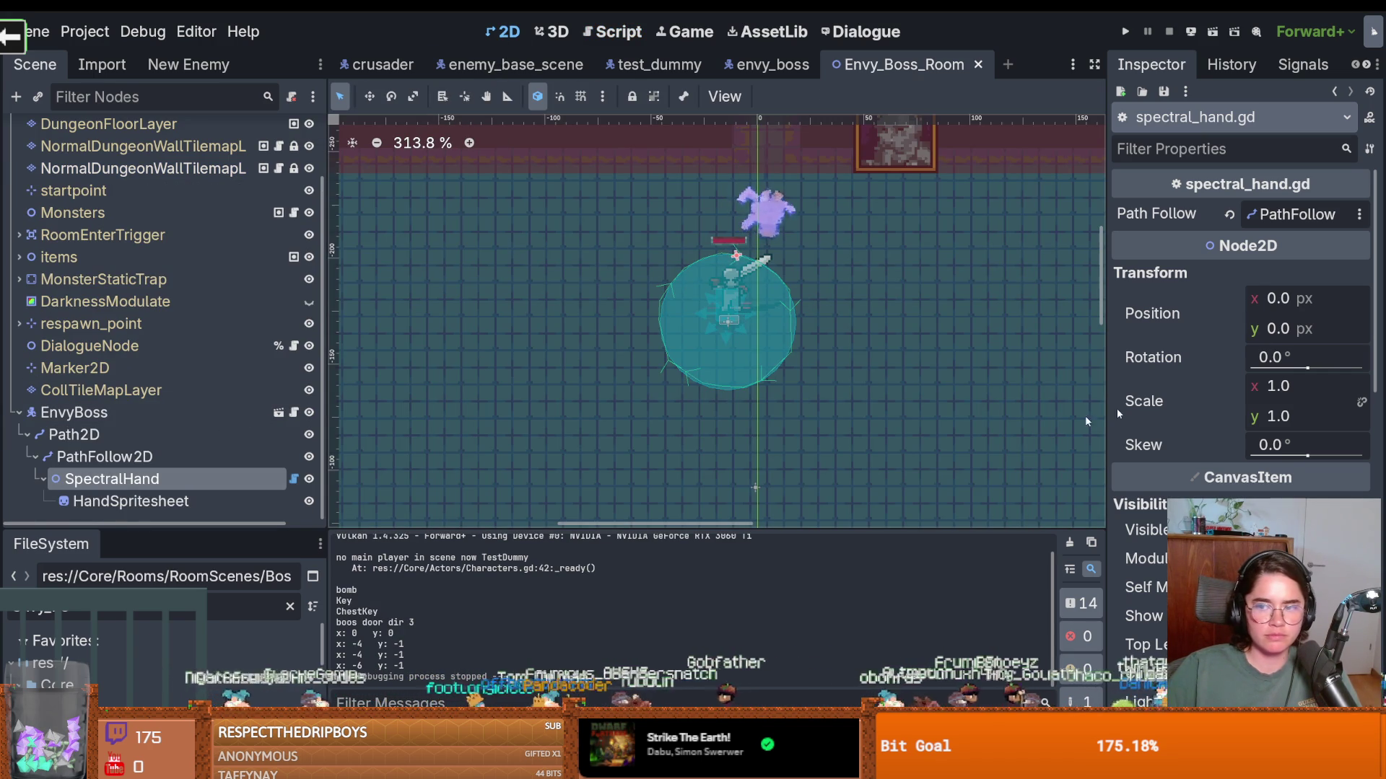
Step: Set the HandSpritesheet's Offset x to 0.075 and save
click(210, 504)
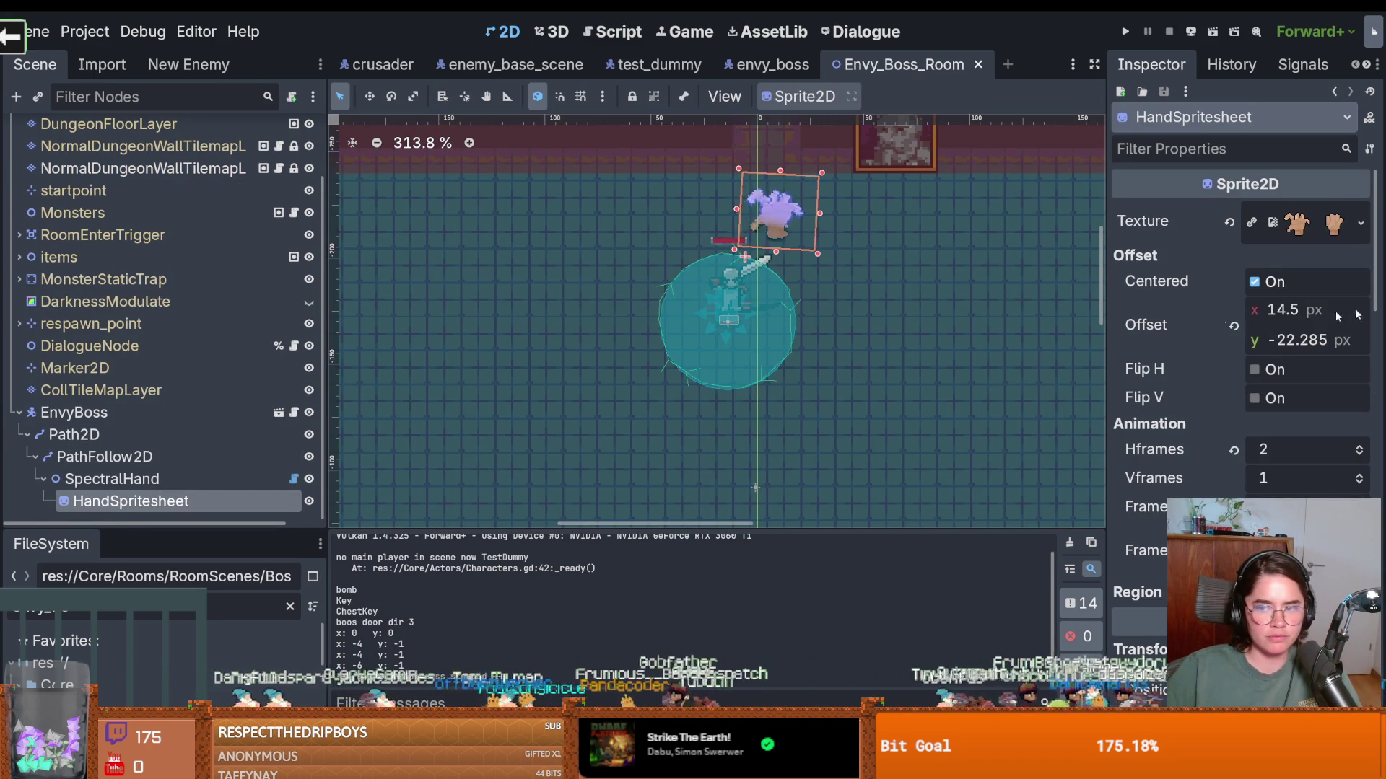
drag(1259, 322, 1226, 323)
key(ctrl+s)
Step: Set speed to 1.0 in spectral_hand.gd, save script and scene, and run with F5
click(295, 479)
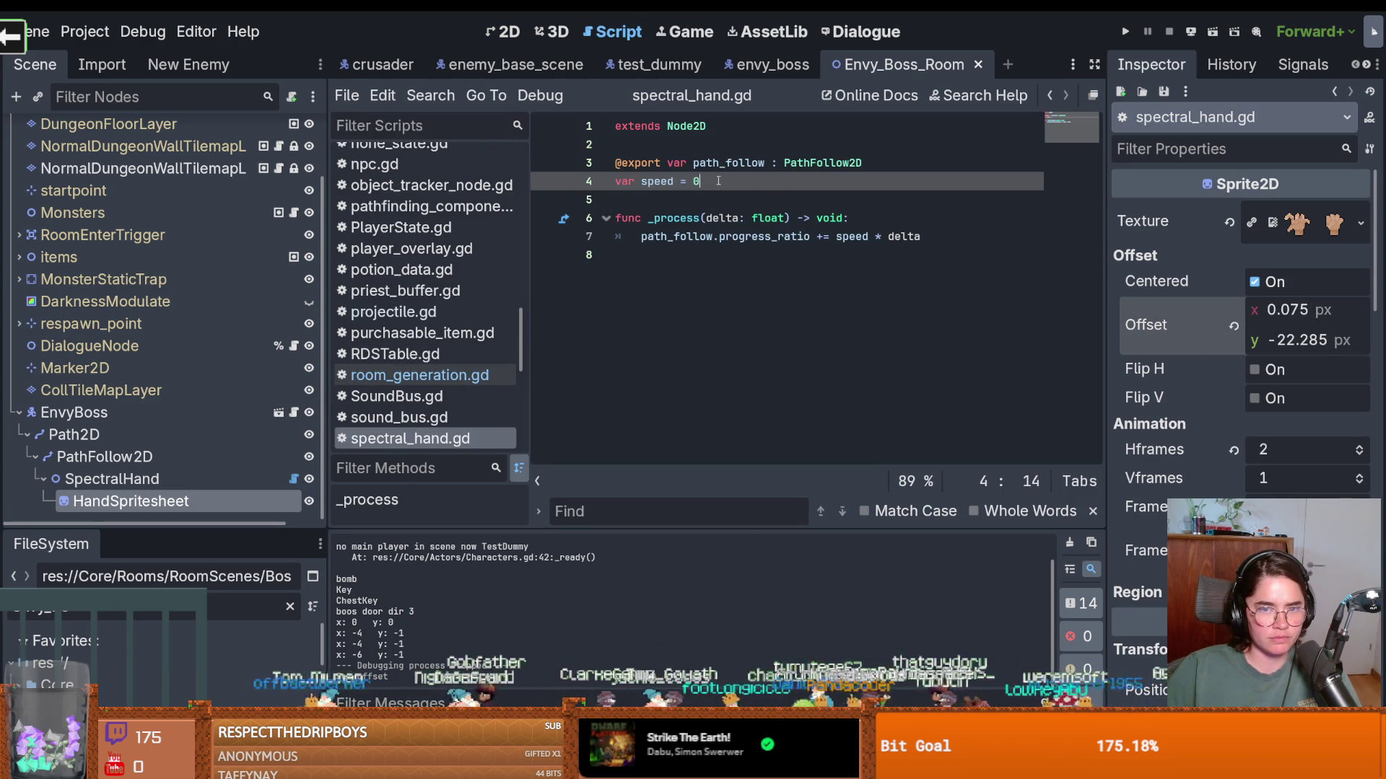
key(ctrl+s)
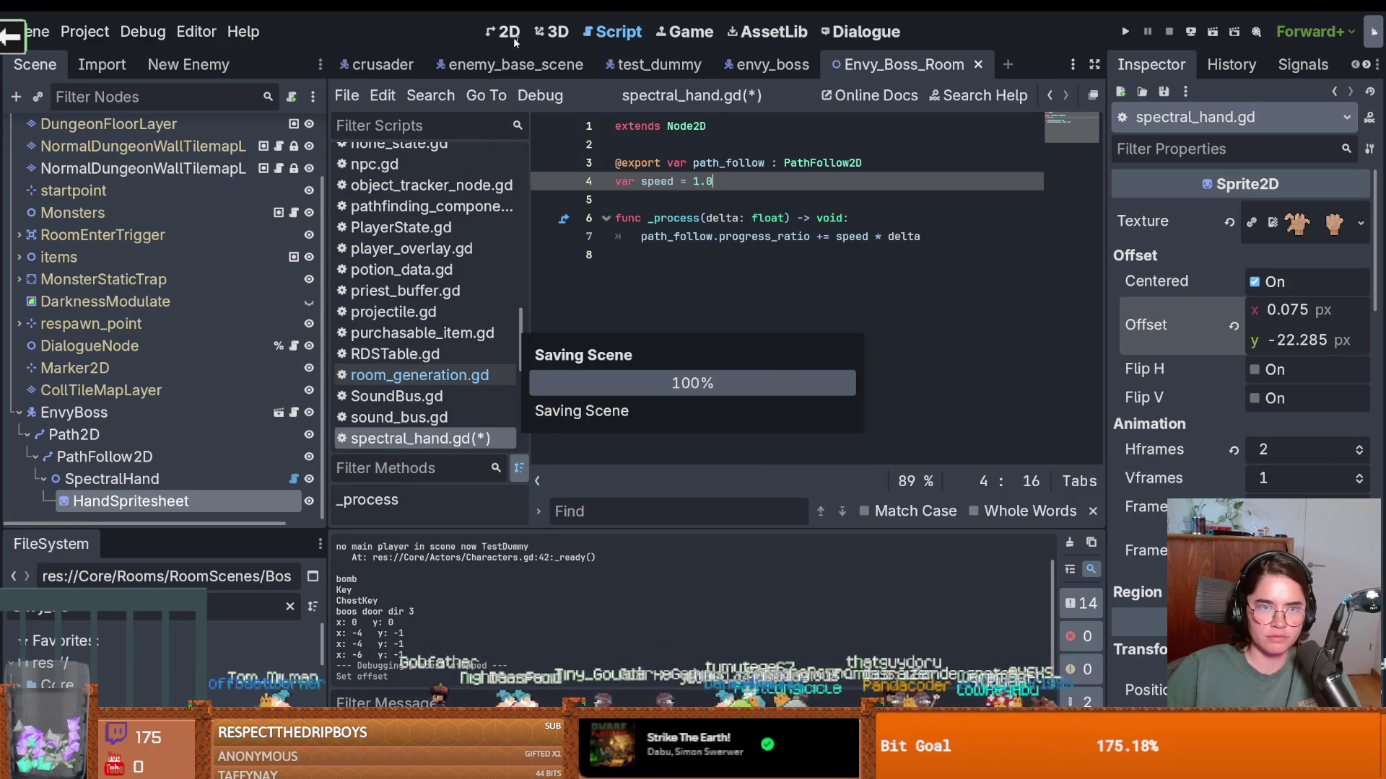
key(ctrl+F1)
key(ctrl+s)
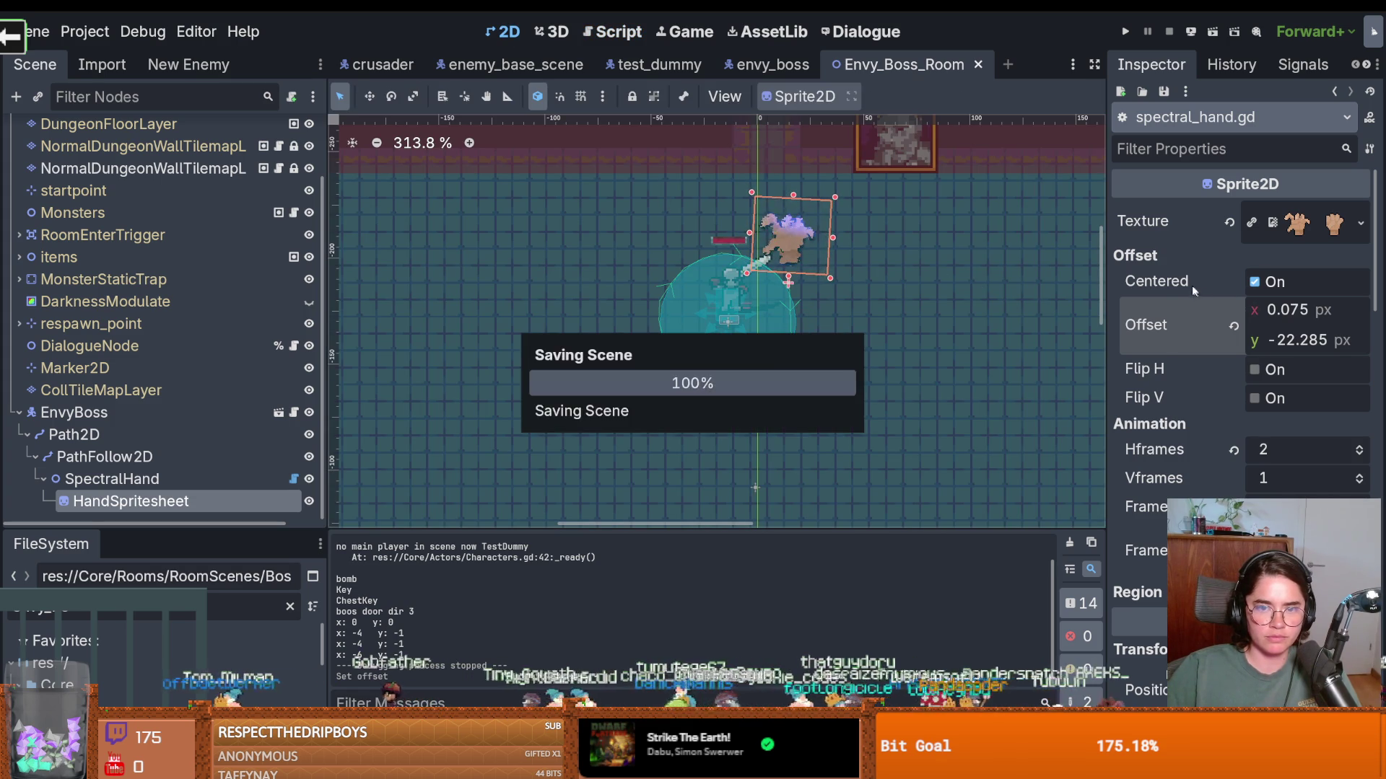
key(F5)
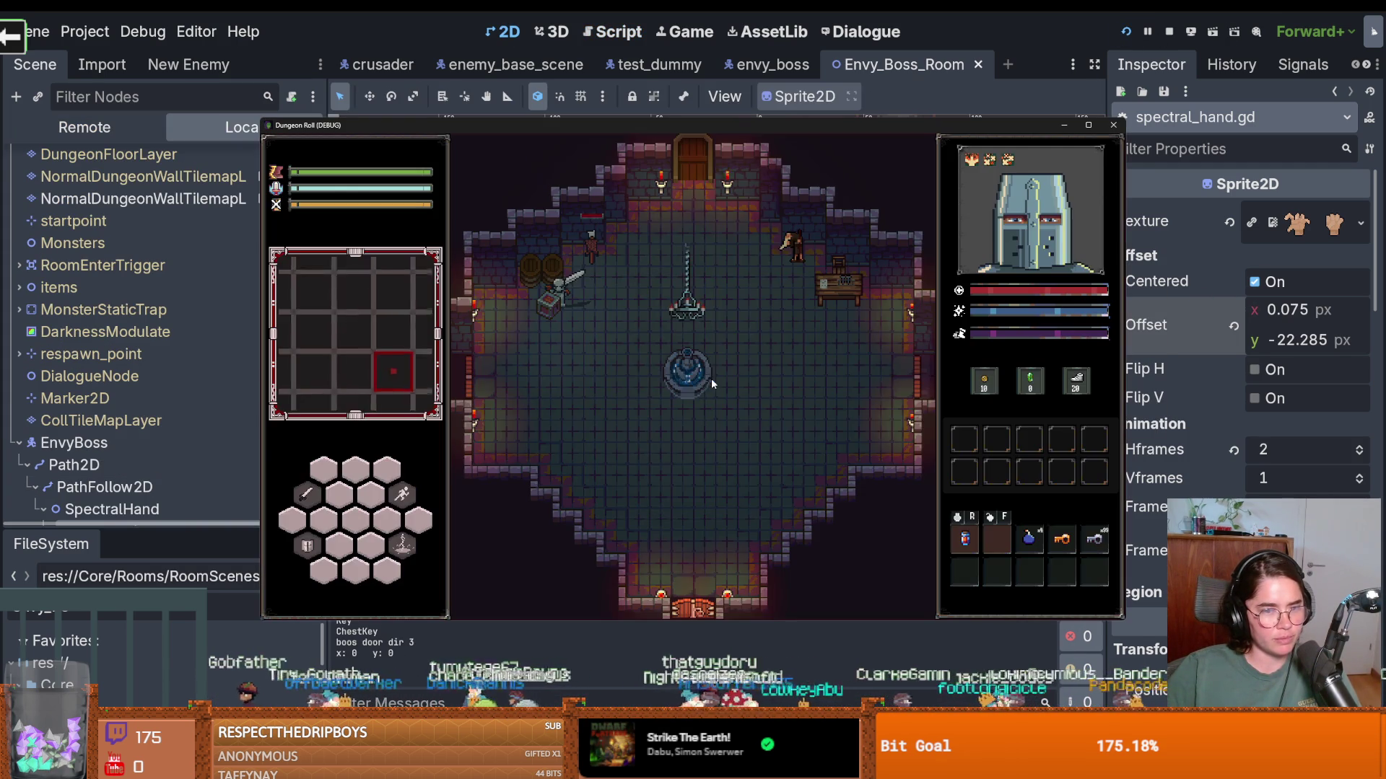
Step: Teleport with tp_to_before_boss, walk to the west doorway, and close the game
key(grave)
text(tp_to_before_boss)
key(Return)
key(a)
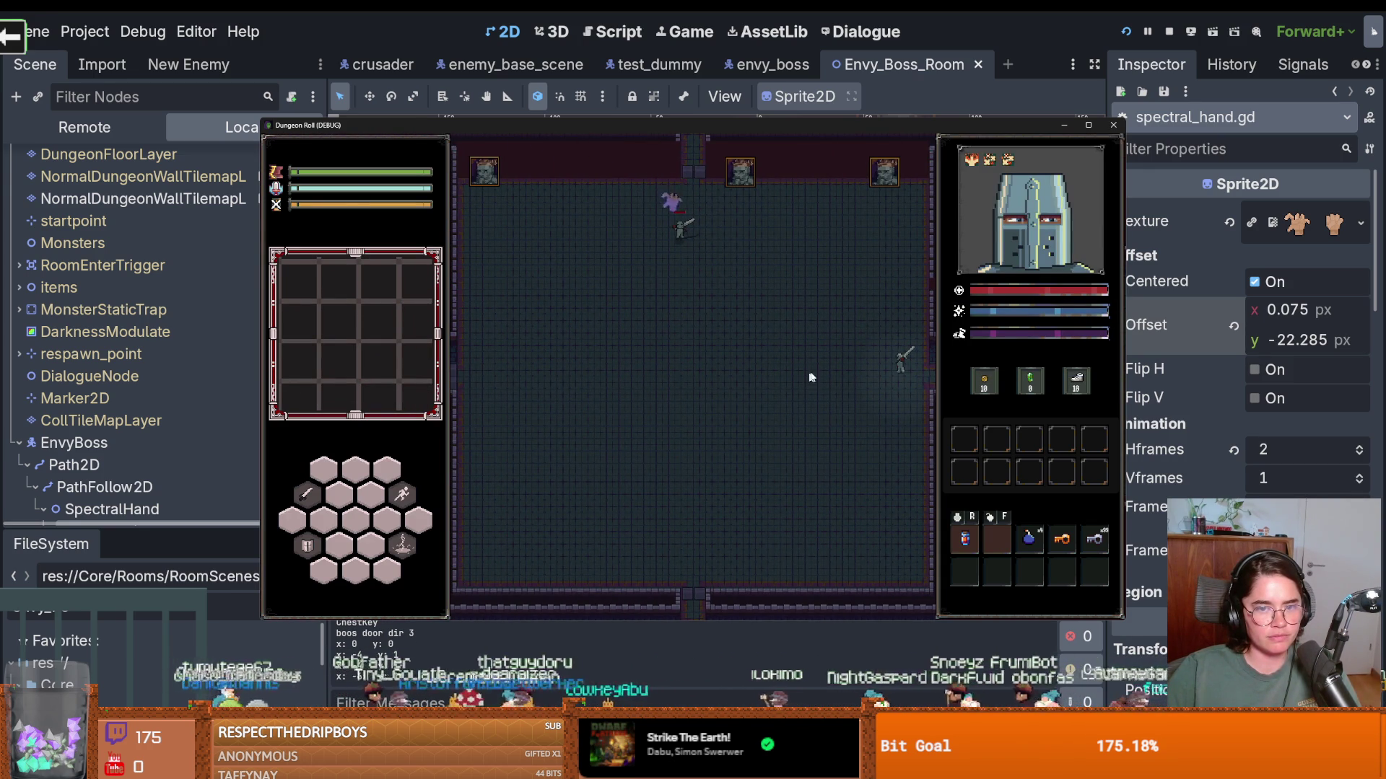
click(1113, 125)
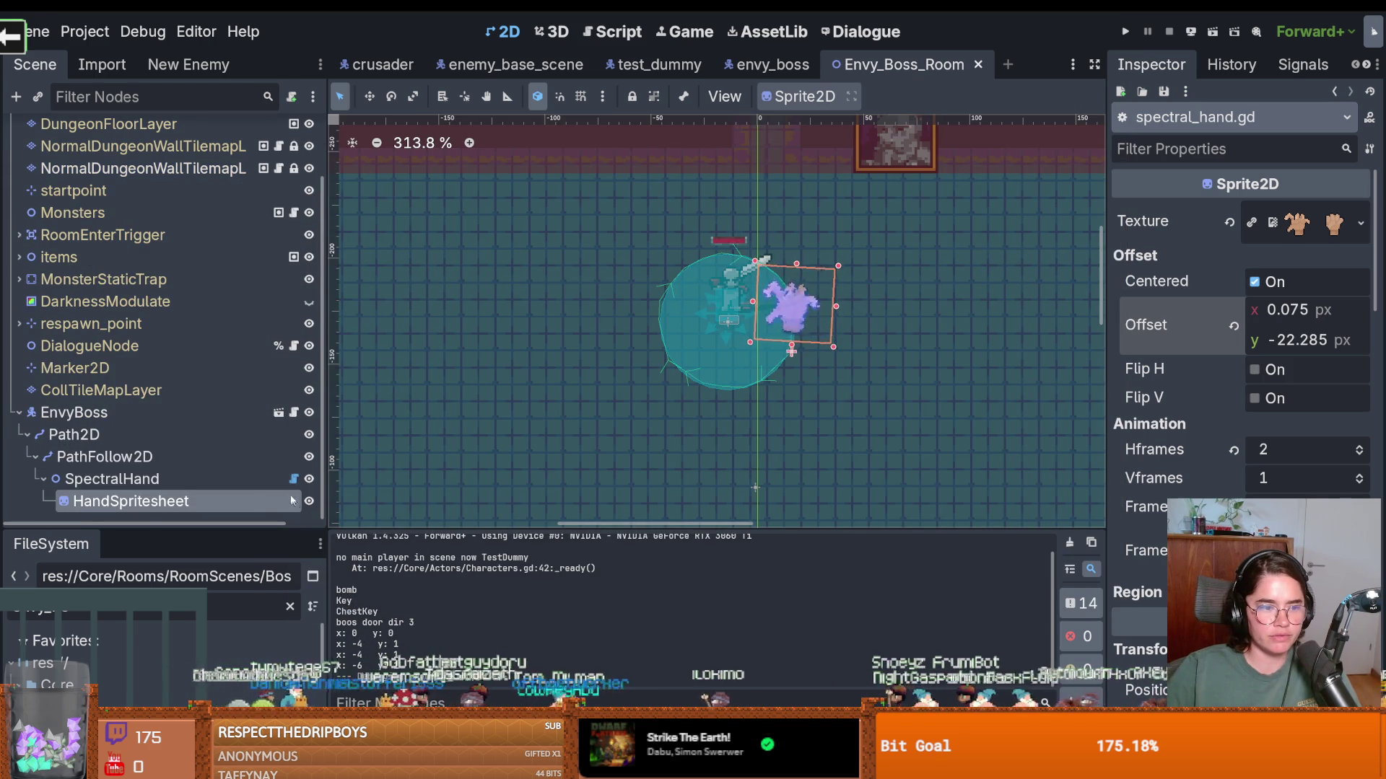
Step: Save an edit to spectral_hand.gd and save the scene
click(293, 478)
text(var speed = 0.5)
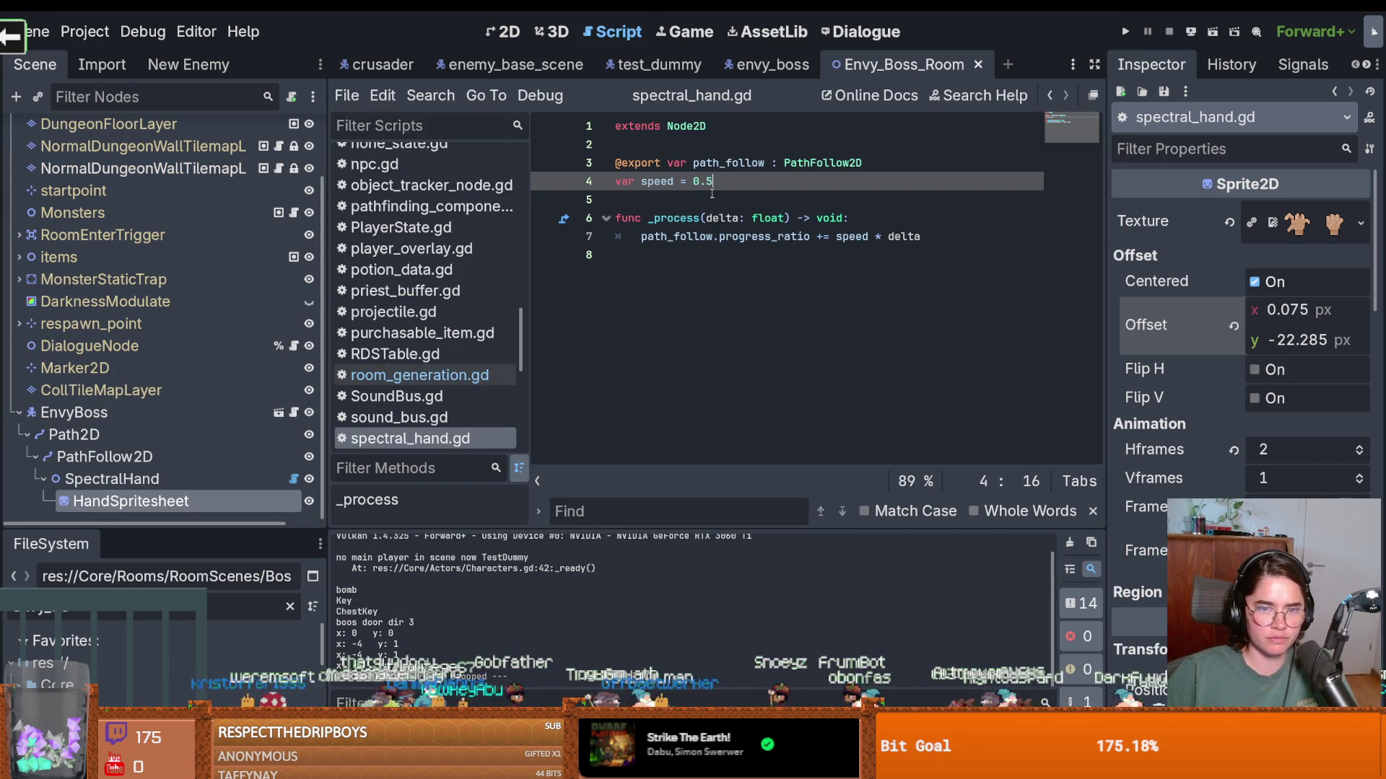
key(ctrl+s)
key(ctrl+F1)
scroll(826, 331, down, 1)
key(ctrl+s)
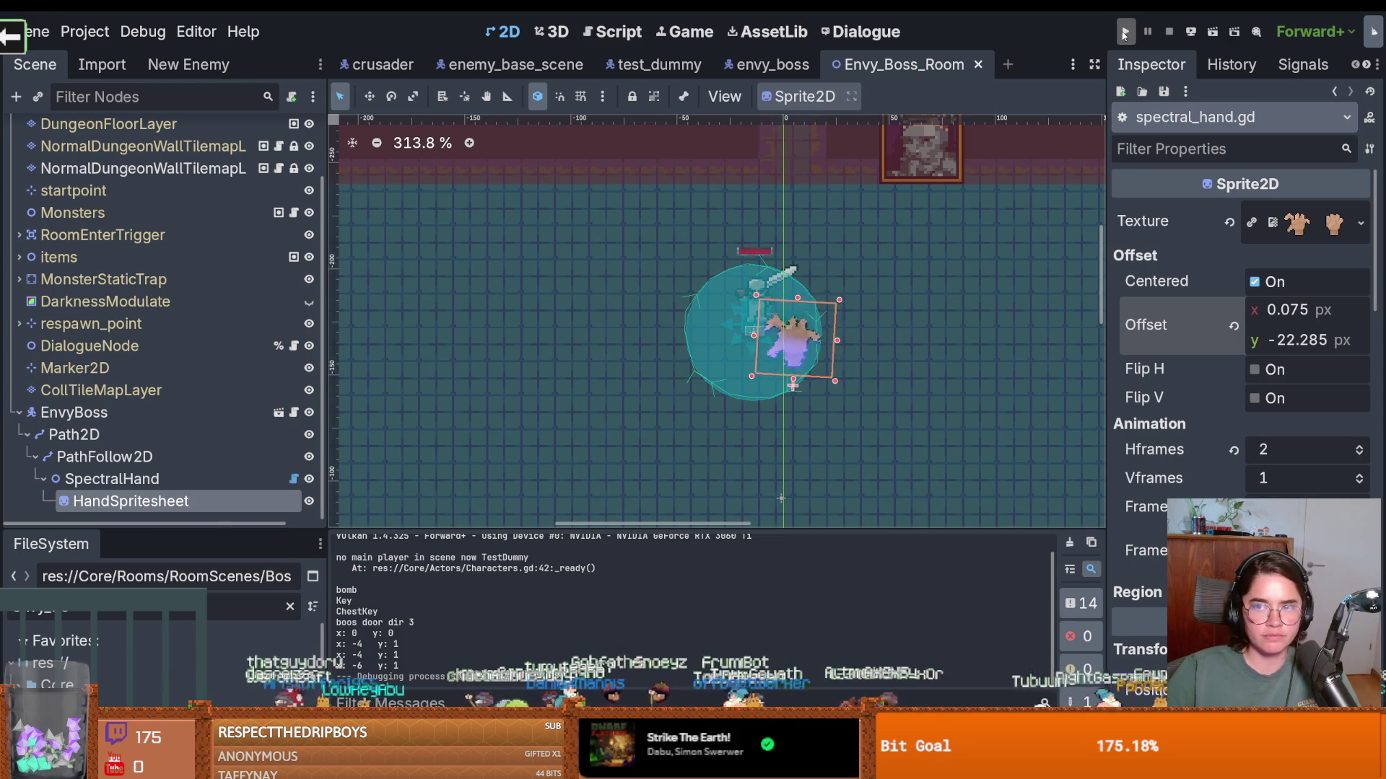
Step: Relaunch the game, teleport with tp_to_before_boss, and walk left toward the boss room
click(1123, 34)
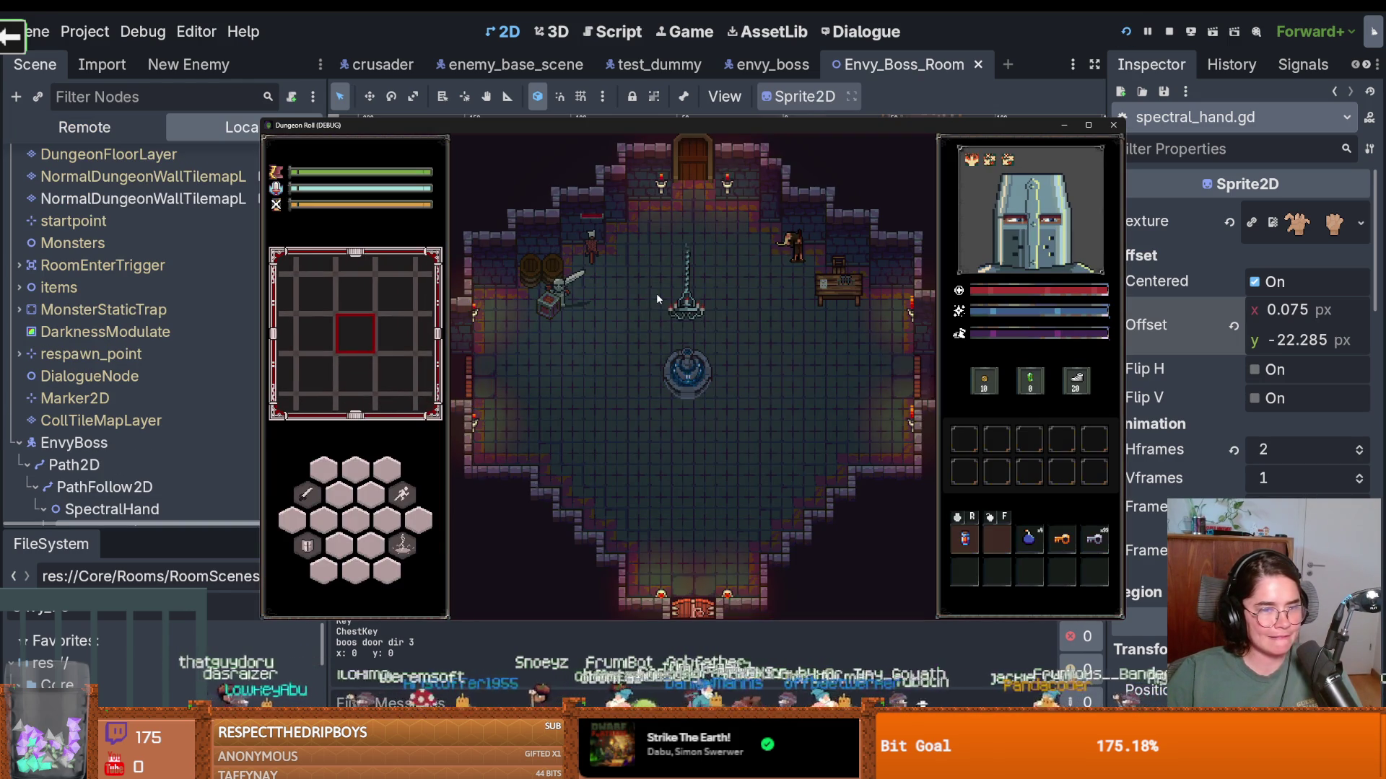
key(grave)
text(tp_to_before_boss)
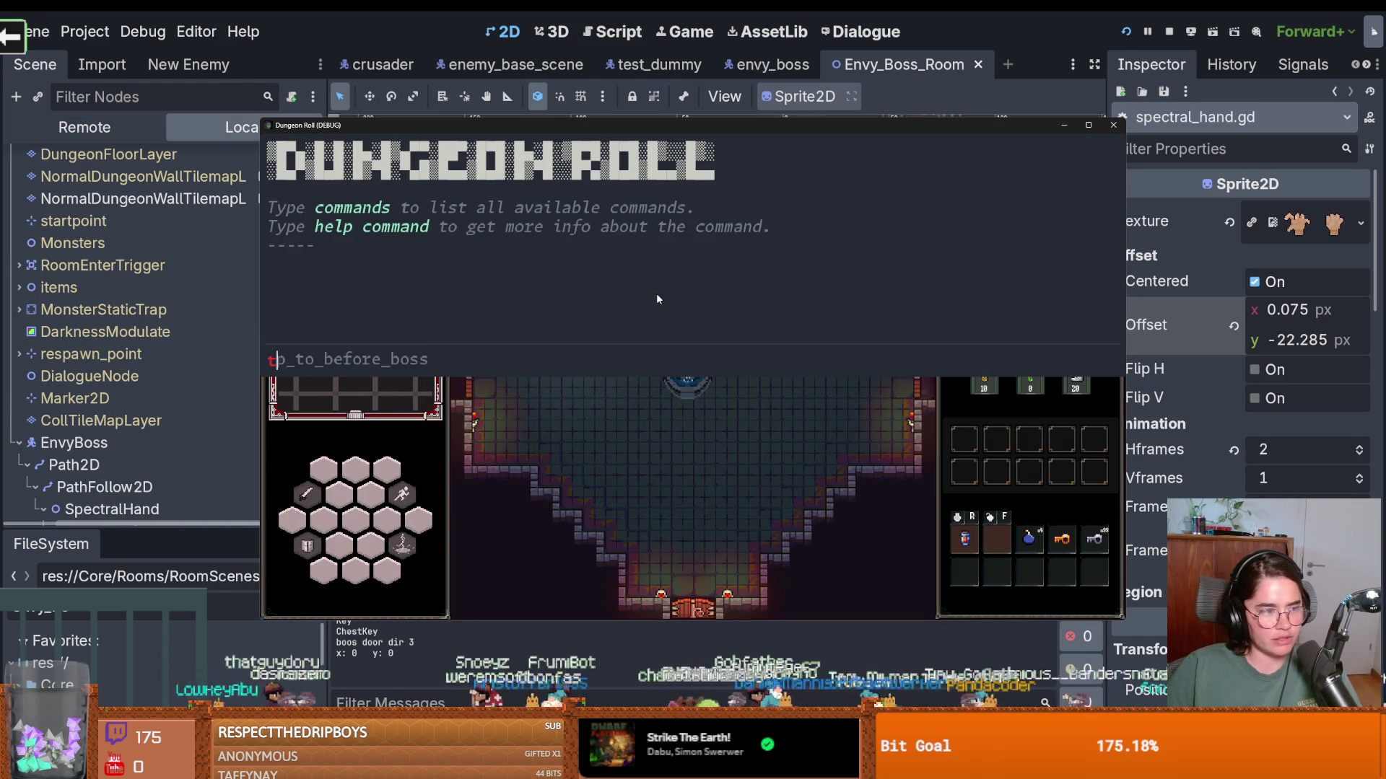
key(Return)
key(grave)
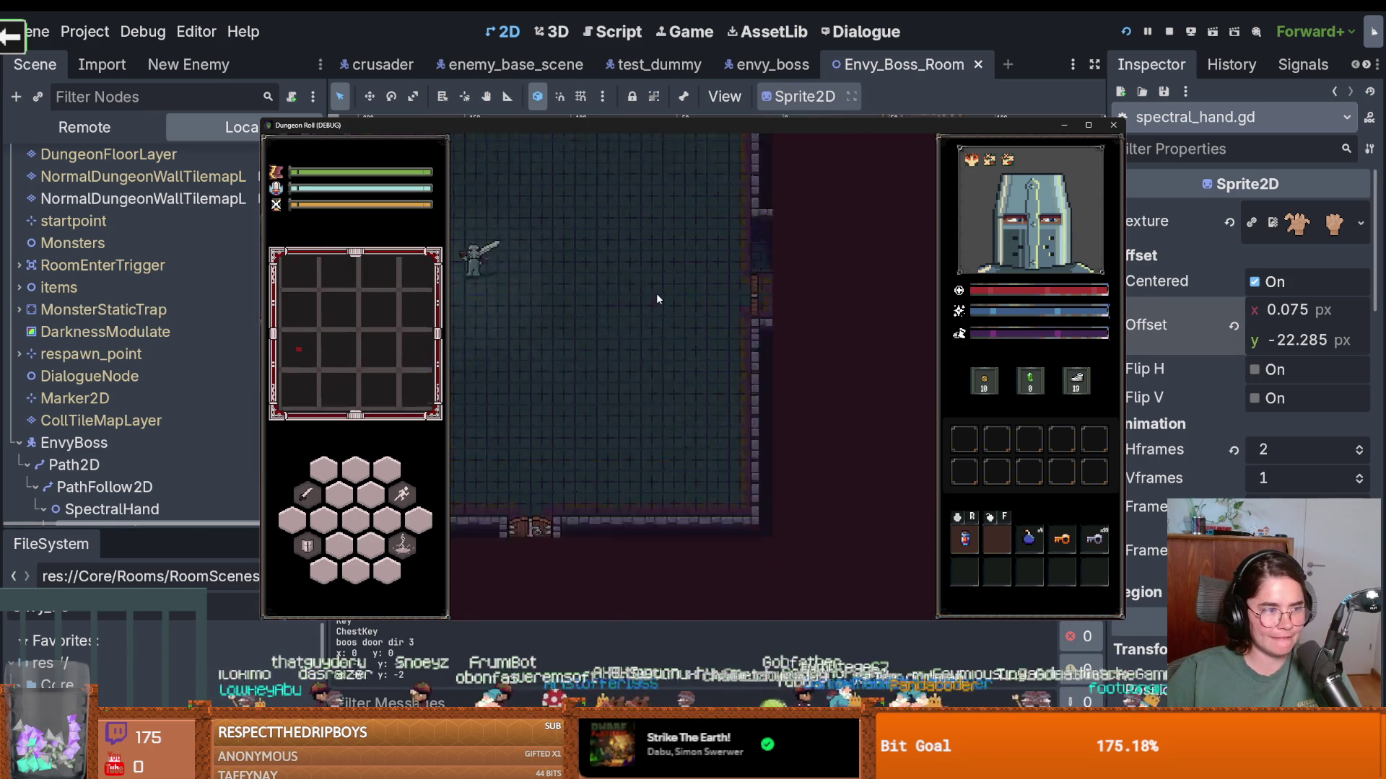
key(a)
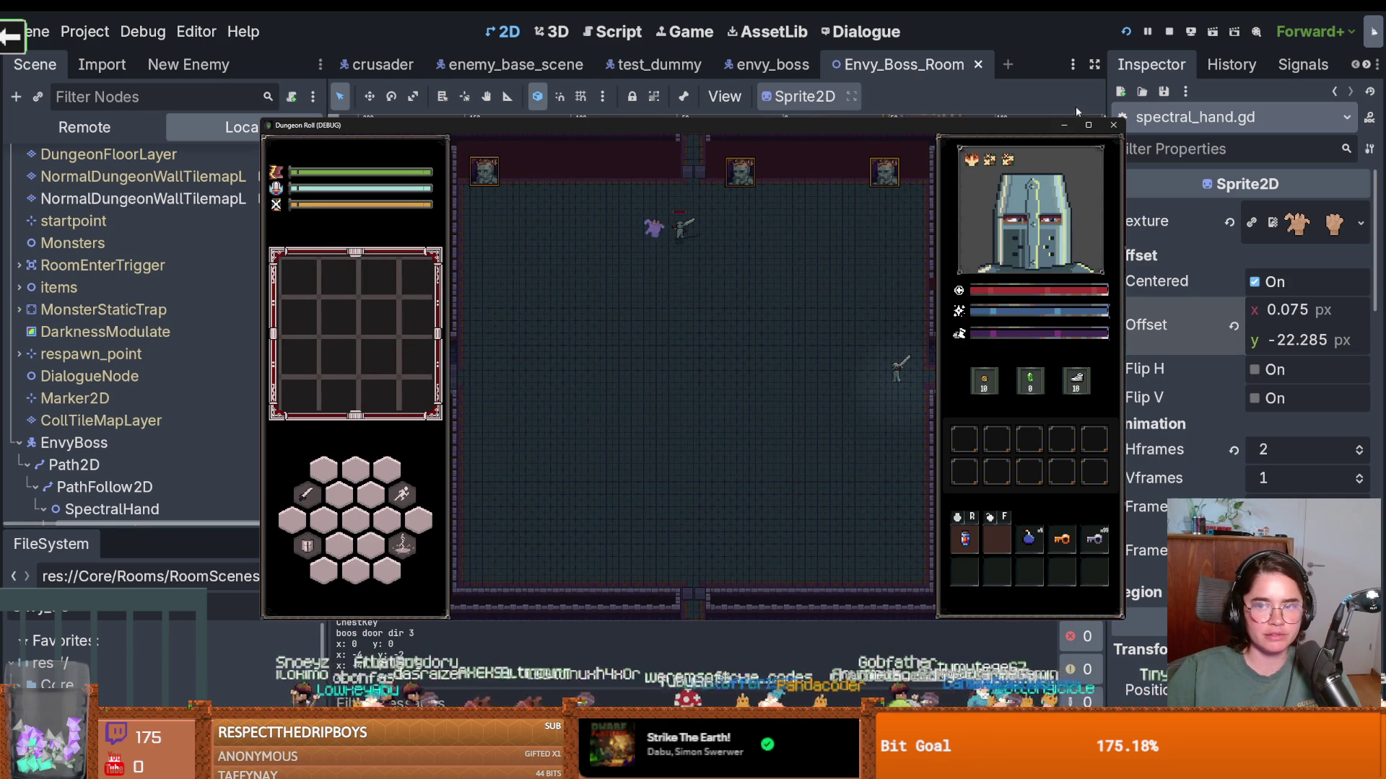
Step: Go full screen, move the knight around the boss, then exit full screen with F11
click(1087, 125)
key(a)
key(a)
key(w)
key(d)
key(s)
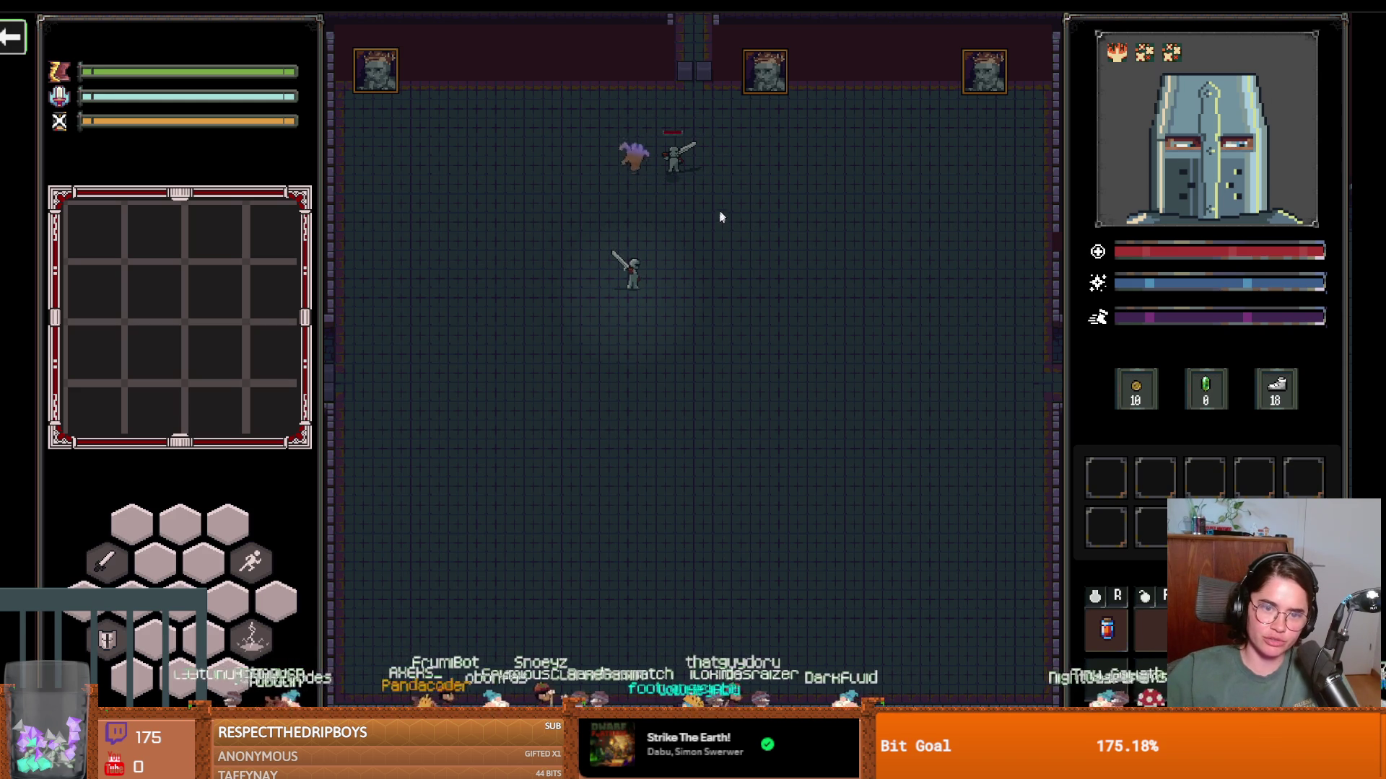
key(F11)
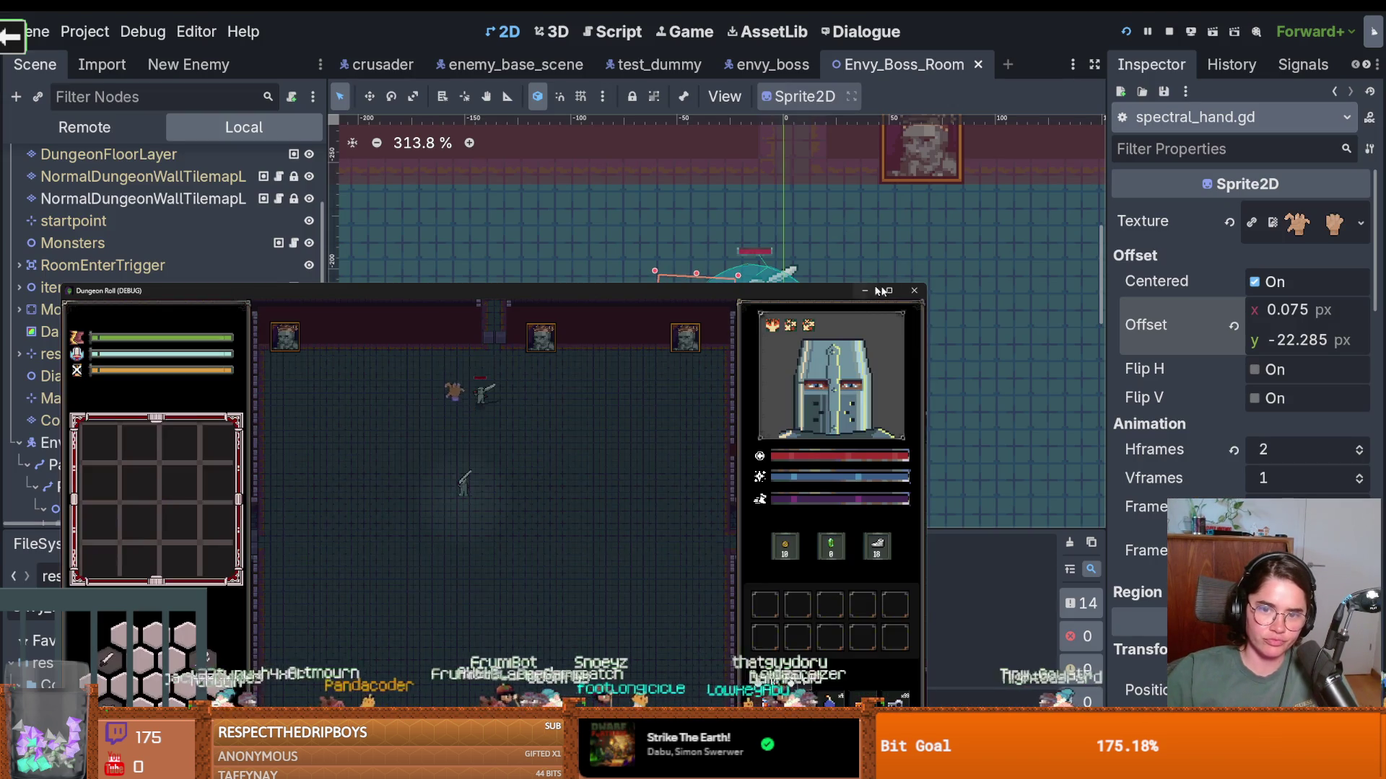
Step: Close the game, save Envy_Boss_Room, zoom out, and open SpectralHand's script
click(915, 290)
key(ctrl+s)
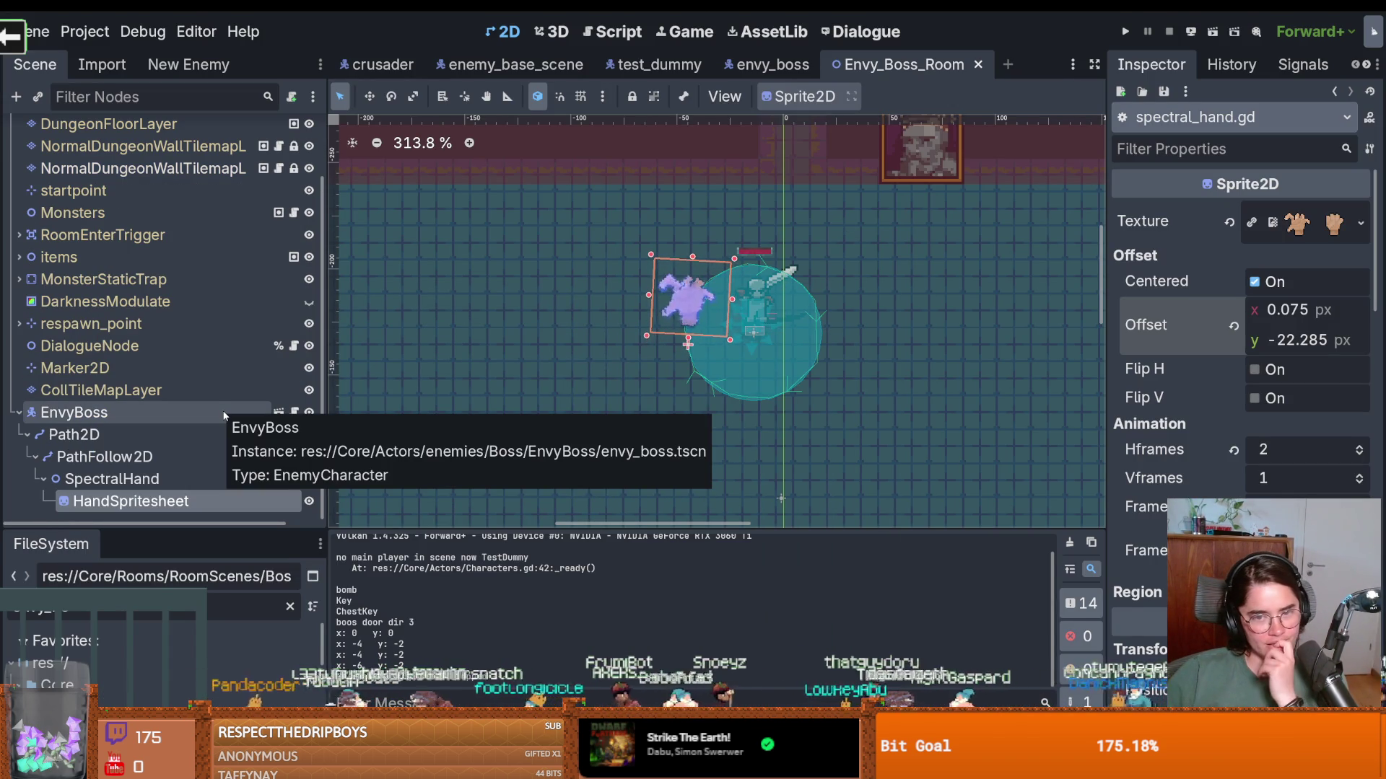
scroll(618, 291, down, 4)
scroll(629, 341, down, 1)
scroll(630, 340, down, 2)
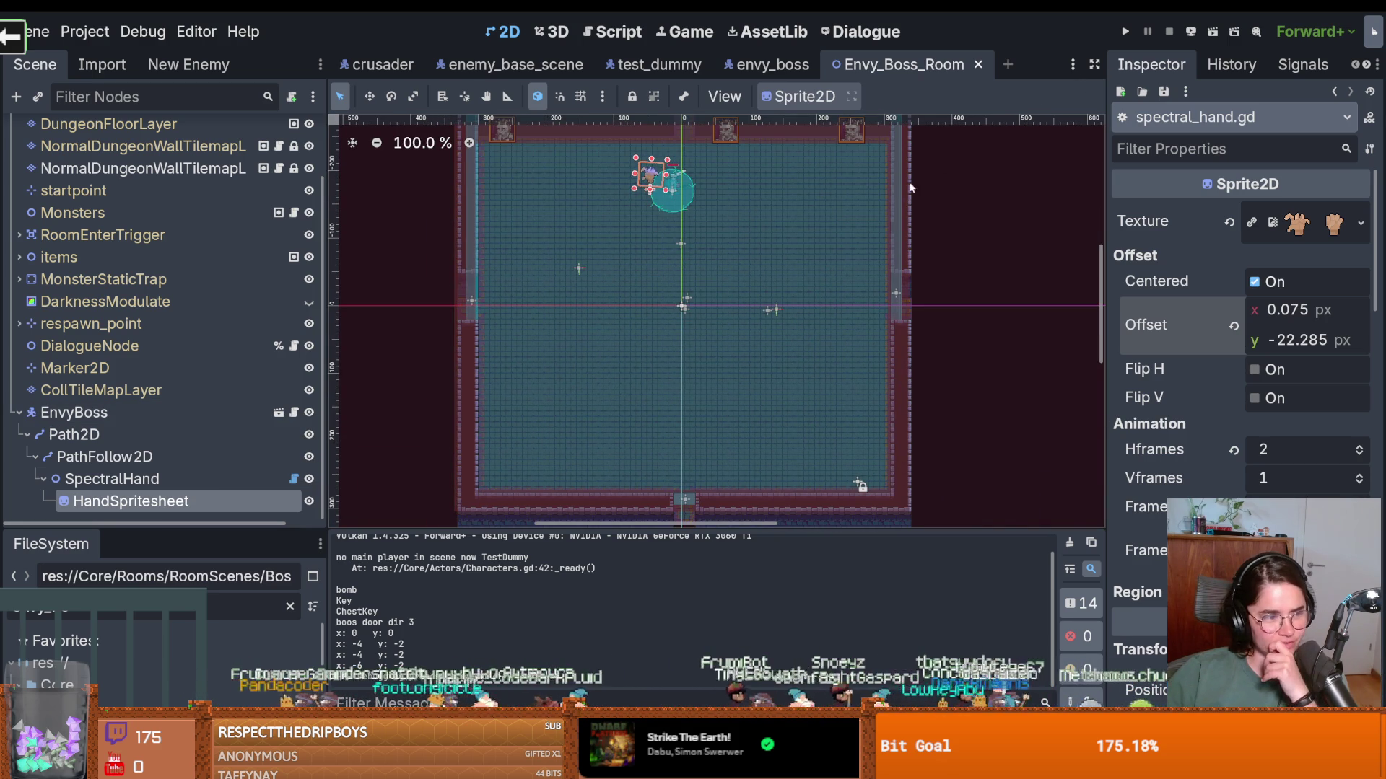
scroll(684, 302, down, 2)
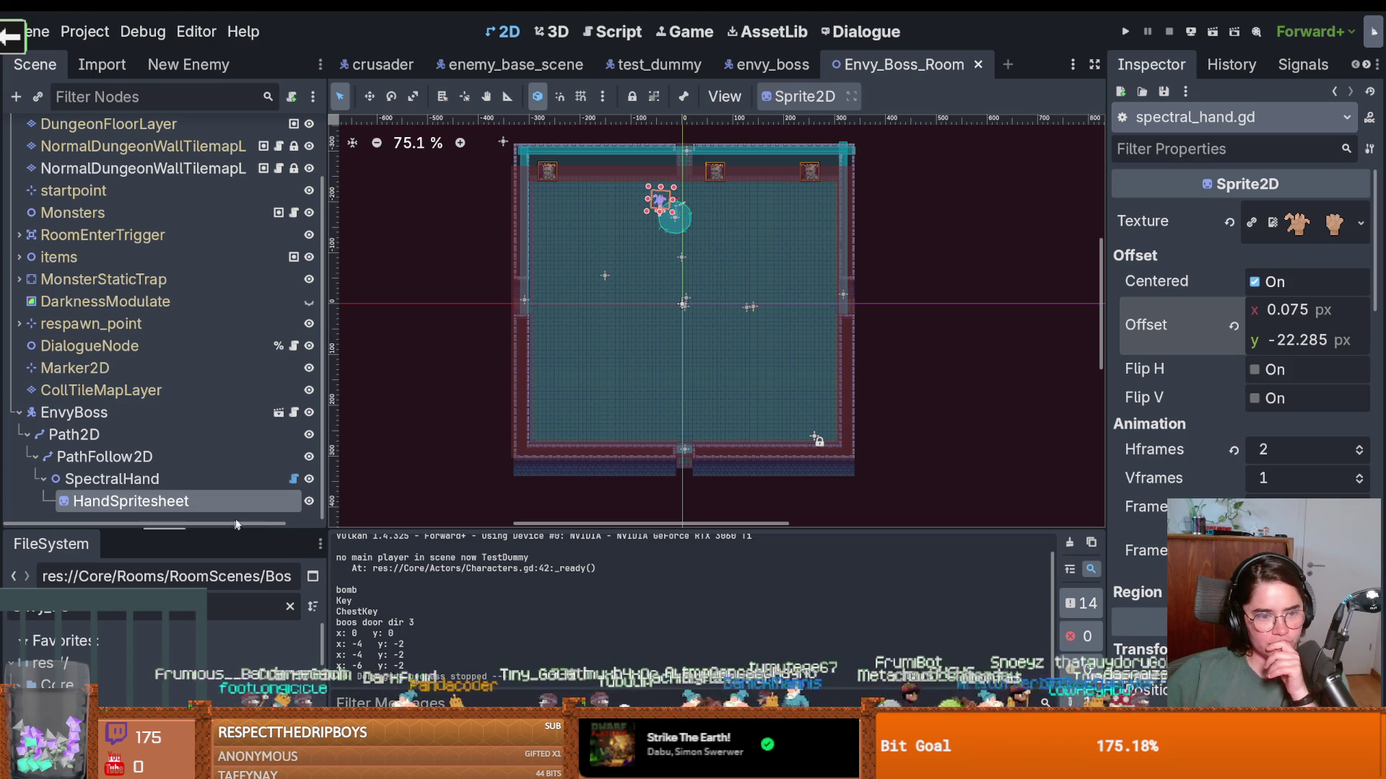
click(293, 480)
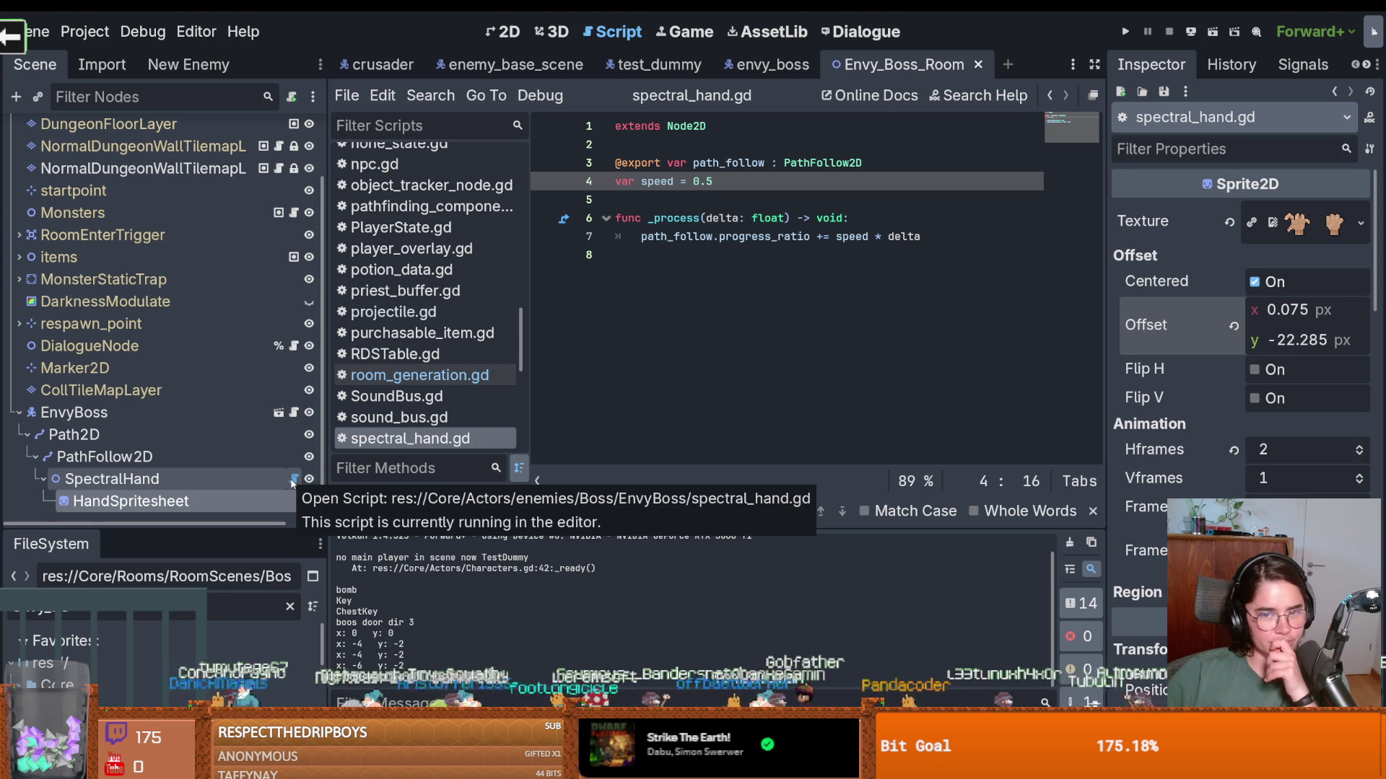
Step: Place the cursor on spectral_hand.gd's last line, then switch to the Salad Fingers browser tab
click(713, 369)
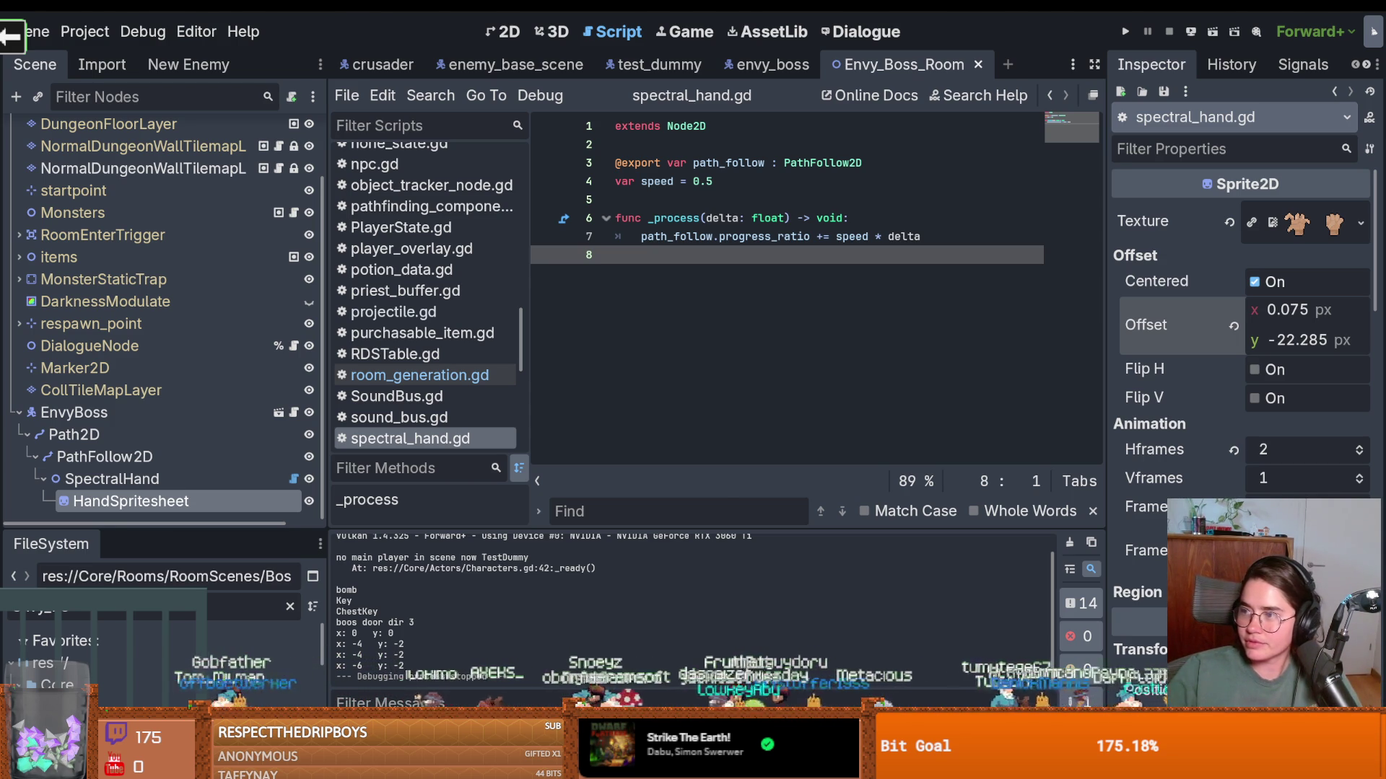
key(alt+Tab)
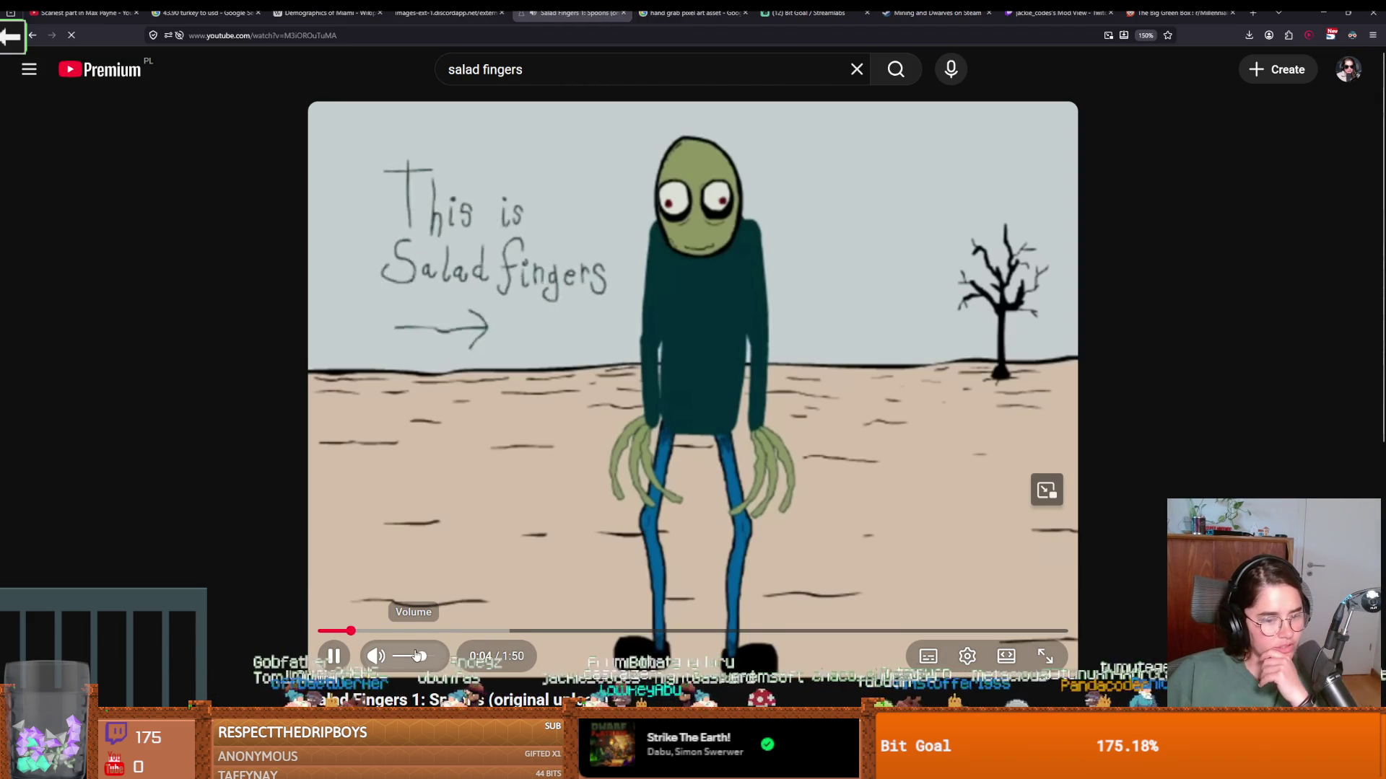
Step: Play Salad Fingers 1: Spoons full screen, pause on the FAT-PIE.COM end card, and exit full screen
key(f)
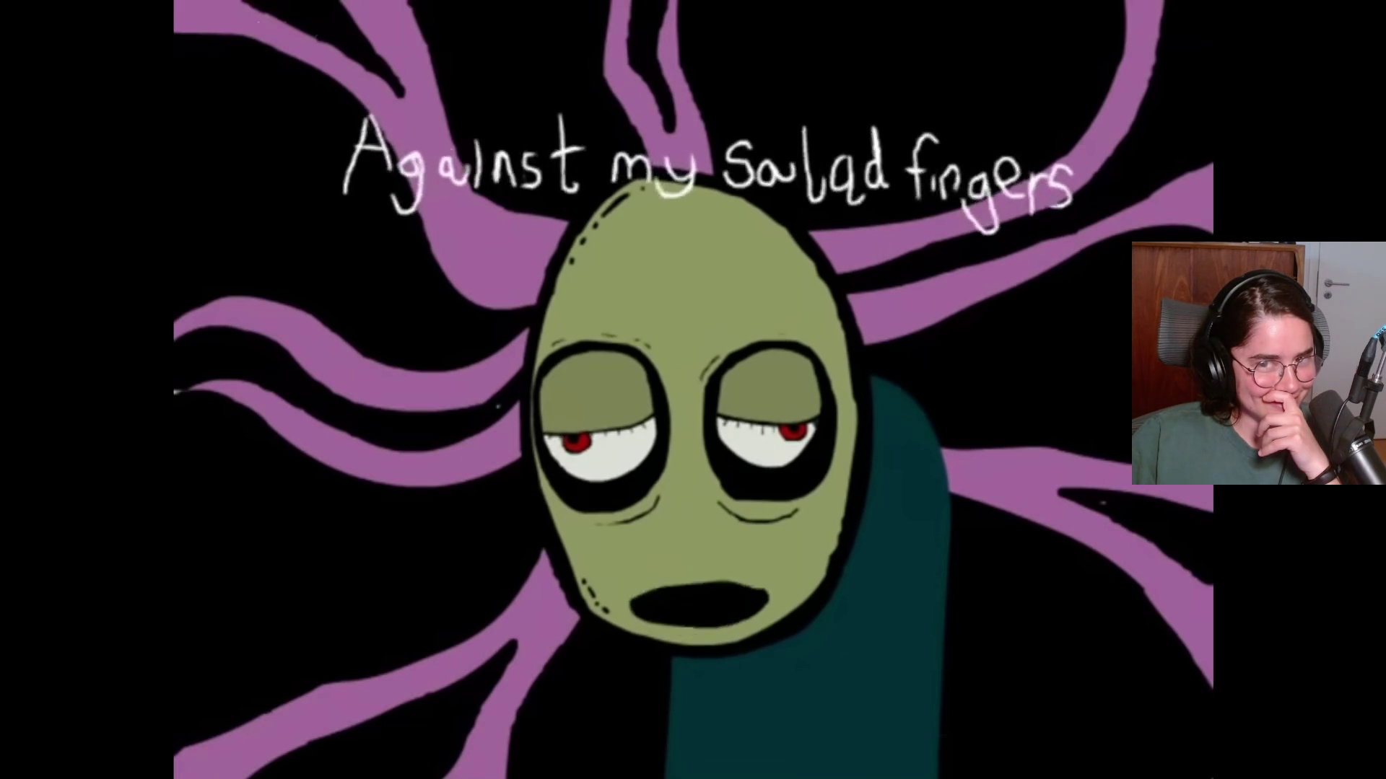
mouse_move(645, 575)
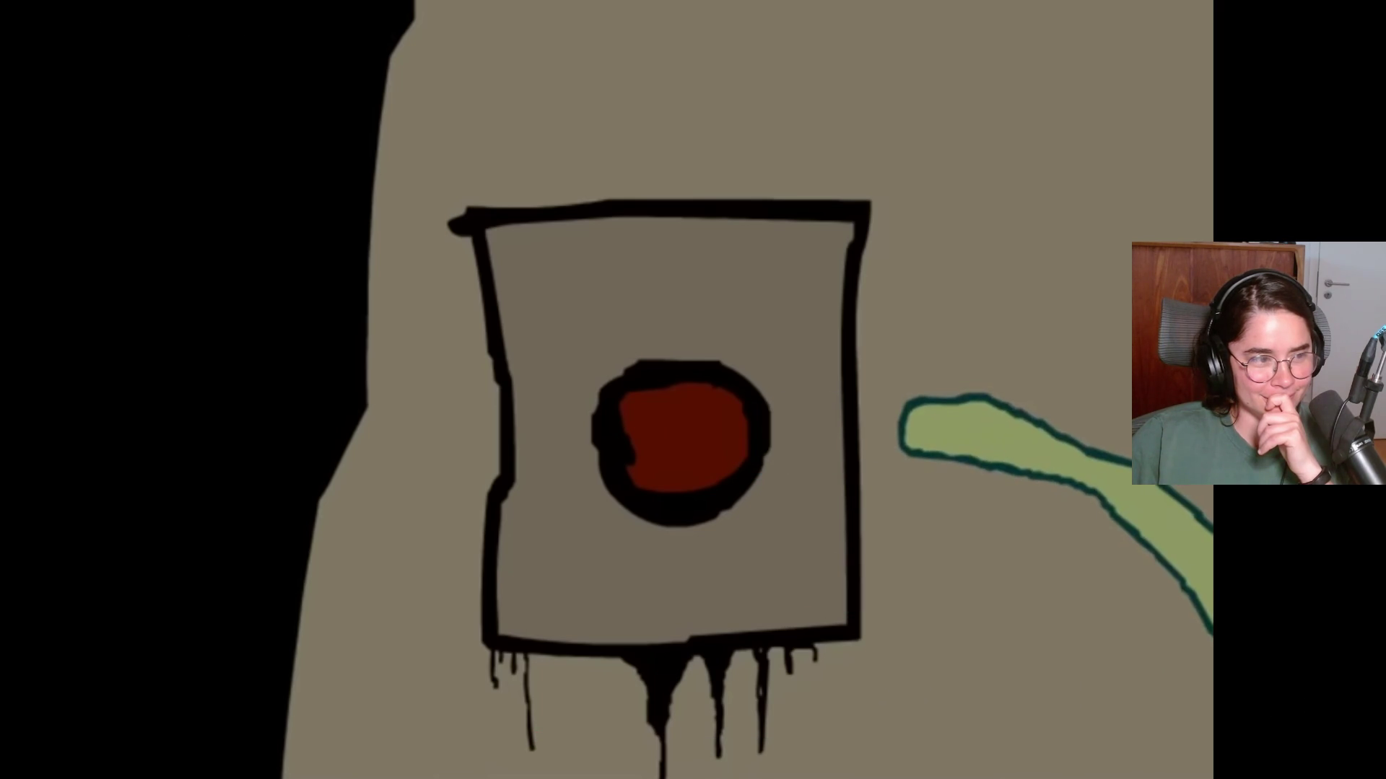
mouse_move(1014, 625)
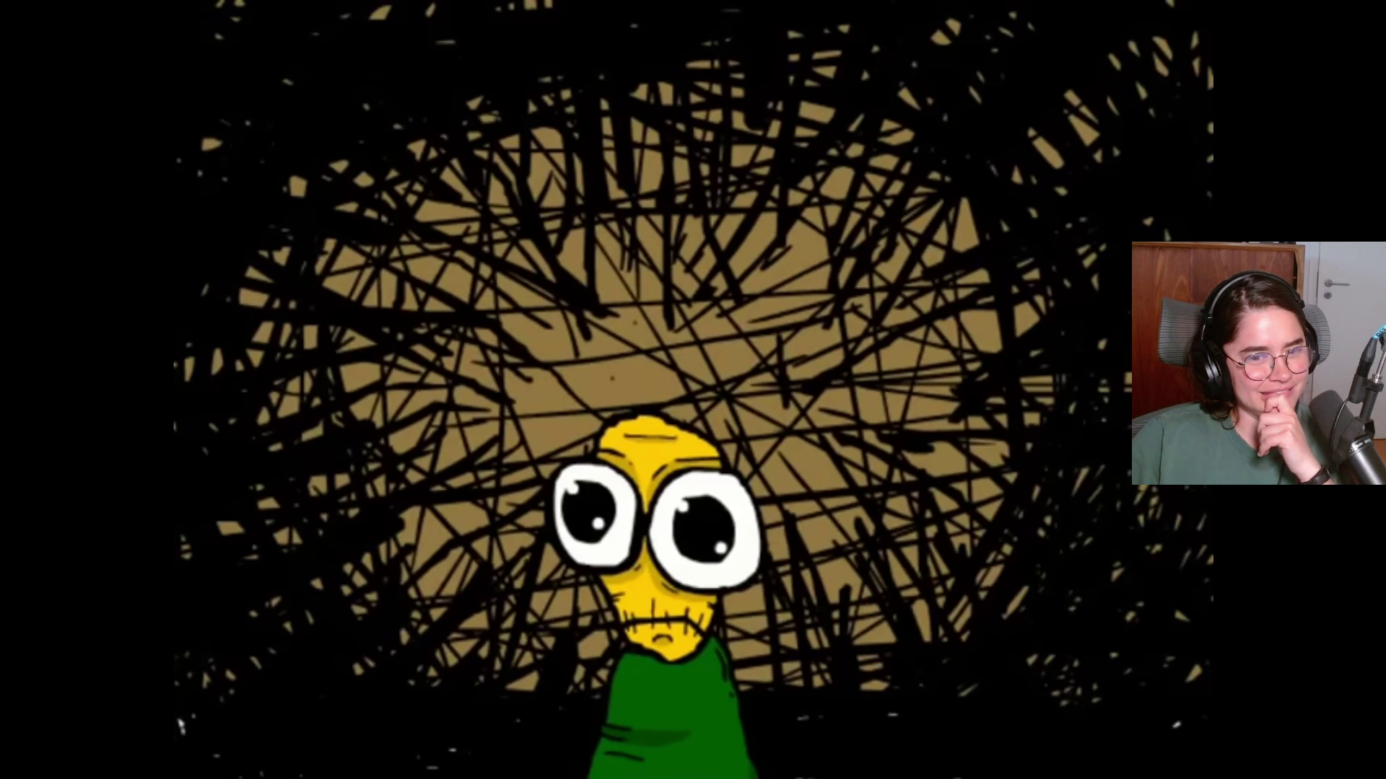
mouse_move(1113, 611)
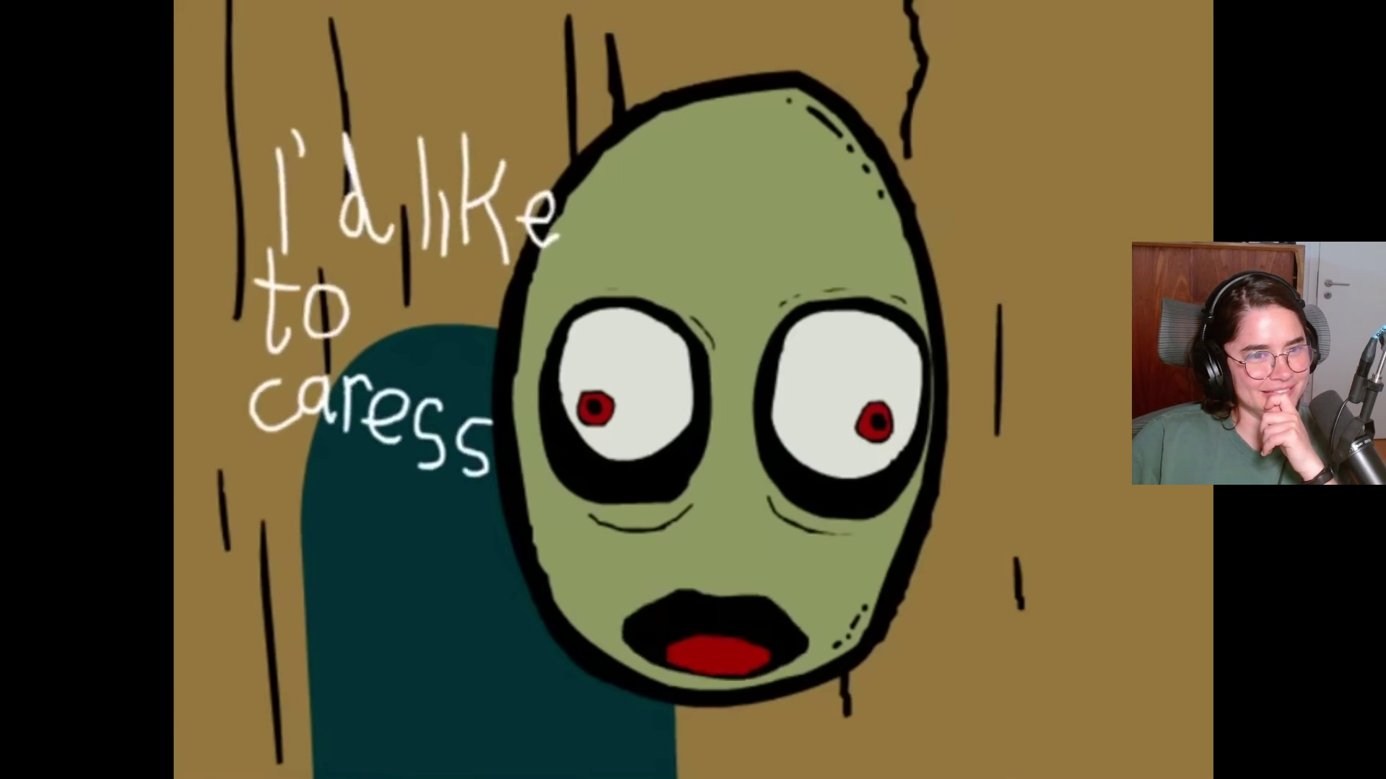
mouse_move(1116, 578)
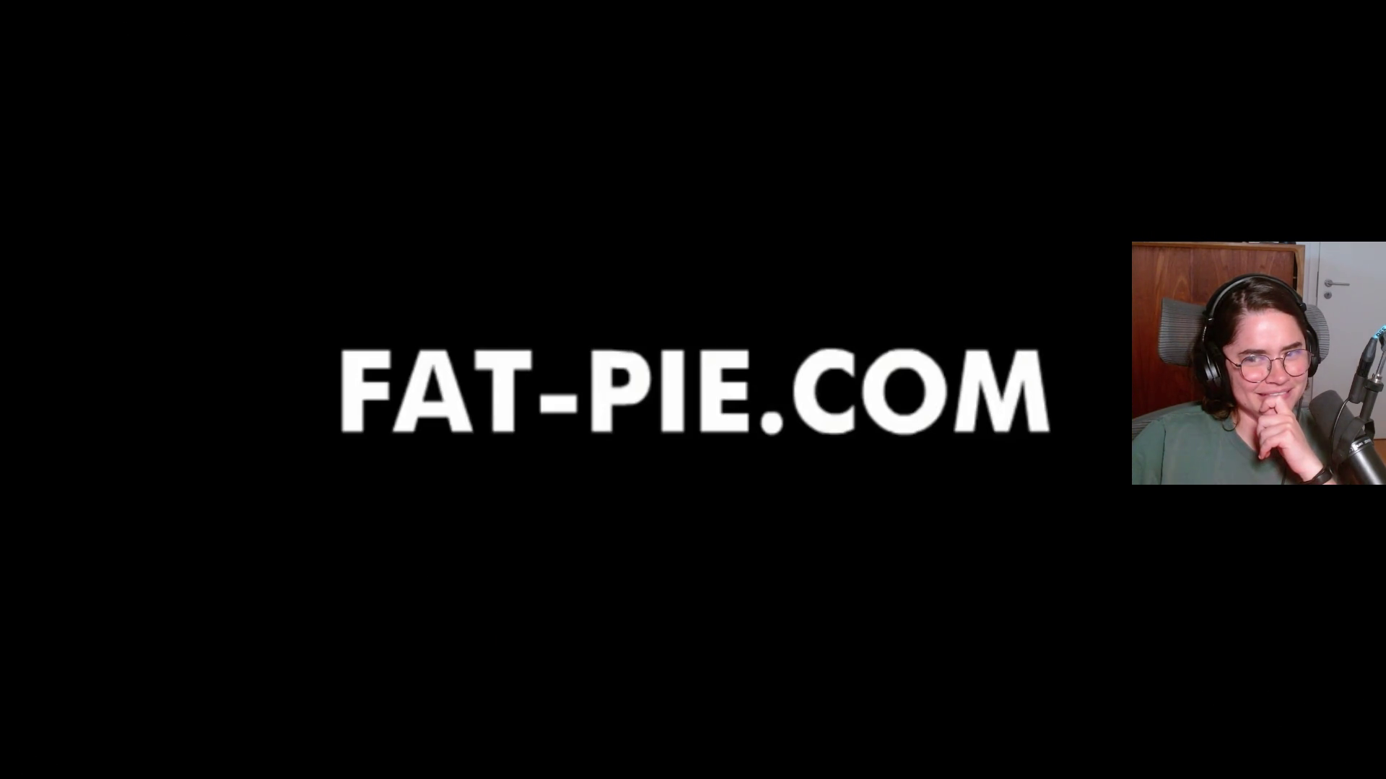
key(space)
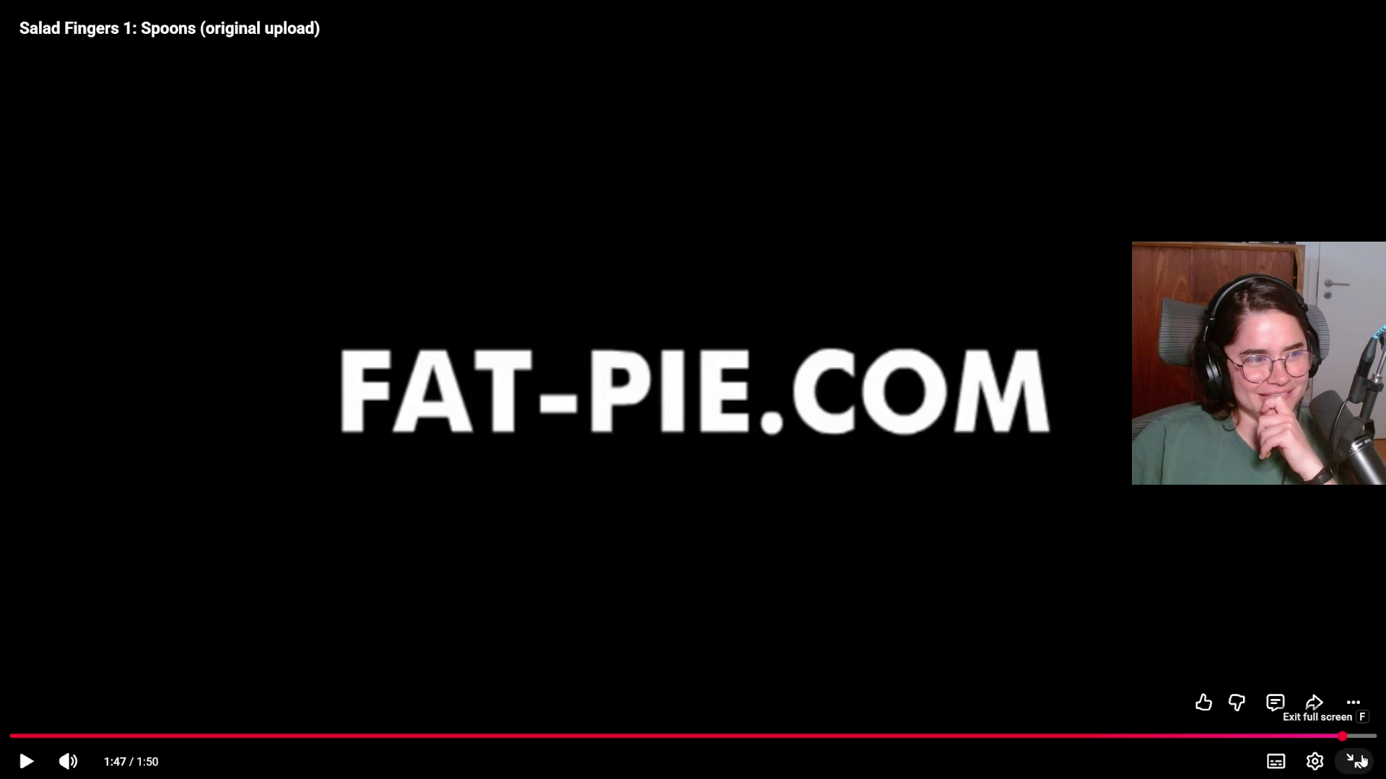
click(1359, 760)
Step: Open the video creator's channel page and list all of its uploaded videos
scroll(748, 462, down, 8)
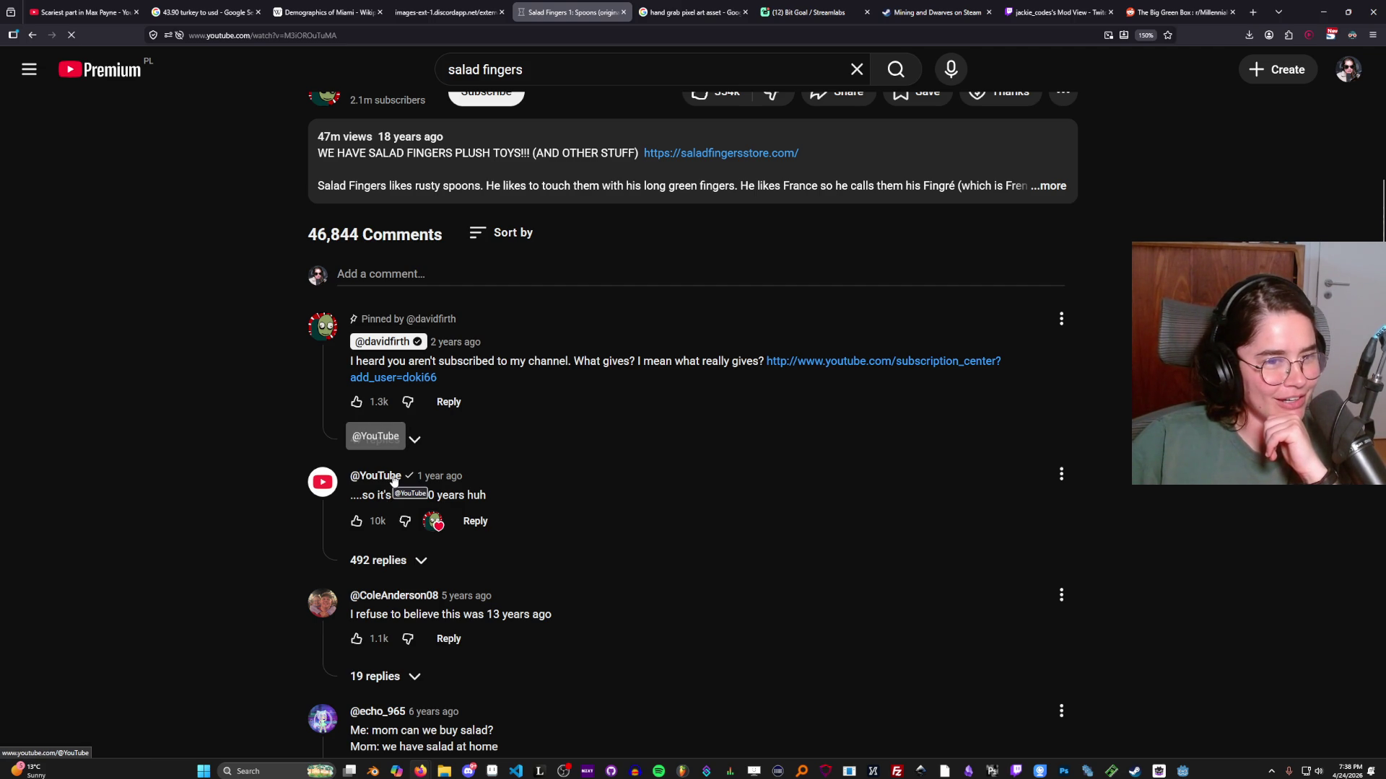
scroll(391, 371, up, 1)
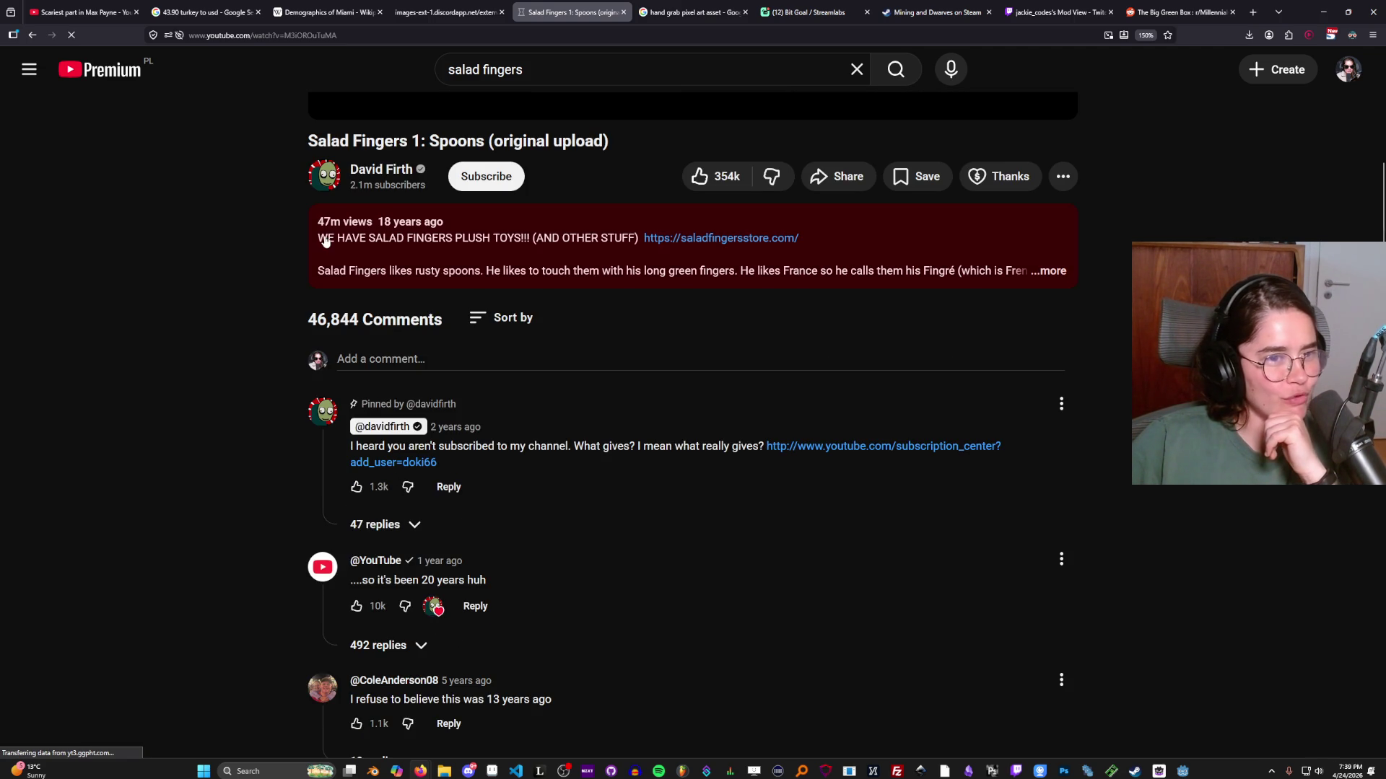
click(382, 172)
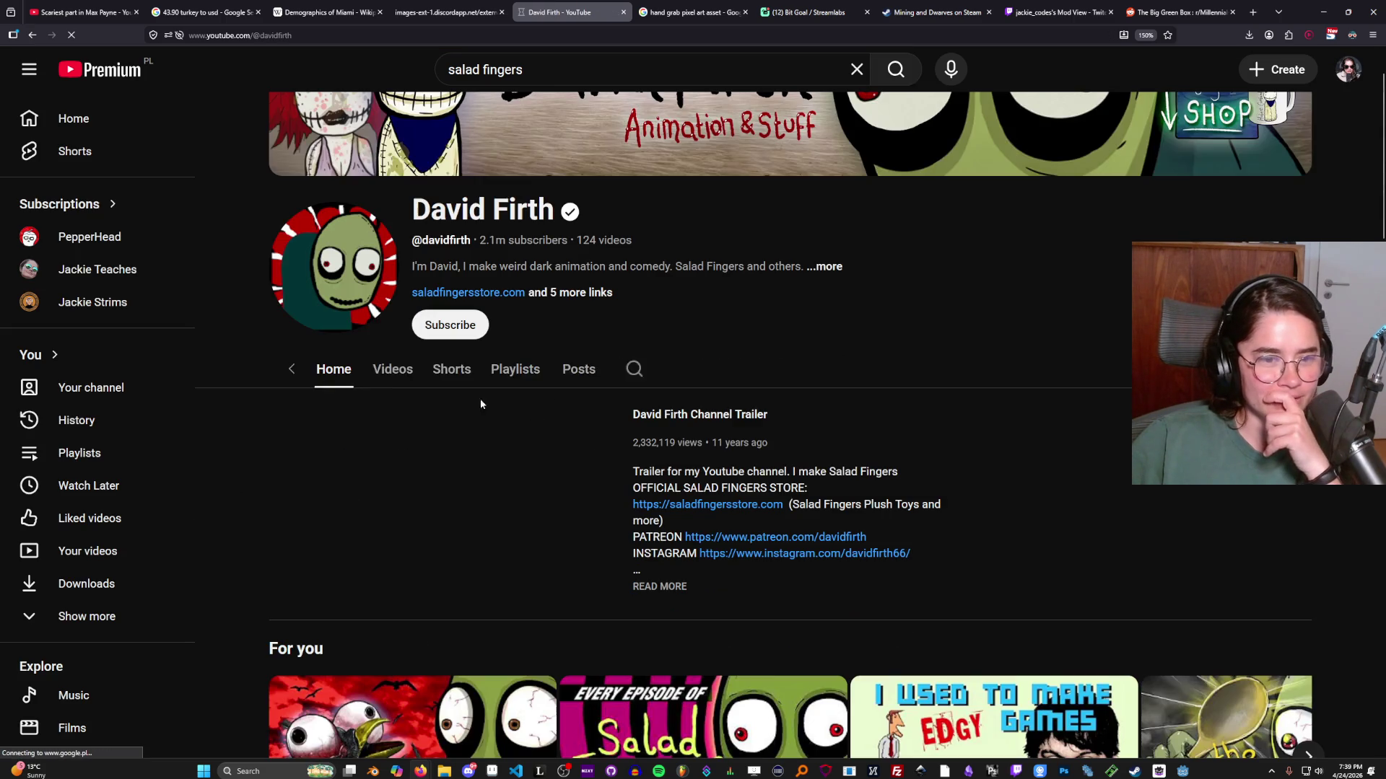
click(348, 370)
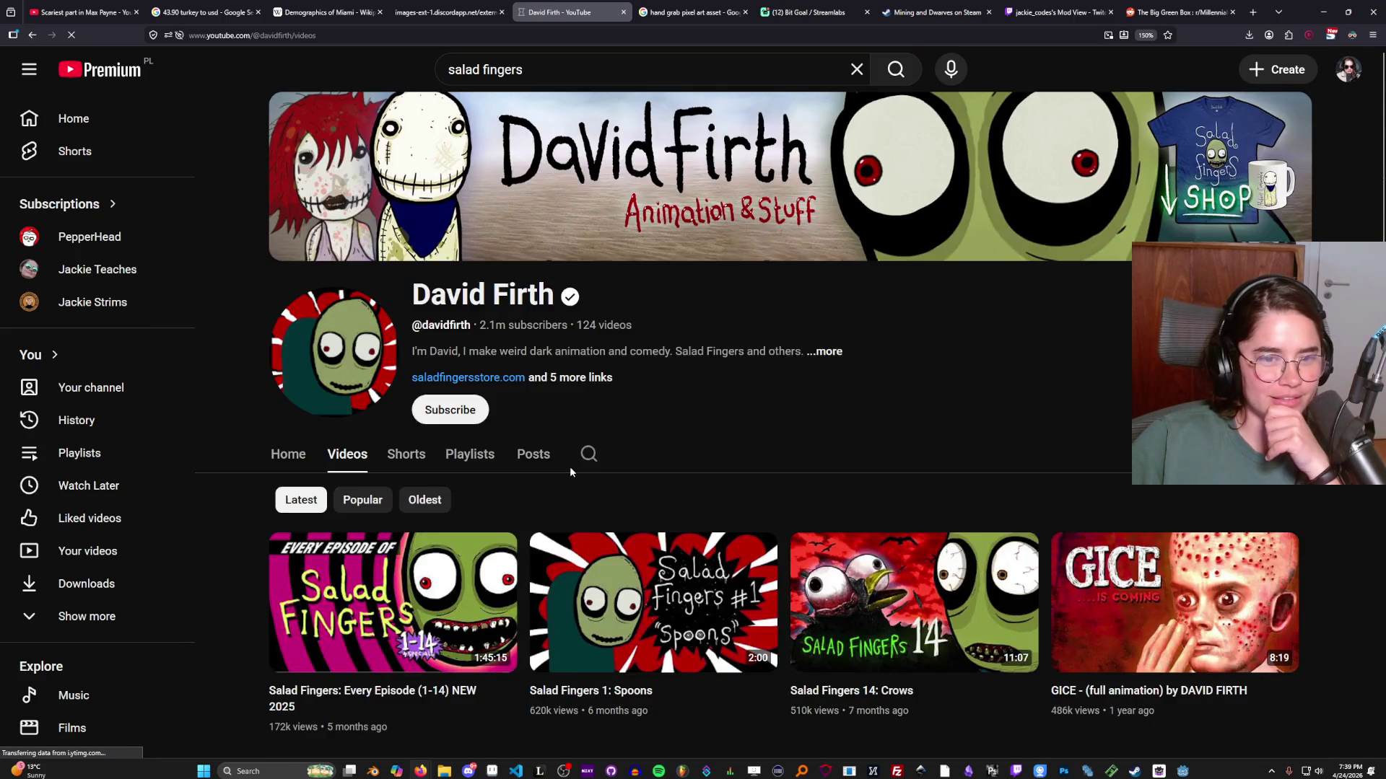
scroll(570, 467, down, 5)
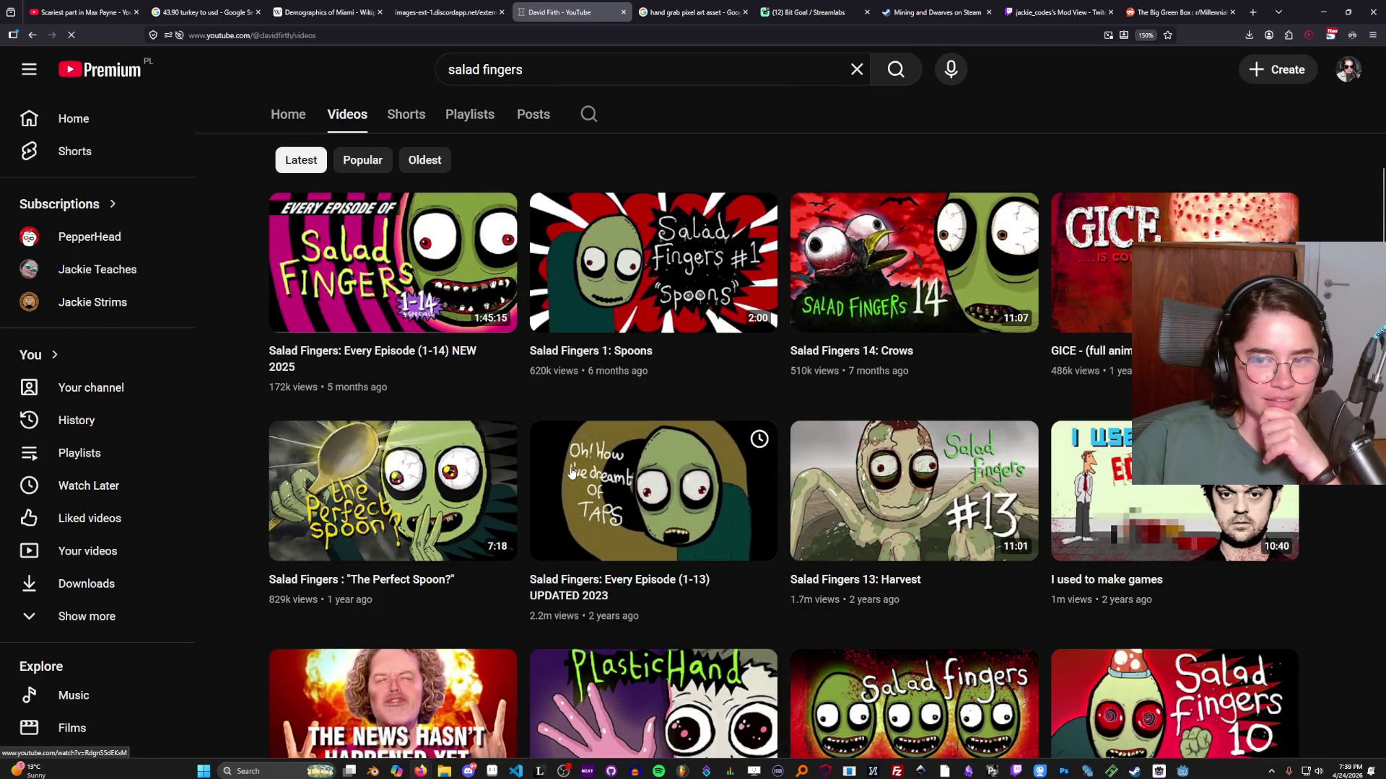
scroll(538, 364, up, 1)
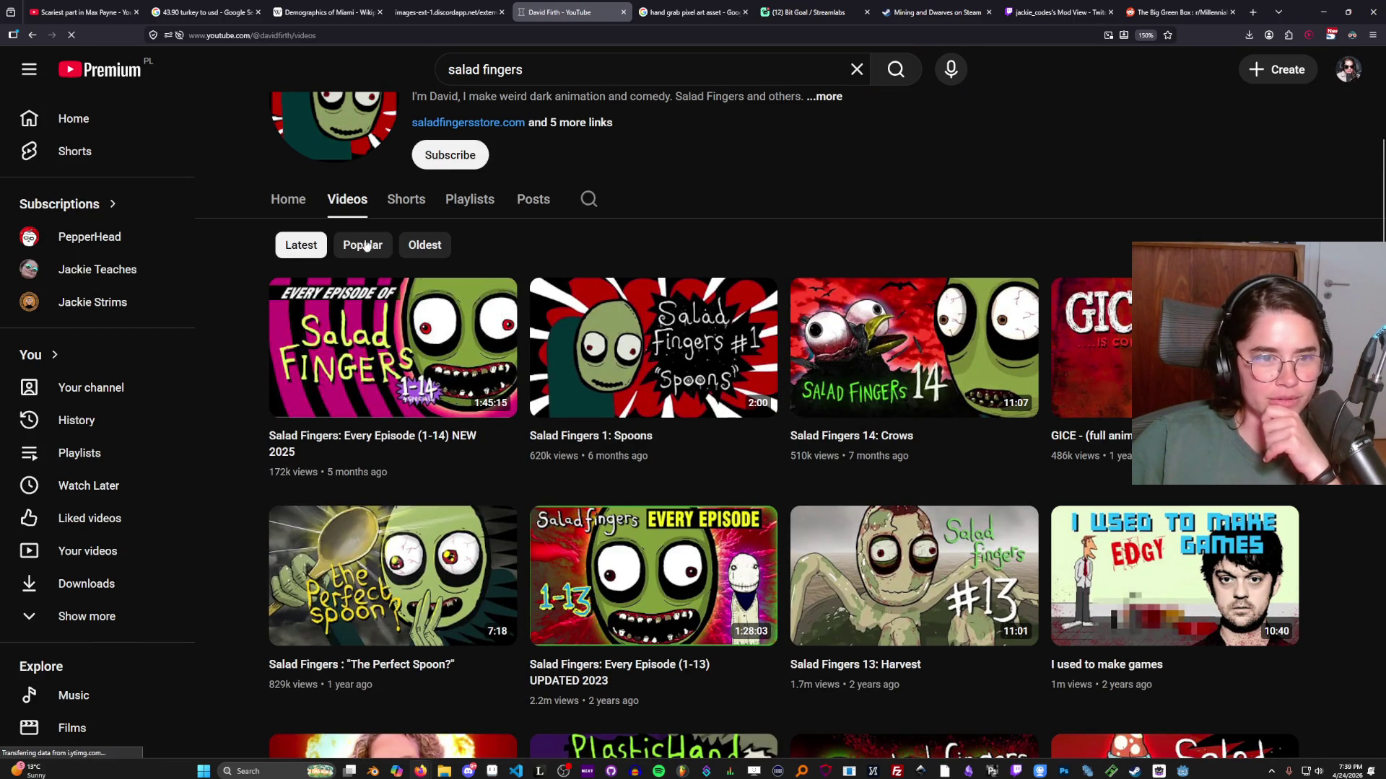
Step: Sort the channel's uploads oldest first, browse the grid, then return to spectral_hand.gd in Godot
click(412, 246)
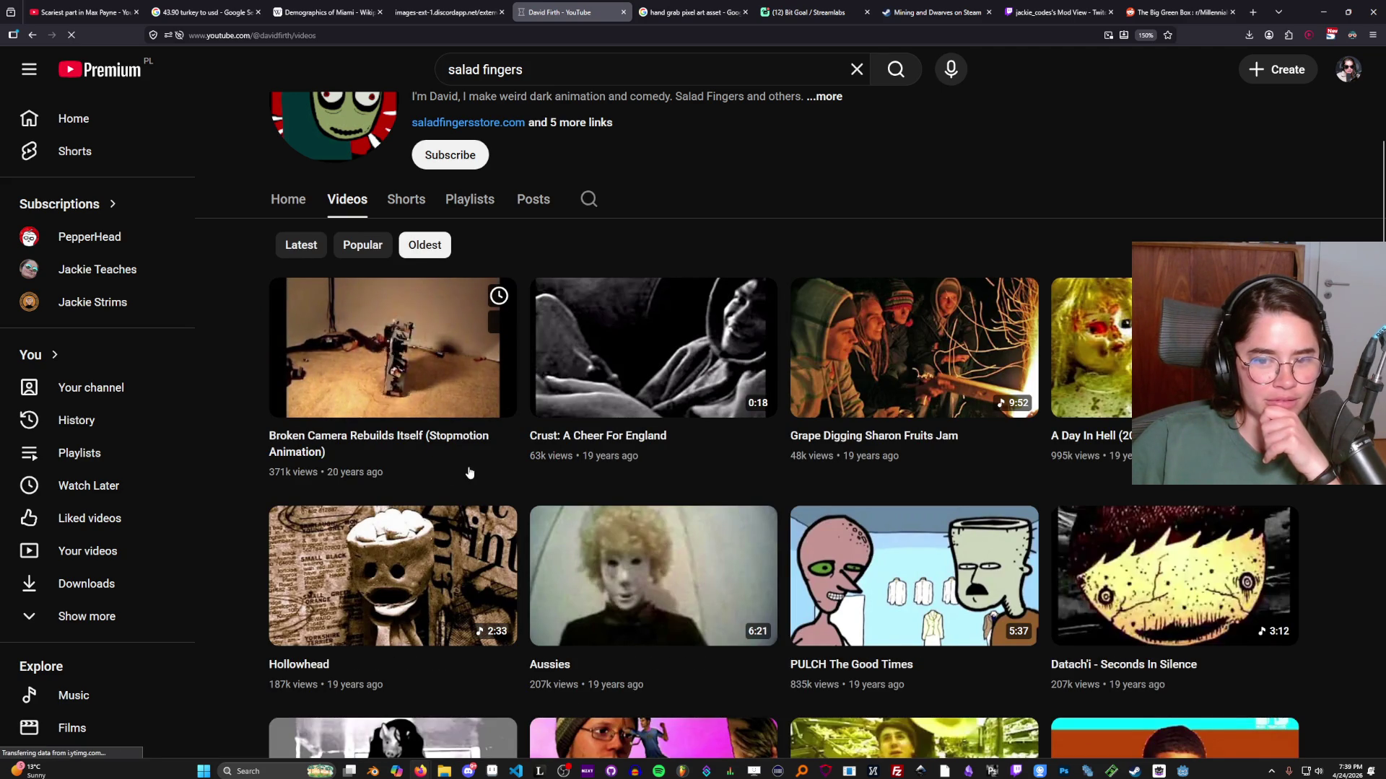
scroll(469, 473, down, 1)
scroll(469, 473, down, 2)
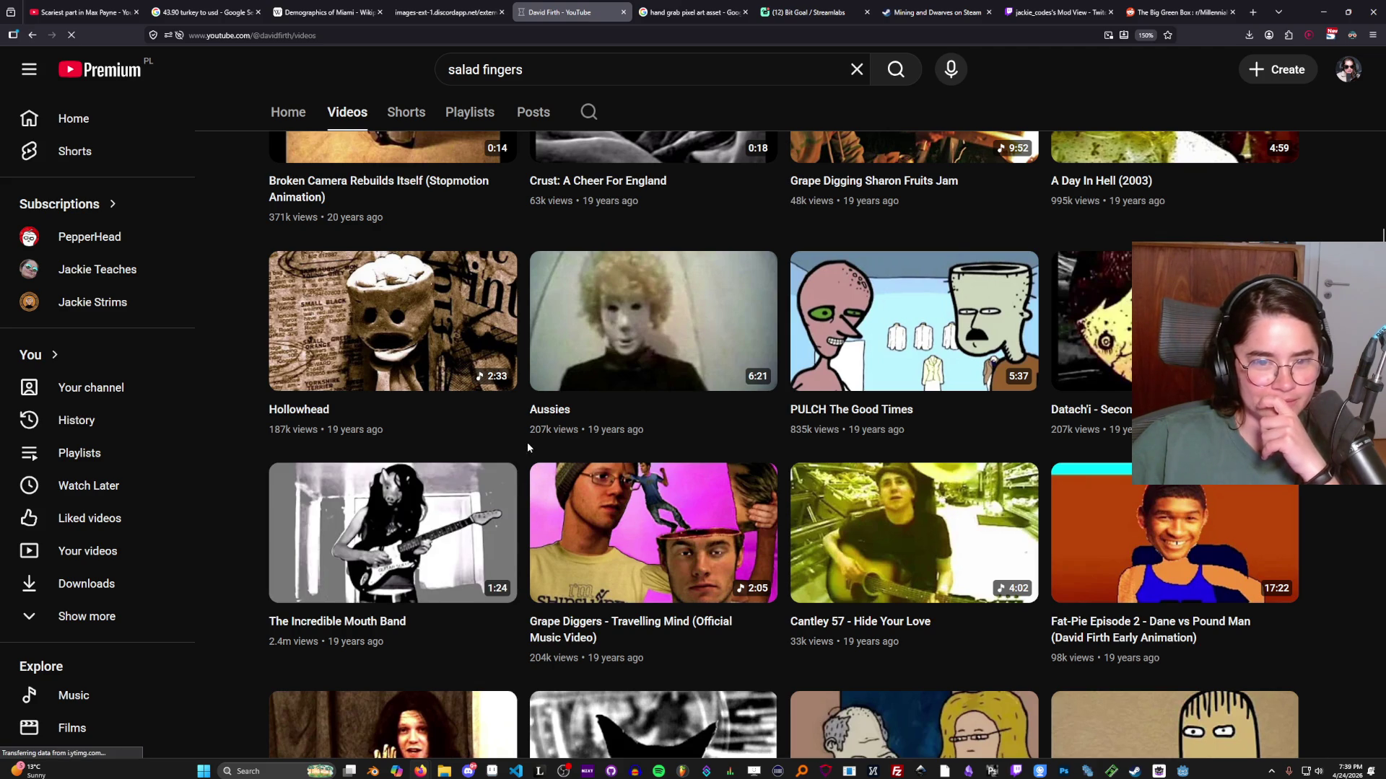
scroll(526, 443, down, 2)
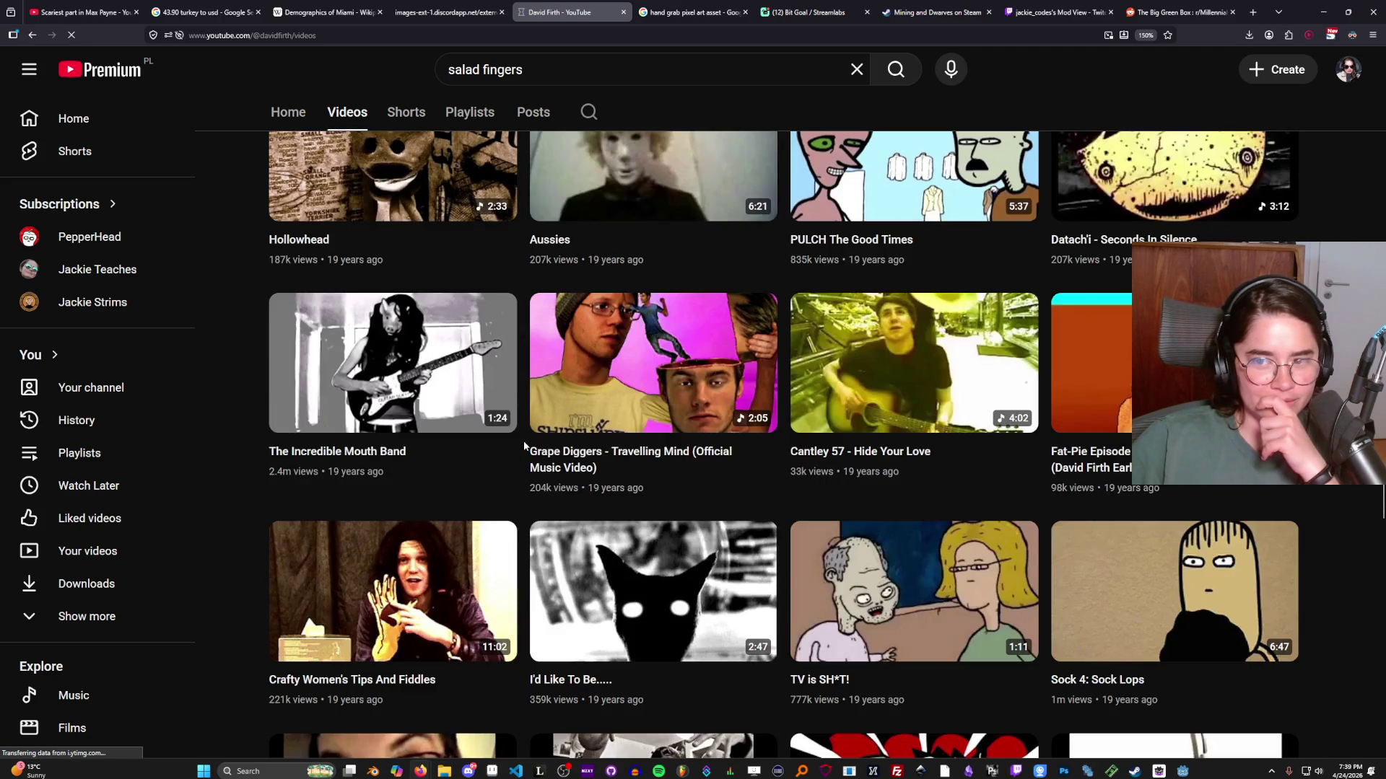
scroll(526, 446, up, 4)
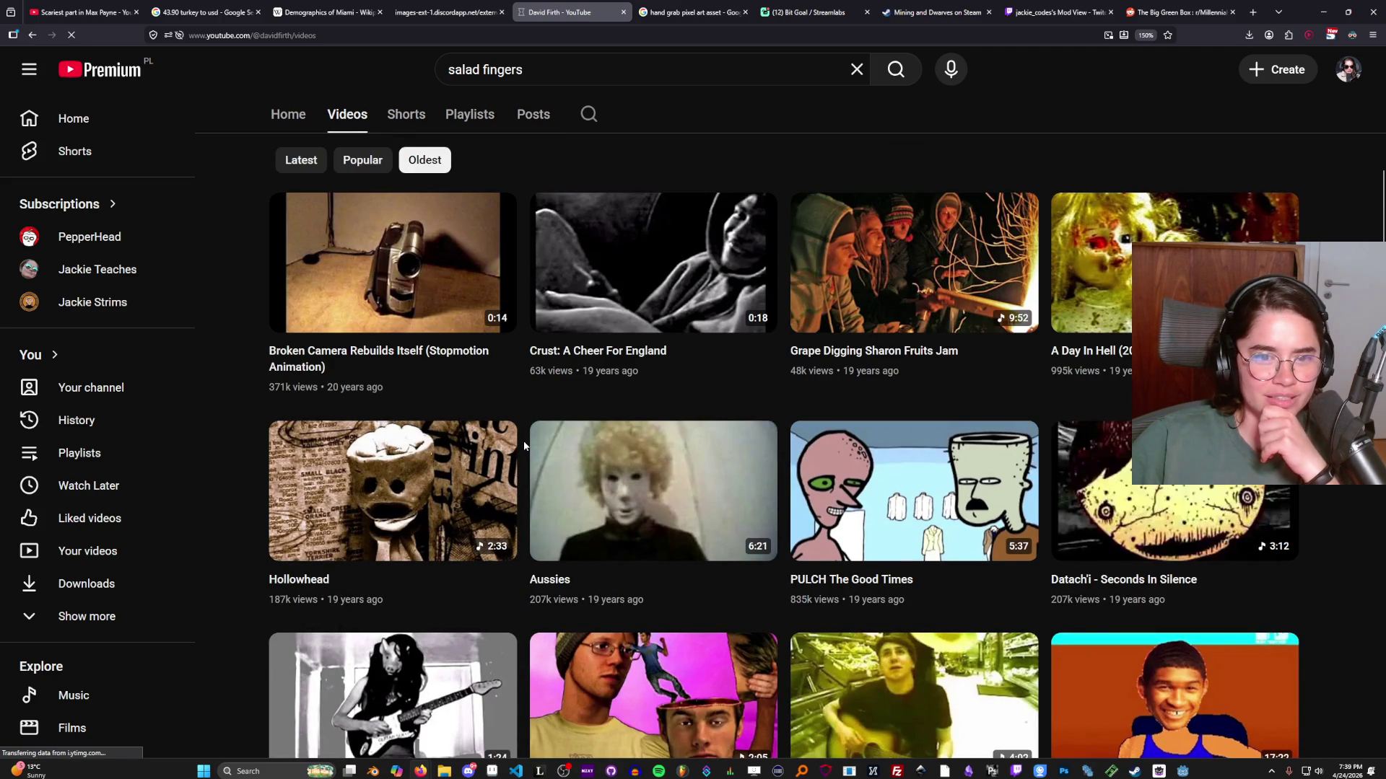
scroll(524, 445, down, 5)
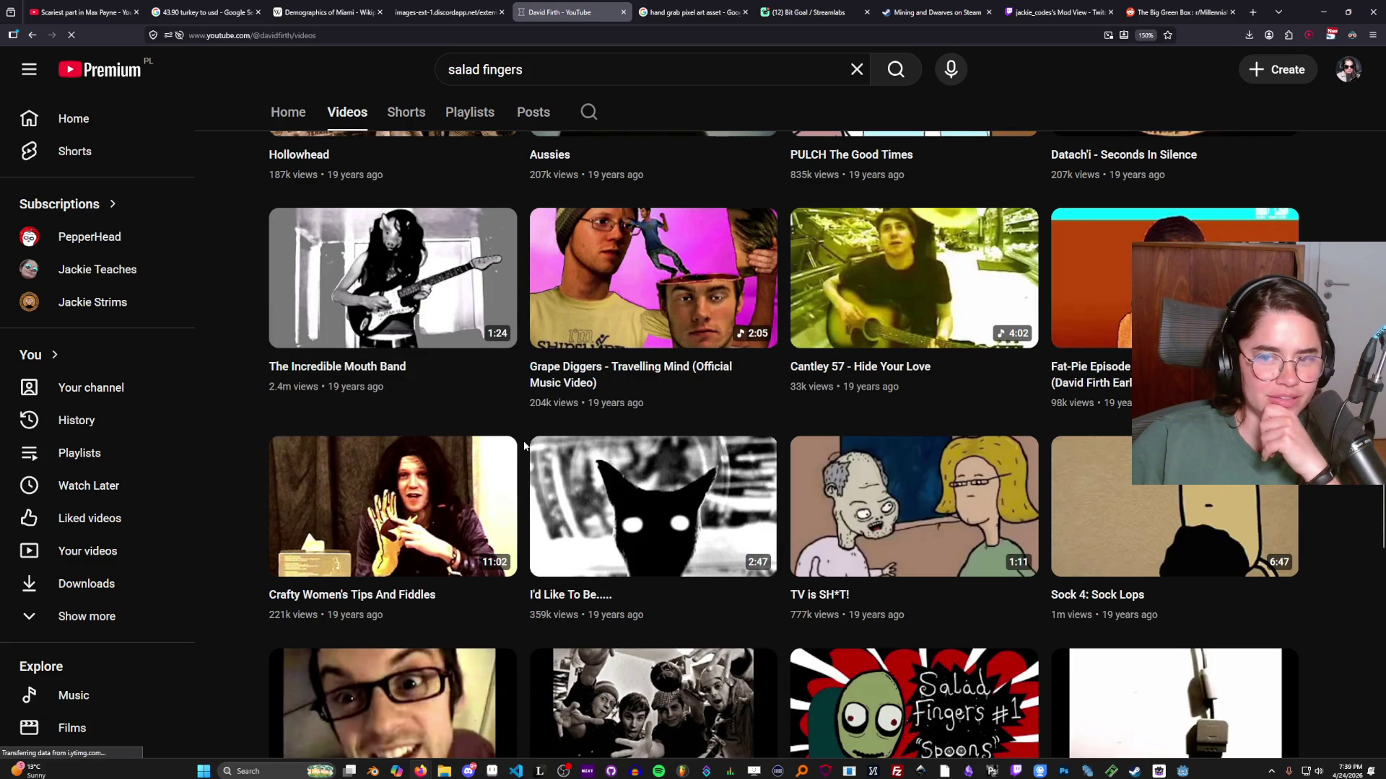
scroll(524, 445, down, 1)
scroll(524, 445, down, 4)
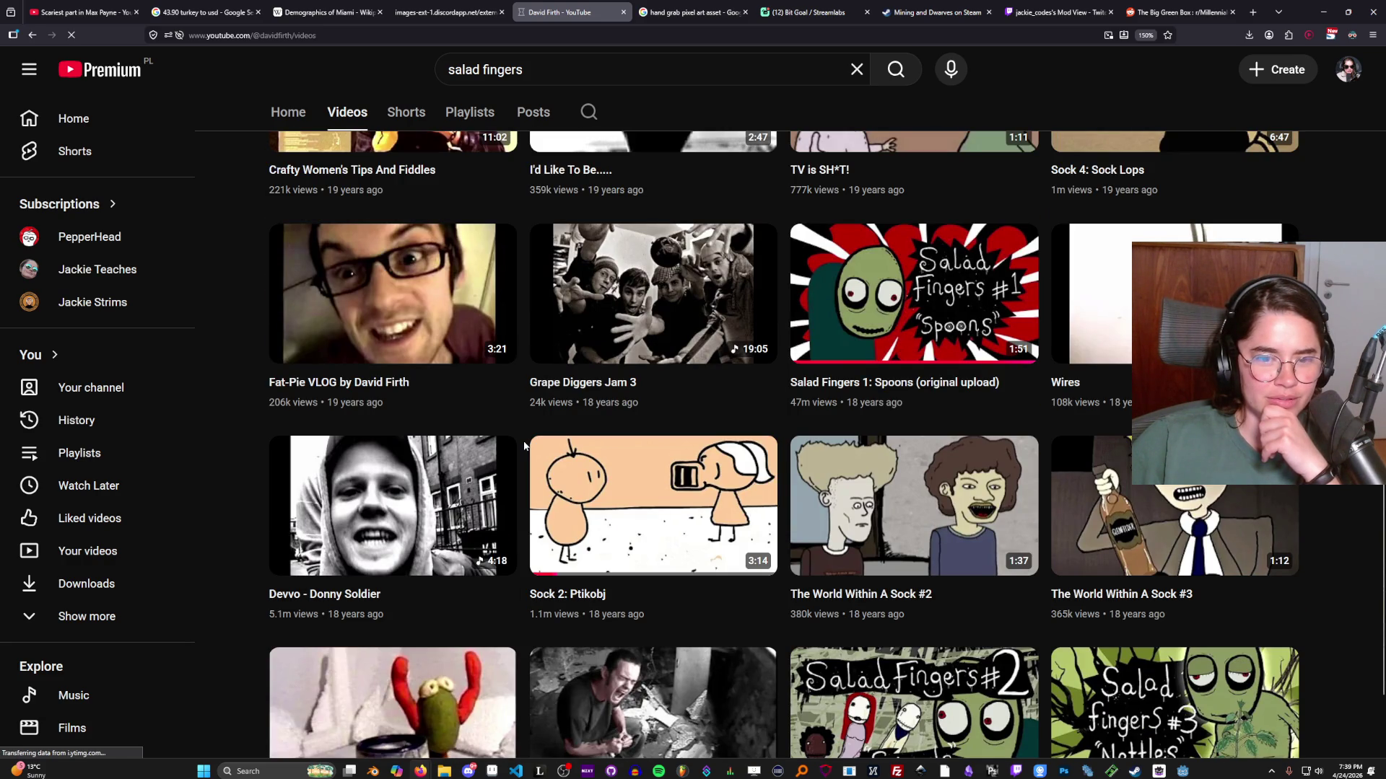
scroll(524, 445, down, 2)
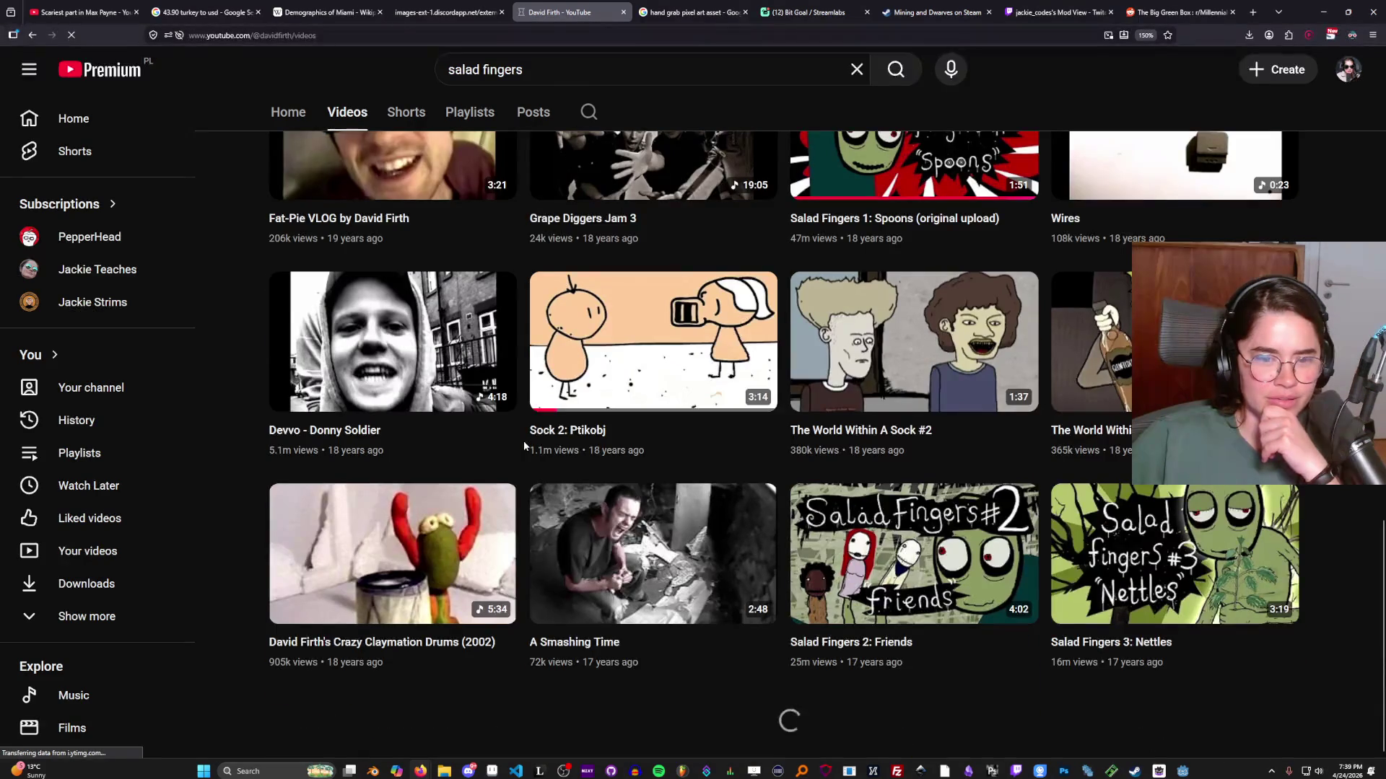
scroll(524, 445, down, 4)
scroll(524, 444, down, 5)
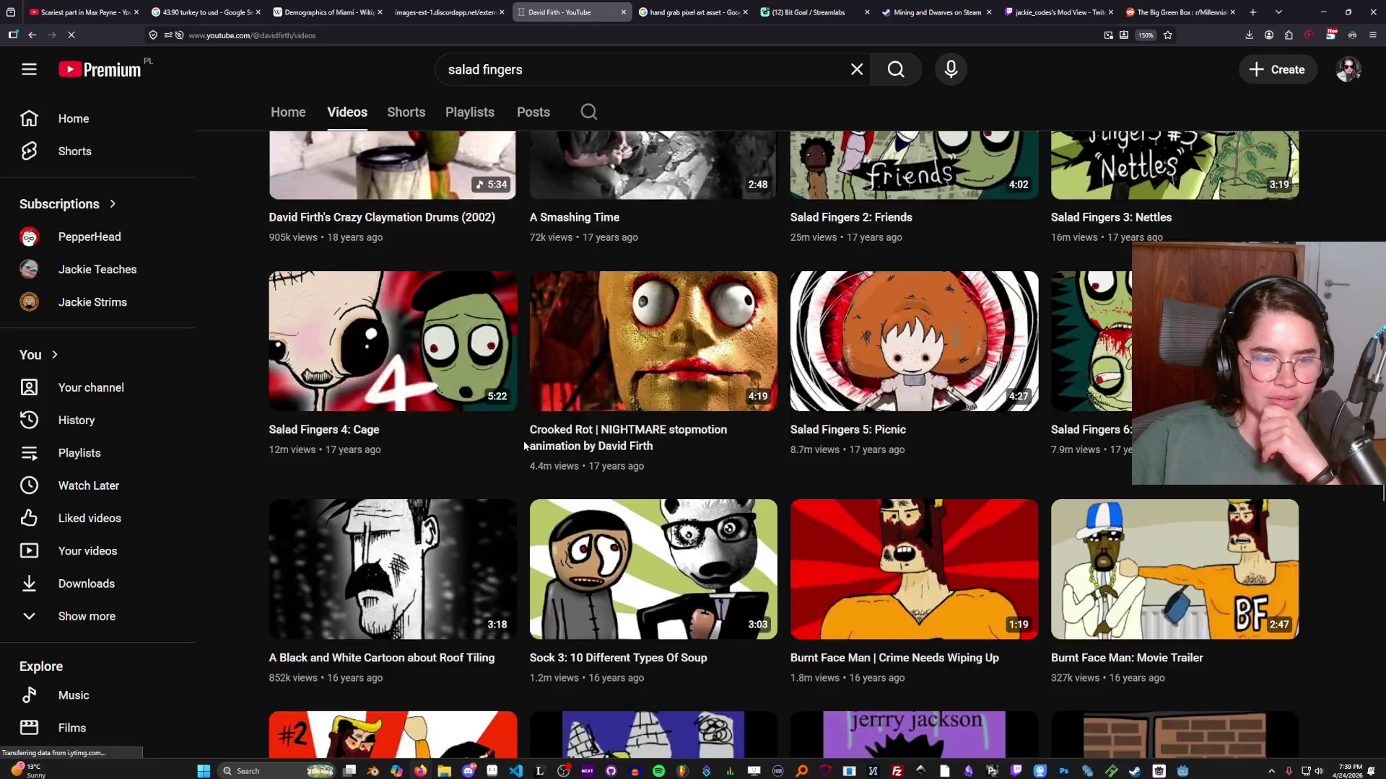
scroll(524, 445, up, 3)
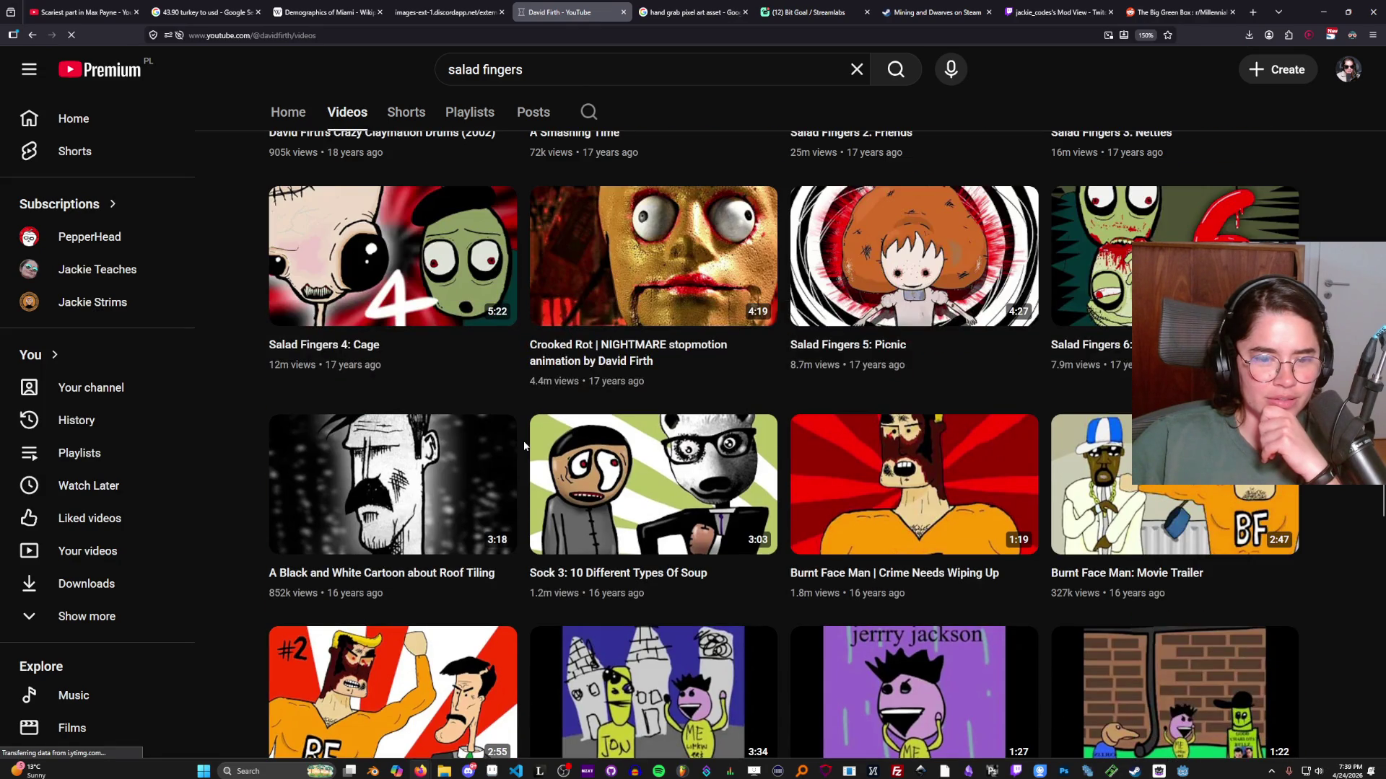
key(alt+Tab)
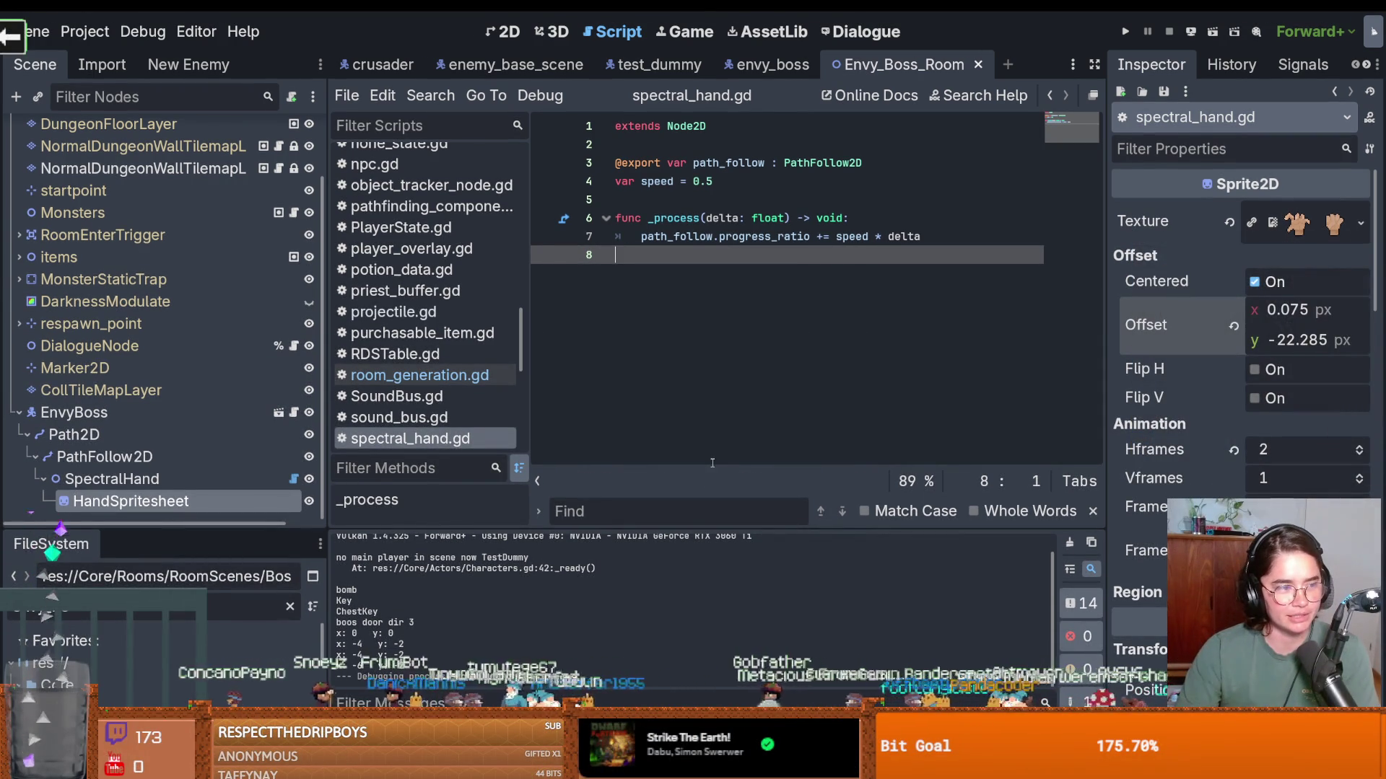
Step: Widen the script editor, save the Envy_Boss_Room scene, and switch to hands.aseprite in Aseprite
mouse_move(327, 371)
mouse_down()
mouse_move(235, 370)
mouse_move(294, 371)
mouse_up()
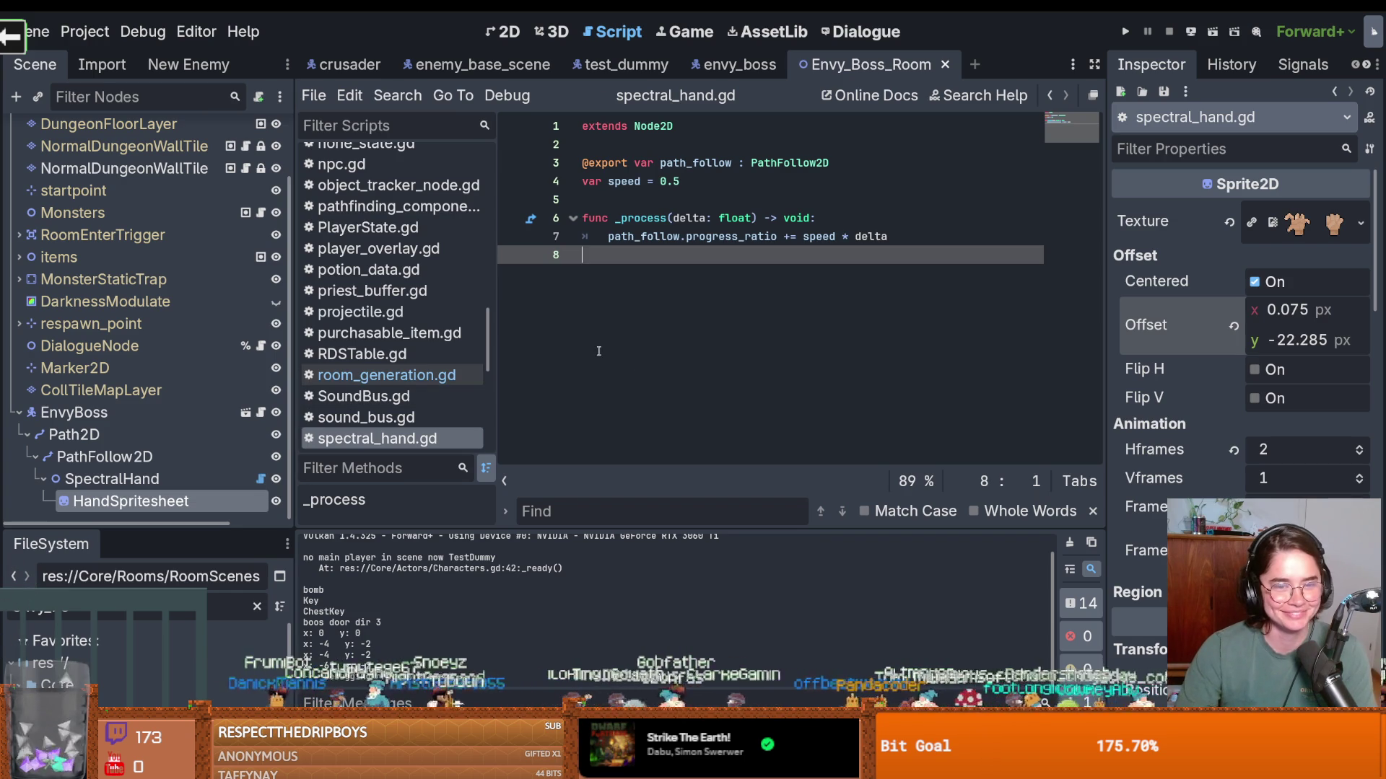
scroll(36, 389, up, 2)
scroll(36, 383, down, 2)
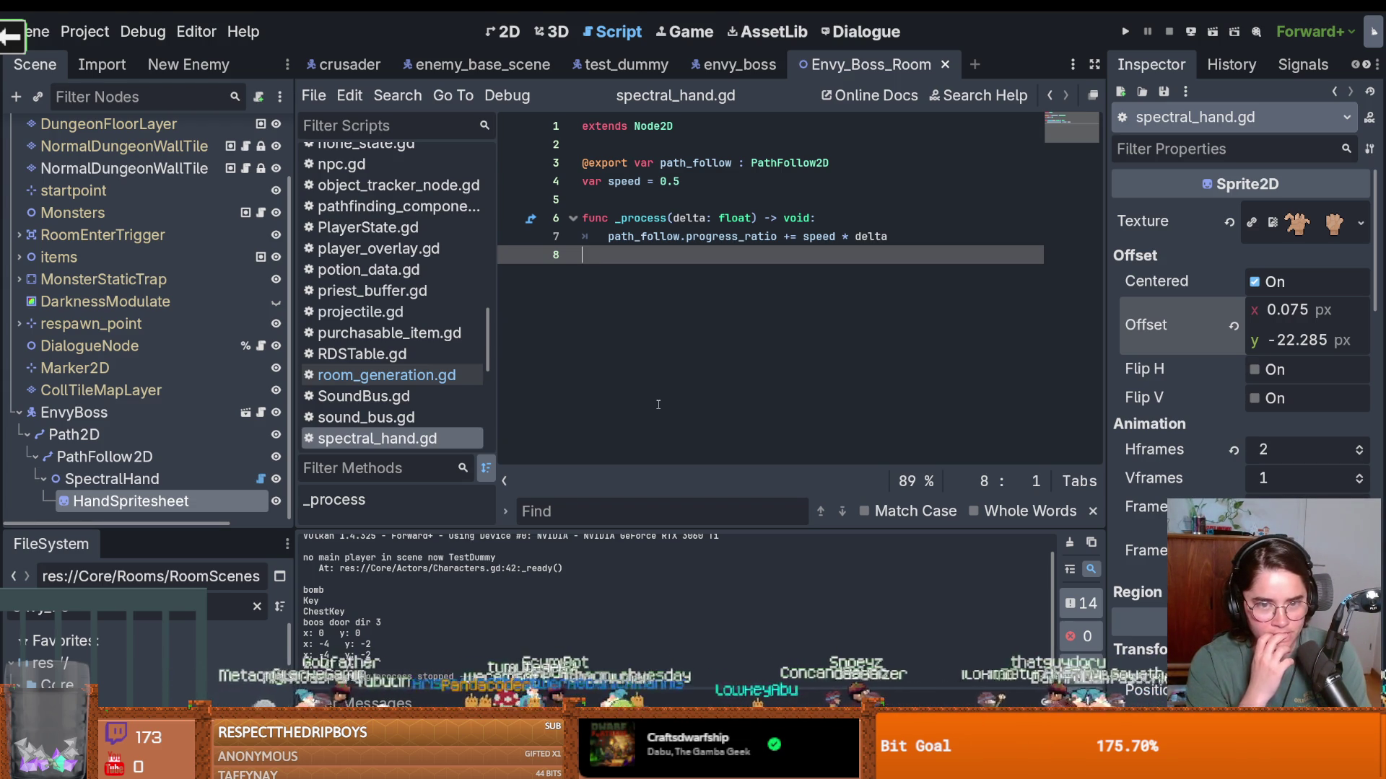
key(ctrl+s)
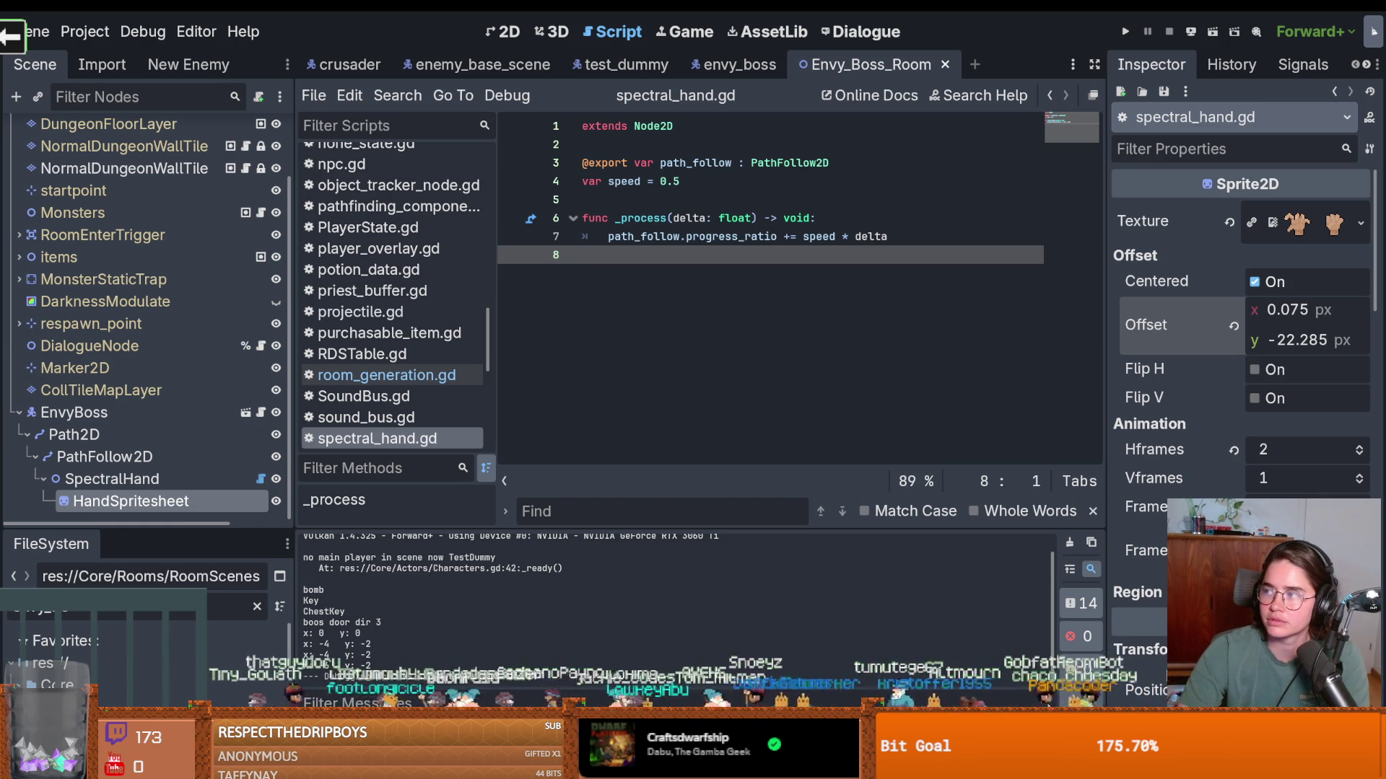
key(alt+Tab)
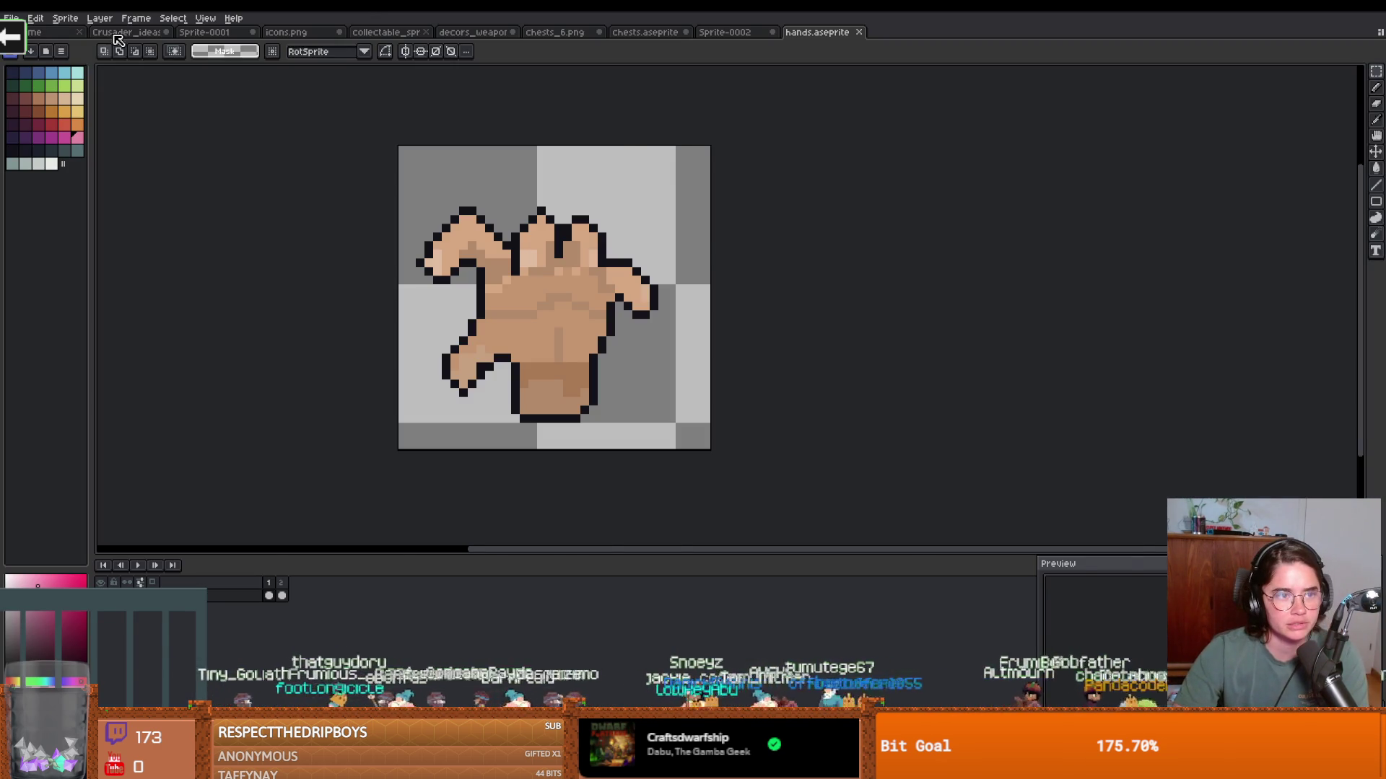
Step: Open the Crusader_ideas sprite and undock the animation Preview into a floating window
click(117, 40)
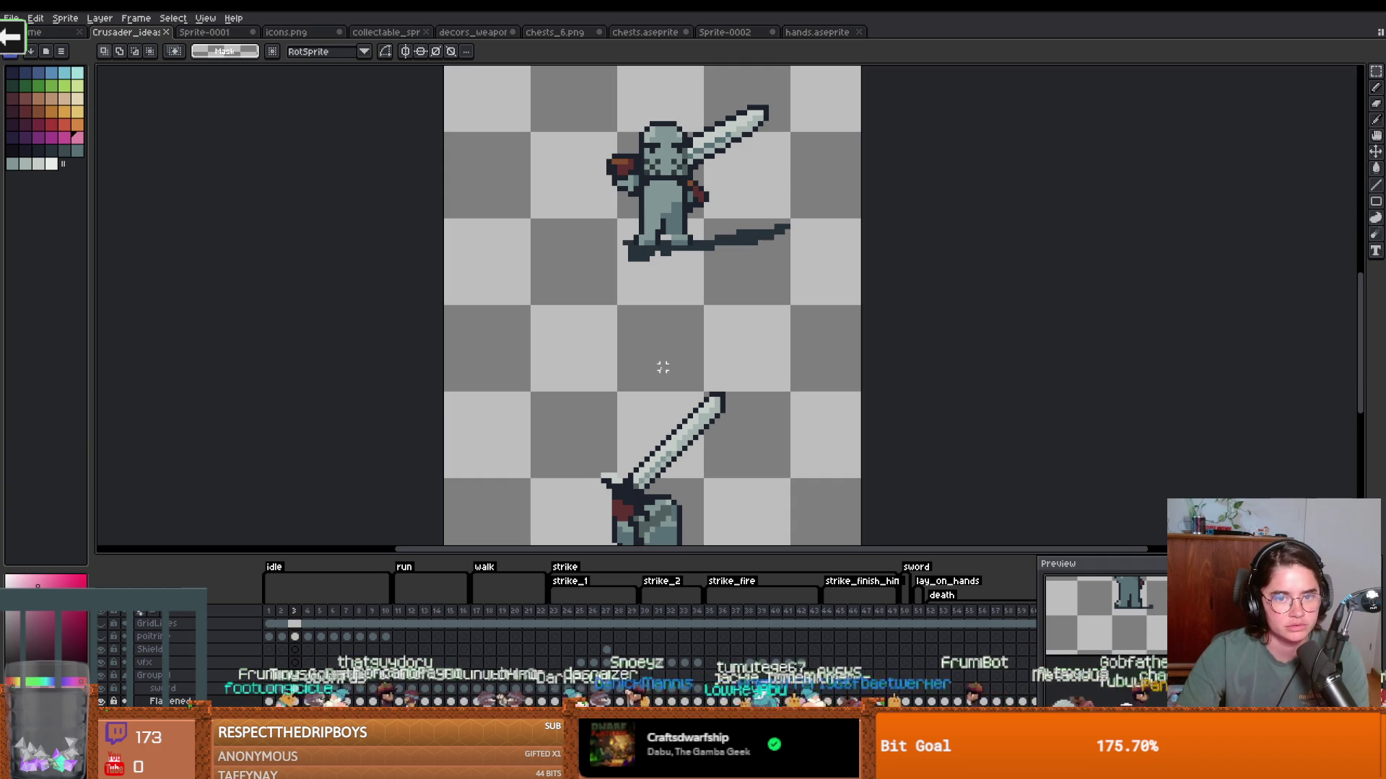
scroll(663, 367, down, 1)
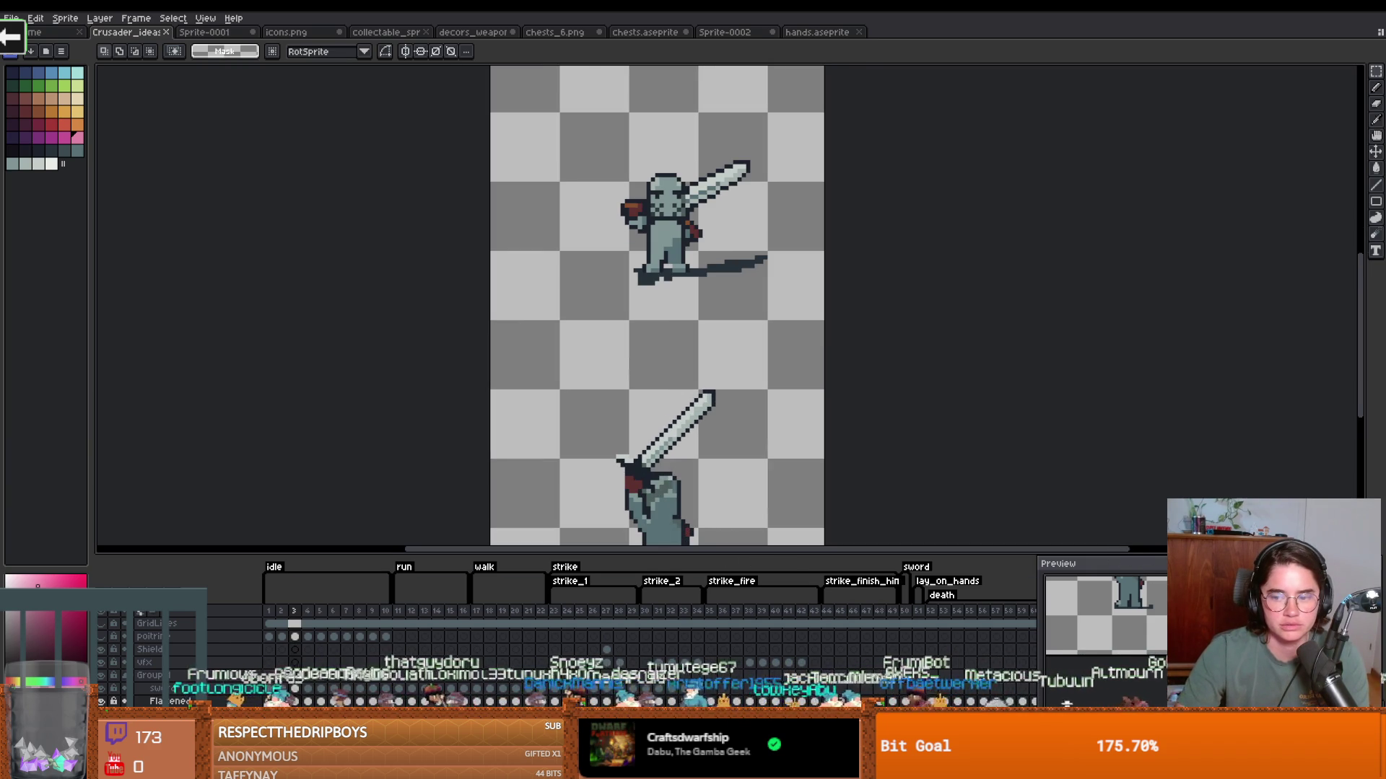
drag(1083, 563, 982, 173)
scroll(740, 323, up, 1)
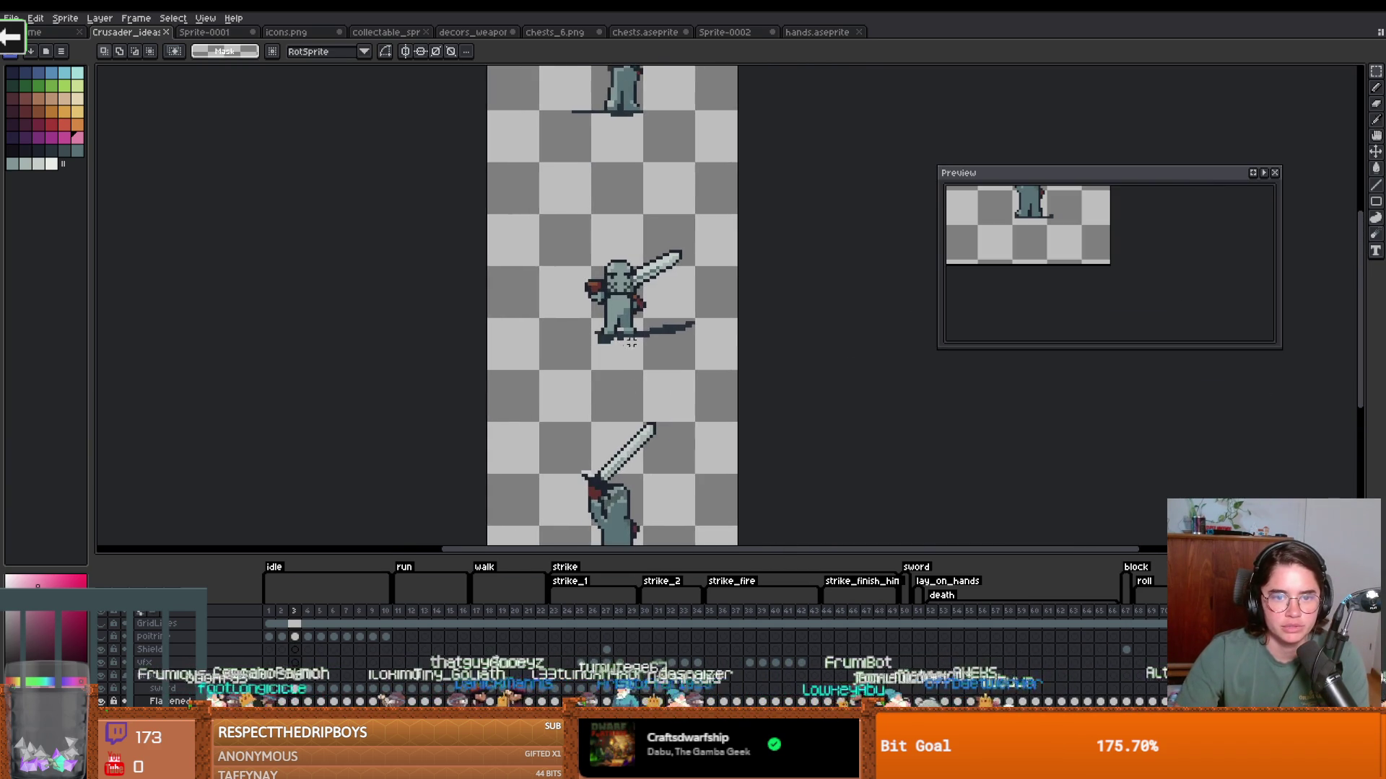
Step: Scrub the strike between frames 23 and 32, ending on the sword swing, then show the Home page
click(646, 619)
scroll(621, 346, up, 2)
scroll(623, 360, down, 2)
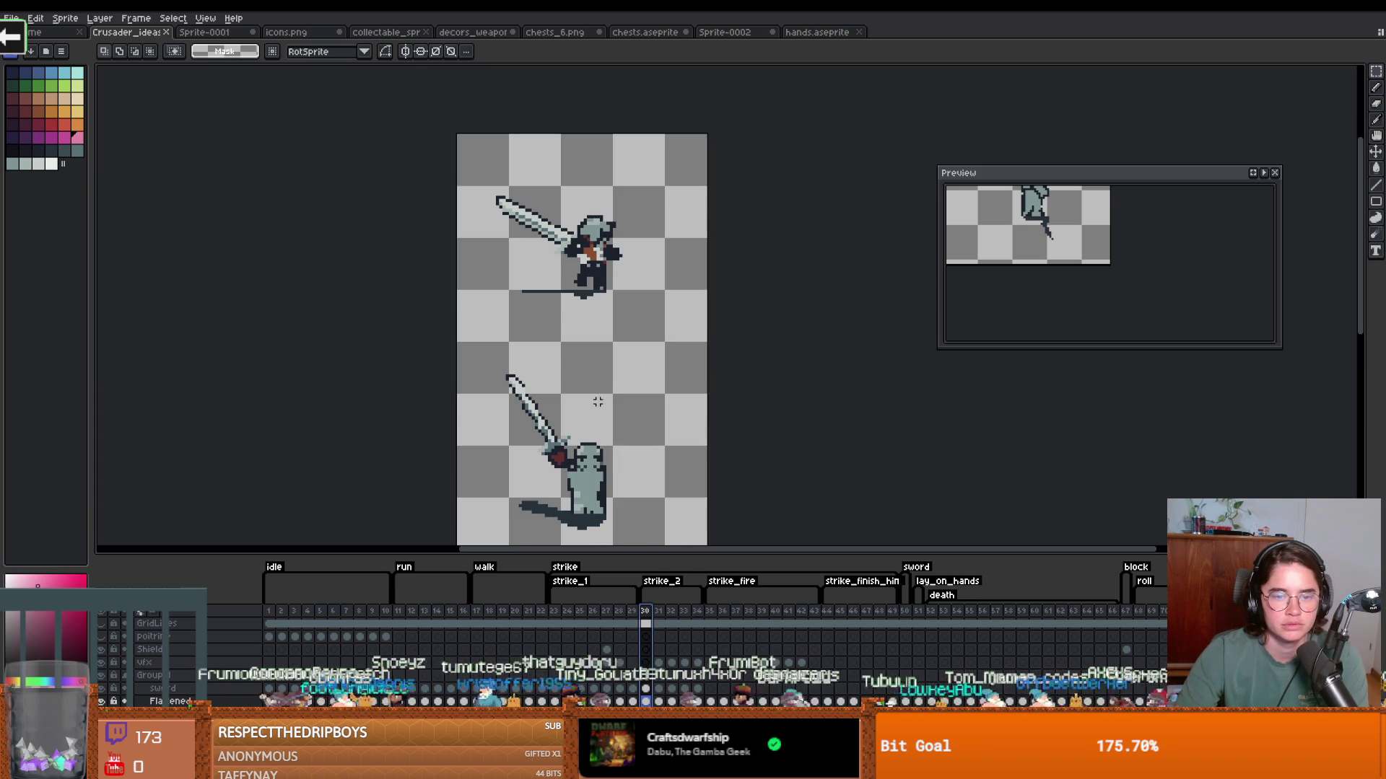
key(Right)
key(Right)
key(Left)
key(Left)
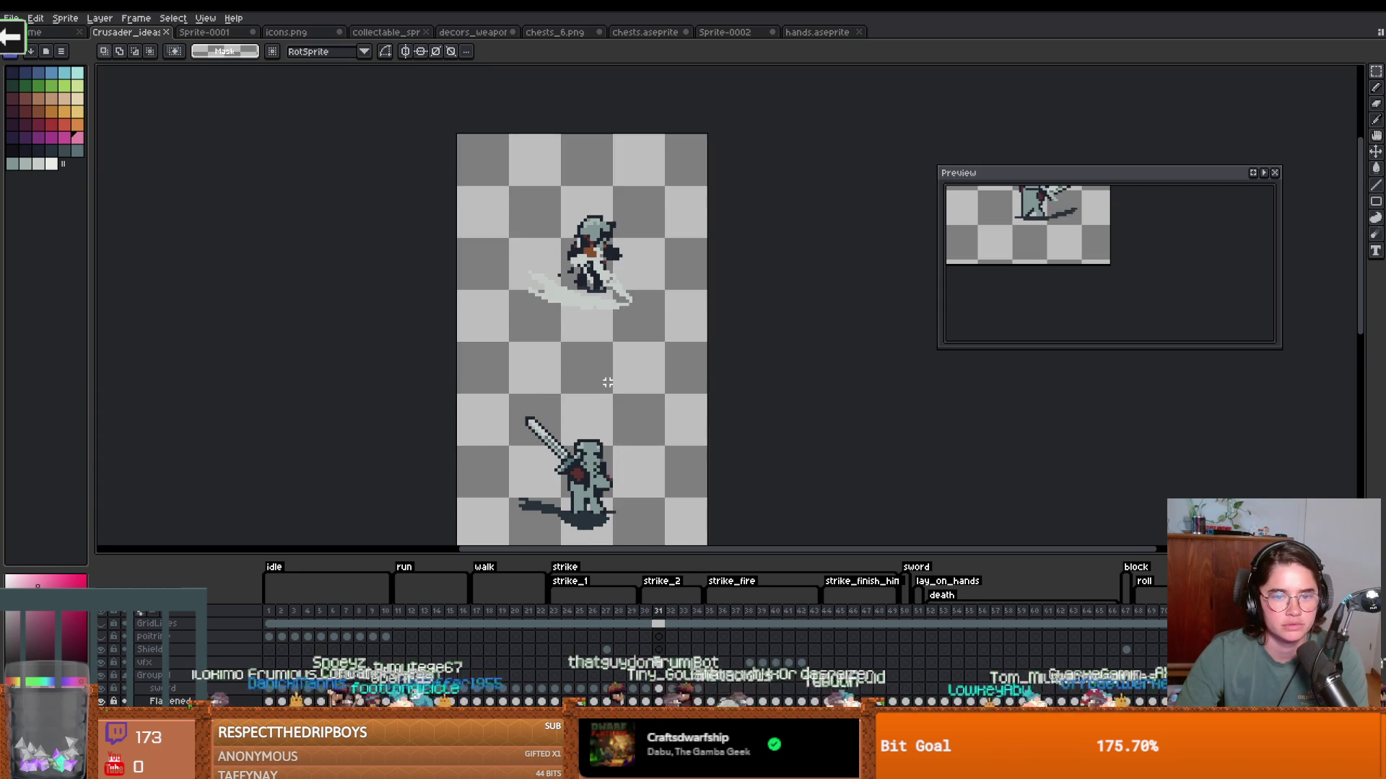
scroll(602, 320, up, 1)
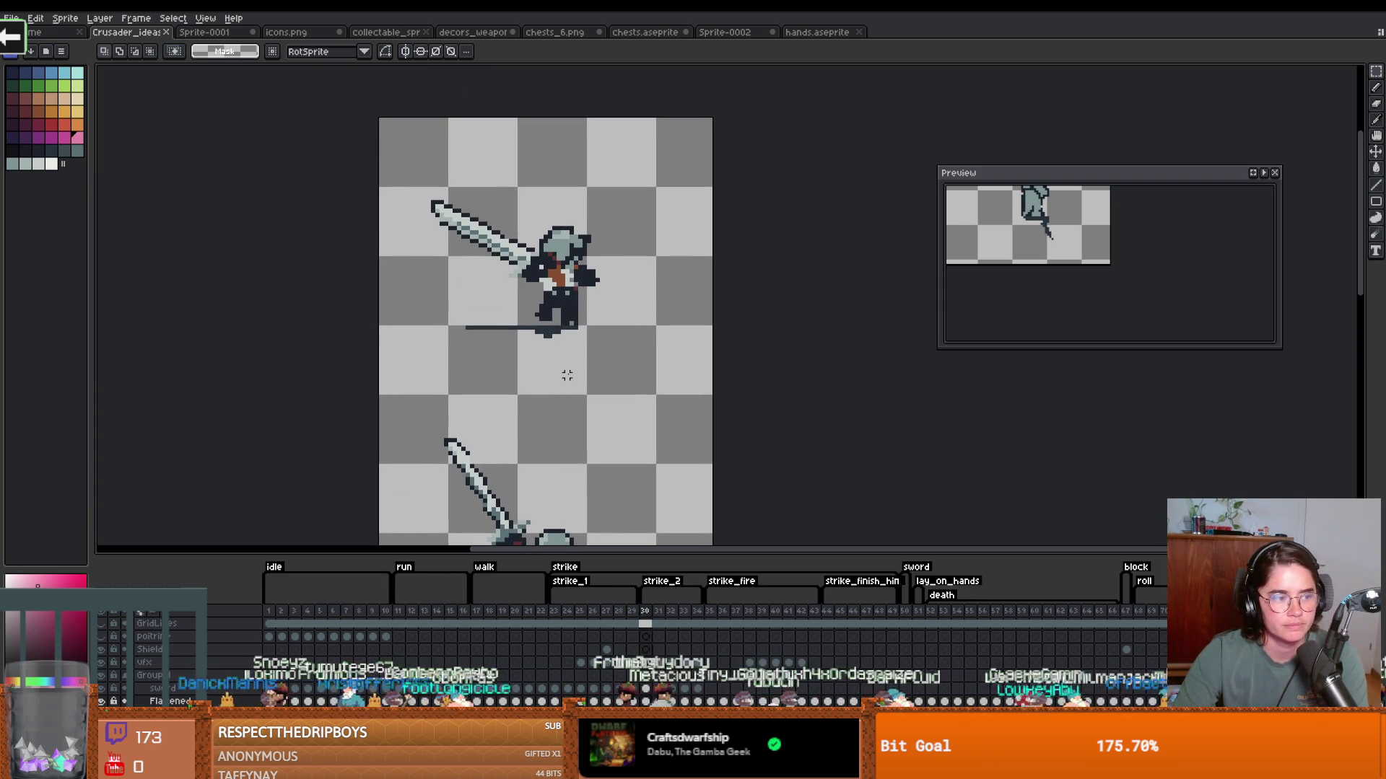
click(553, 613)
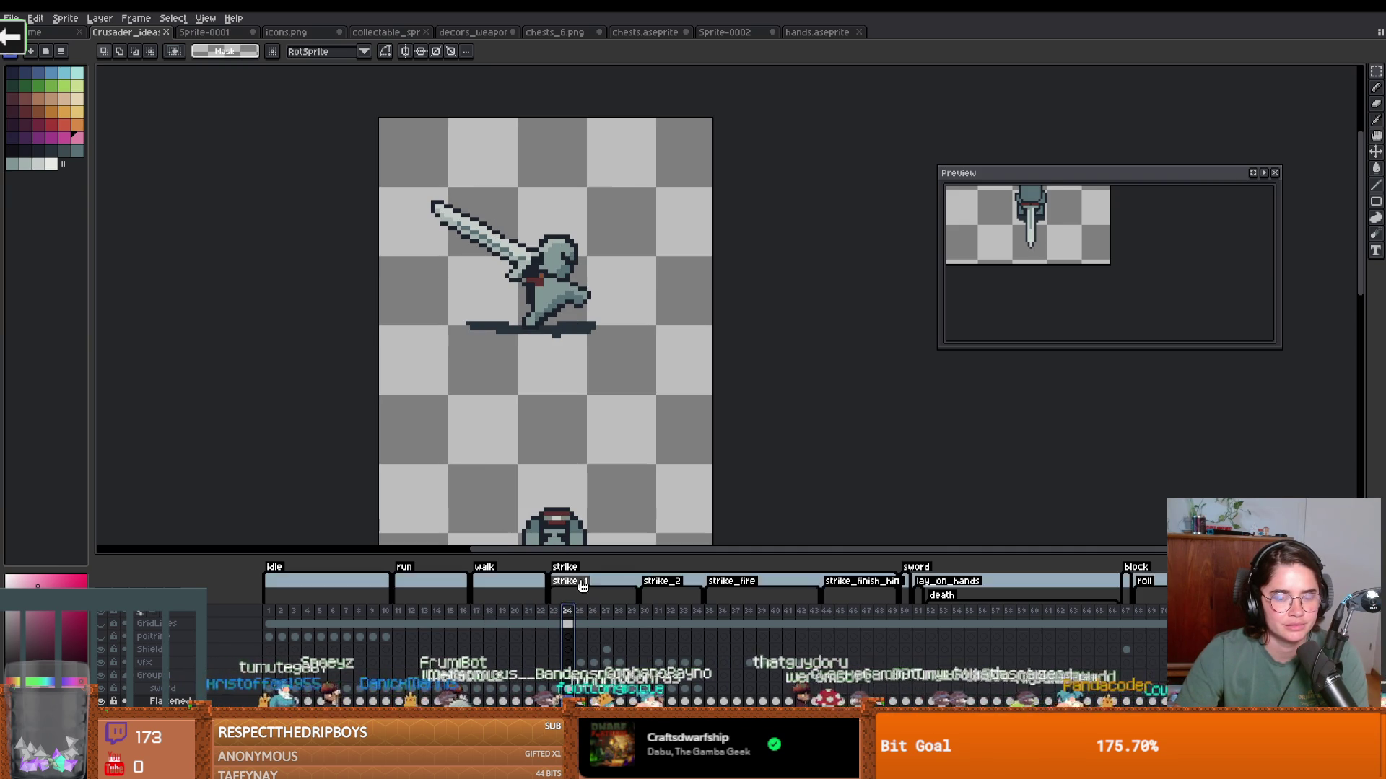
click(649, 612)
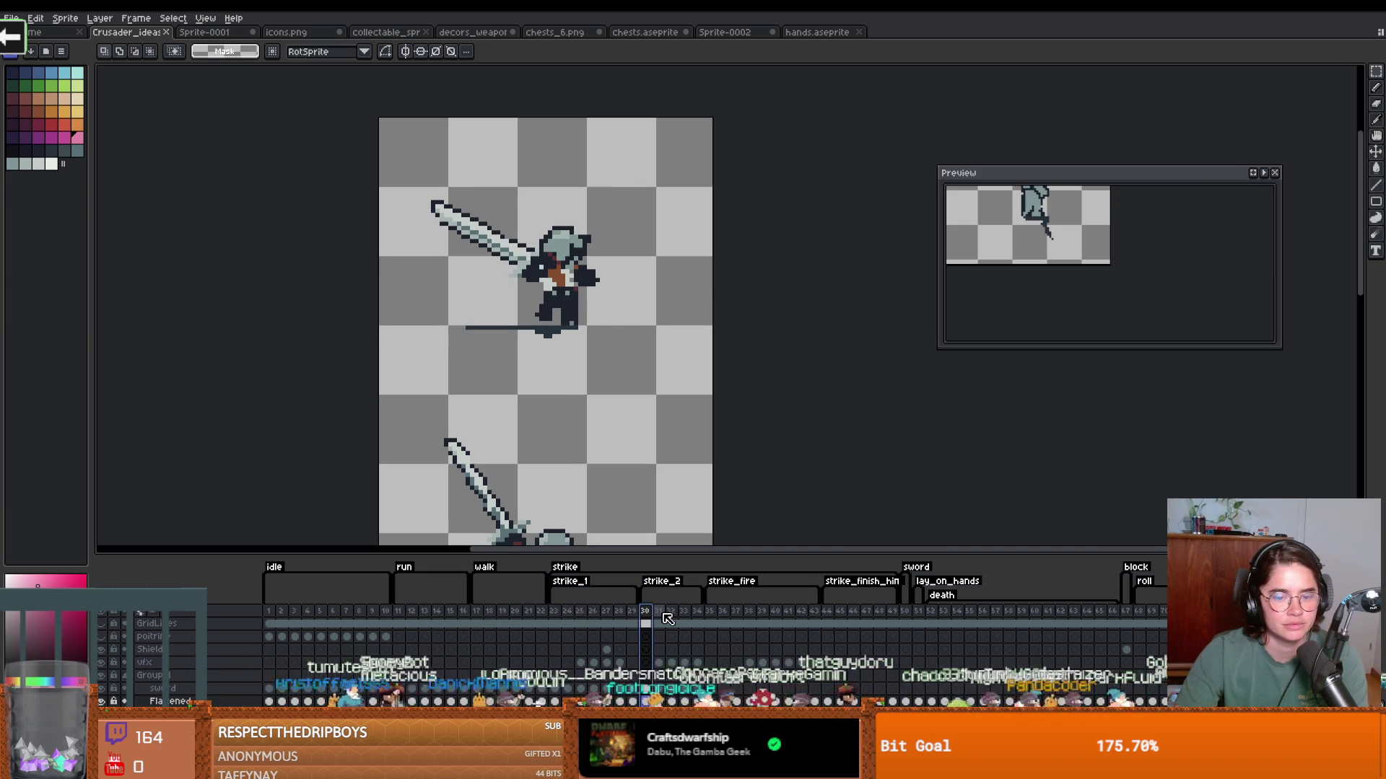
click(657, 613)
click(670, 612)
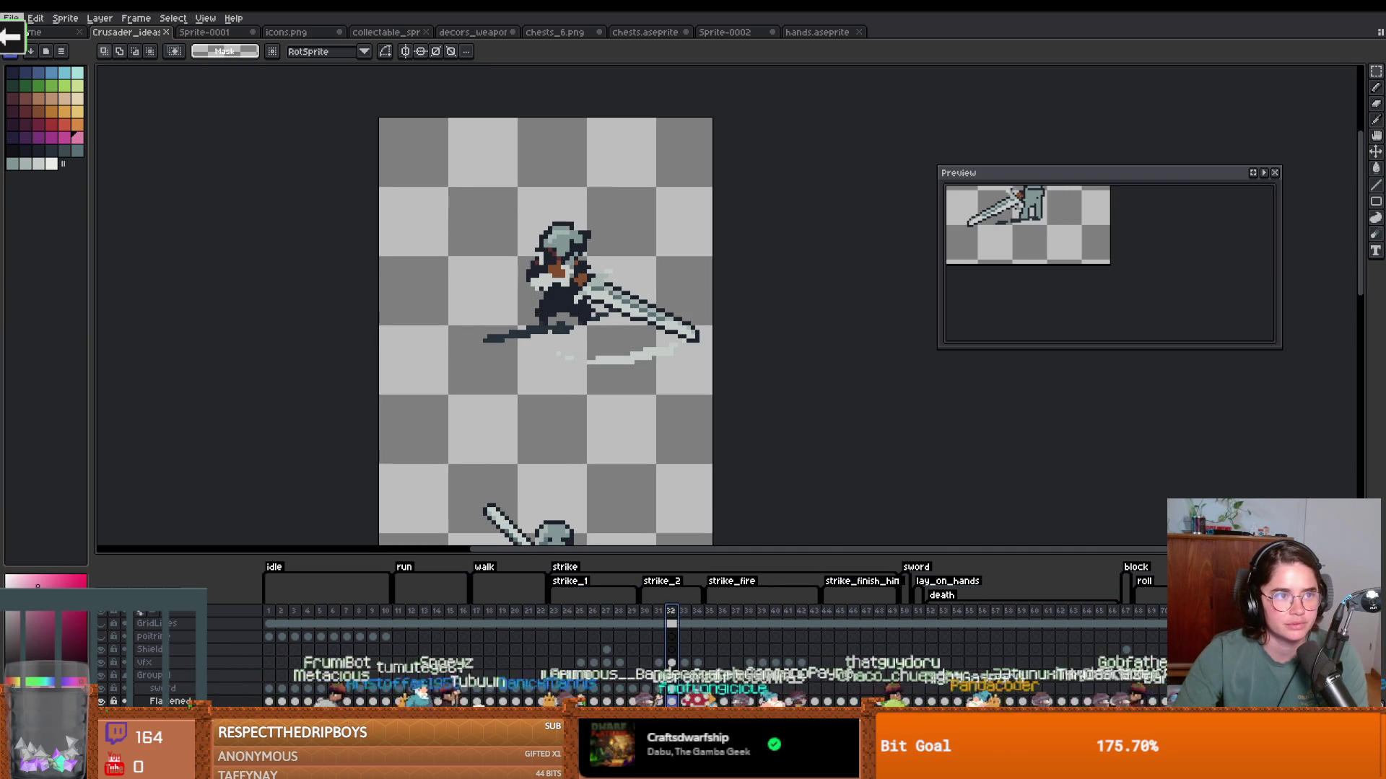
click(35, 32)
scroll(141, 246, down, 5)
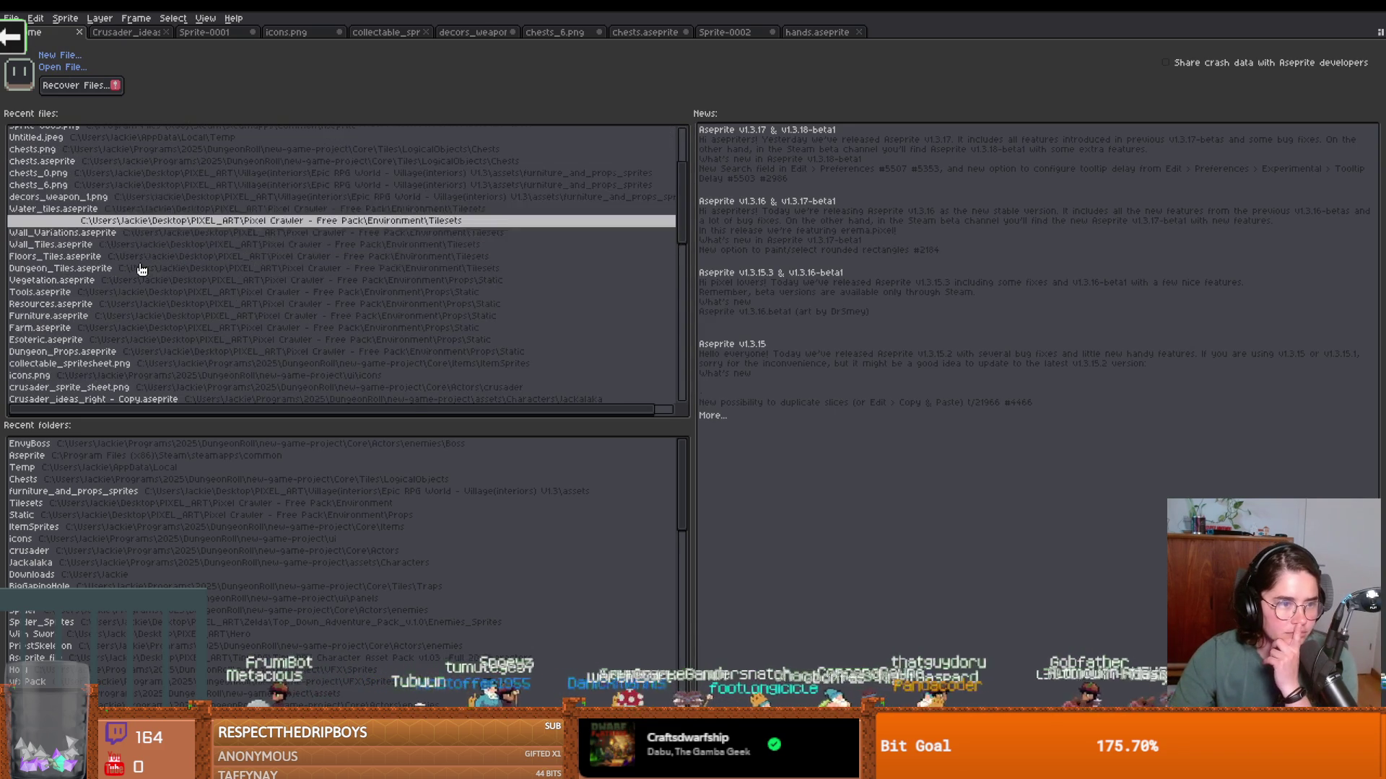
Step: Open 04 Stranded from Recent files and scroll its timeline across tags like Idle Down, Heal, Flames
scroll(137, 271, down, 2)
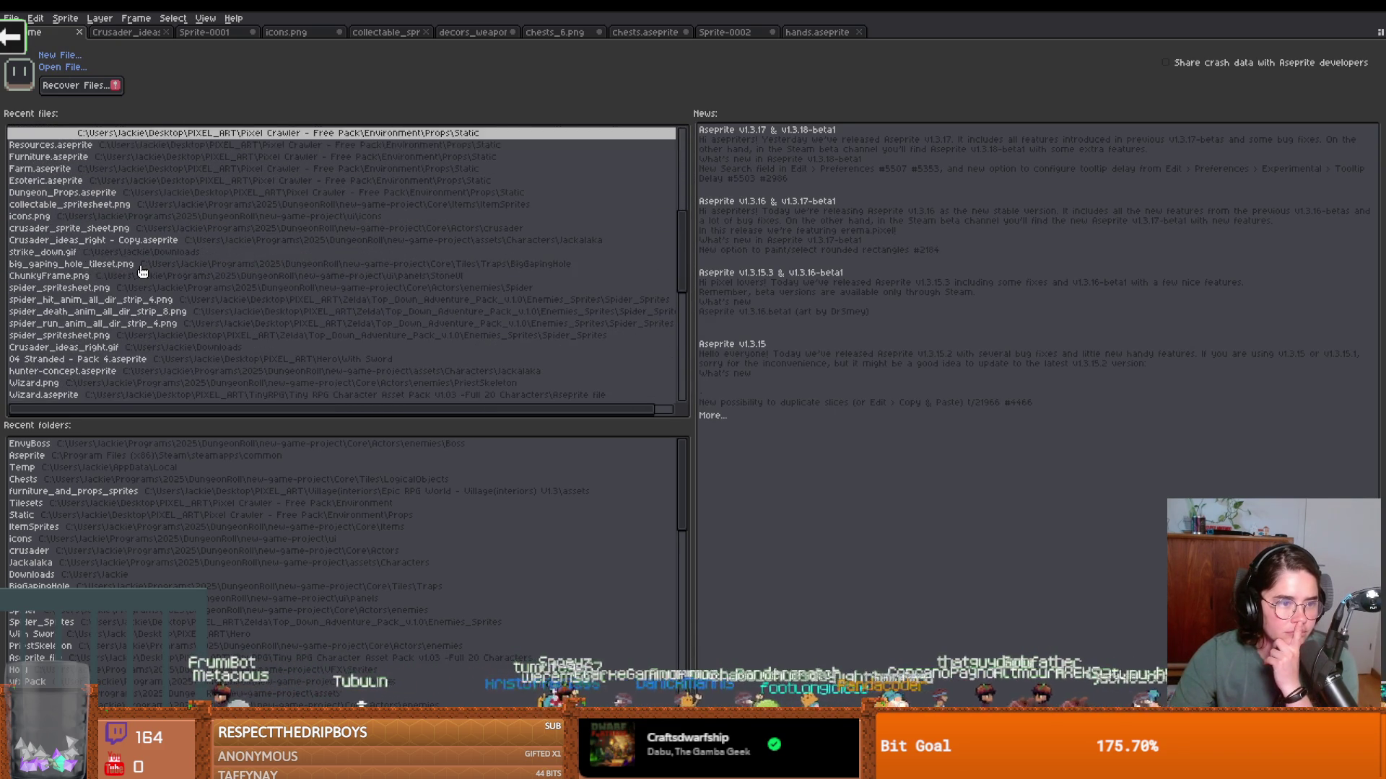
scroll(126, 272, down, 1)
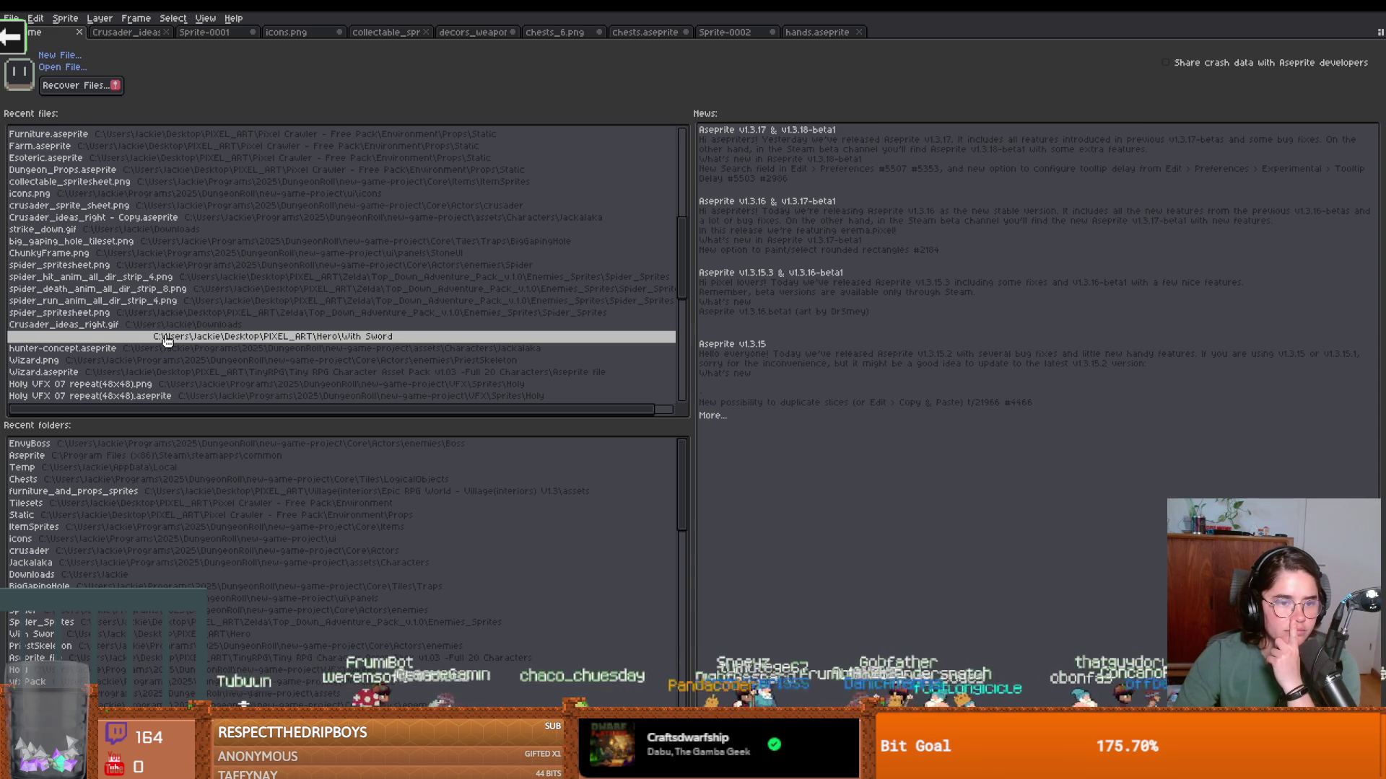
click(166, 340)
scroll(718, 348, up, 3)
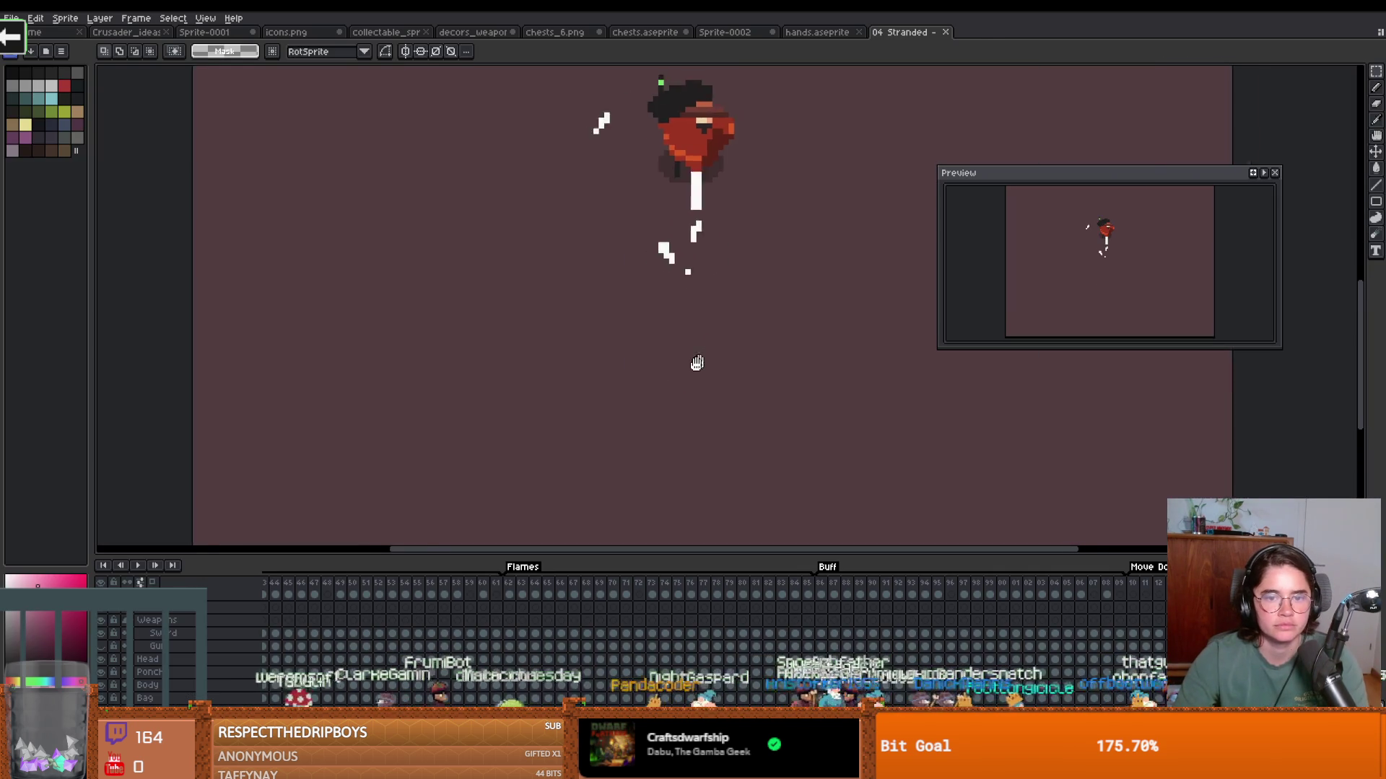
scroll(556, 588, up, 2)
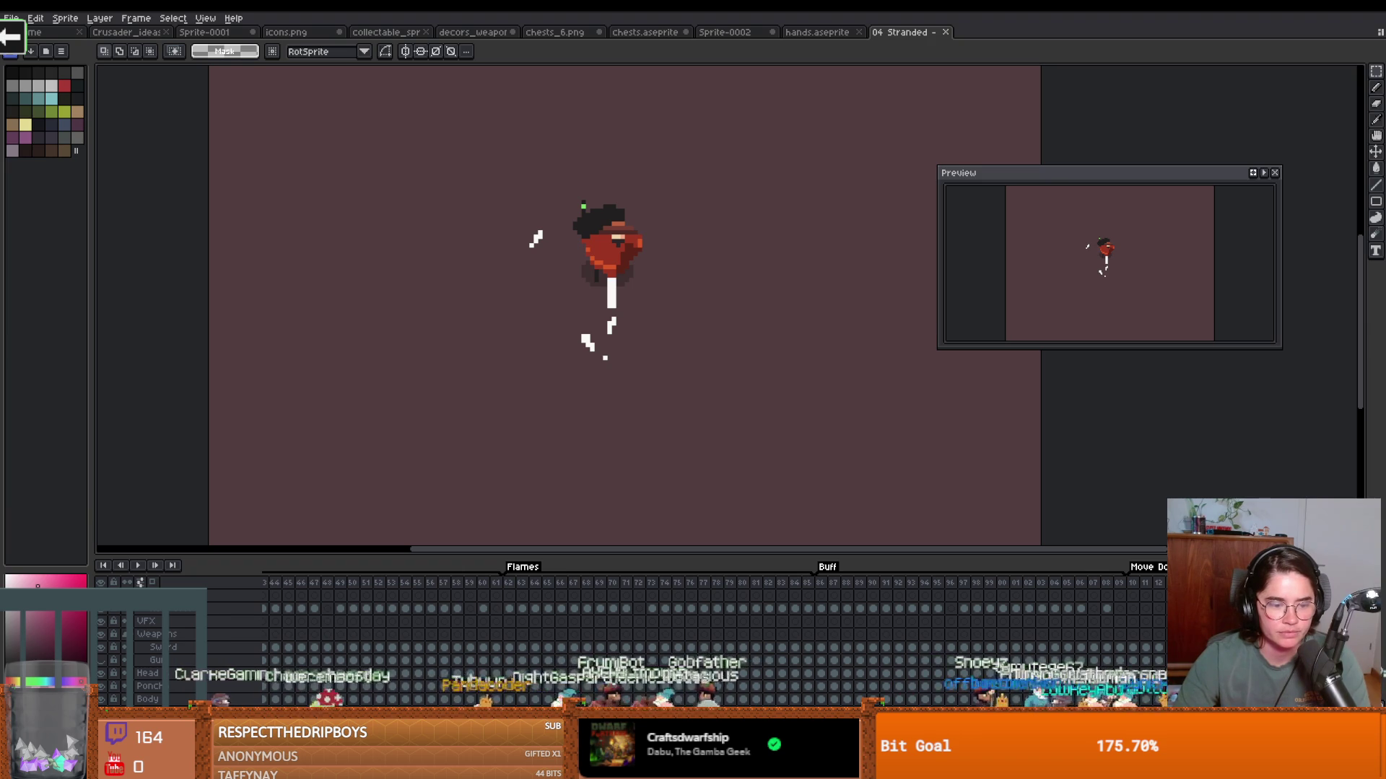
scroll(714, 635, left, 5)
scroll(715, 635, right, 10)
scroll(715, 635, right, 6)
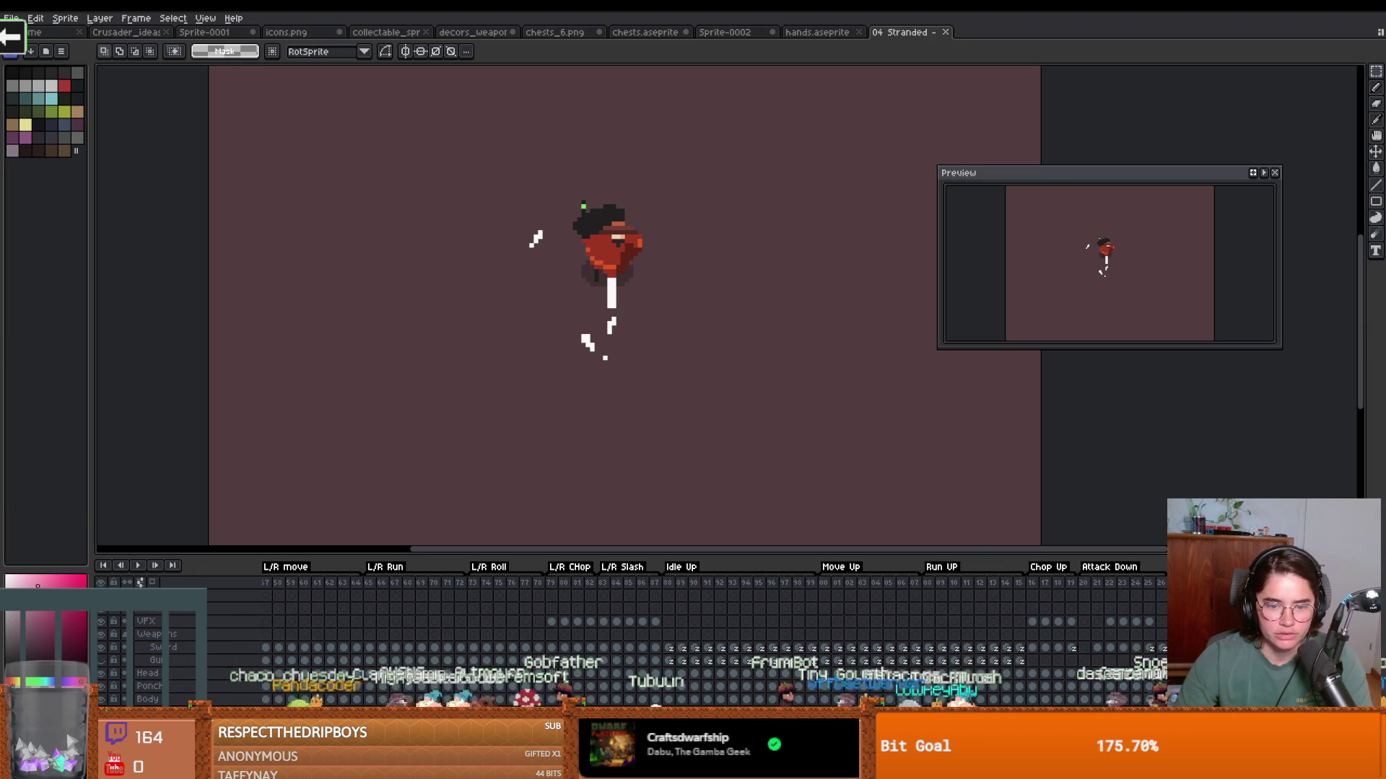
click(568, 586)
click(581, 586)
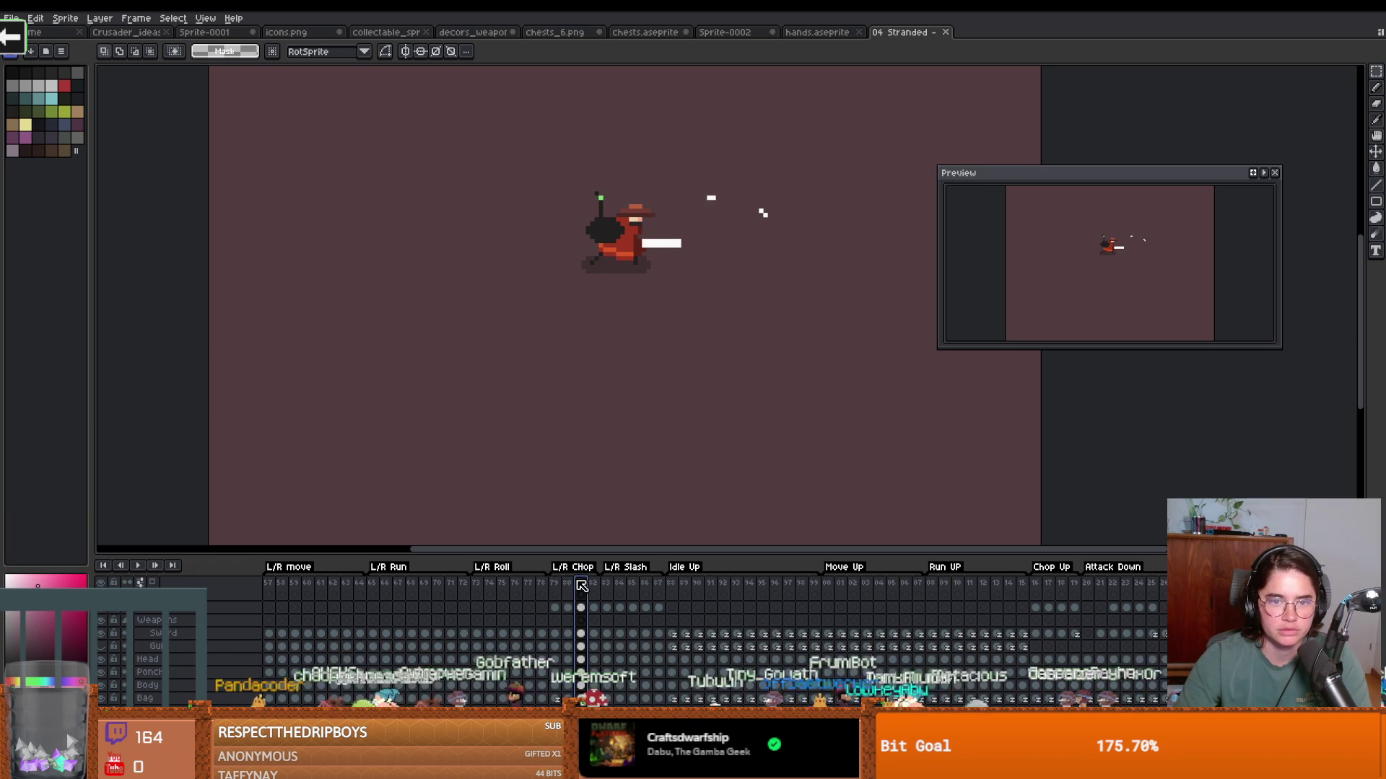
key(Right)
key(Right)
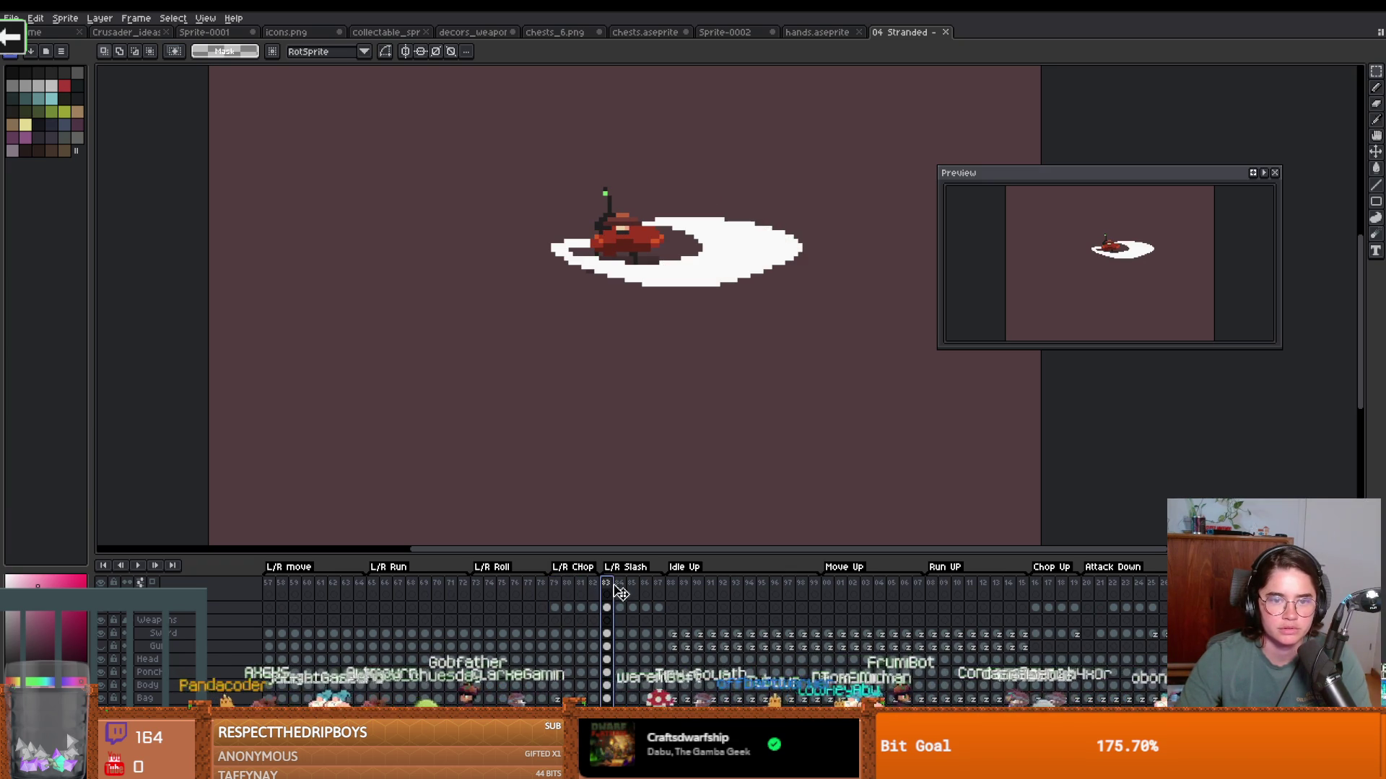
key(Right)
key(Right)
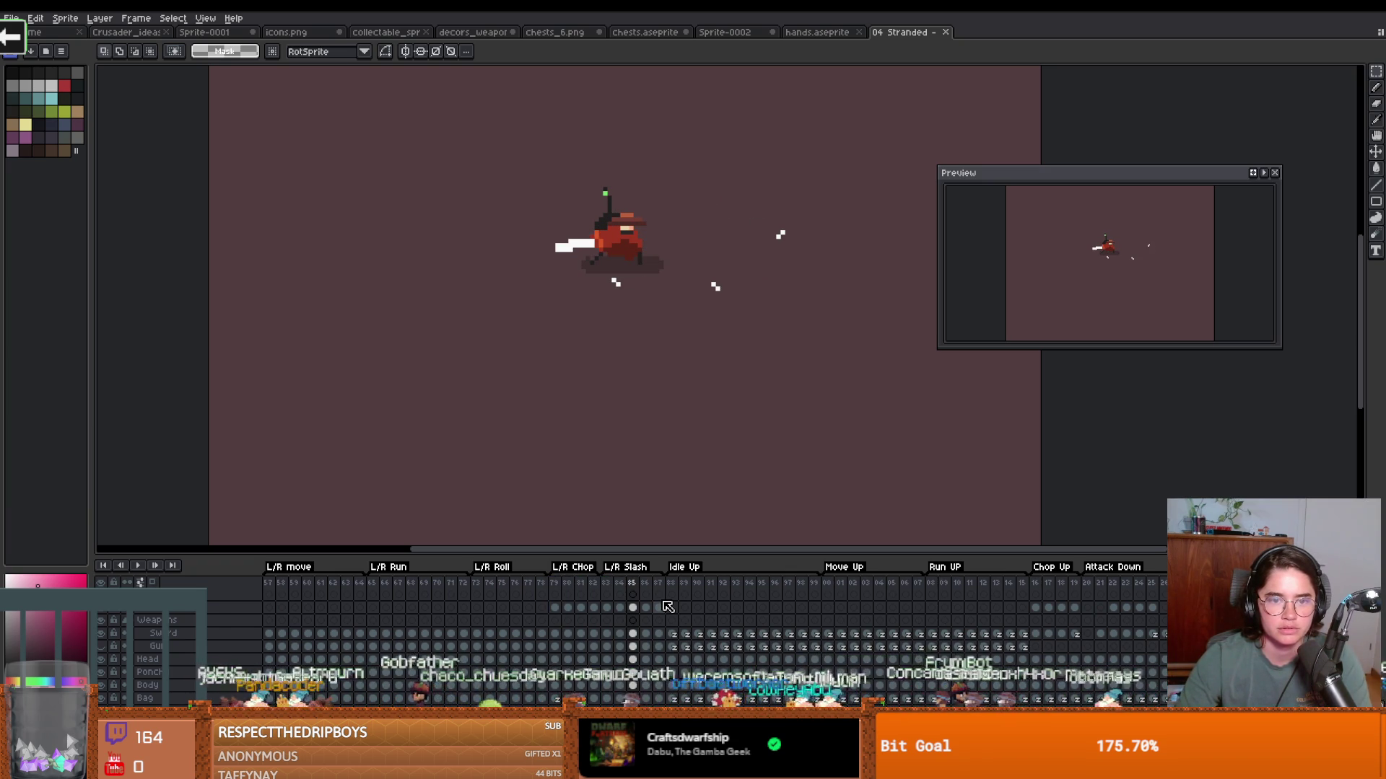
scroll(668, 607, up, 1)
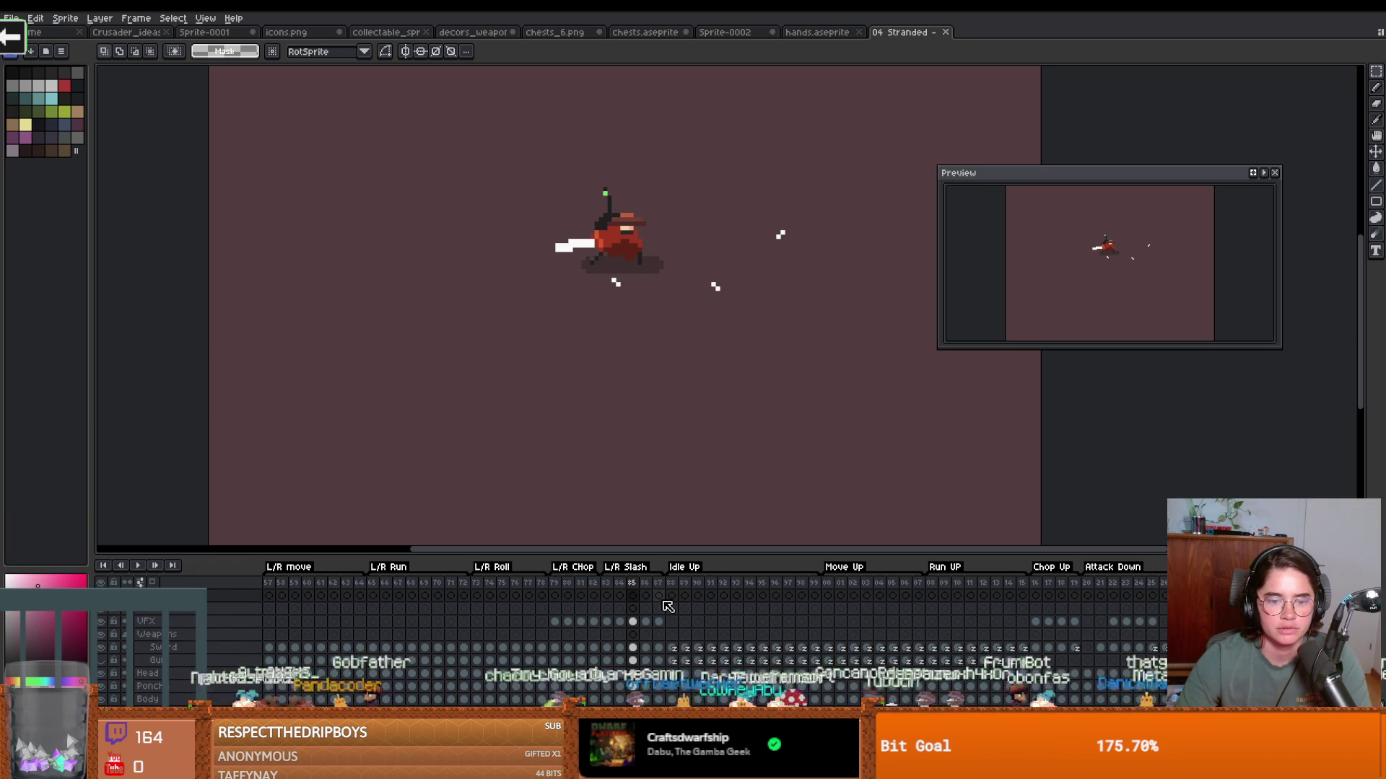
key(Left)
key(Left)
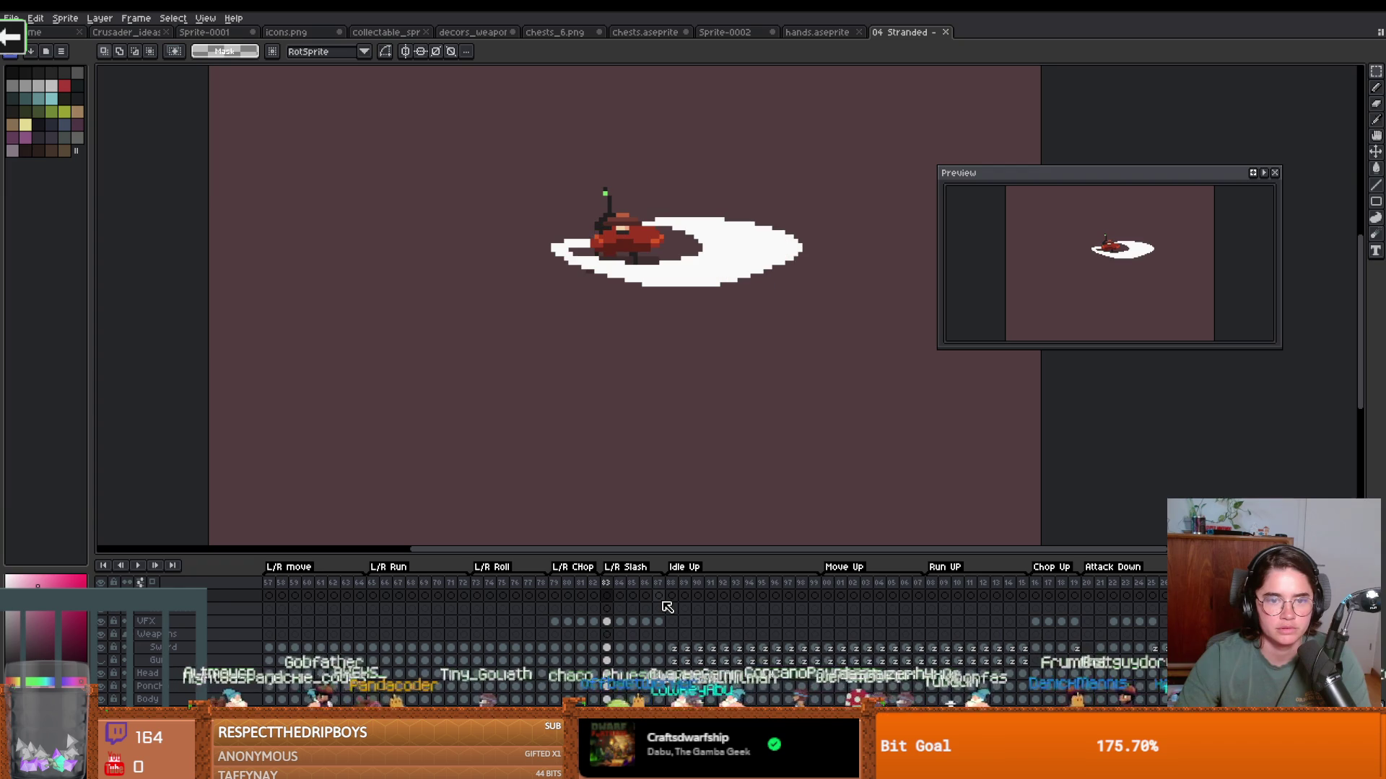
scroll(666, 606, left, 10)
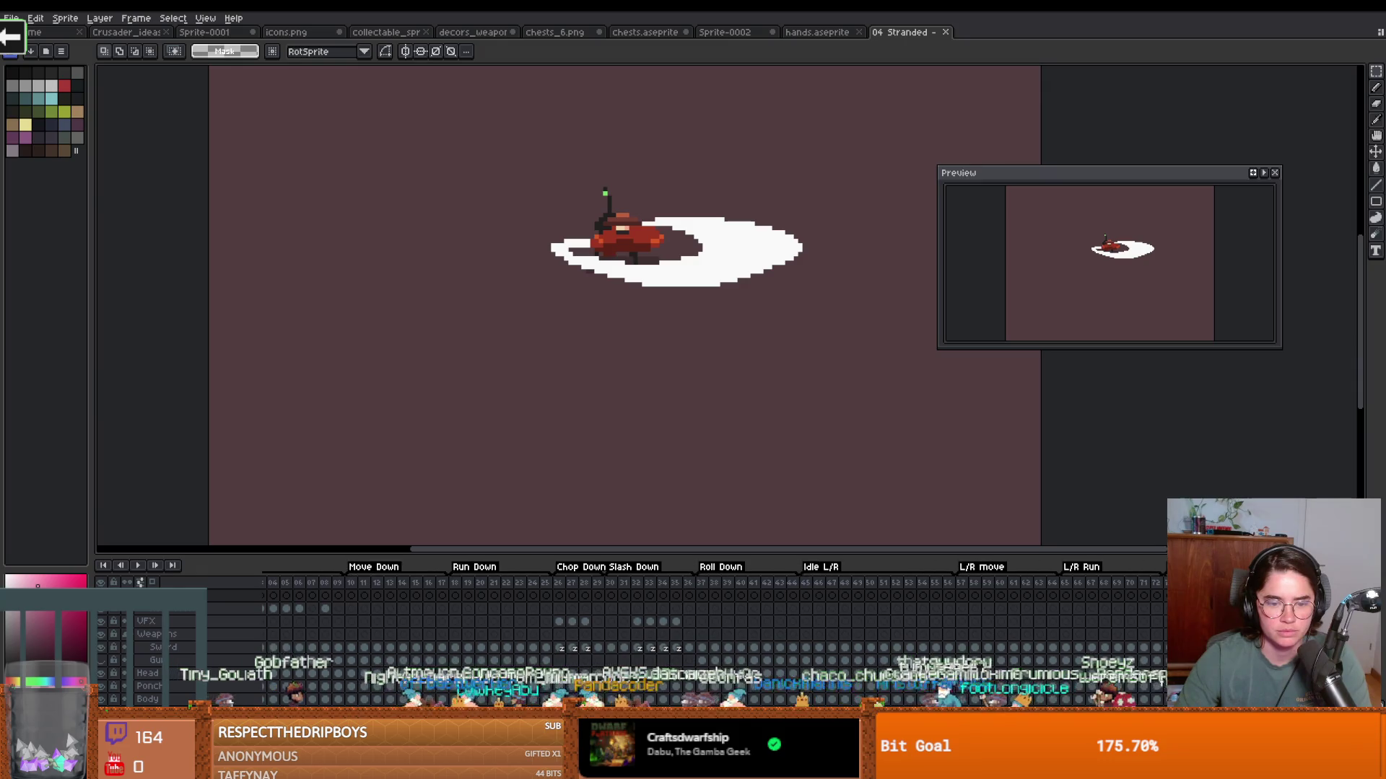
scroll(666, 607, right, 8)
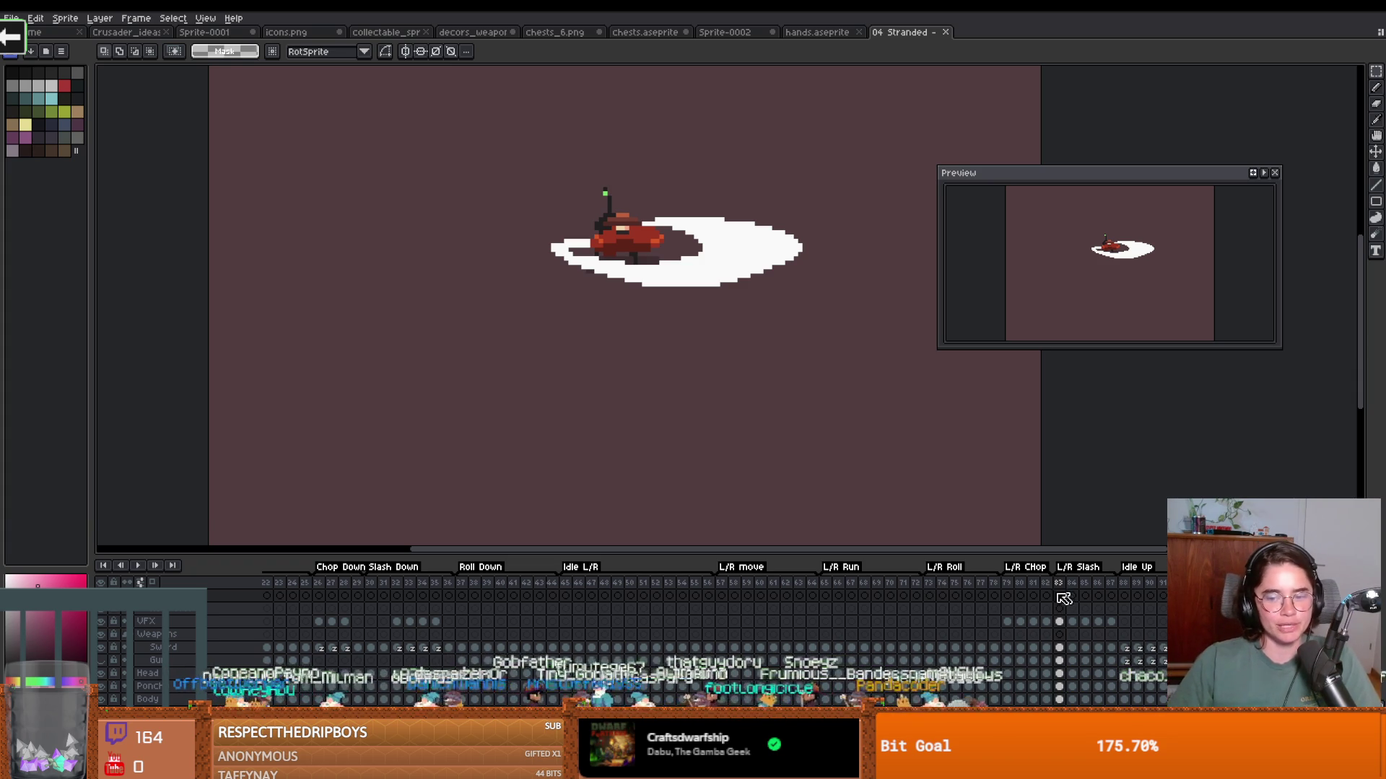
key(Right)
key(Right)
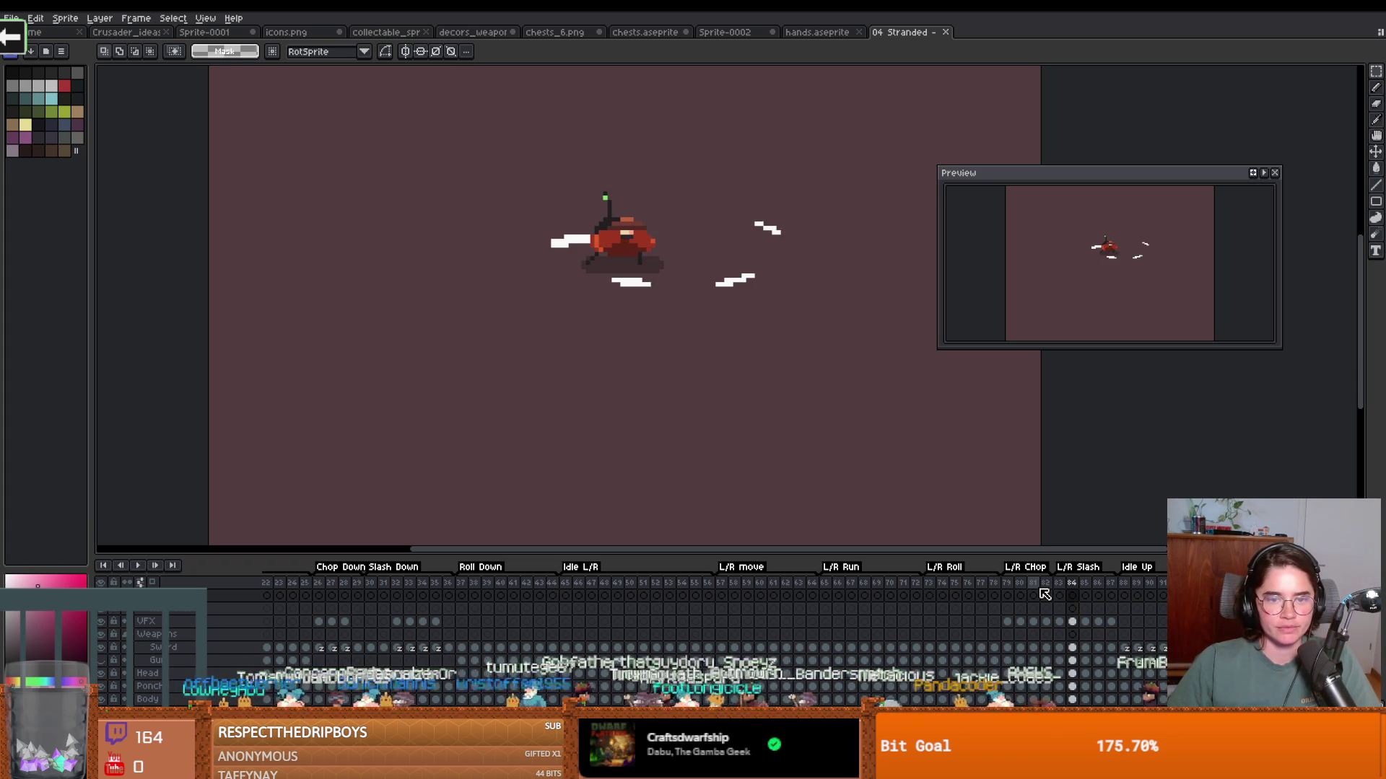
key(Right)
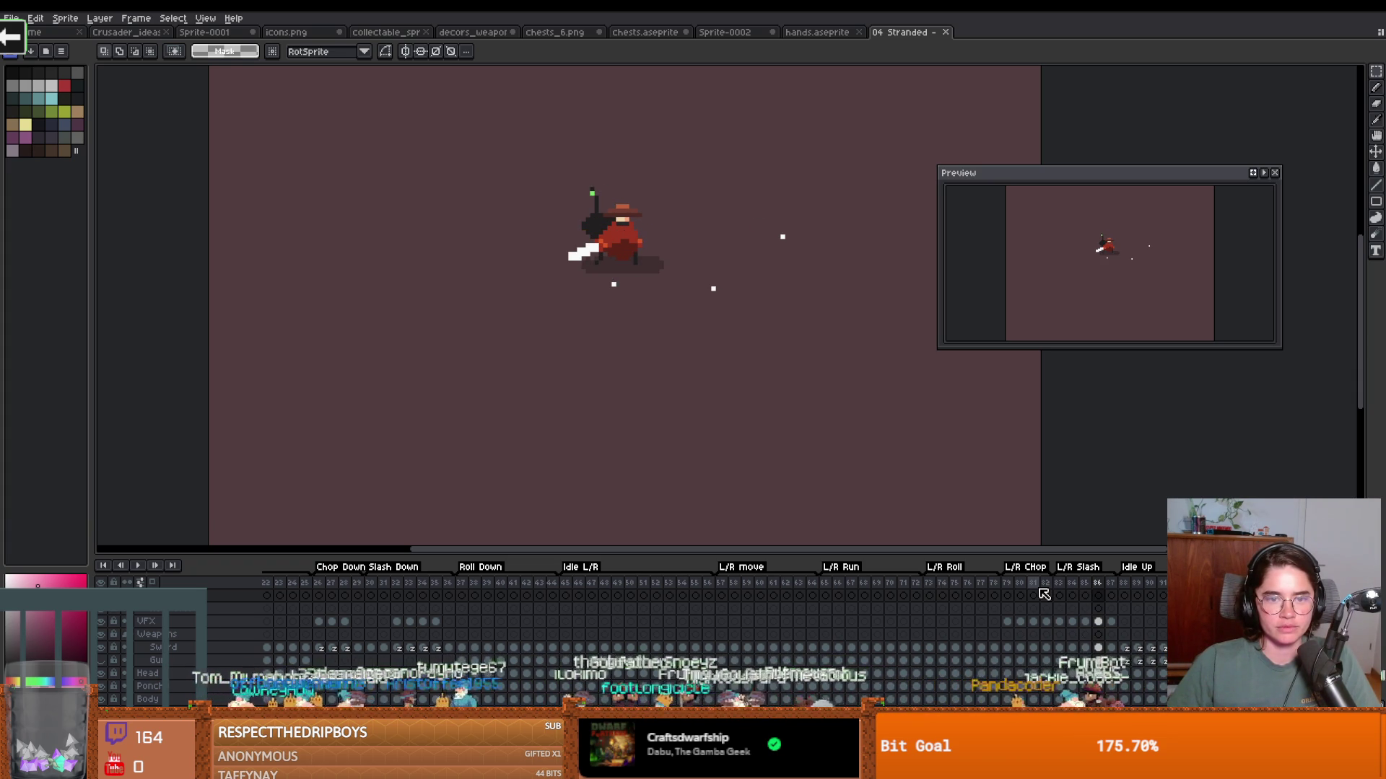
key(Right)
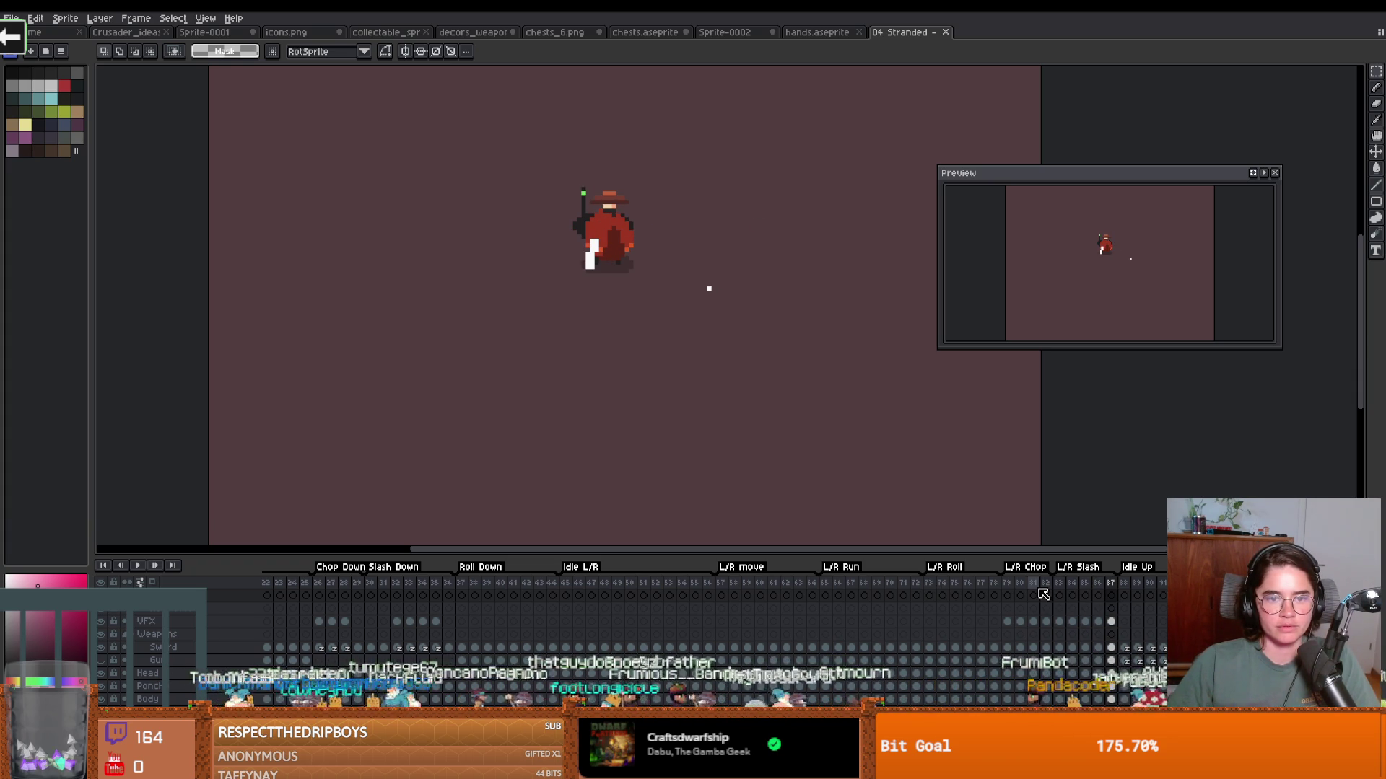
key(Left)
key(Left)
key(Left)
key(Left)
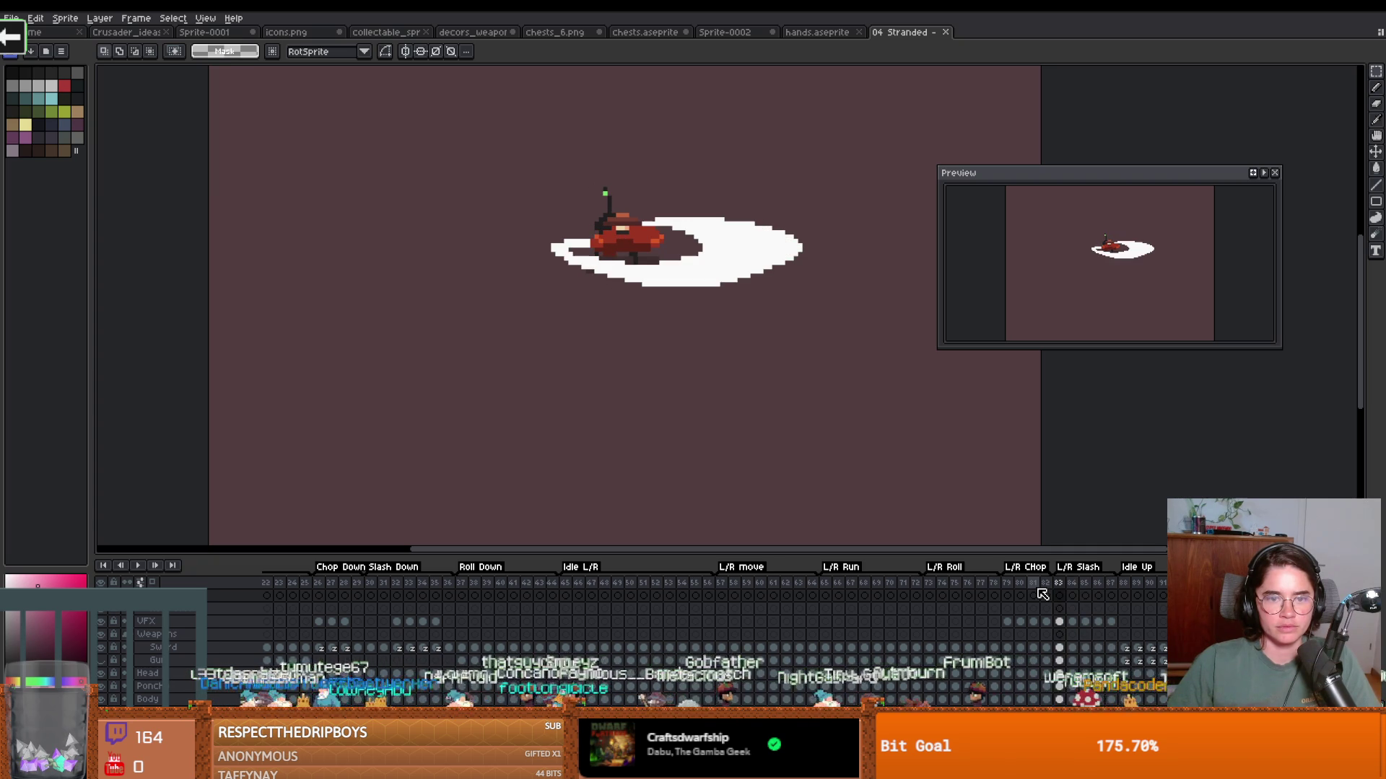
key(Right)
key(Right)
key(Right)
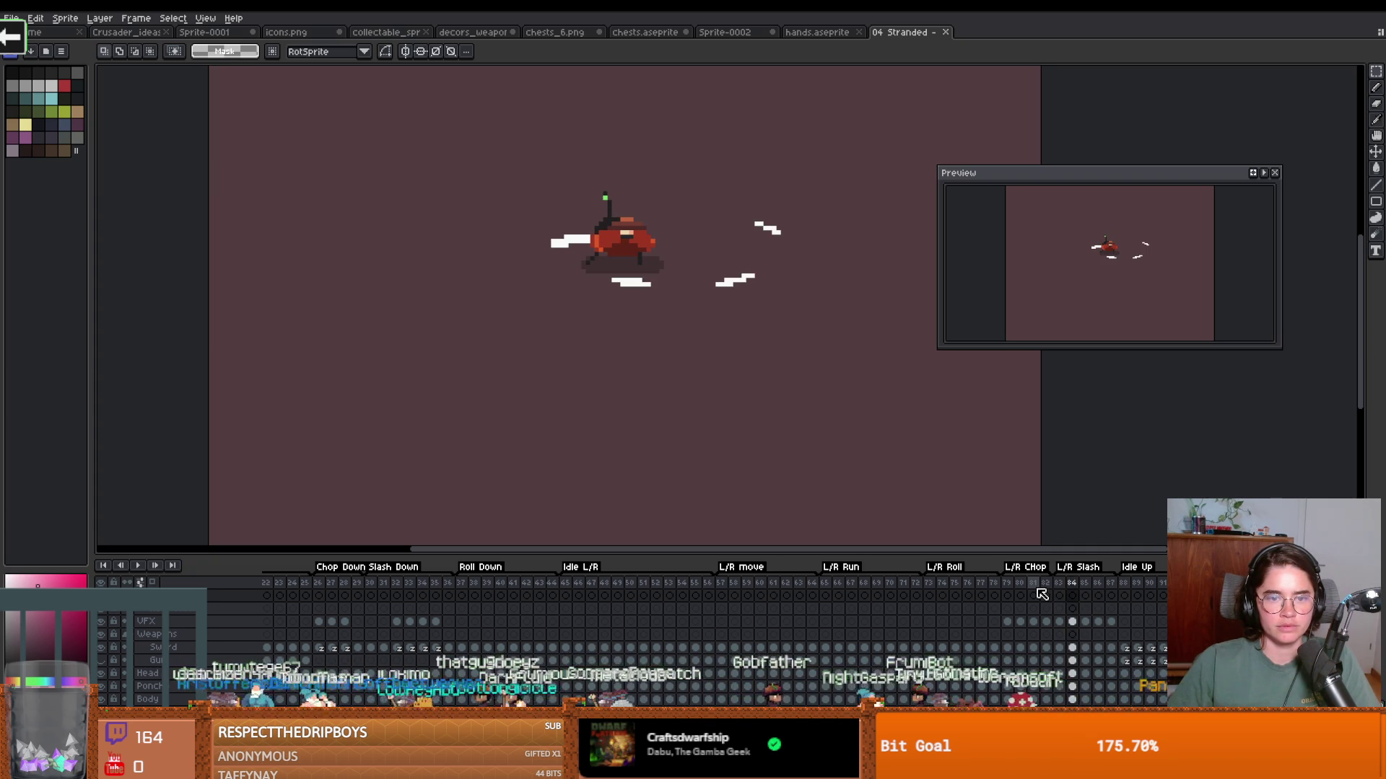
key(Left)
key(Left)
key(Left)
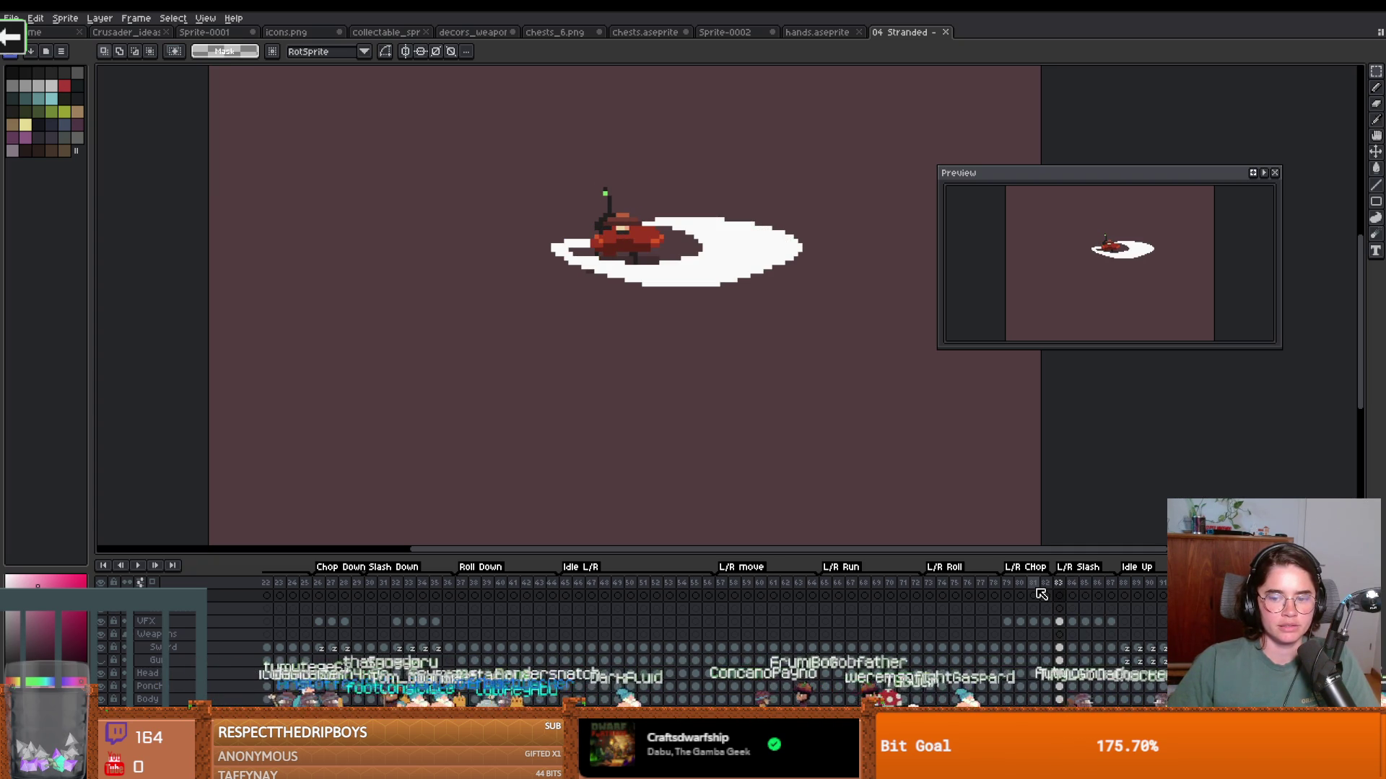
key(Right)
key(Right)
key(Right)
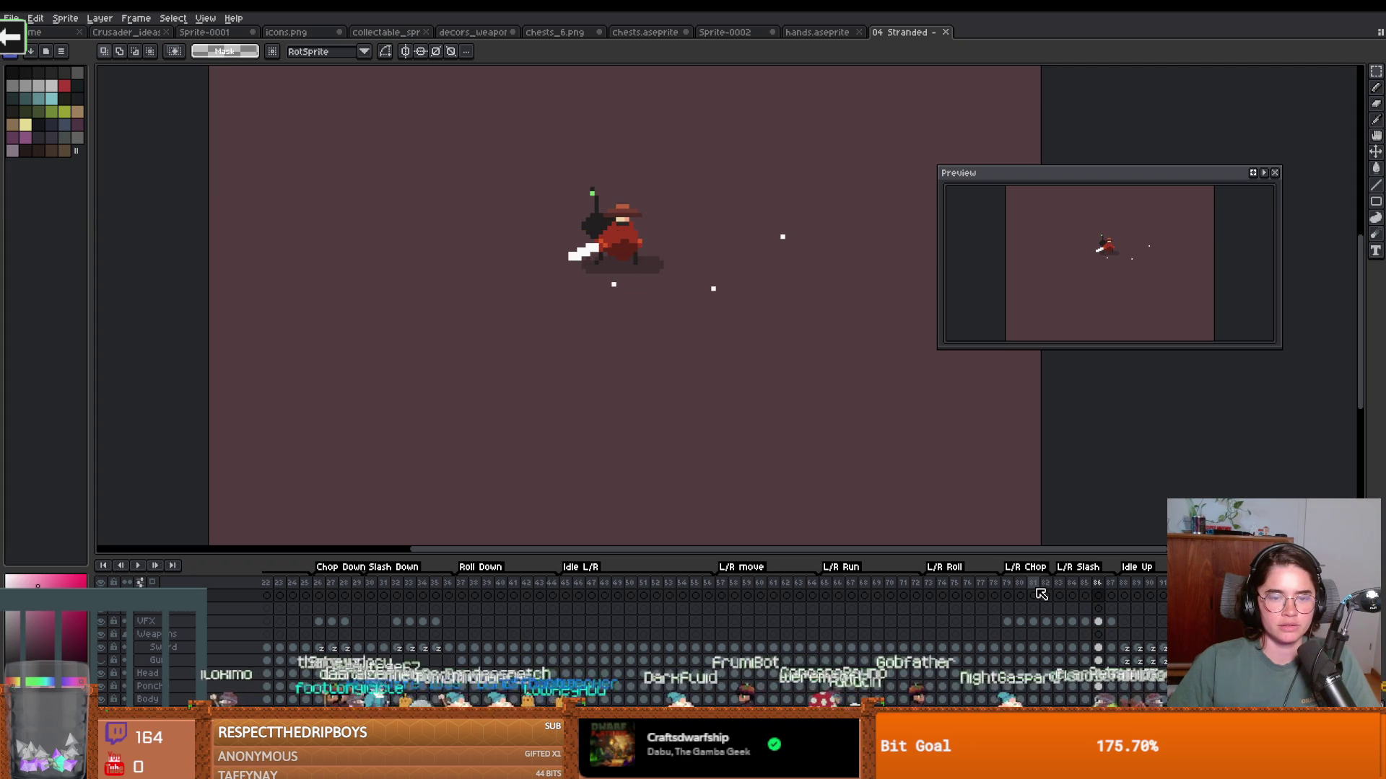
key(Right)
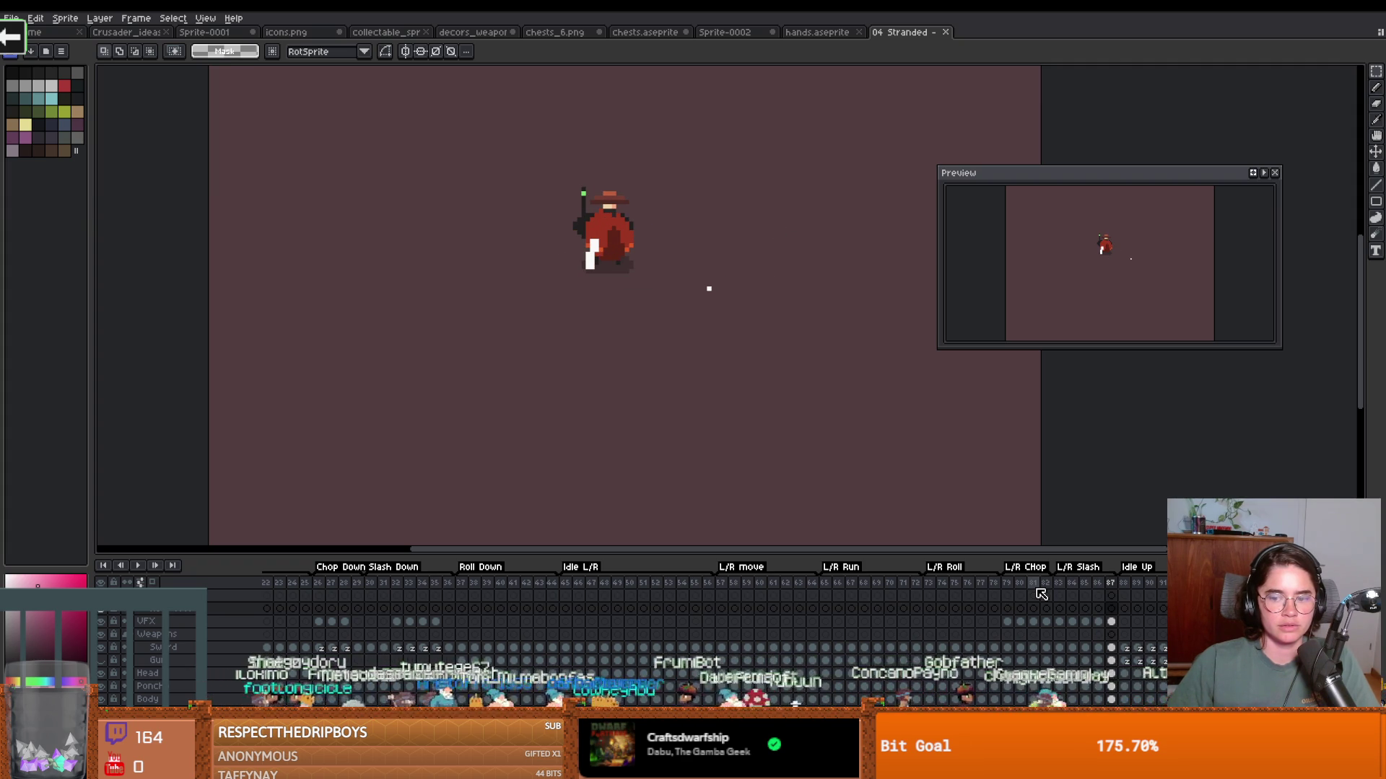
scroll(1040, 594, down, 1)
key(Up)
key(Up)
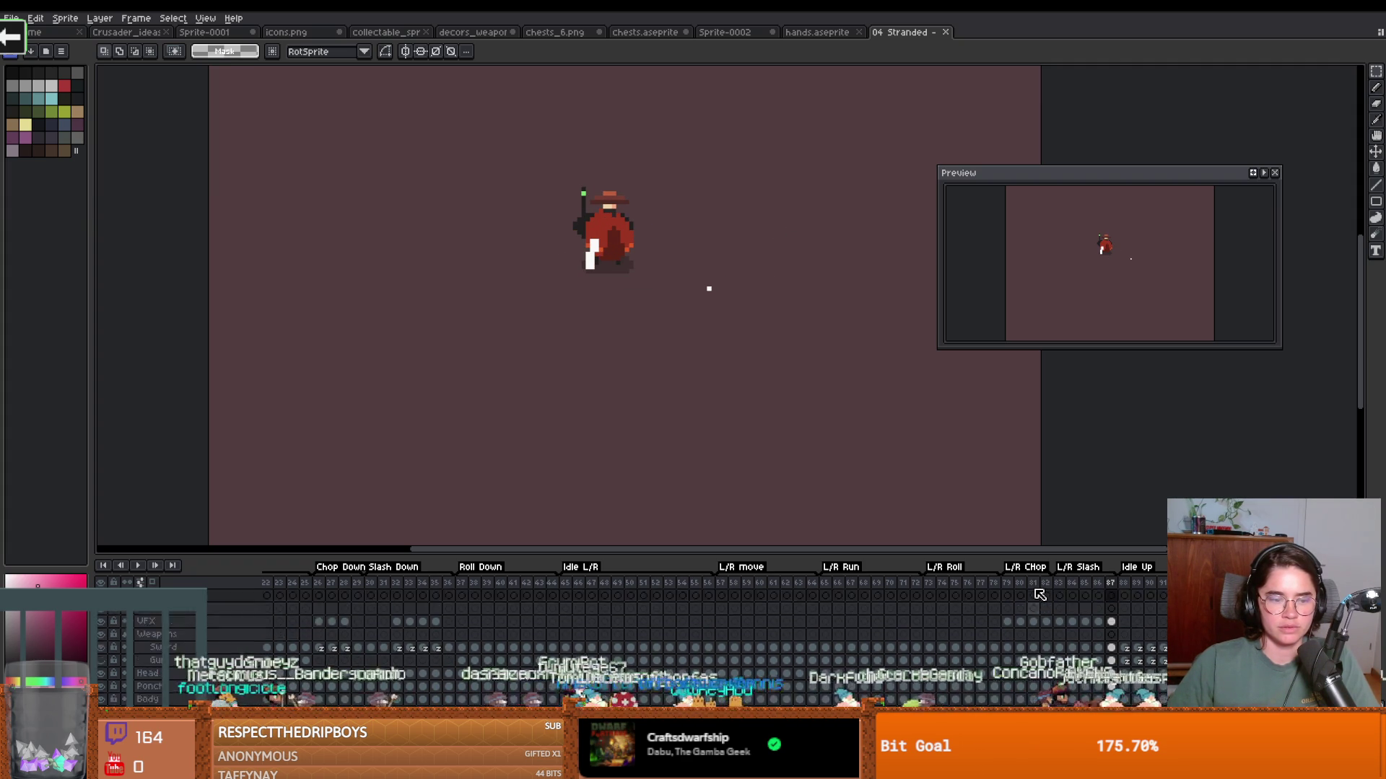
key(Return)
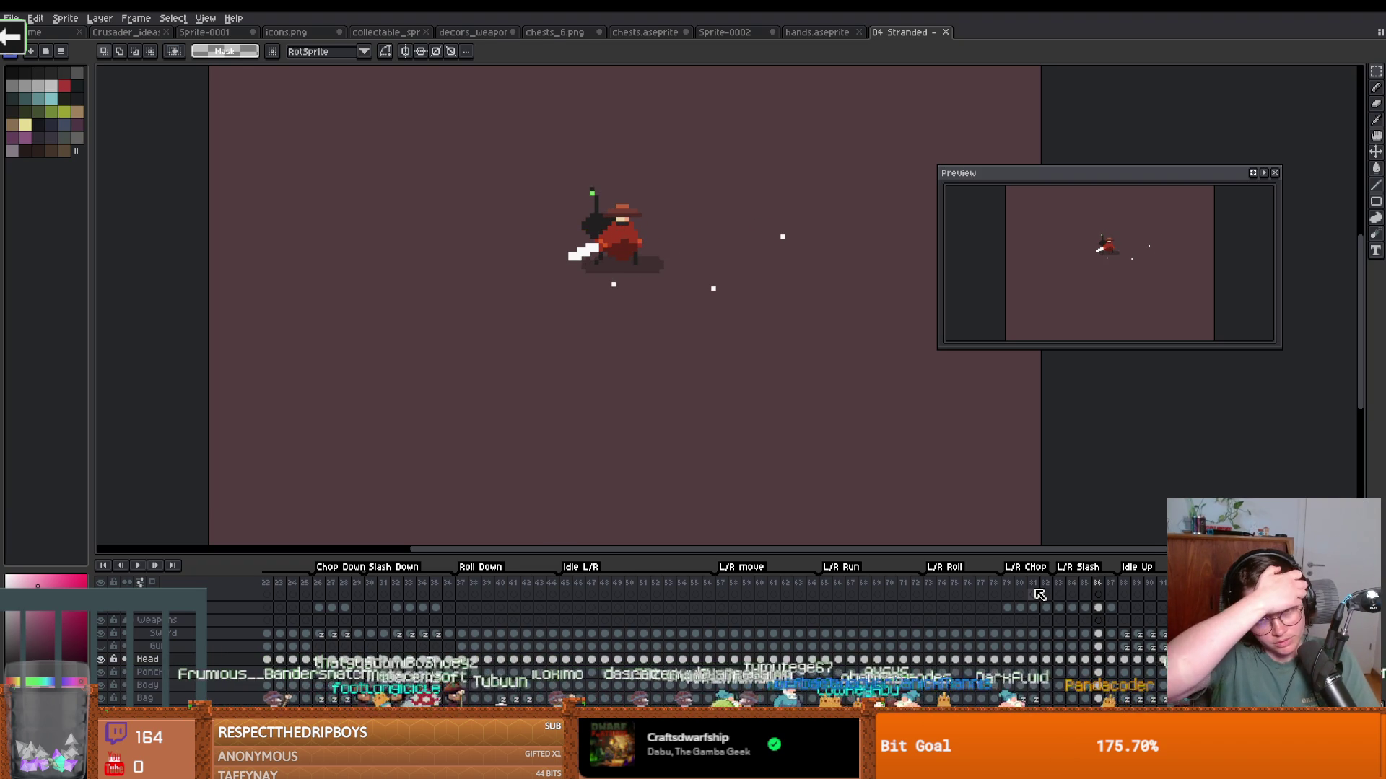
key(Return)
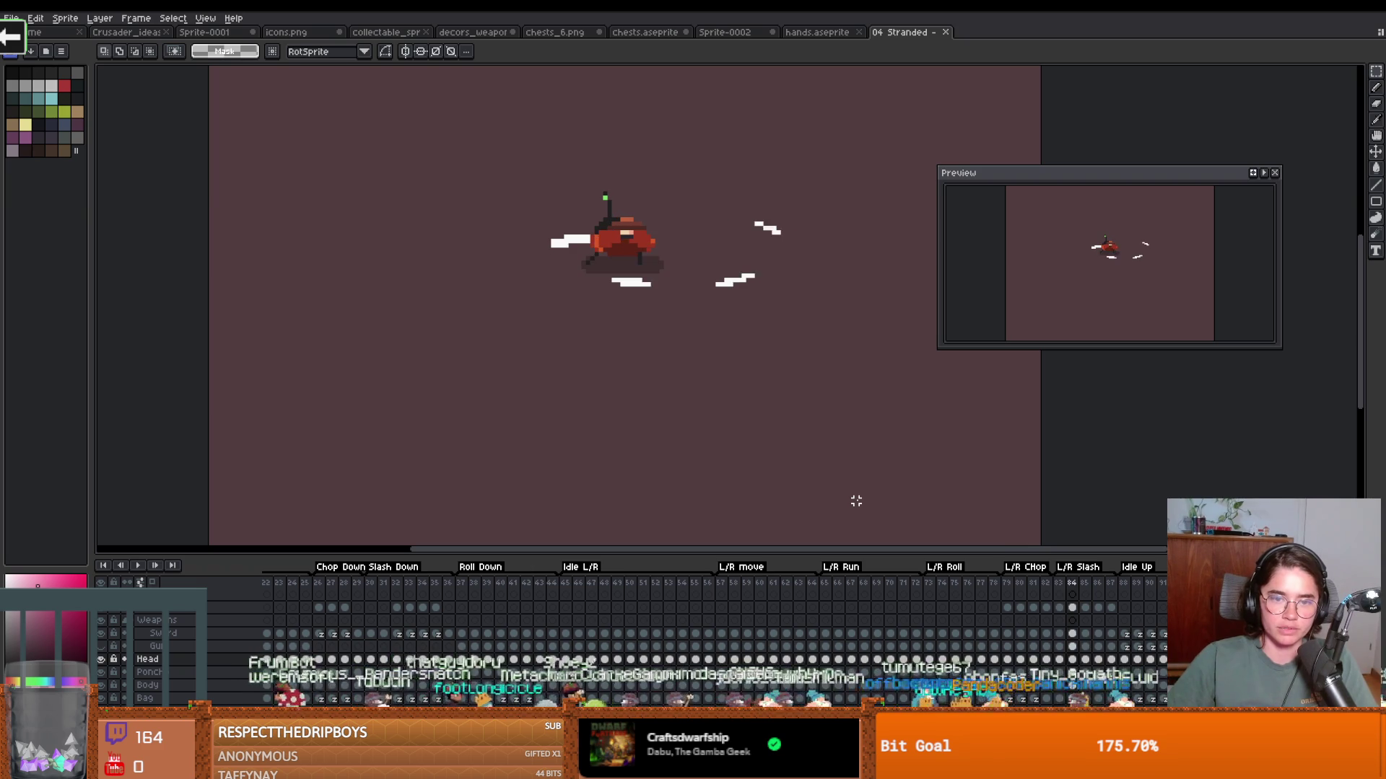
click(205, 21)
Step: Show the grid on the canvas and close the blank Sprite-0001 without saving
click(375, 101)
scroll(639, 248, up, 2)
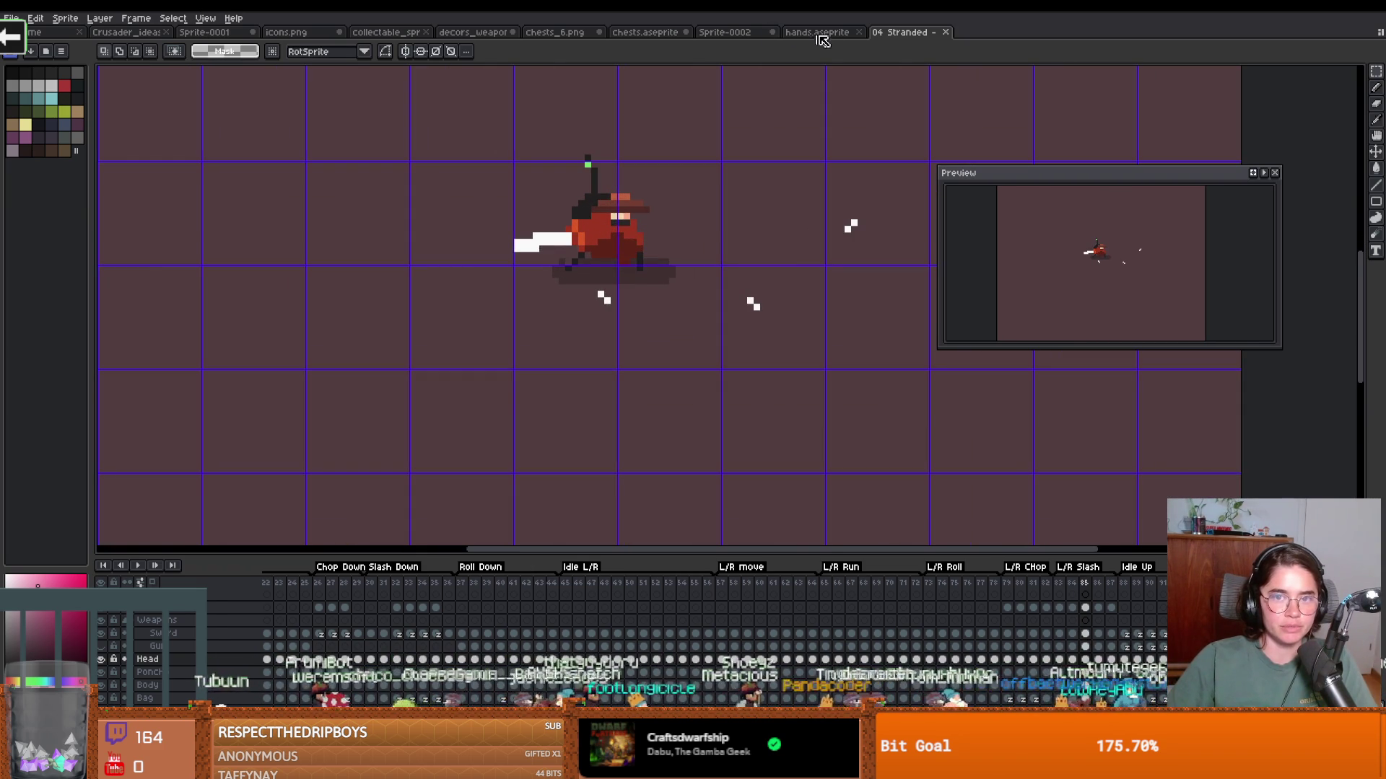
click(215, 33)
click(252, 32)
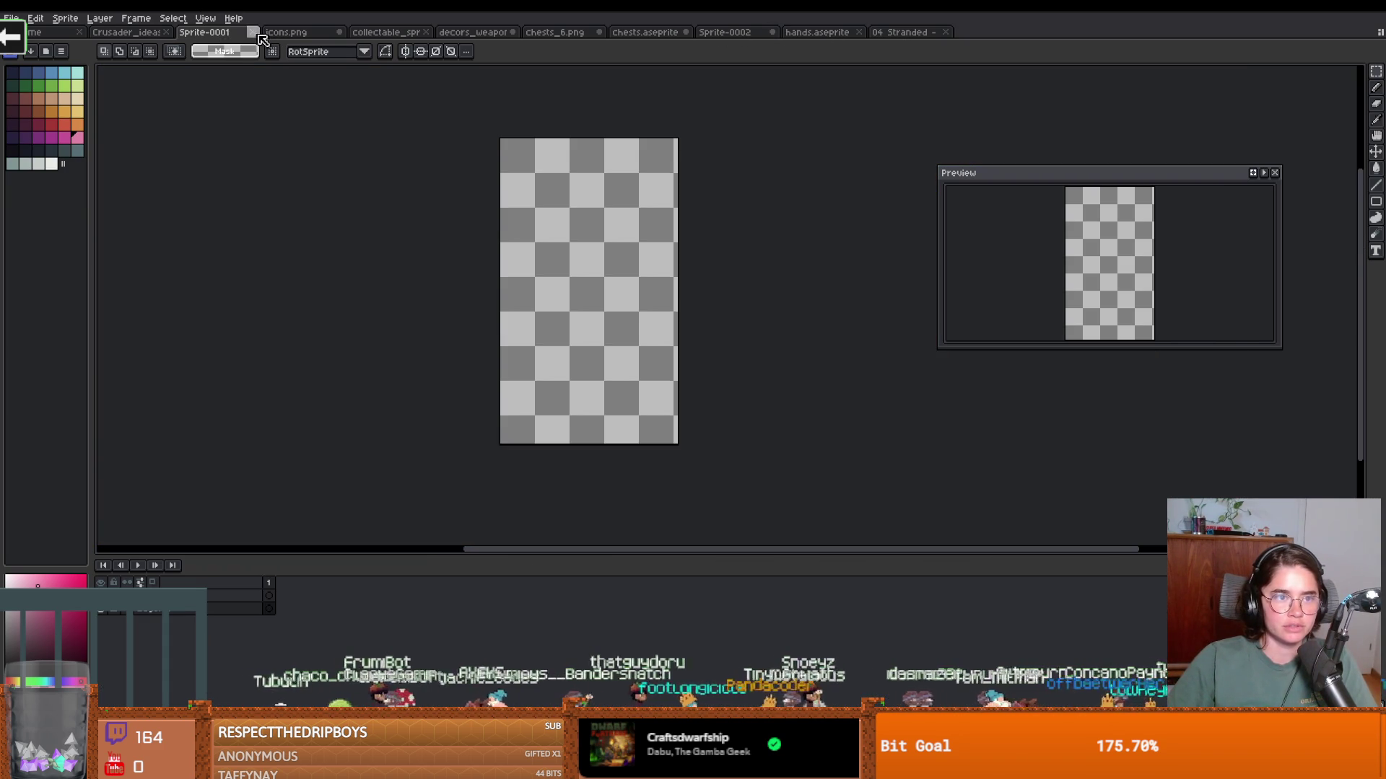
click(693, 406)
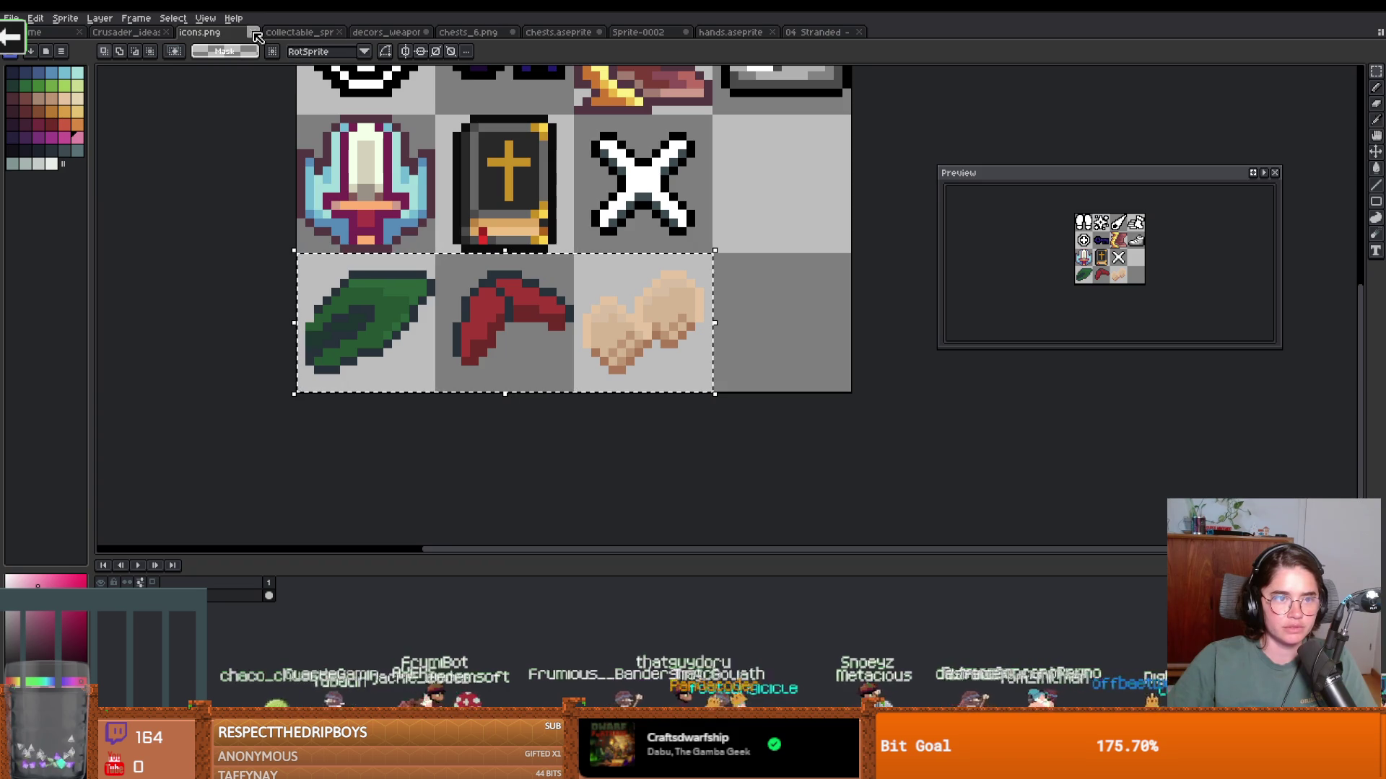
Step: Close icons.png, collectable_sprites, decors_weapon, chests_6.png and chests.aseprite, discarding their changes
key(ctrl+z)
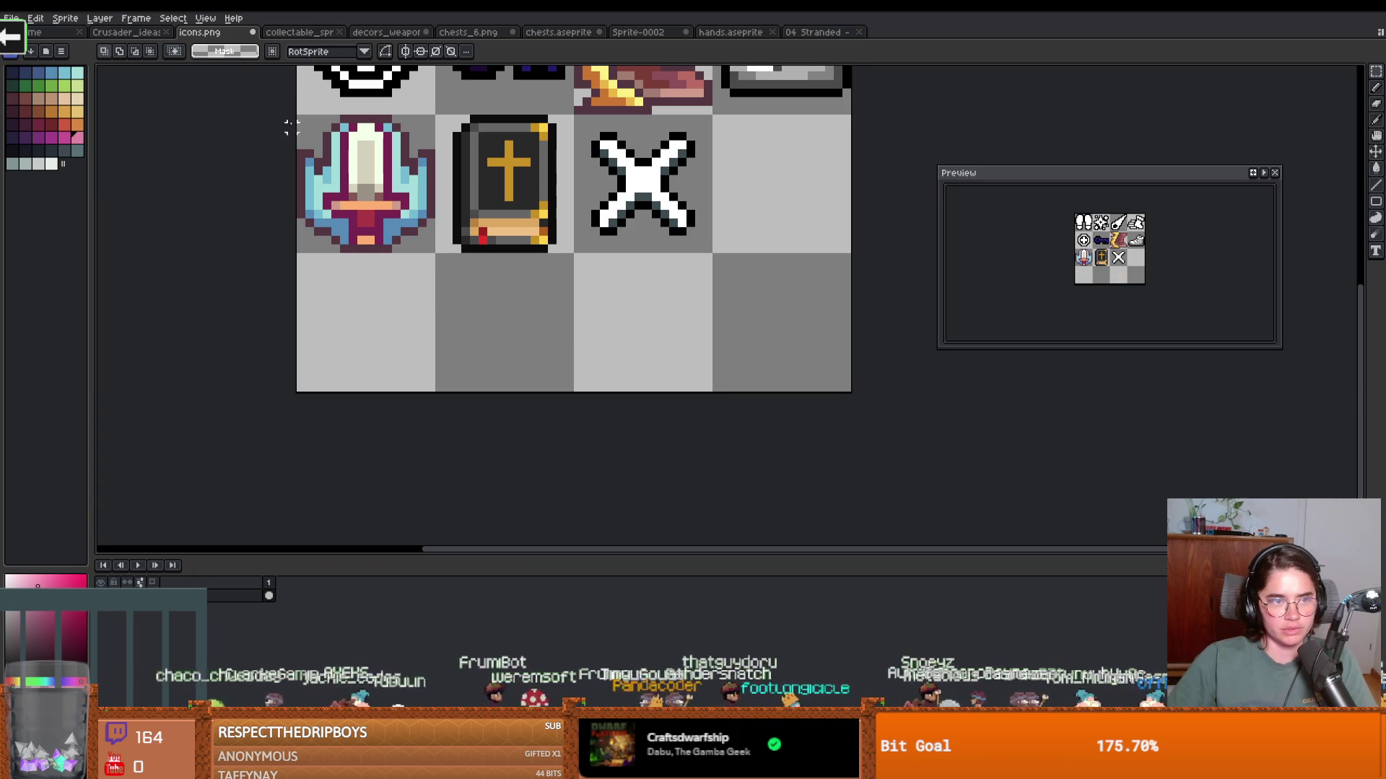
click(252, 32)
click(253, 32)
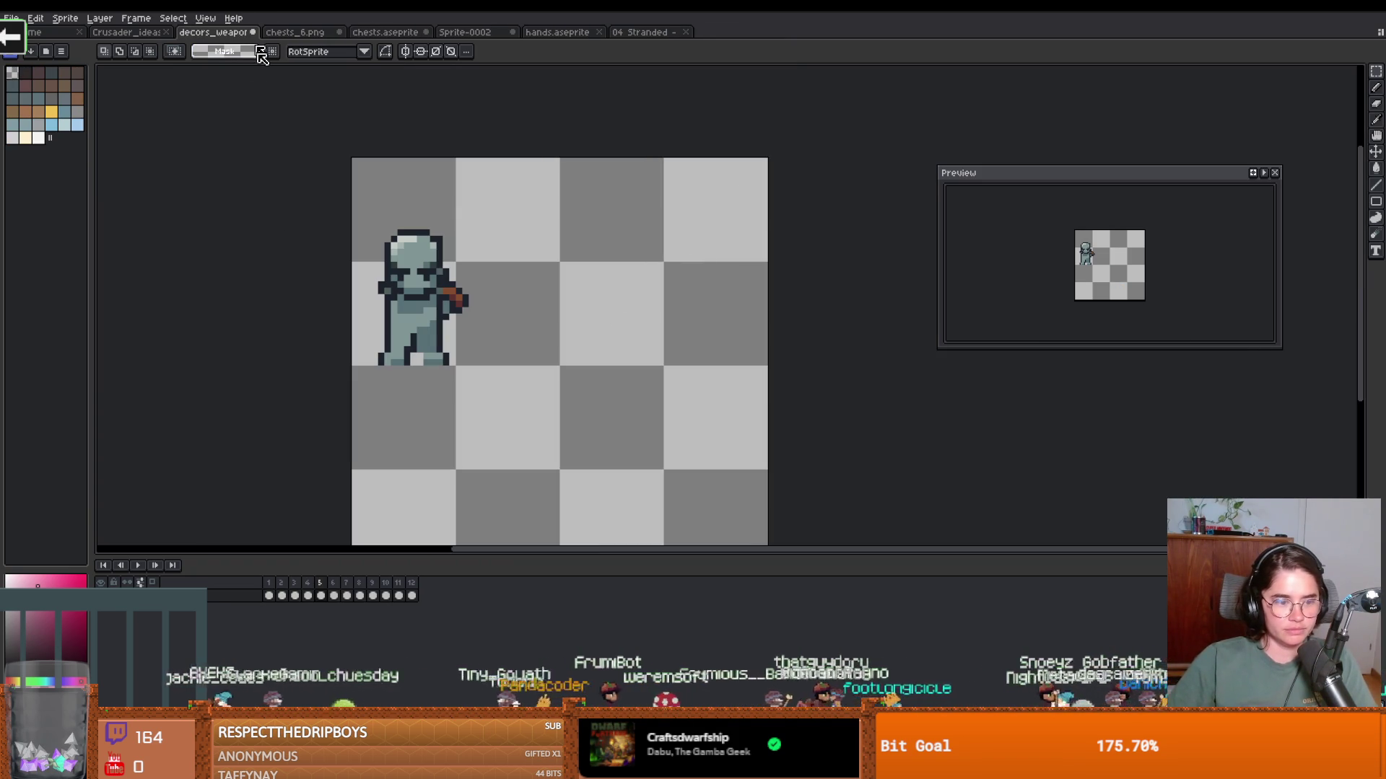
key(Left)
key(Left)
key(Left)
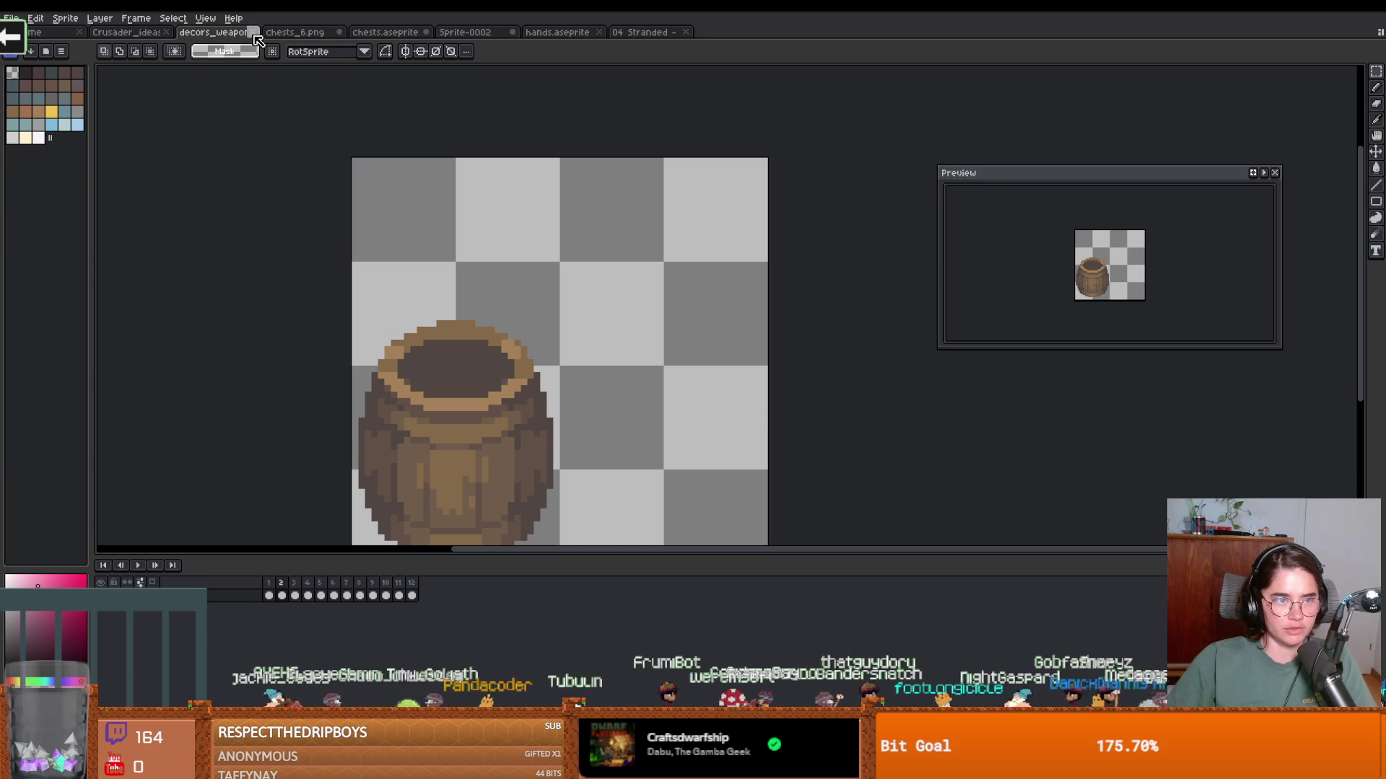
click(252, 33)
click(689, 406)
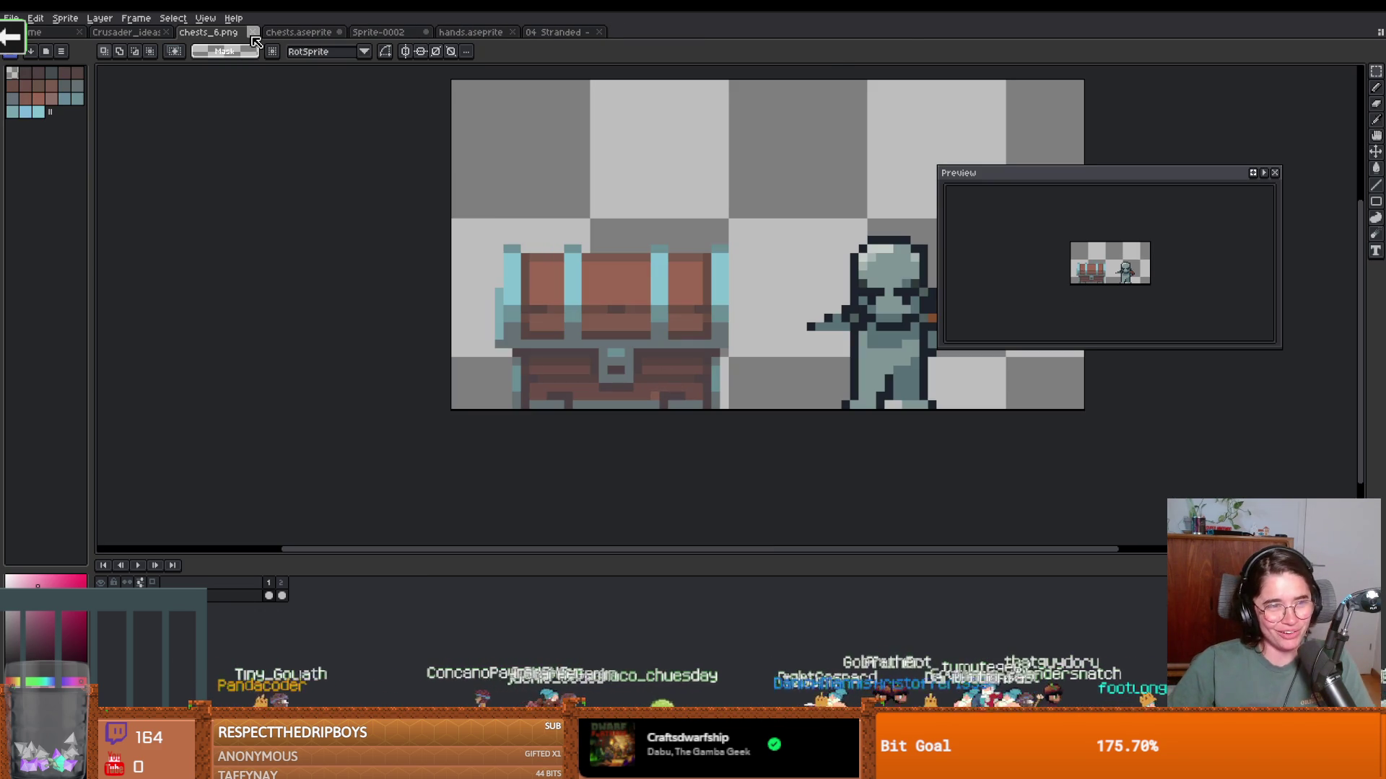
click(253, 32)
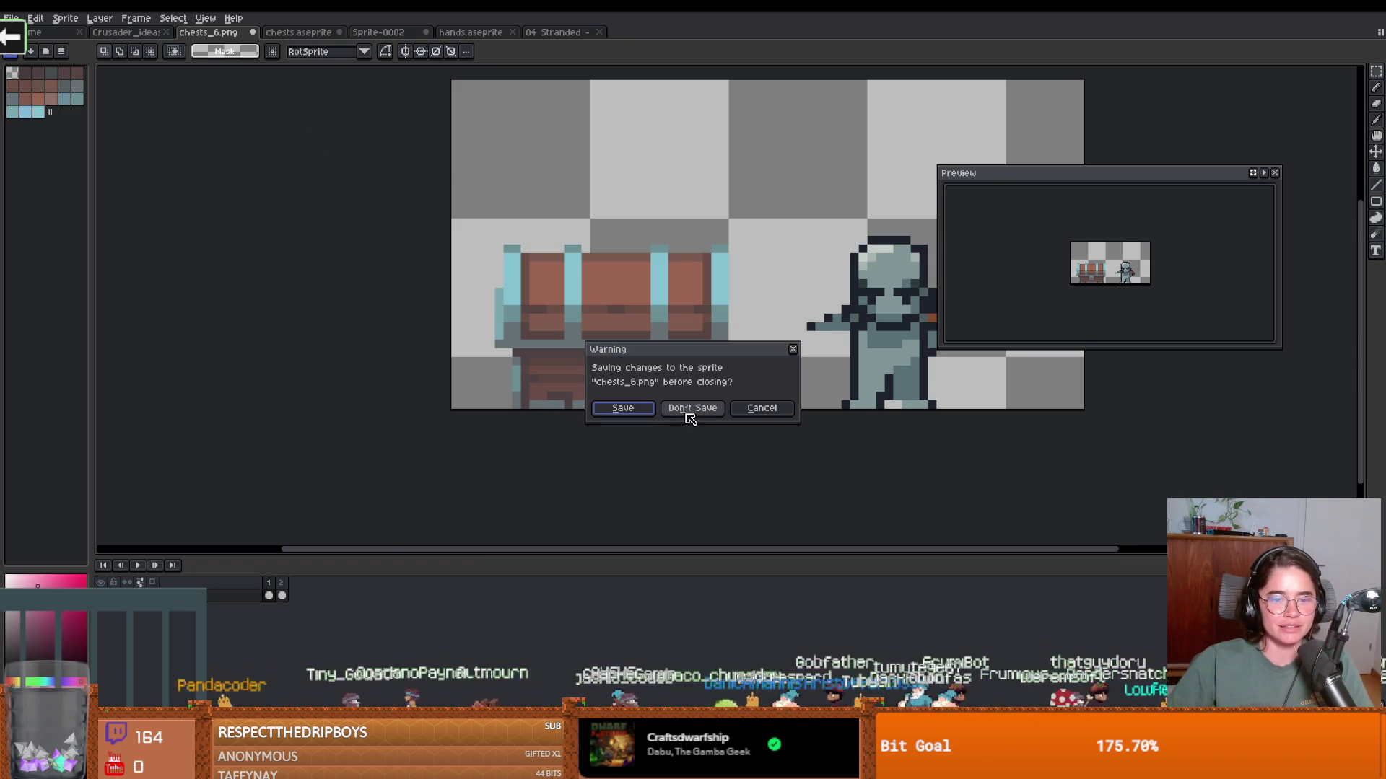
click(687, 410)
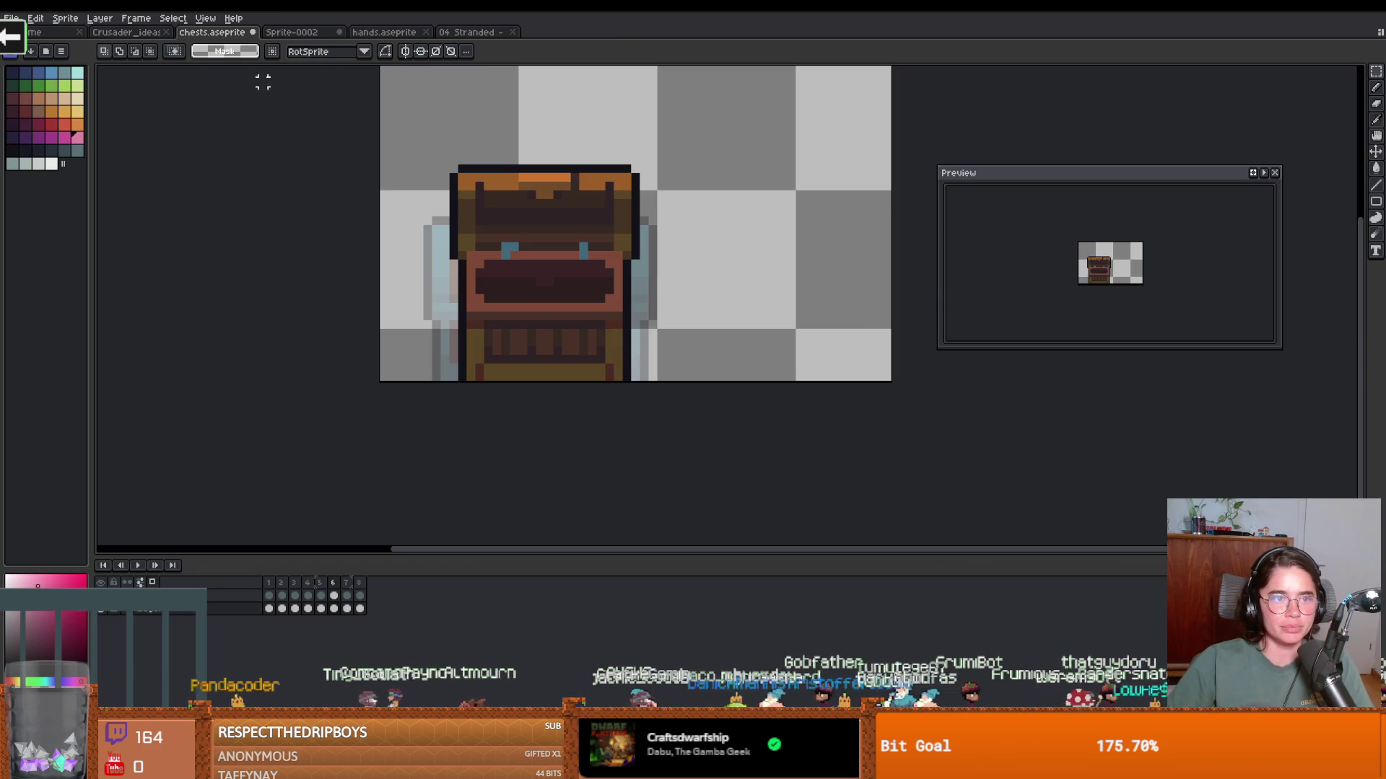
click(254, 32)
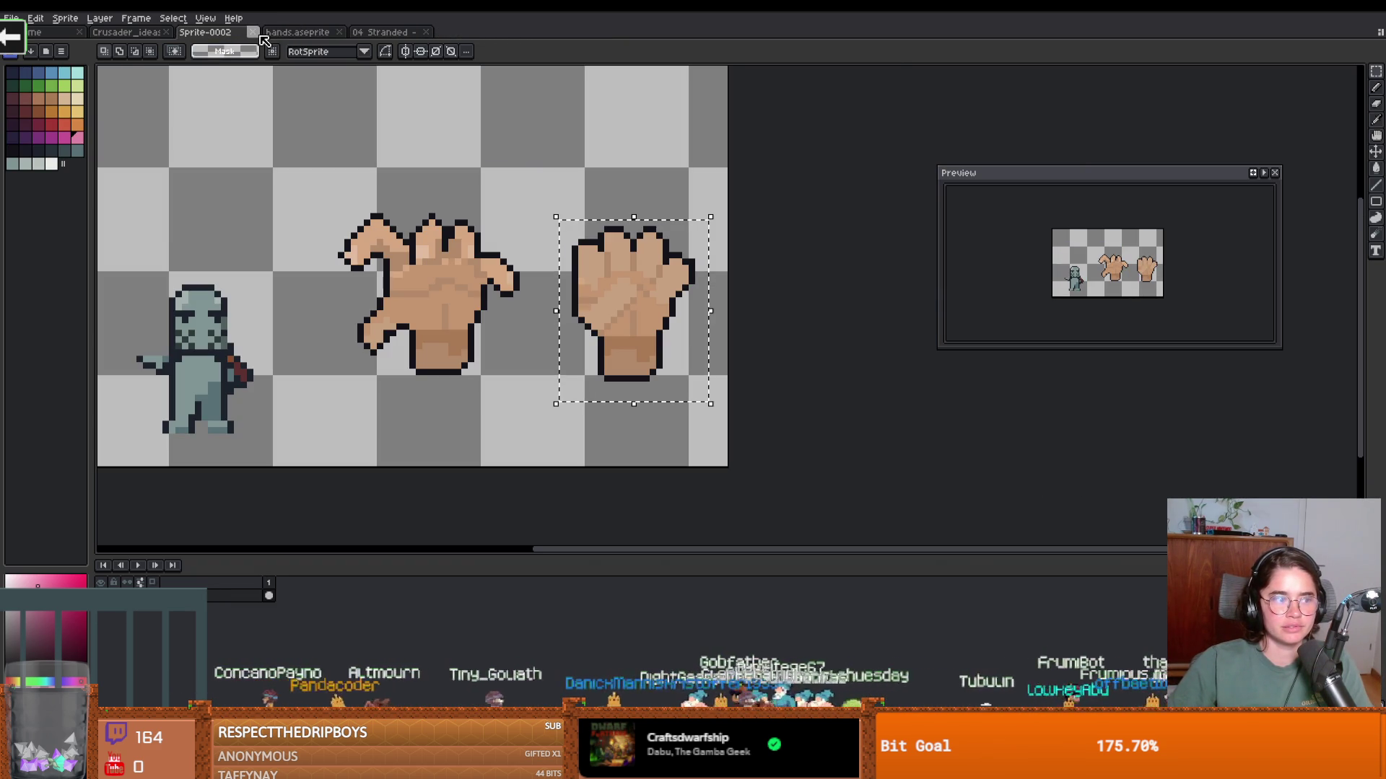
Step: Bring up the Crusader_ideas knight, zoom in, and make the sword layer active
click(130, 32)
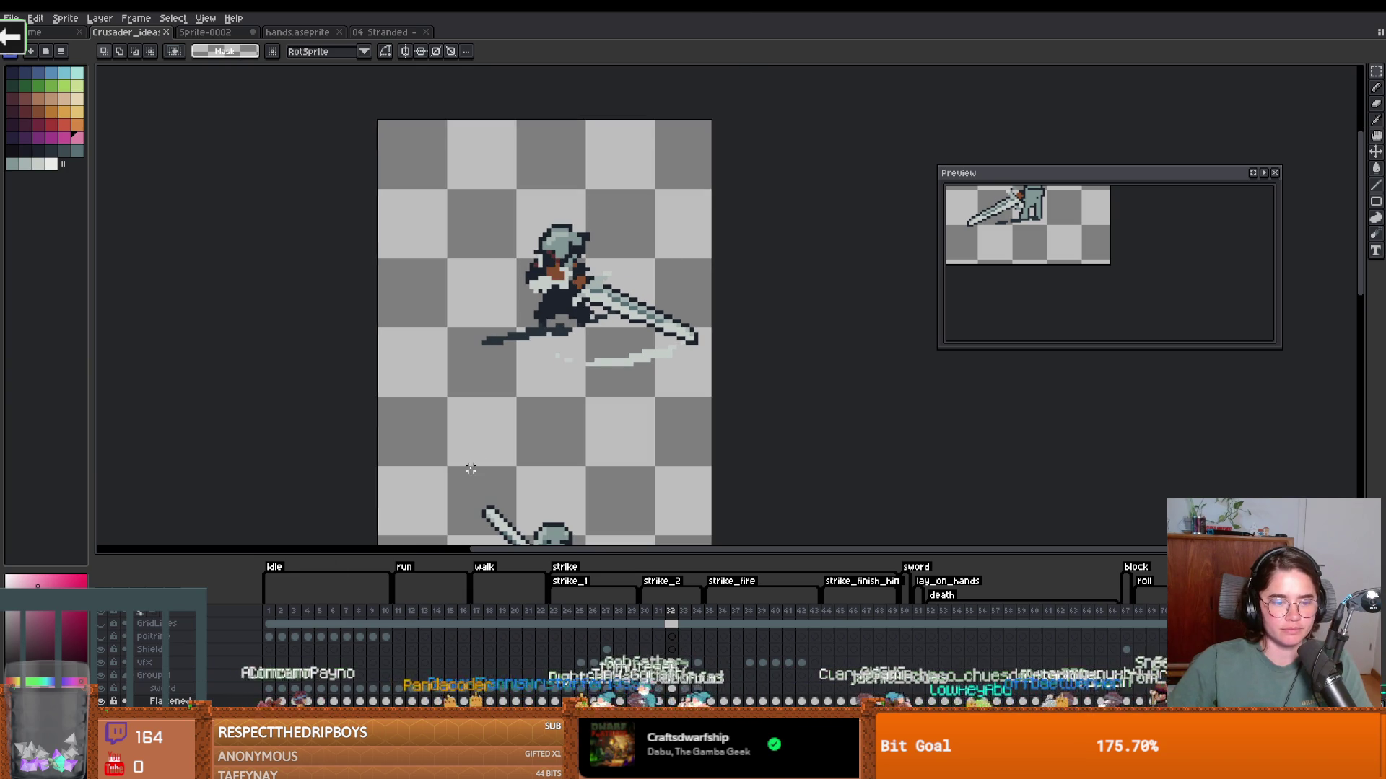
scroll(466, 419, up, 1)
drag(517, 411, 517, 416)
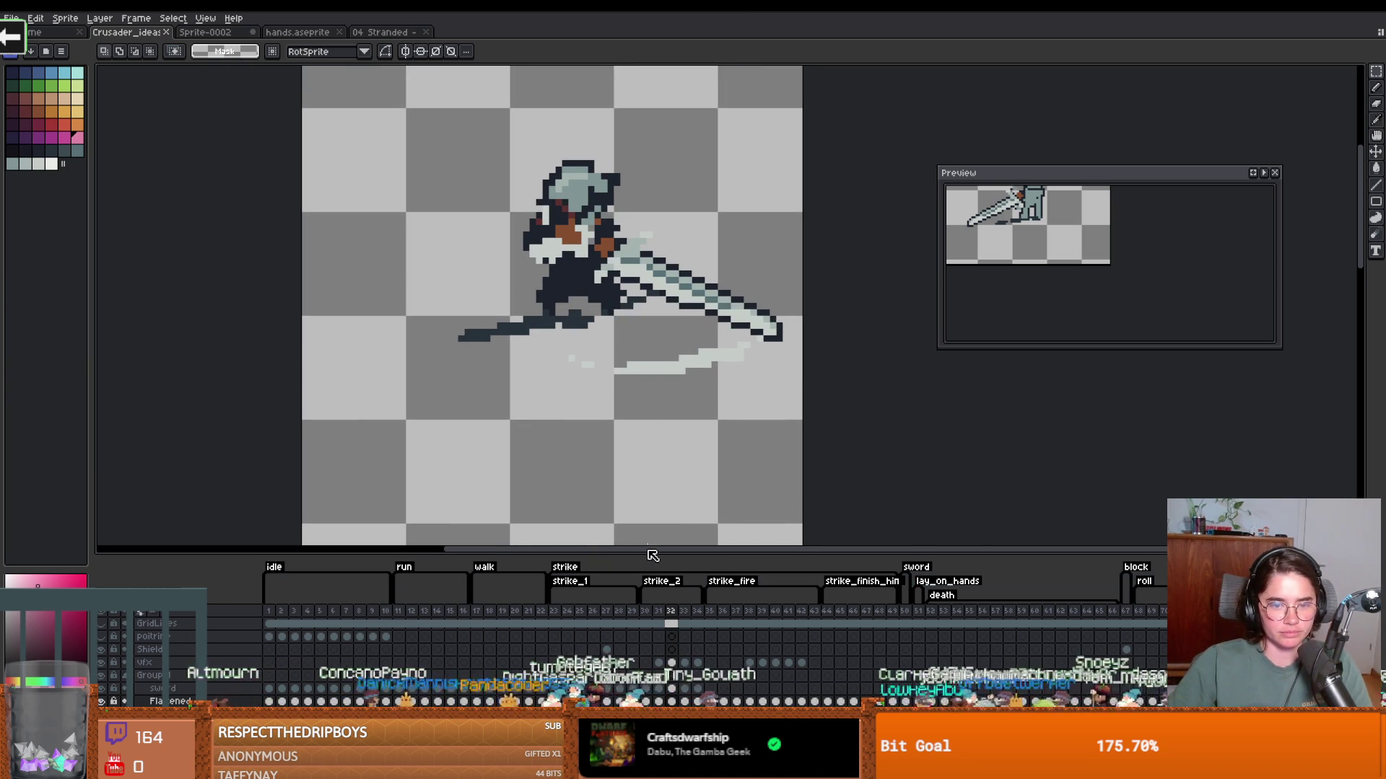
key(Left)
key(Left)
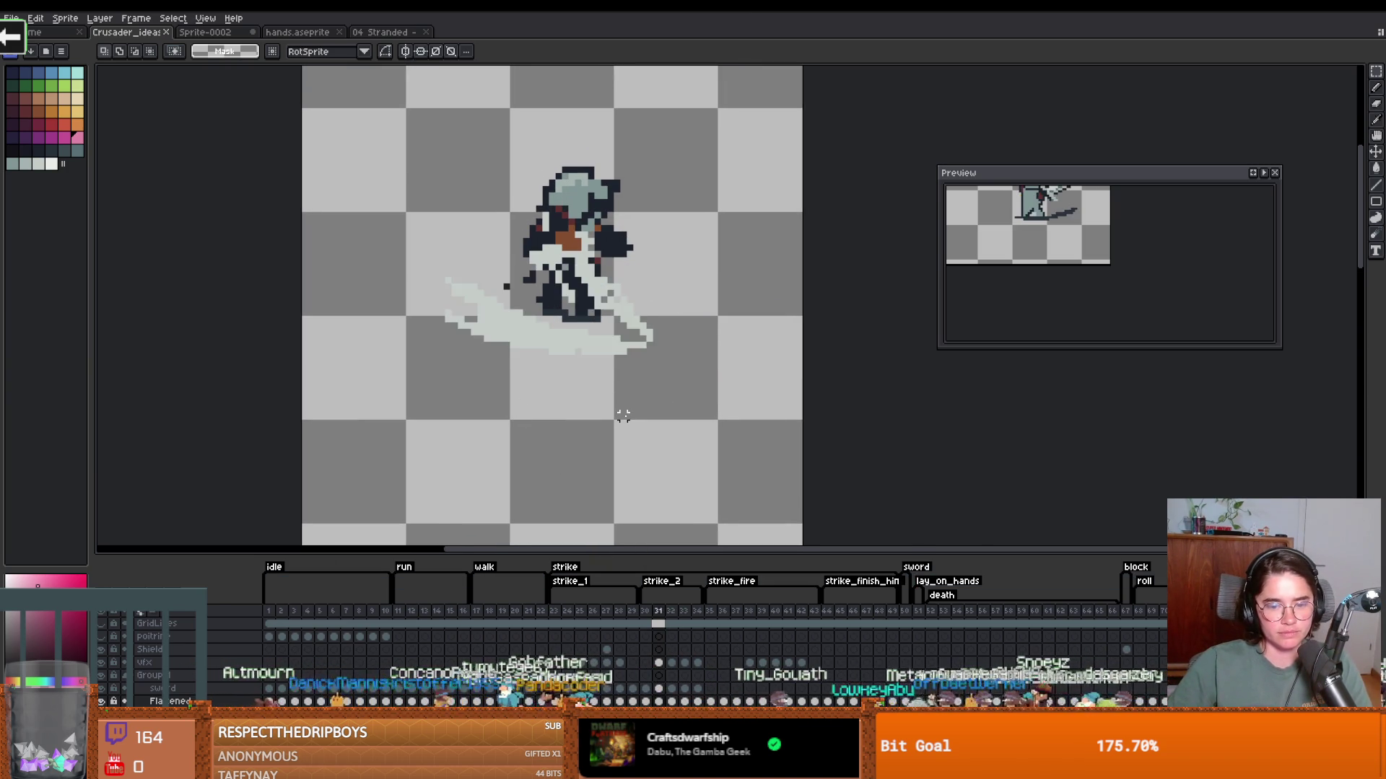
key(Up)
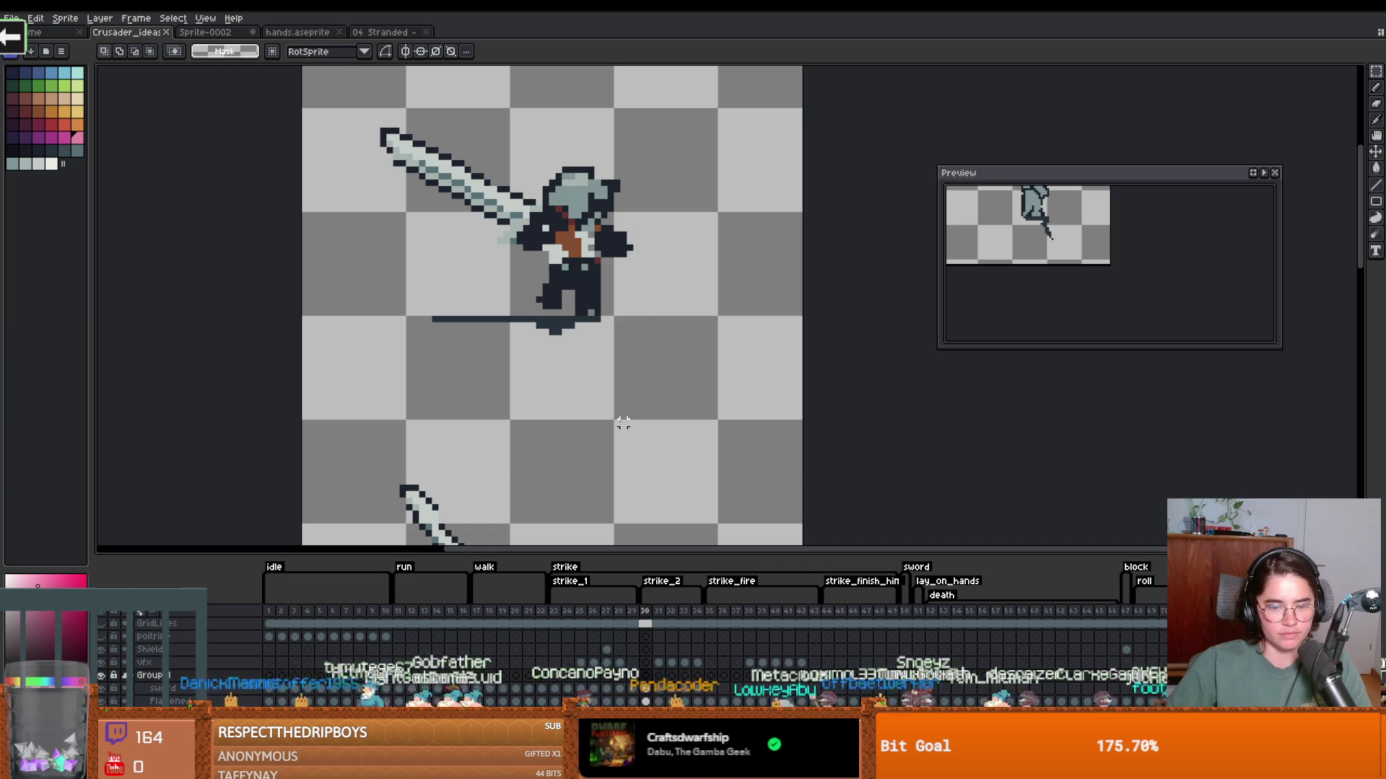
Step: Step through the strike's sword-slash frames 30 to 33, ending back on frame 30
key(Right)
key(Right)
key(Right)
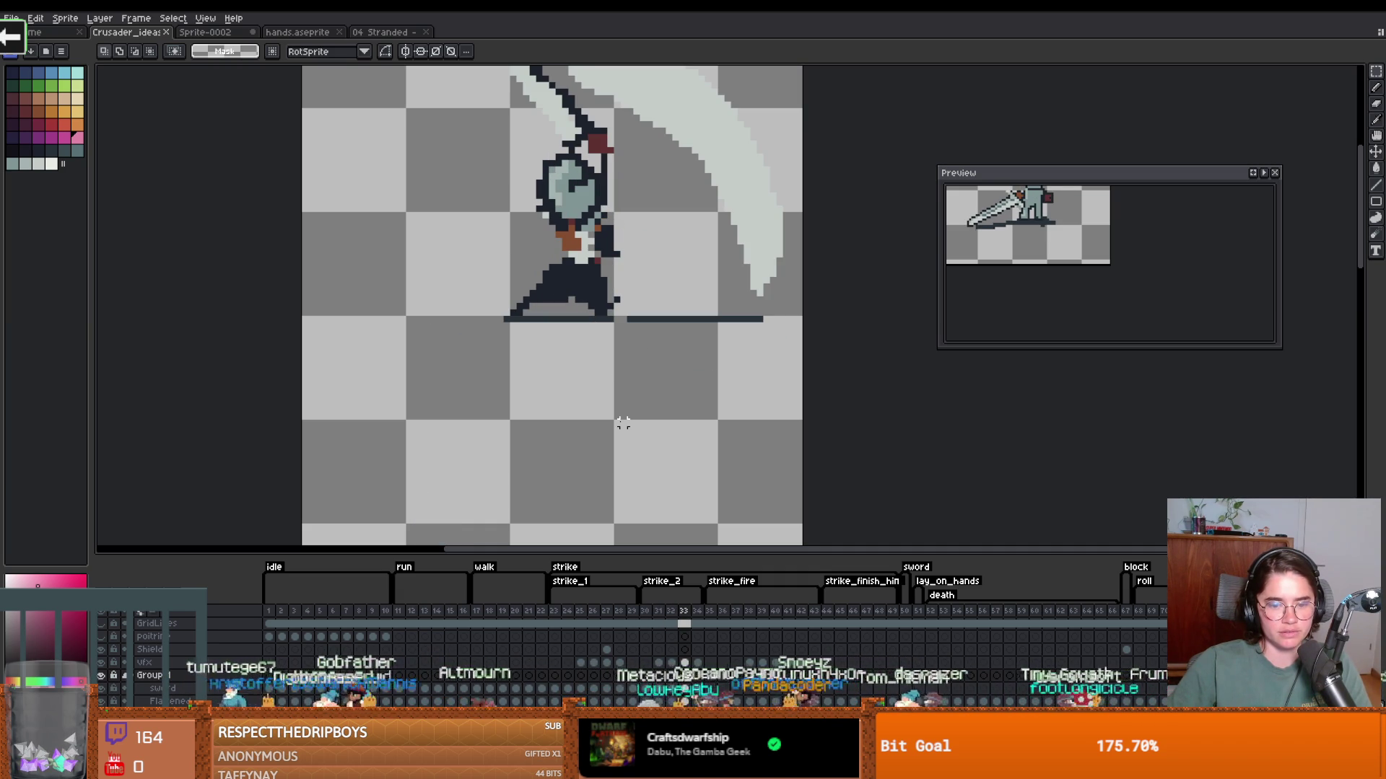
key(Left)
scroll(628, 424, down, 3)
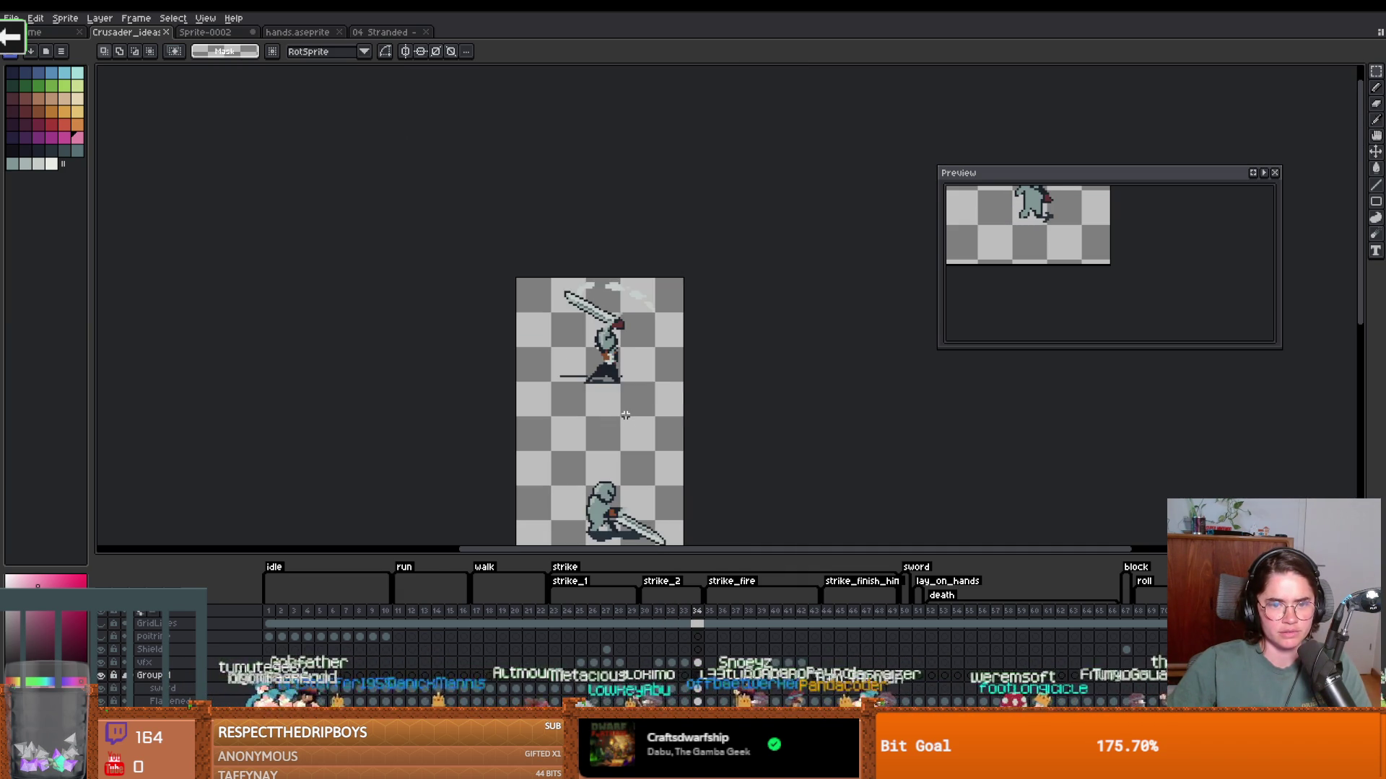
key(Left)
key(Left)
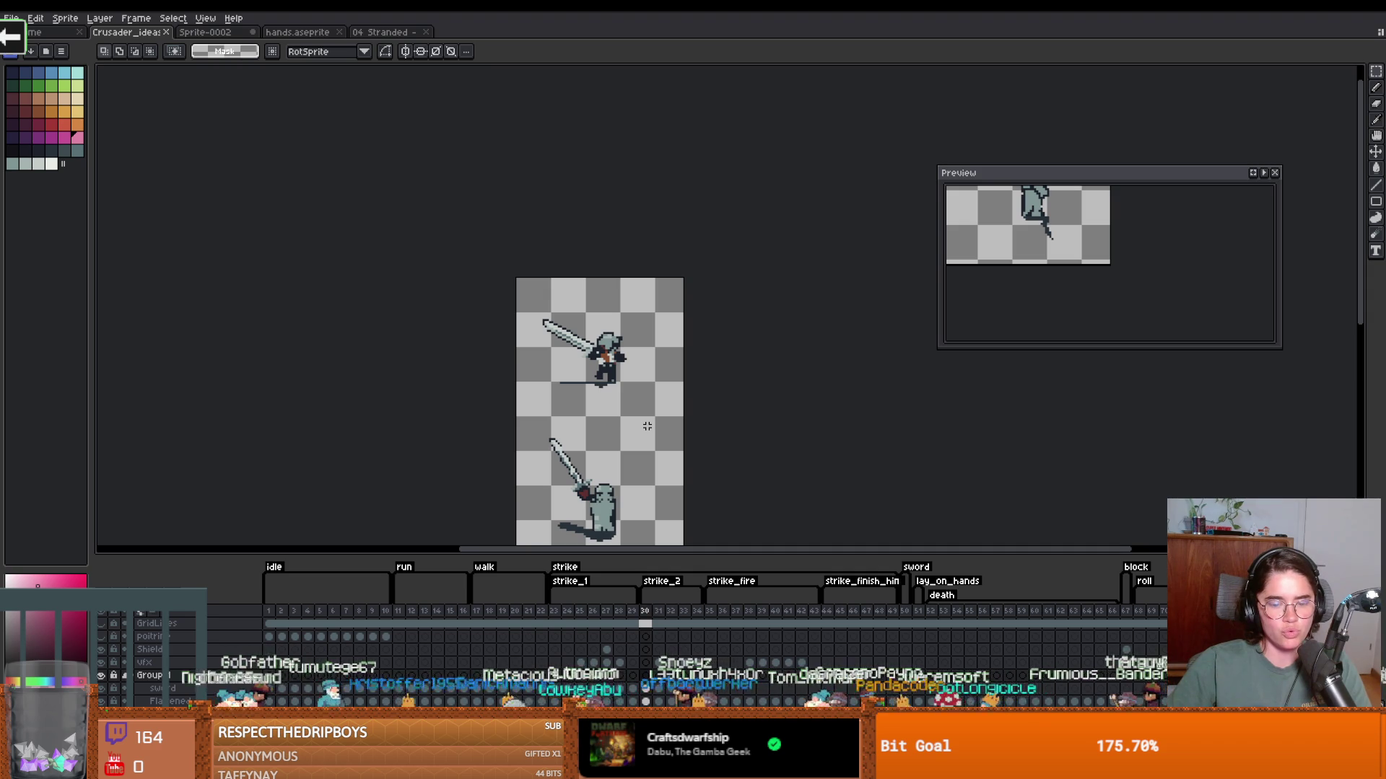
key(Right)
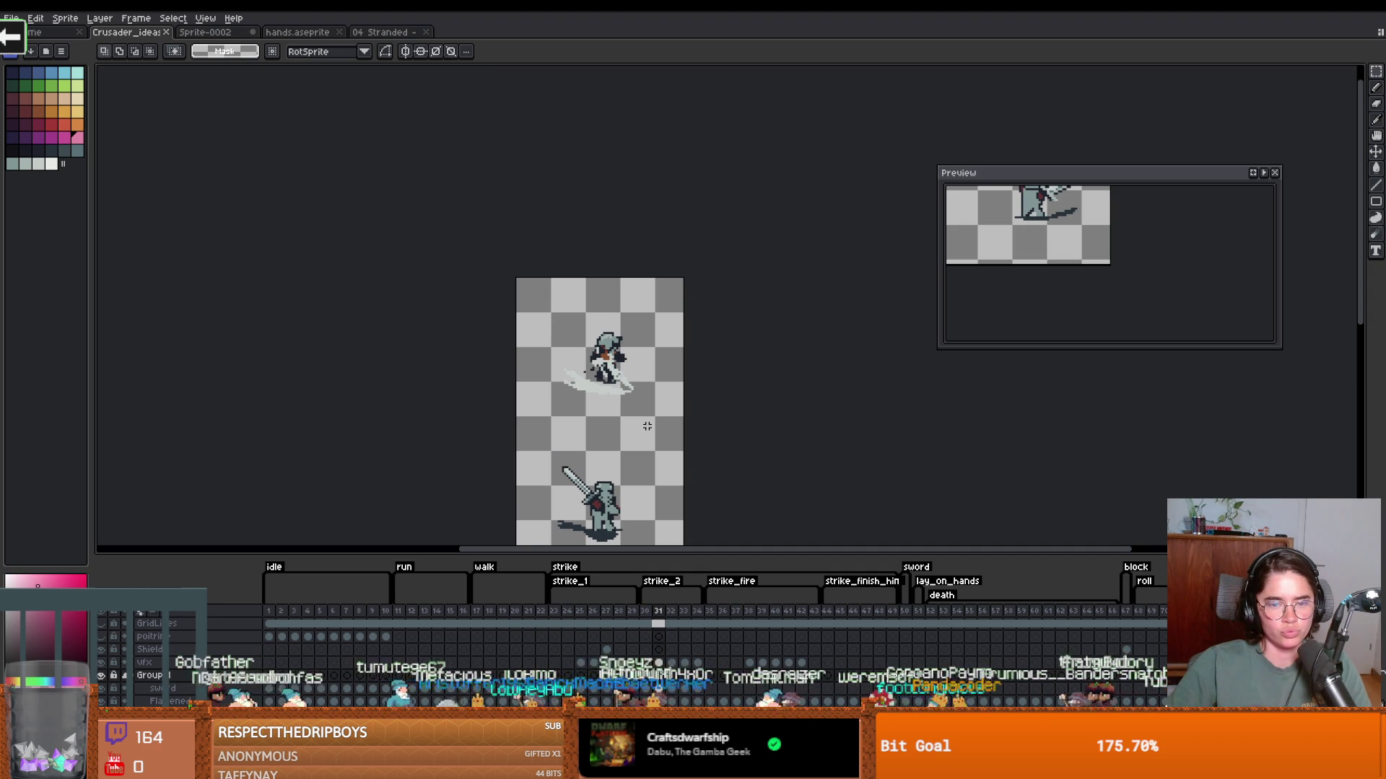
key(Right)
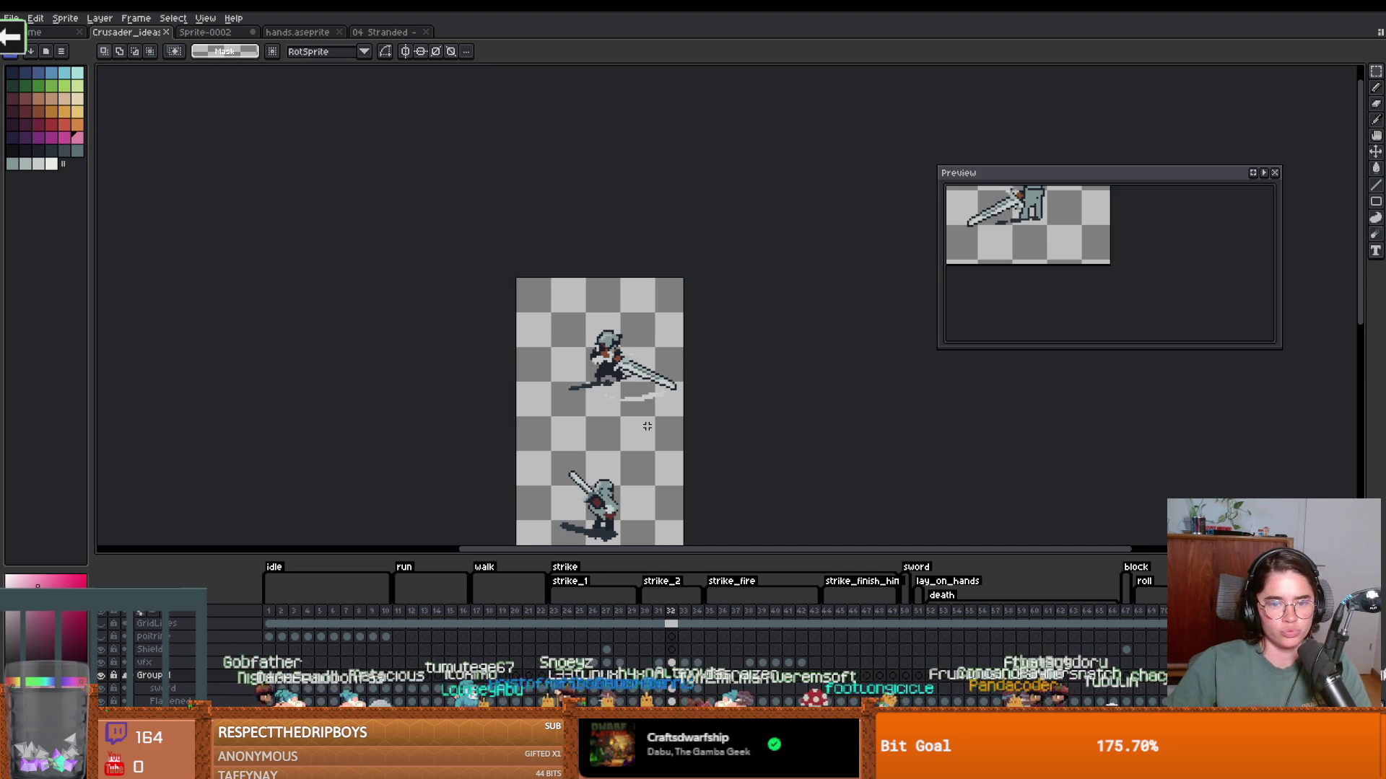
key(Right)
key(Left)
key(Left)
key(Left)
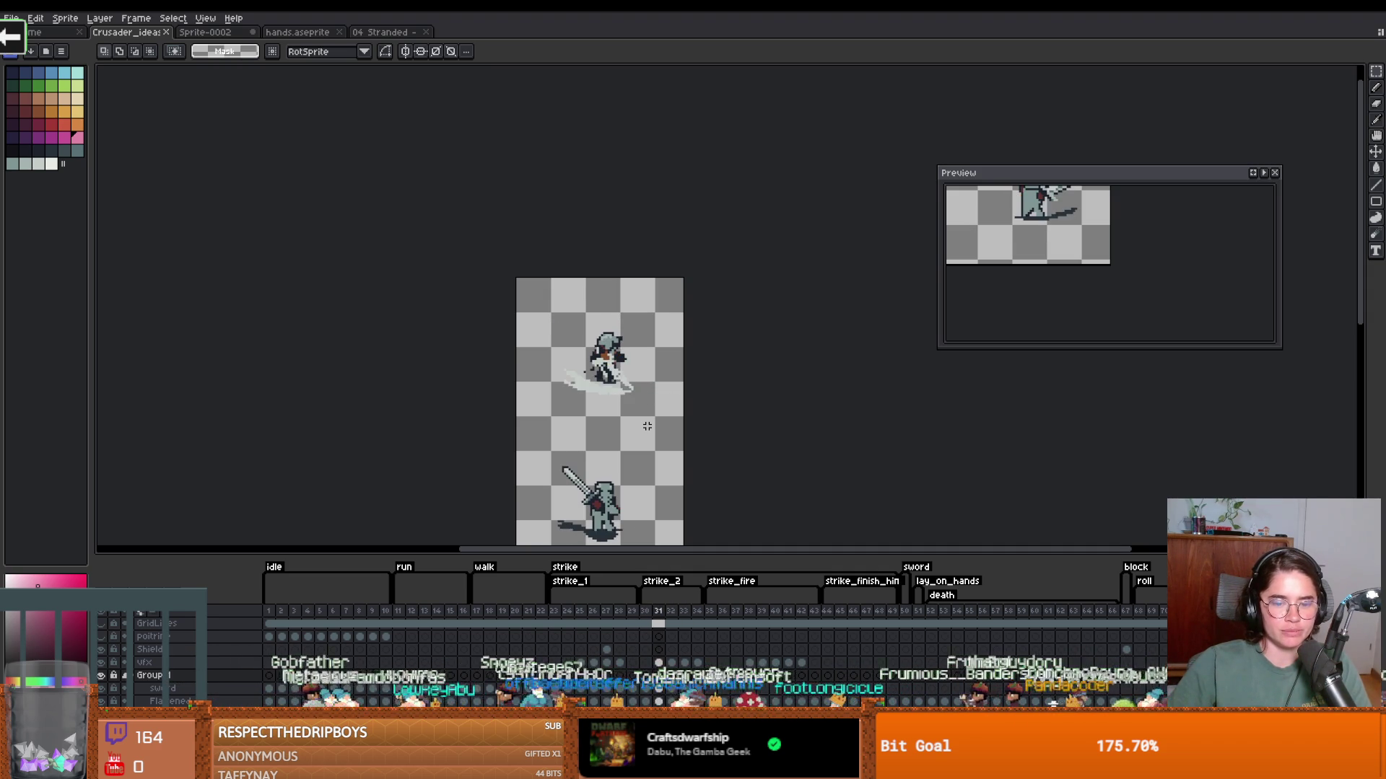
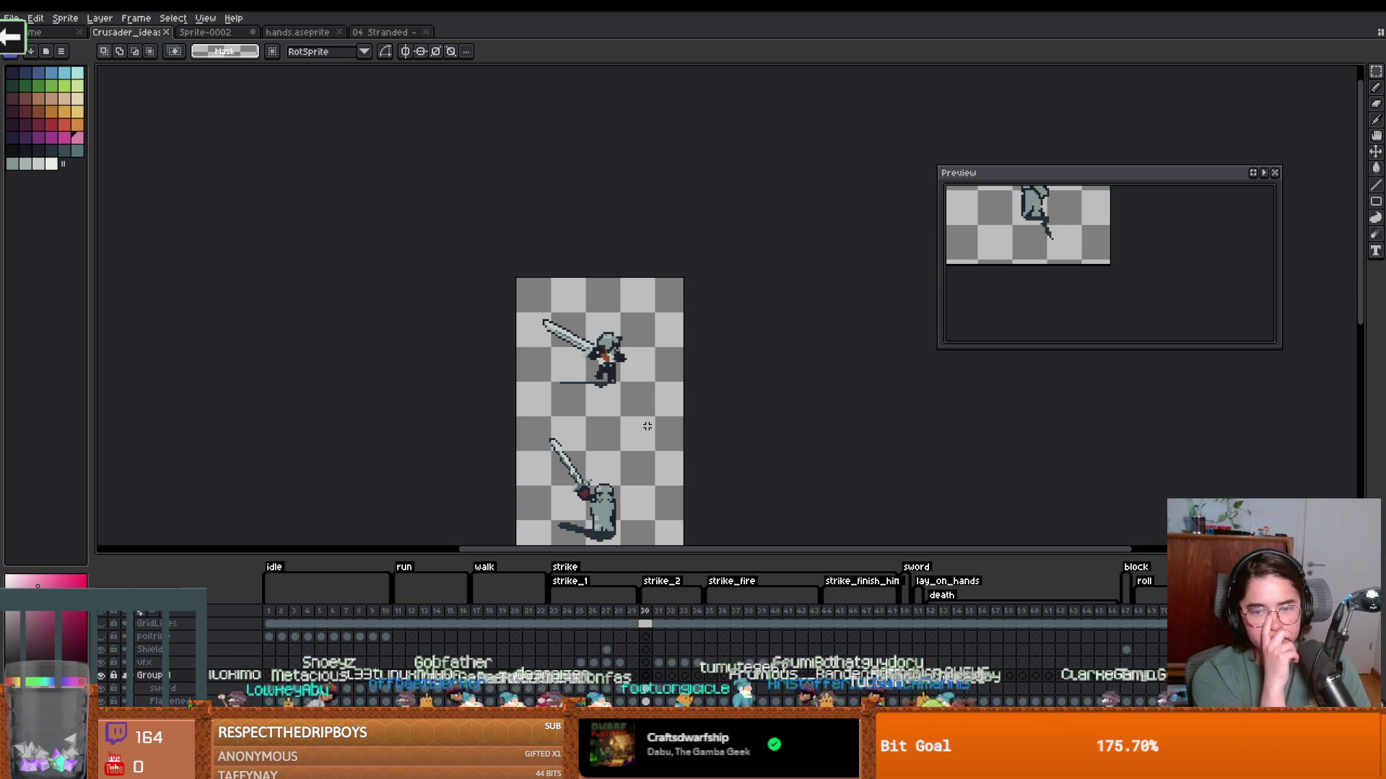
Step: Step through the strike animation frames and settle on frame 30 with the sword pose
key(Right)
key(Right)
key(Right)
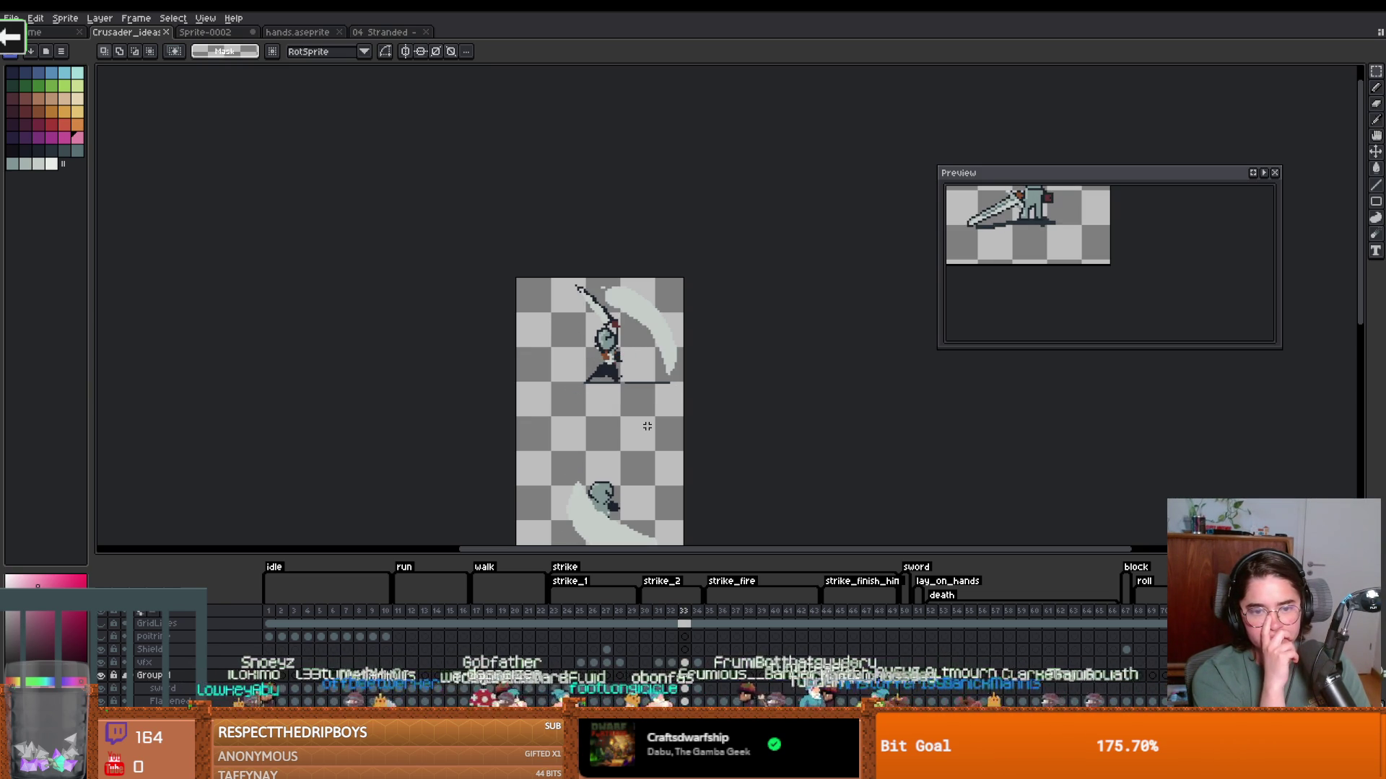
key(Right)
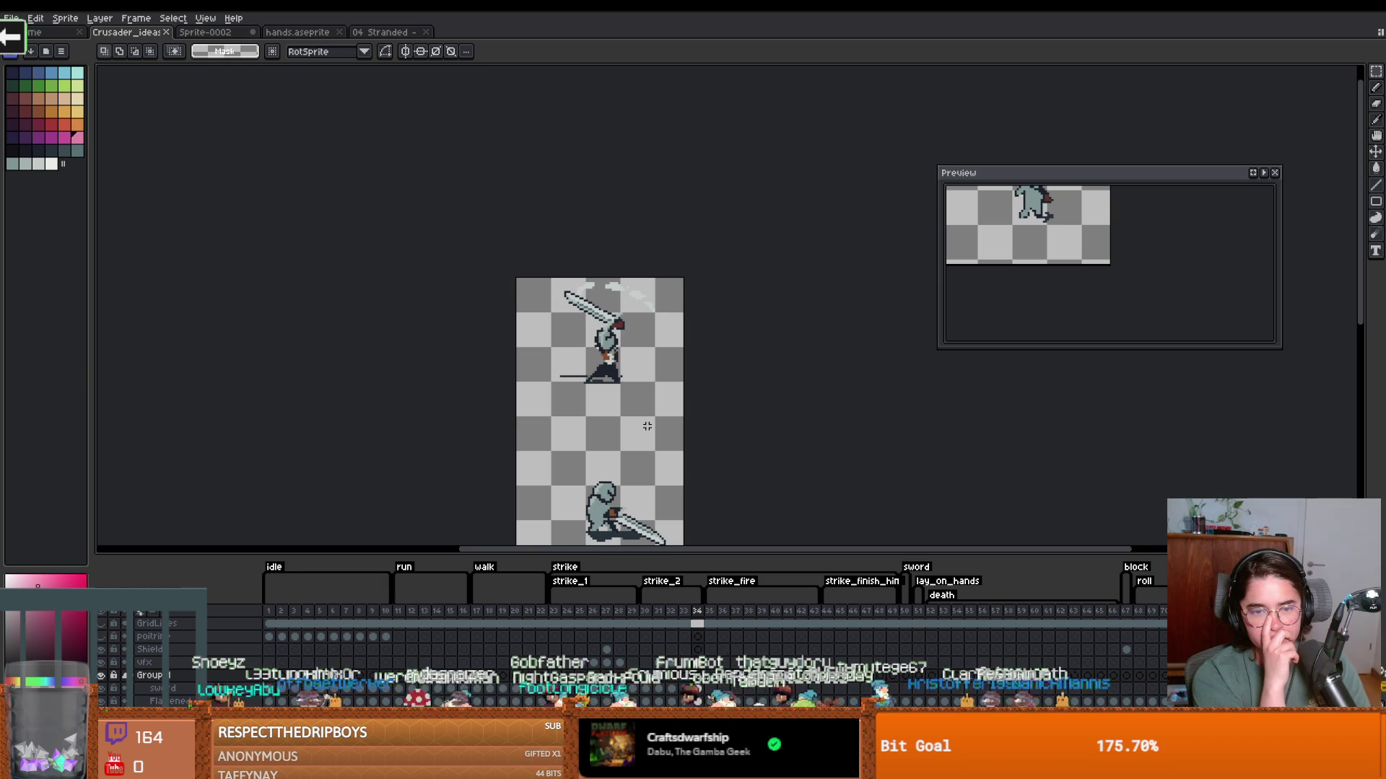
key(Left)
key(Left)
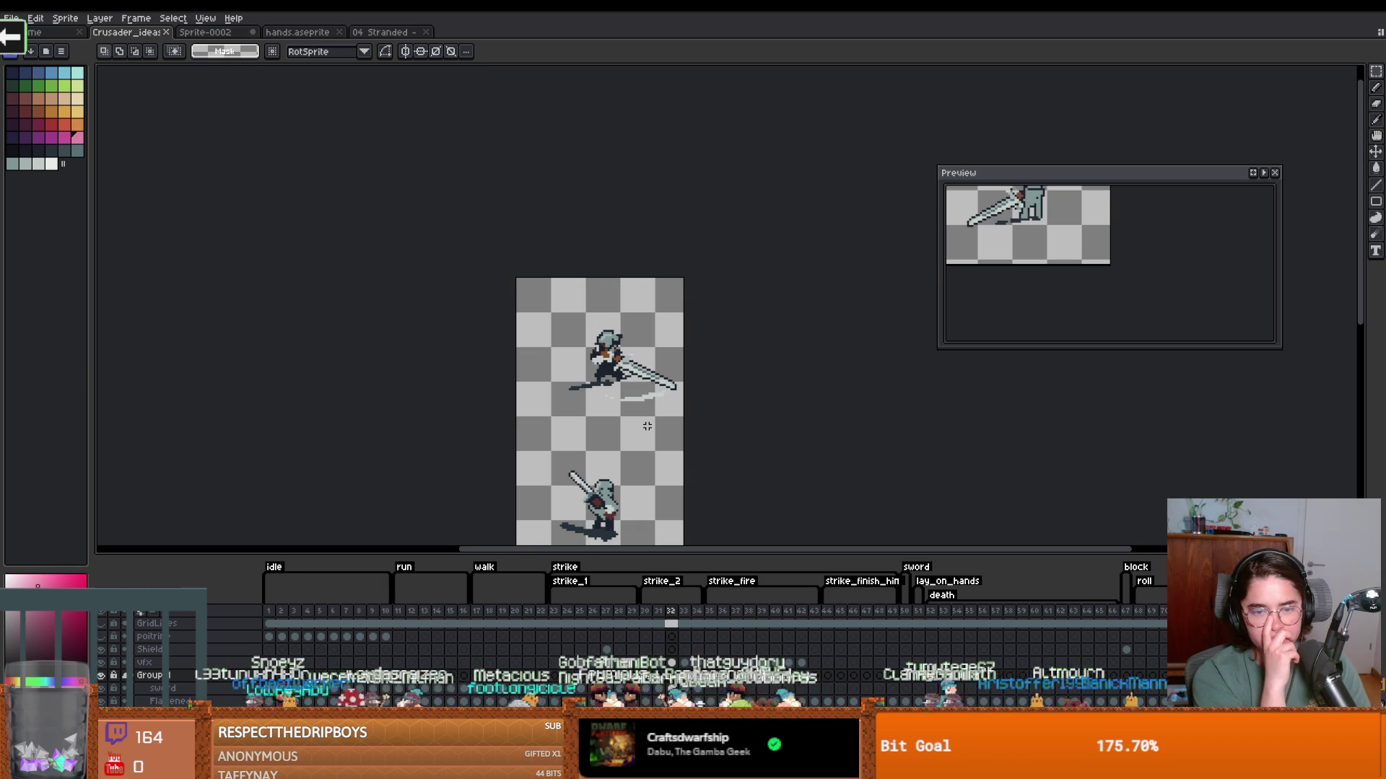
key(Right)
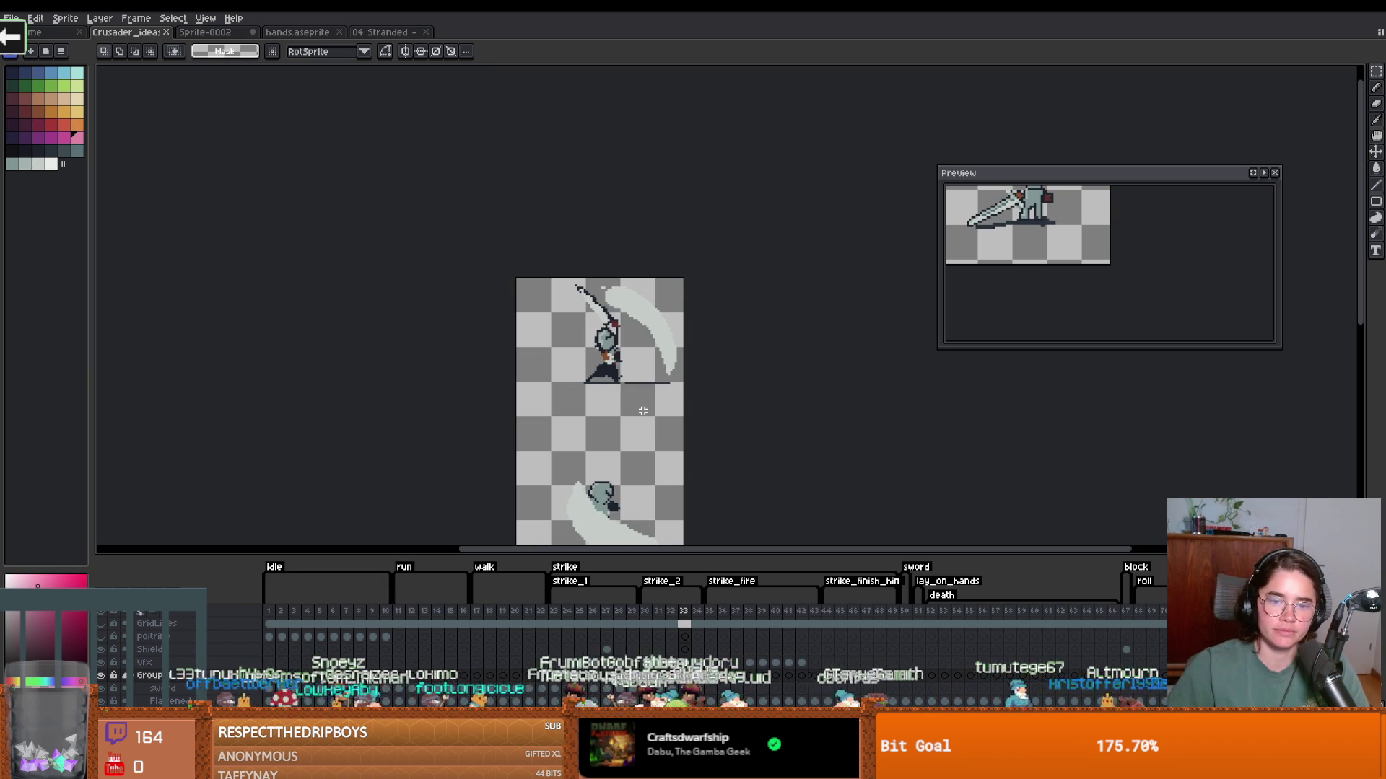
key(Left)
key(Left)
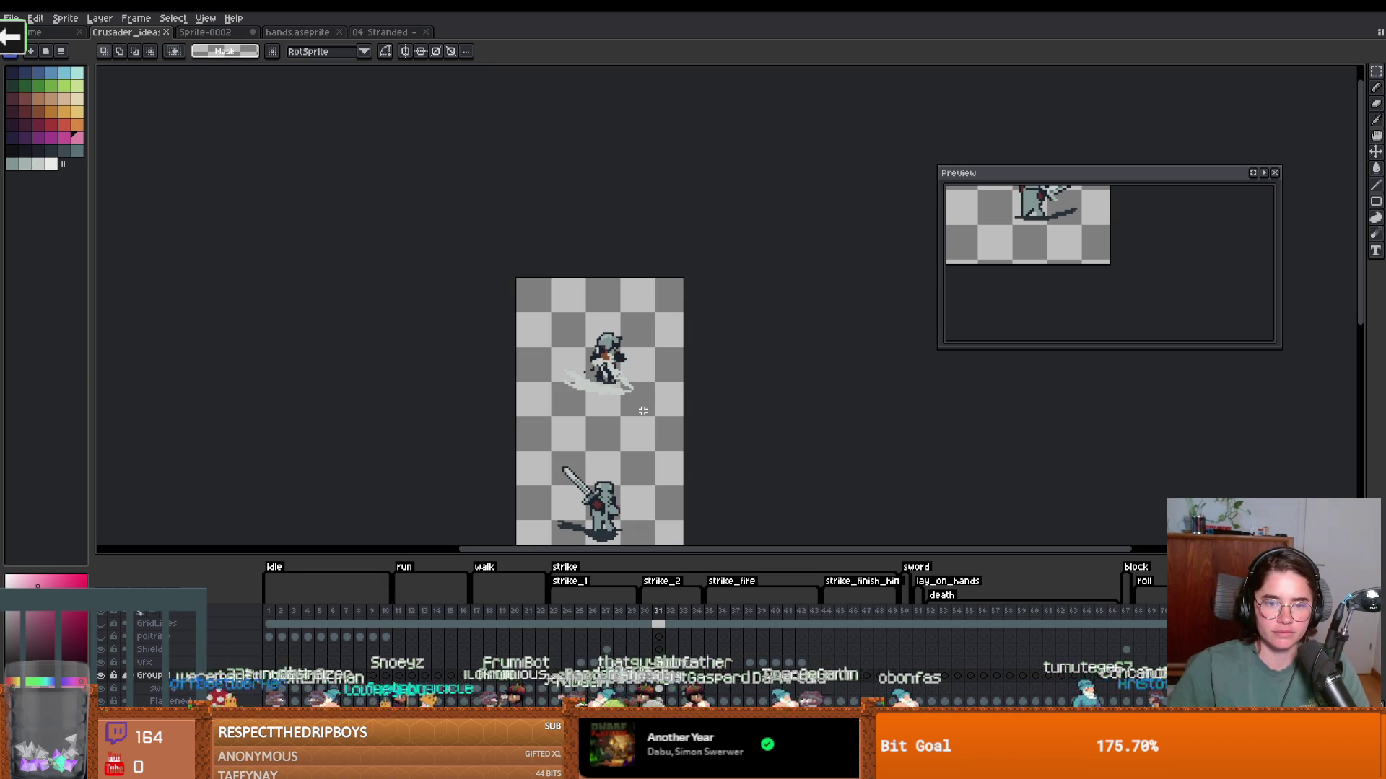
key(Left)
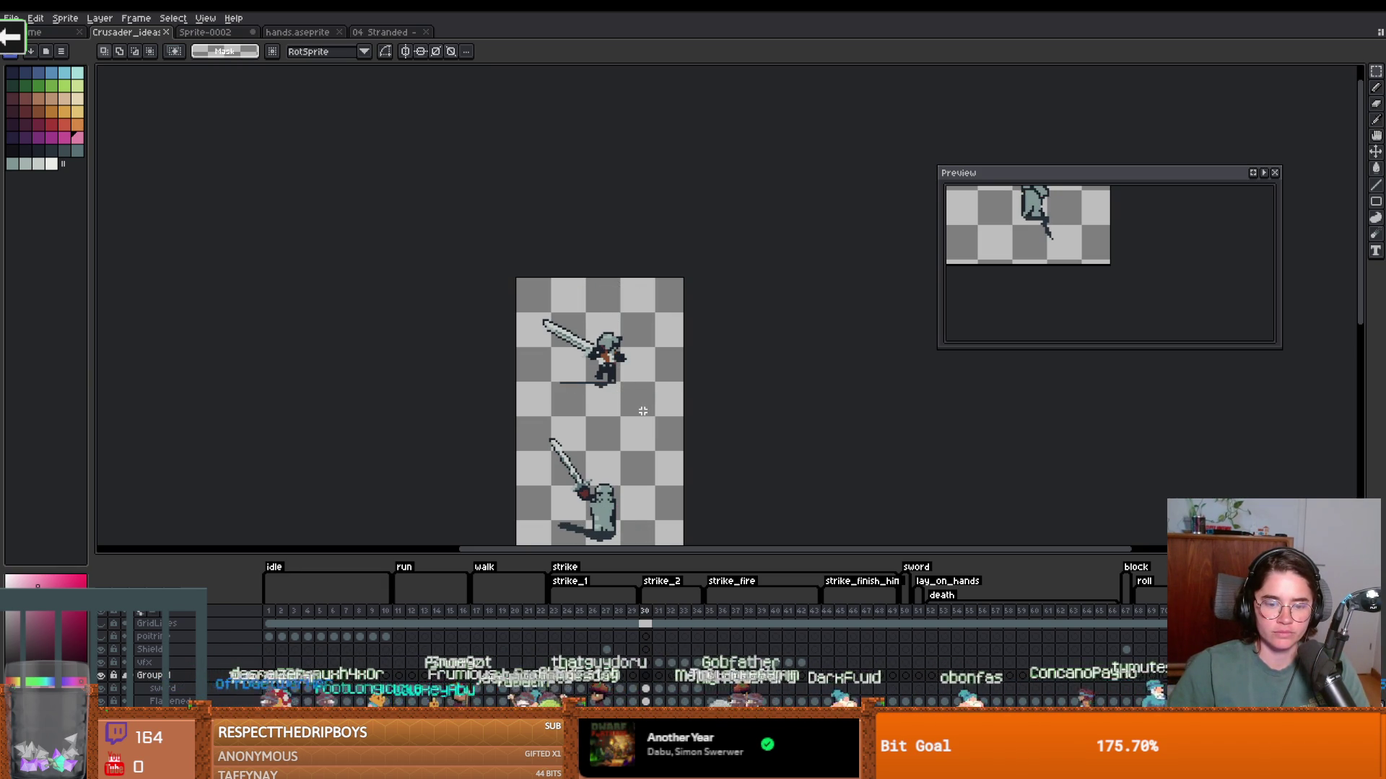
key(Right)
key(Left)
Step: Paint over the knight's face, torso and the dark pixels below it in blue-grey with a 2px pencil
scroll(584, 306, up, 3)
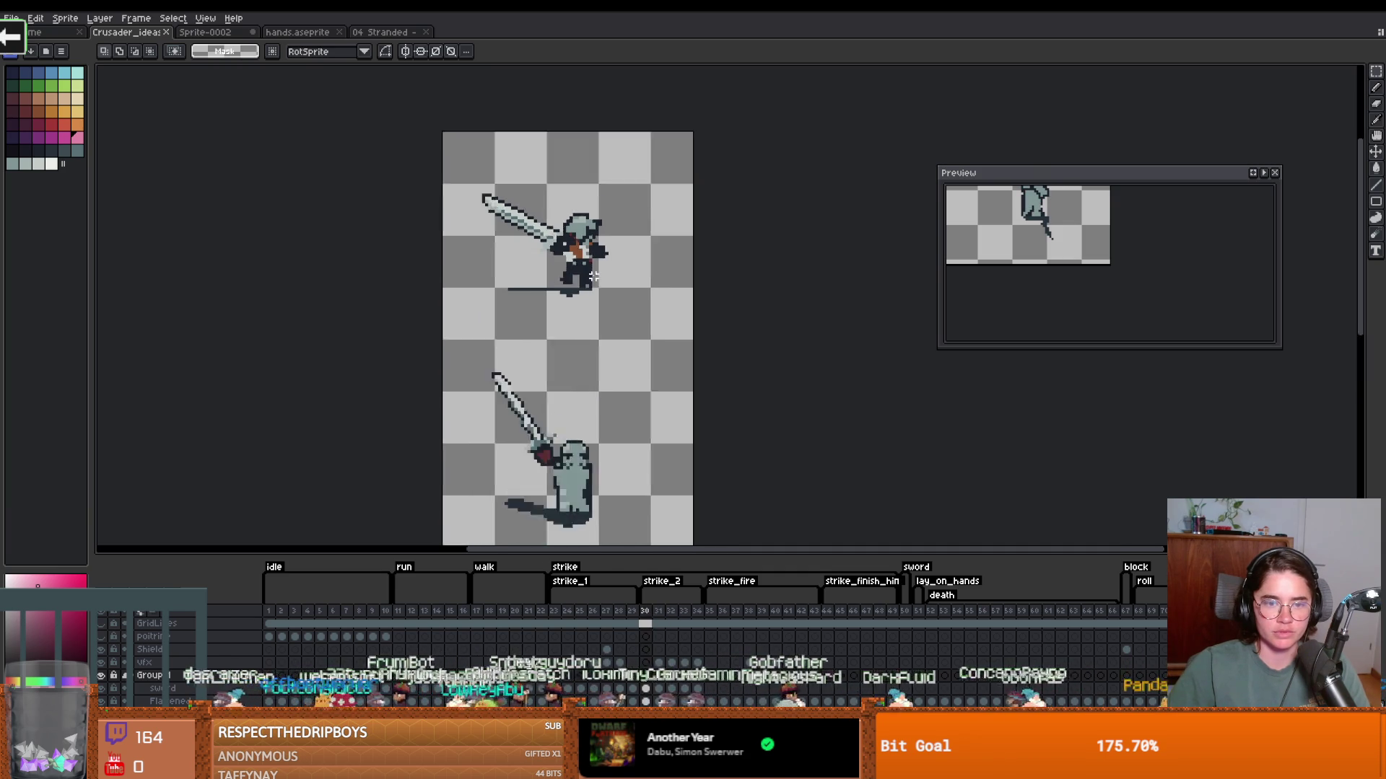
scroll(577, 300, up, 1)
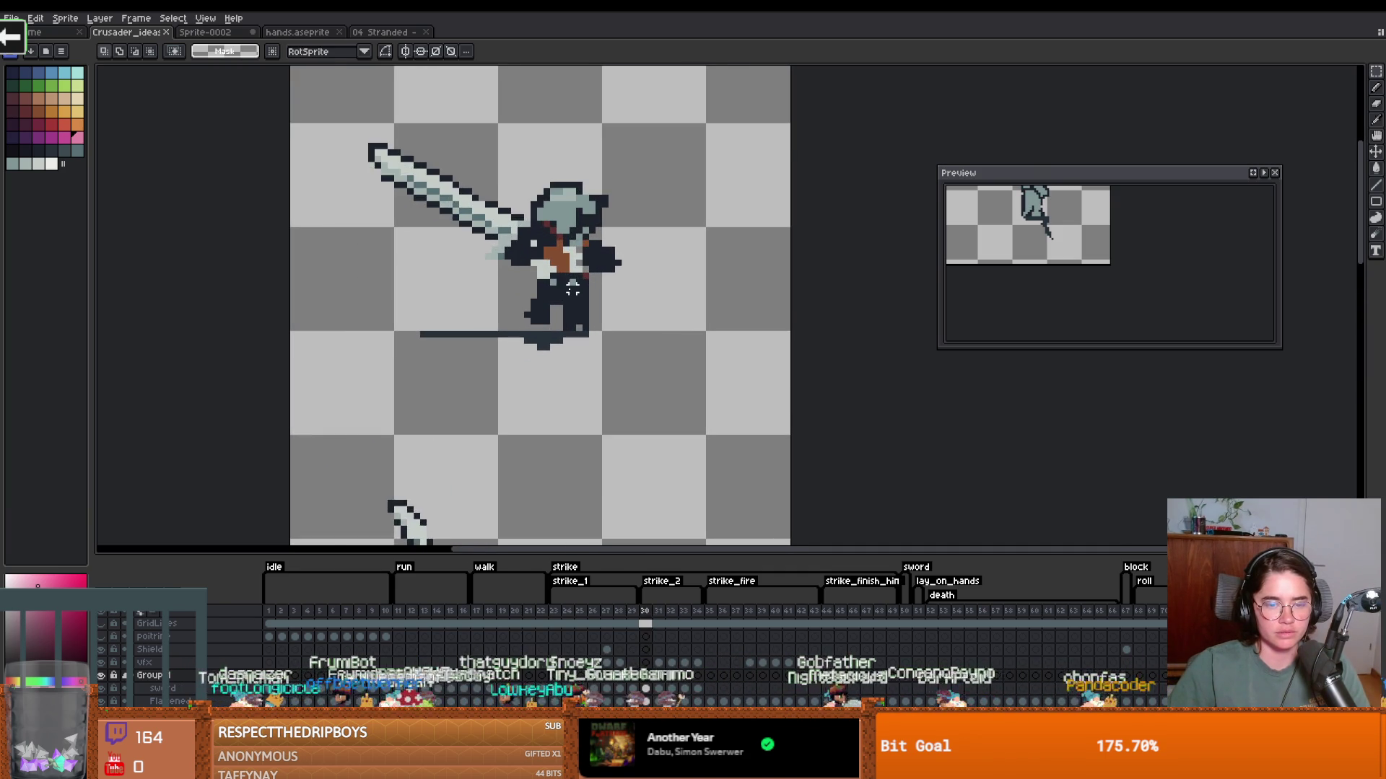
scroll(570, 296, down, 1)
scroll(553, 293, up, 1)
scroll(527, 253, up, 1)
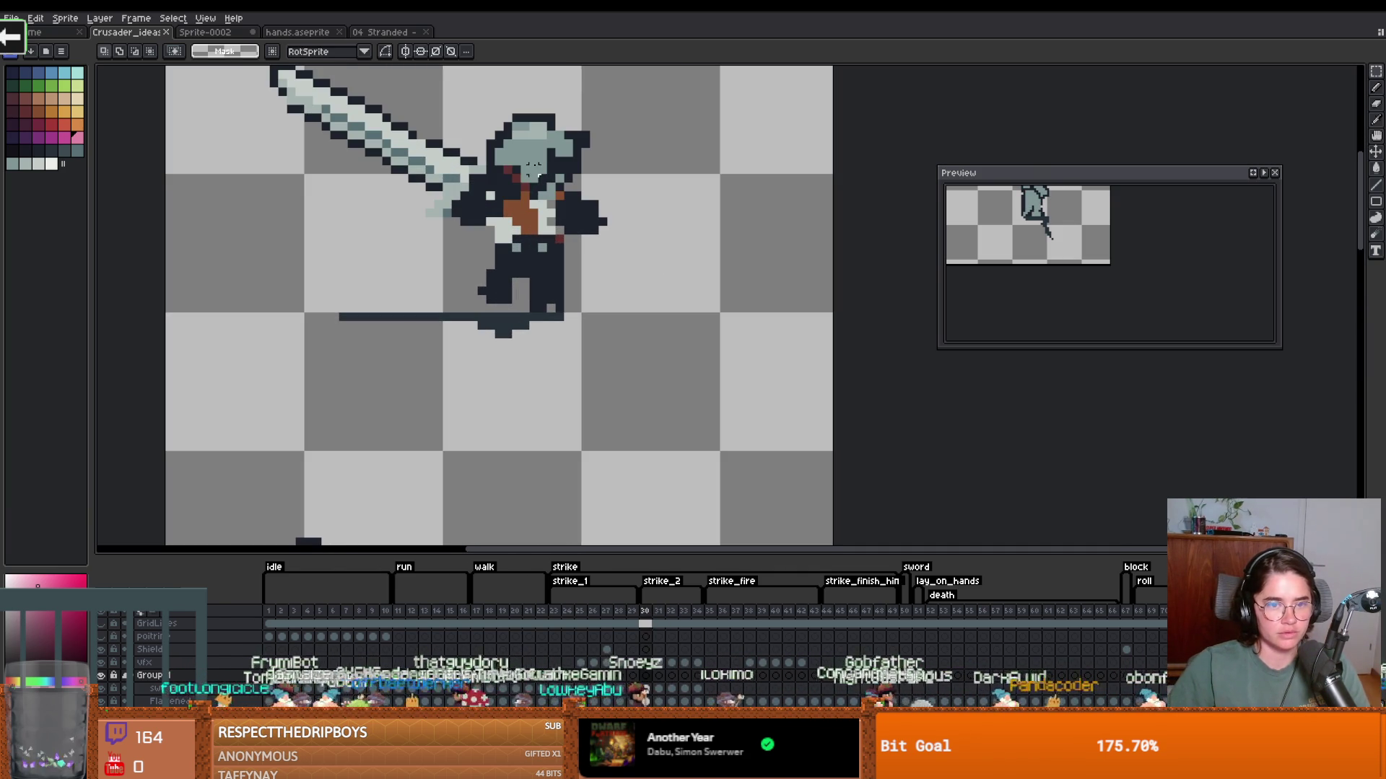
key(b)
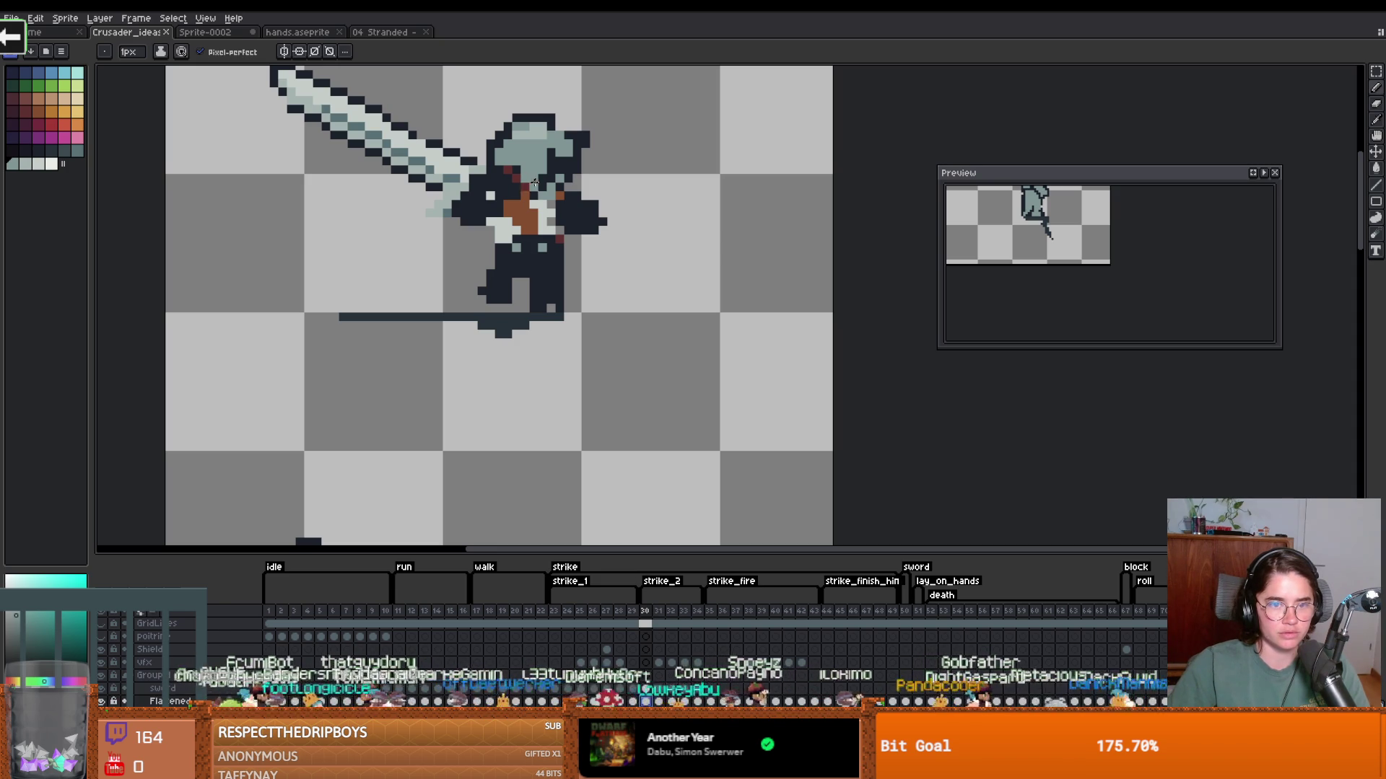
mouse_move(516, 167)
mouse_down()
mouse_move(517, 216)
mouse_move(498, 190)
mouse_up()
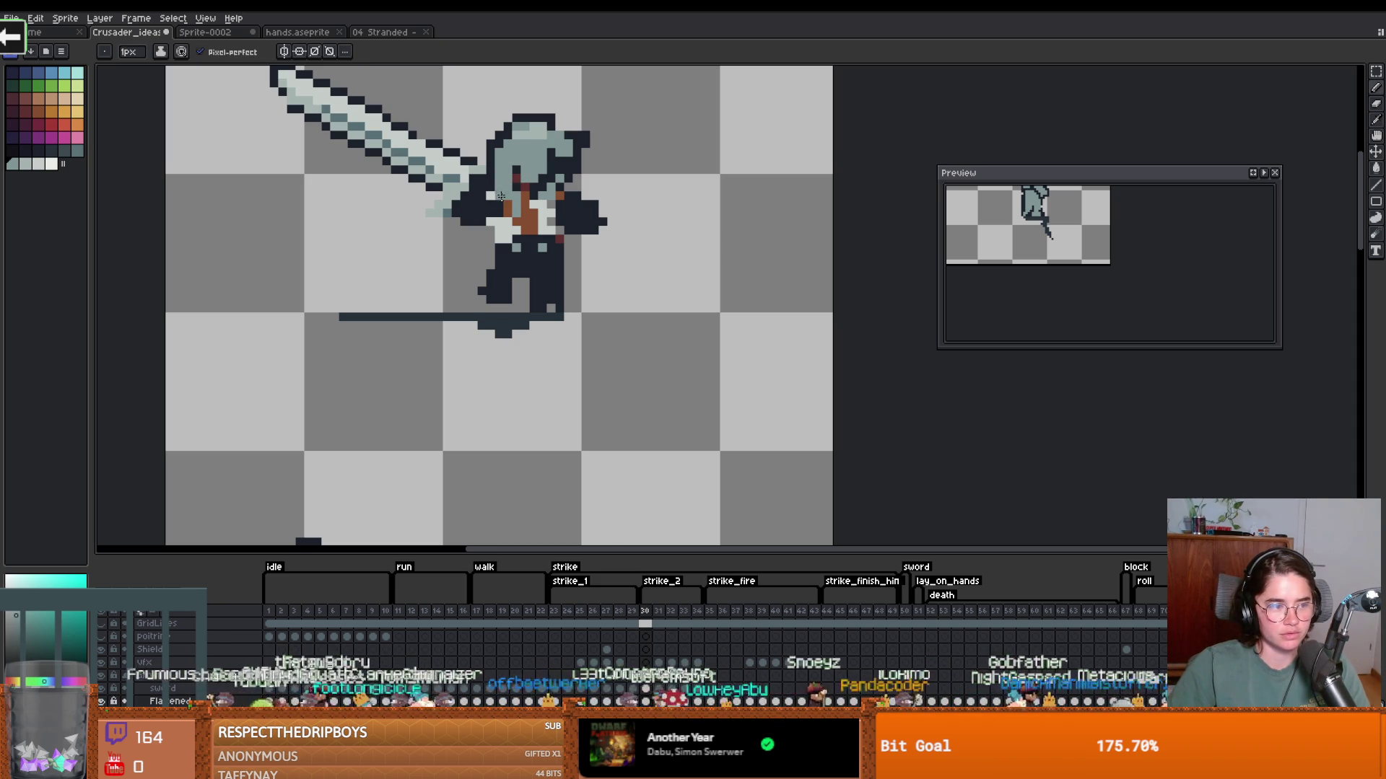
key(plus)
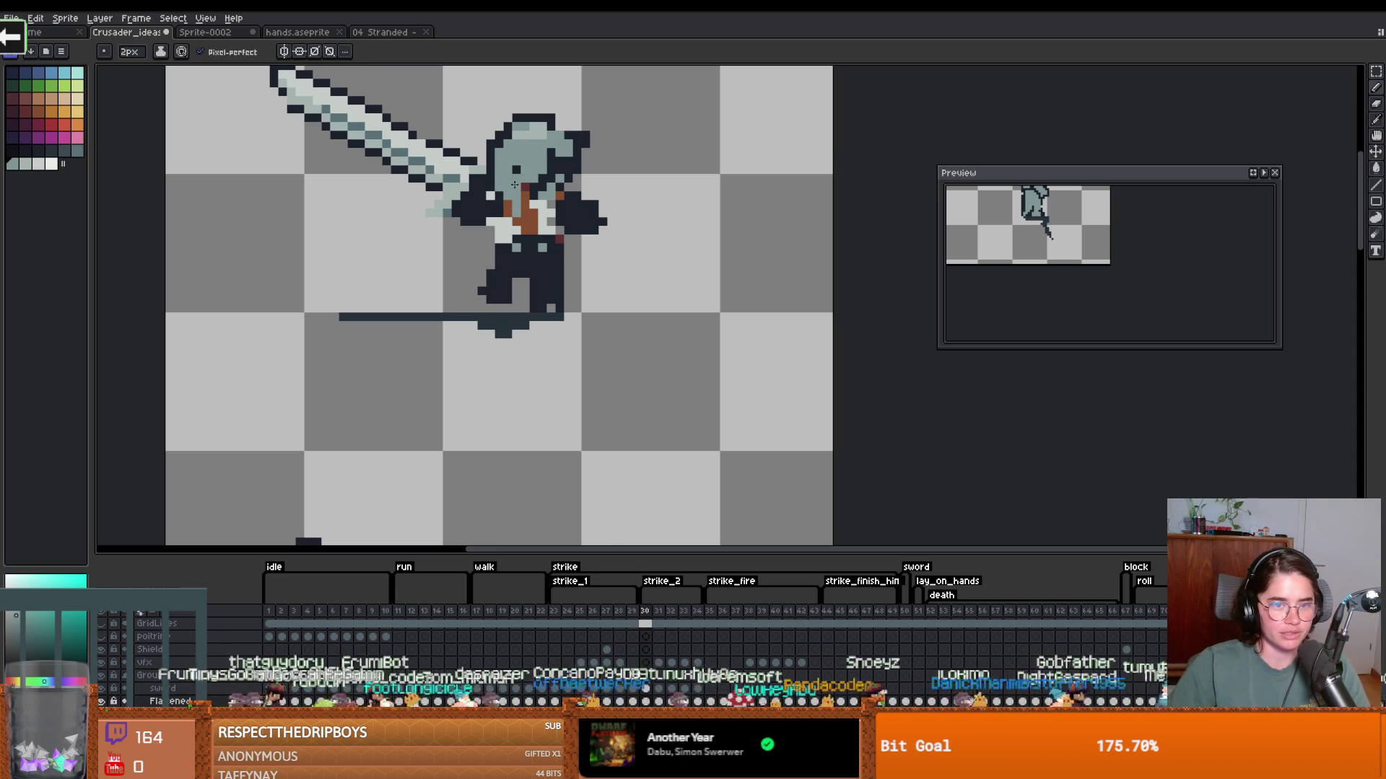
mouse_move(515, 165)
mouse_down()
mouse_move(541, 217)
mouse_move(564, 224)
mouse_up()
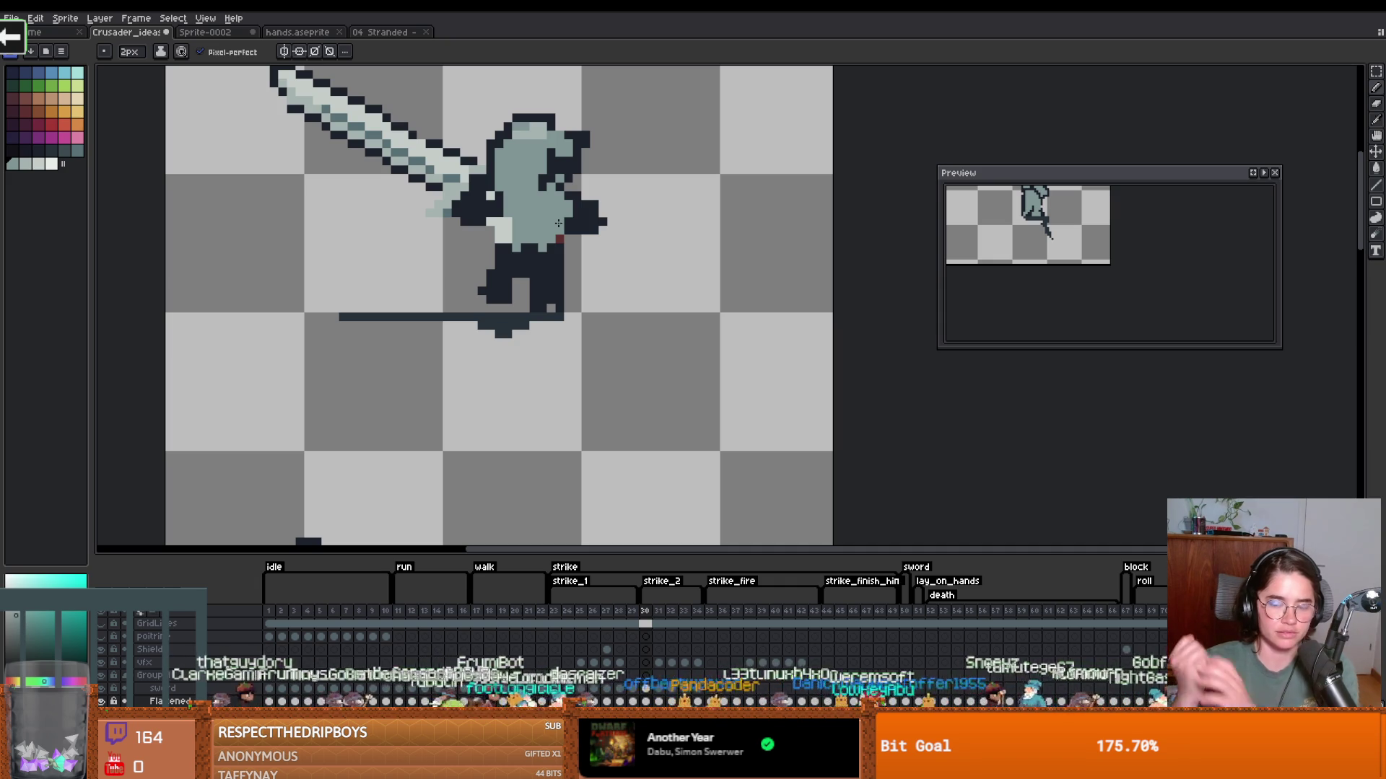
mouse_move(576, 216)
mouse_down()
mouse_move(557, 233)
mouse_move(488, 198)
mouse_up()
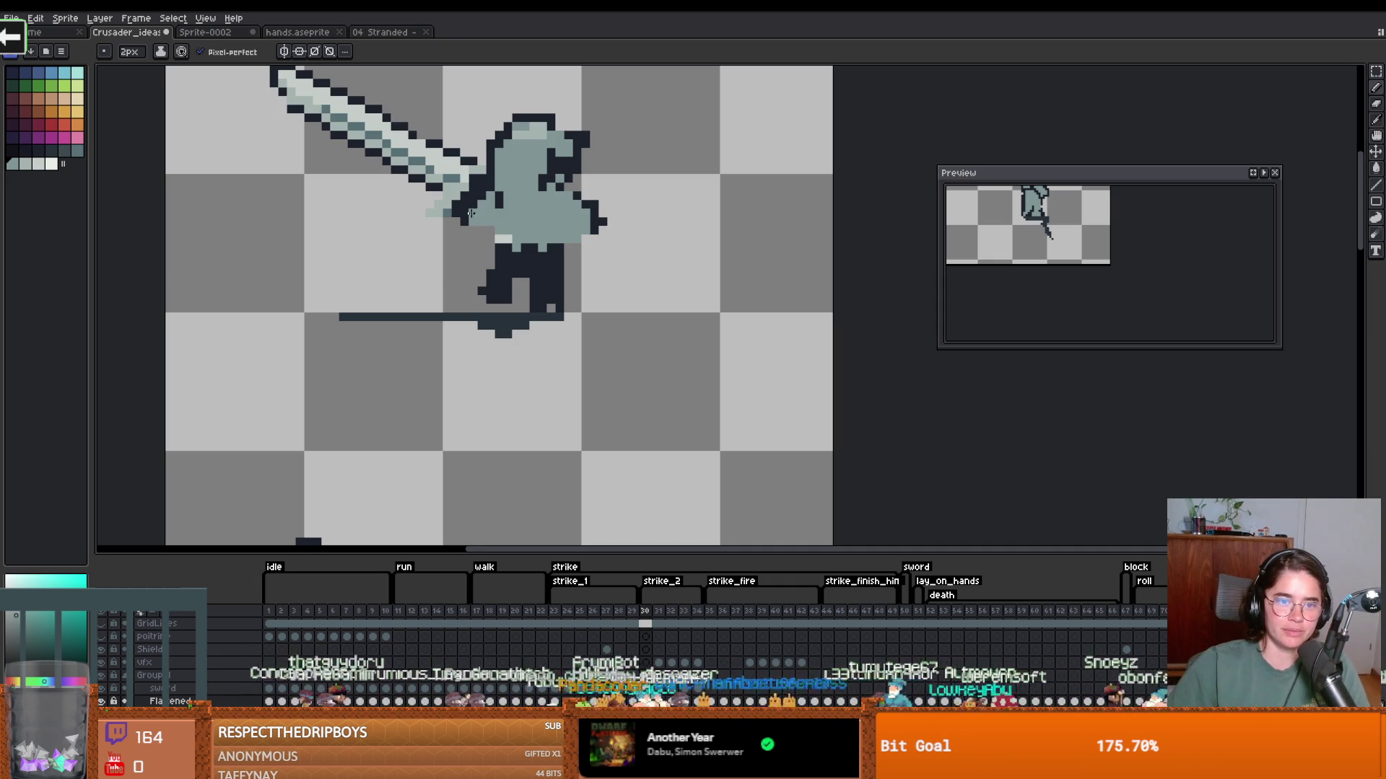
drag(526, 248, 493, 289)
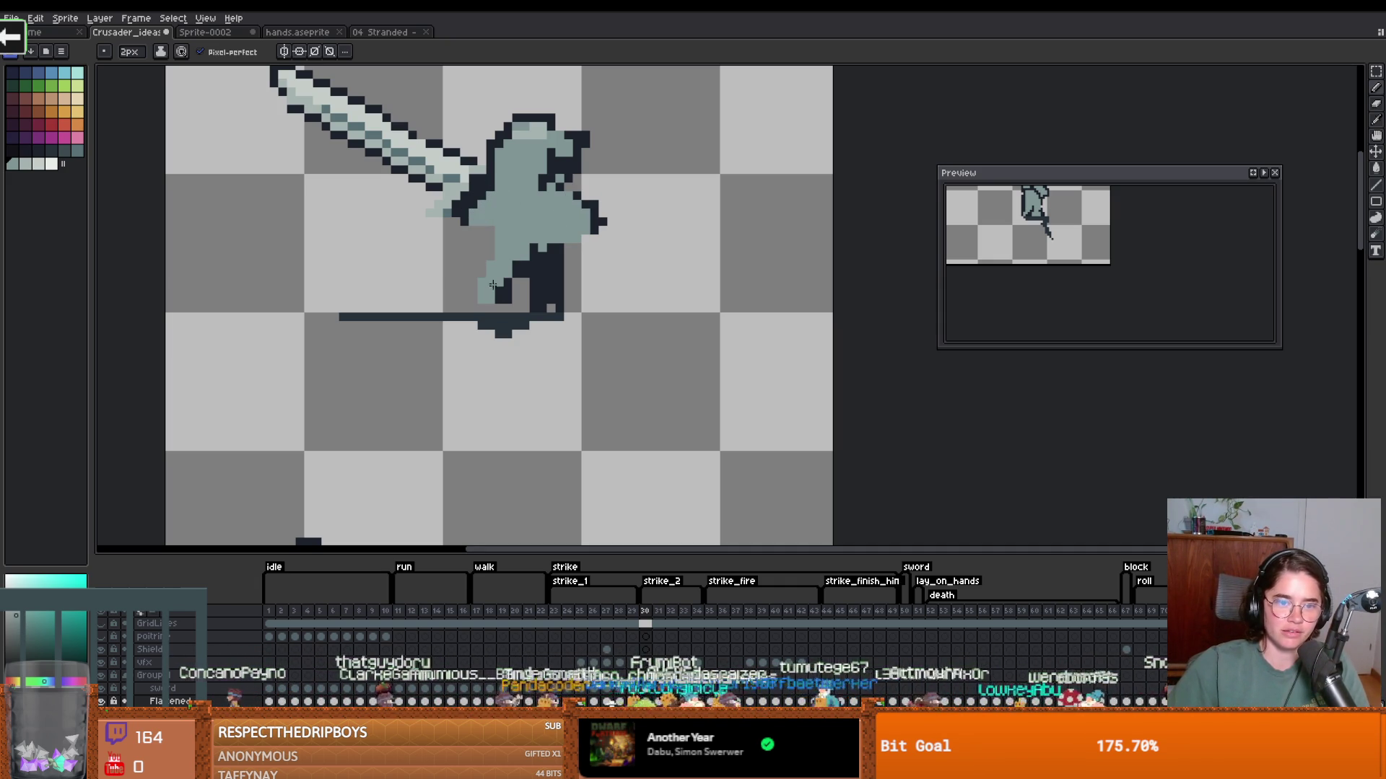
Step: Extend the fill over the body's left side and dark lower body, then pick the dark outline colour
key(e)
key(e)
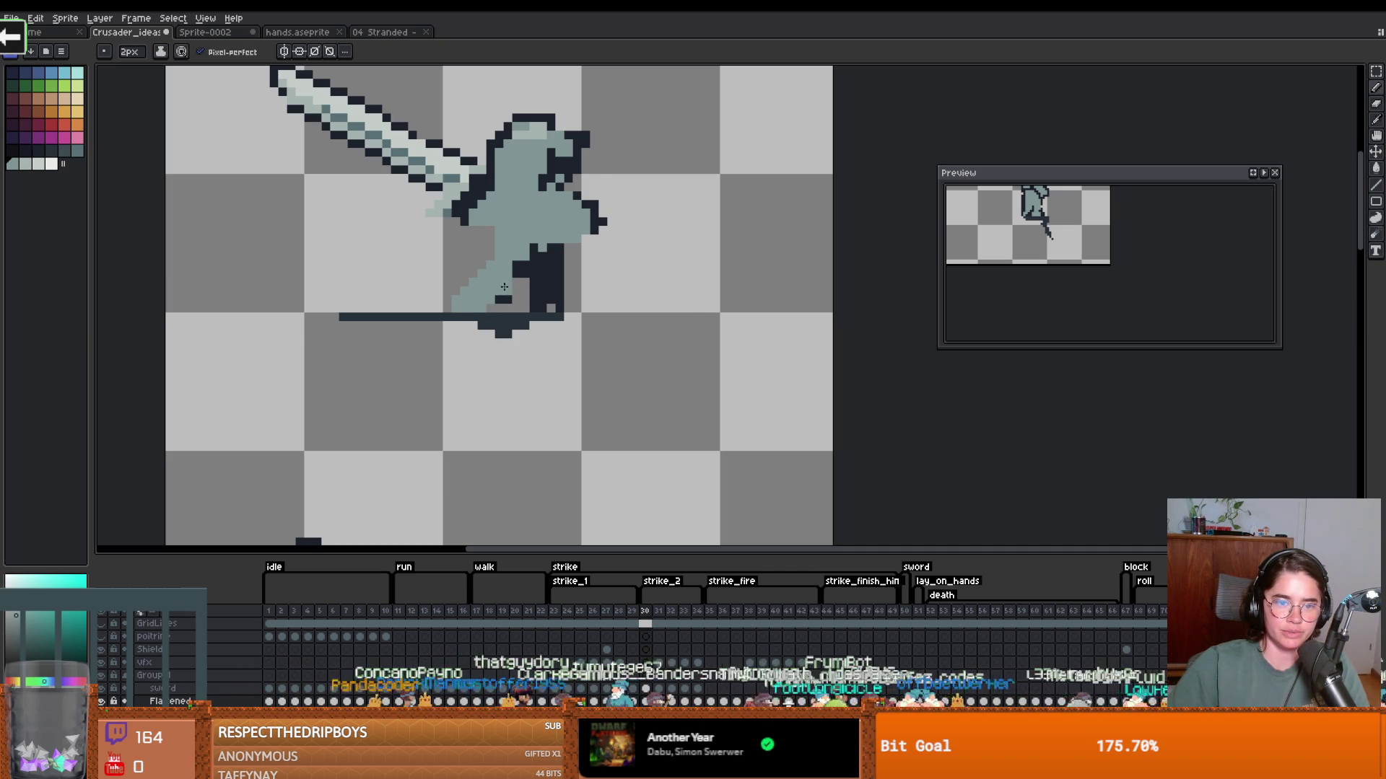
scroll(505, 287, up, 3)
mouse_move(496, 184)
mouse_down()
mouse_move(469, 193)
mouse_move(574, 239)
mouse_move(549, 263)
mouse_move(585, 249)
mouse_move(618, 296)
mouse_move(610, 344)
mouse_up()
mouse_move(602, 286)
mouse_down()
mouse_move(539, 280)
mouse_move(580, 334)
mouse_move(622, 346)
mouse_up()
scroll(607, 336, down, 2)
scroll(606, 335, up, 2)
scroll(607, 336, down, 2)
alt+click(653, 251)
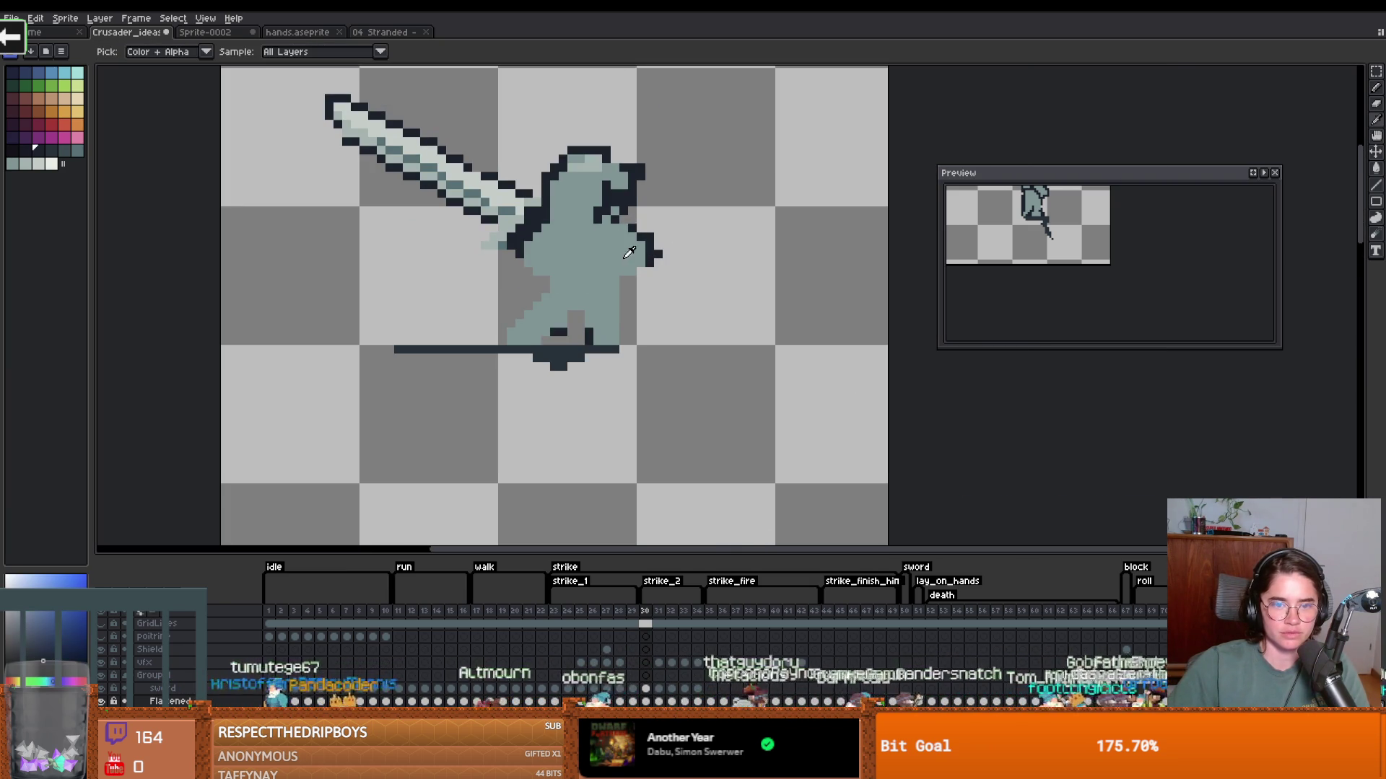
Step: Toggle the body layer to check the sprite, then make the sword layer active on frame 30
scroll(599, 328, down, 2)
scroll(599, 328, up, 1)
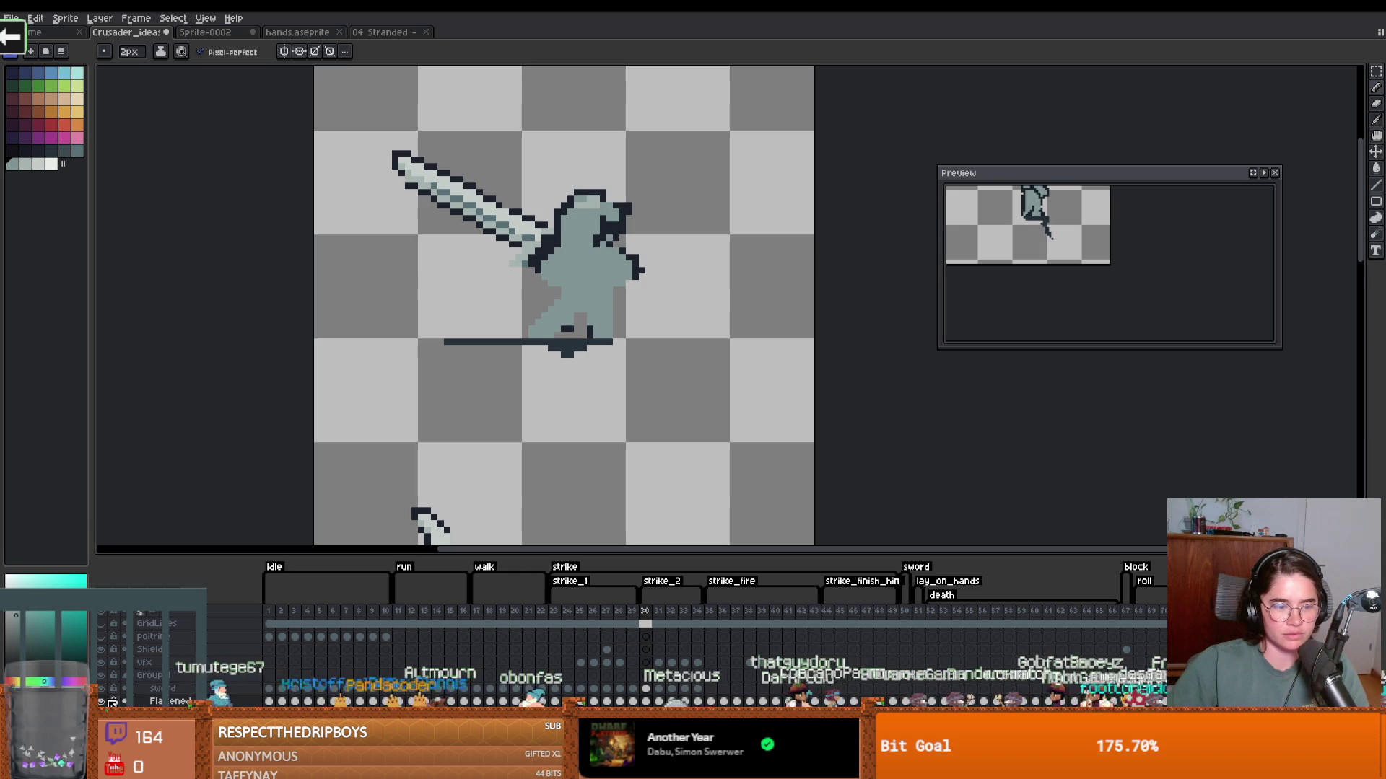
click(102, 702)
click(102, 702)
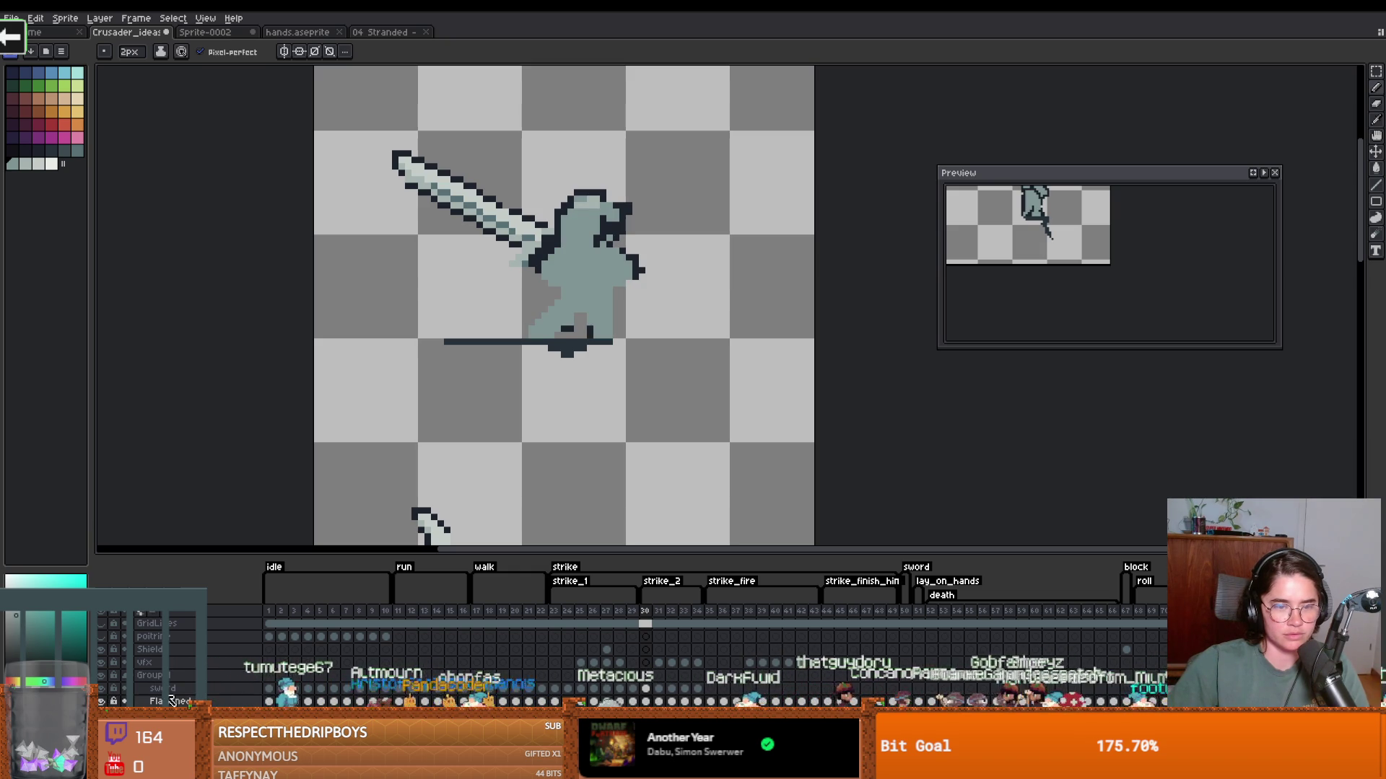
click(648, 689)
Step: Pick the red from the sword's hilt and paint the knight's gripping hand red
key(e)
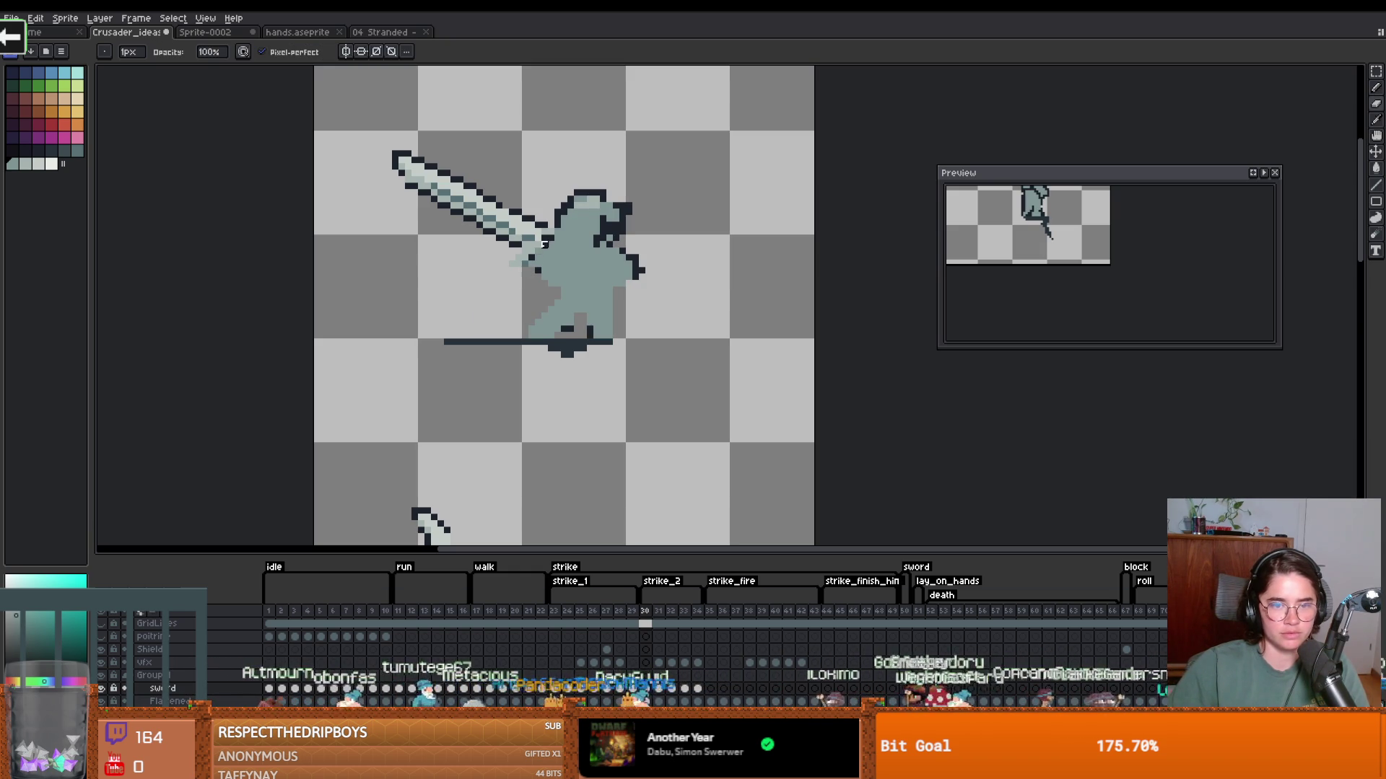
scroll(548, 249, down, 2)
scroll(552, 267, up, 2)
scroll(557, 294, down, 2)
scroll(557, 295, up, 2)
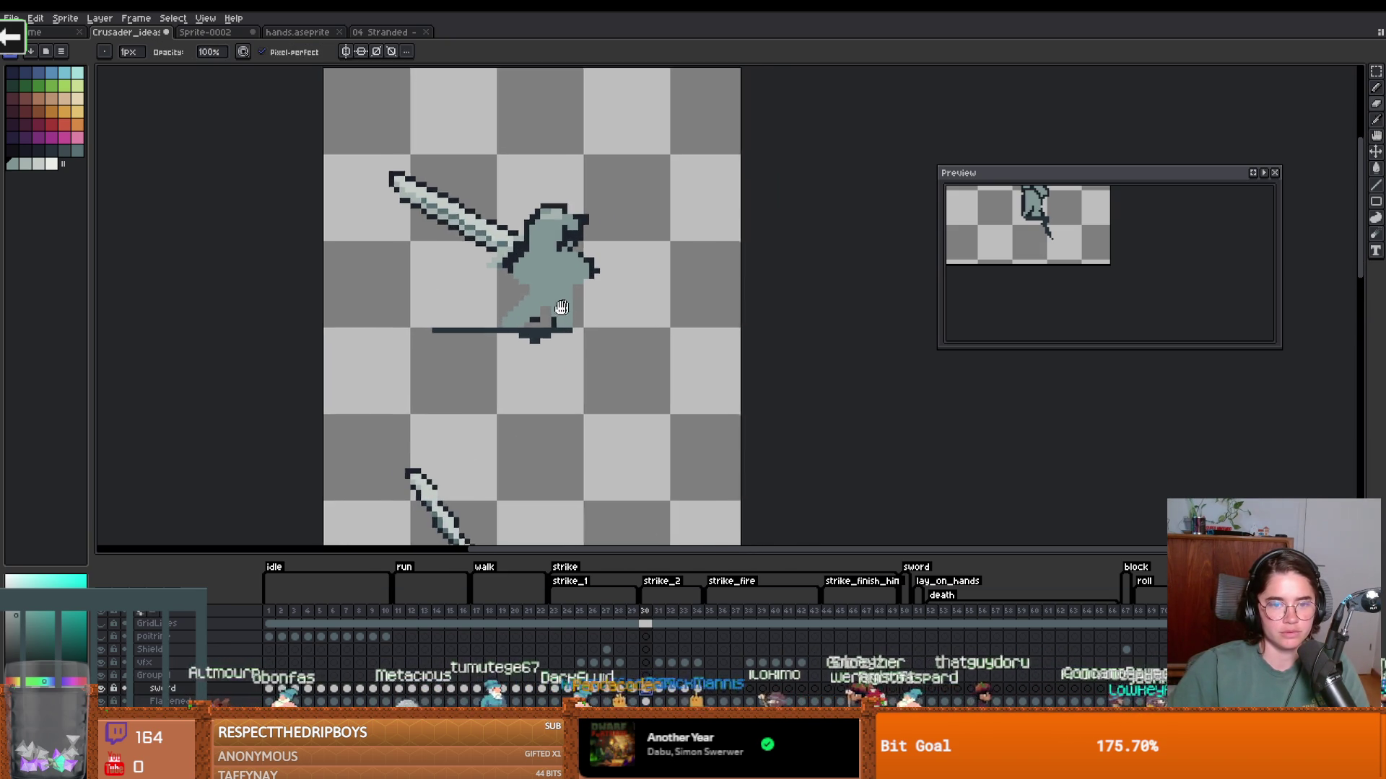
drag(572, 354, 465, 269)
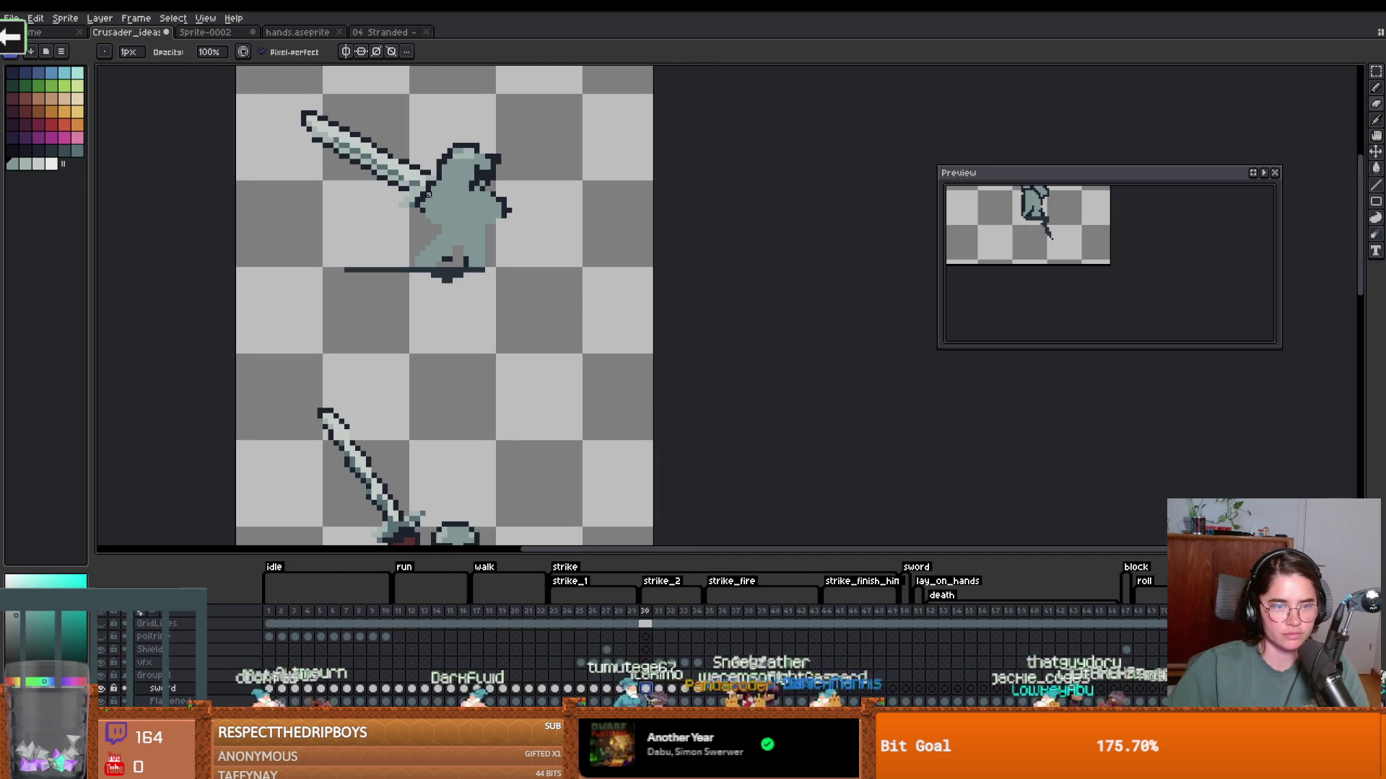
scroll(460, 258, down, 2)
drag(485, 335, 427, 284)
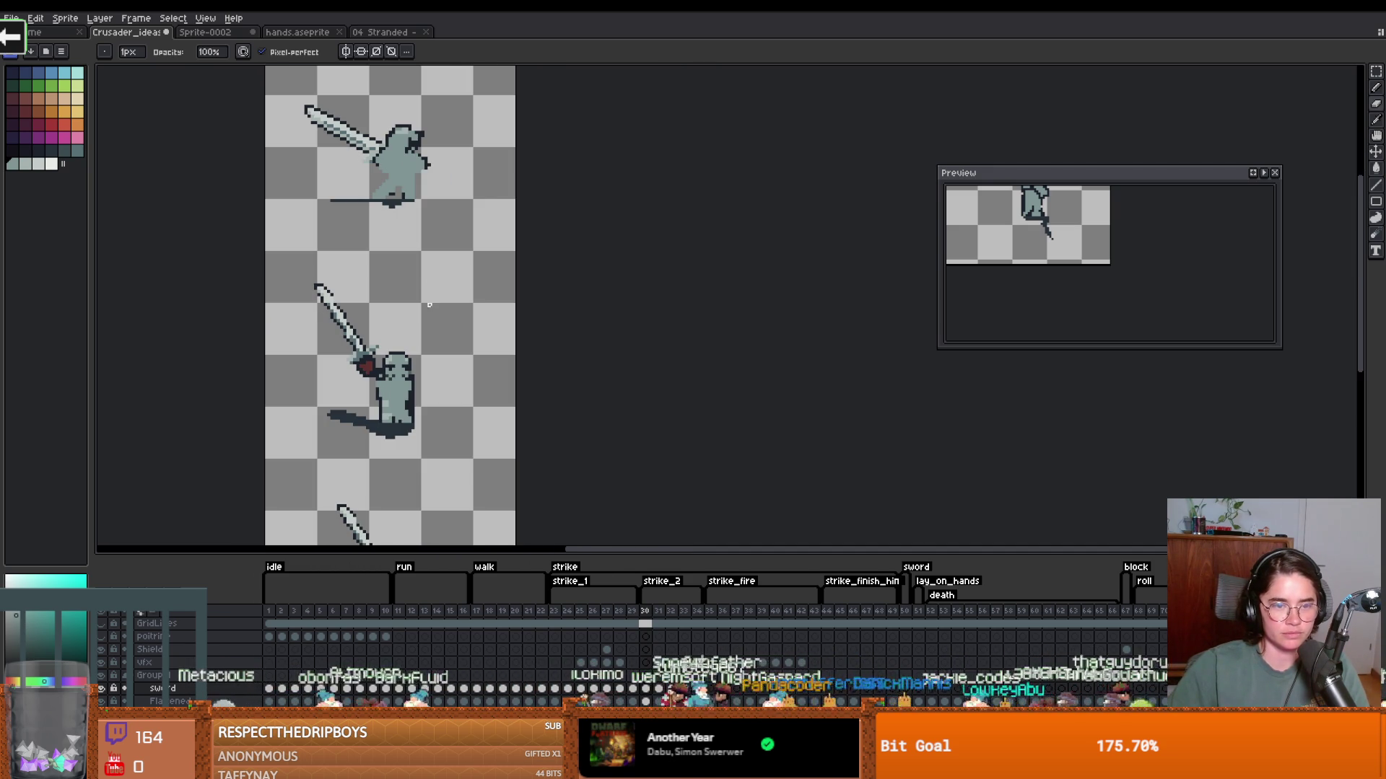
key(alt)
alt+click(367, 364)
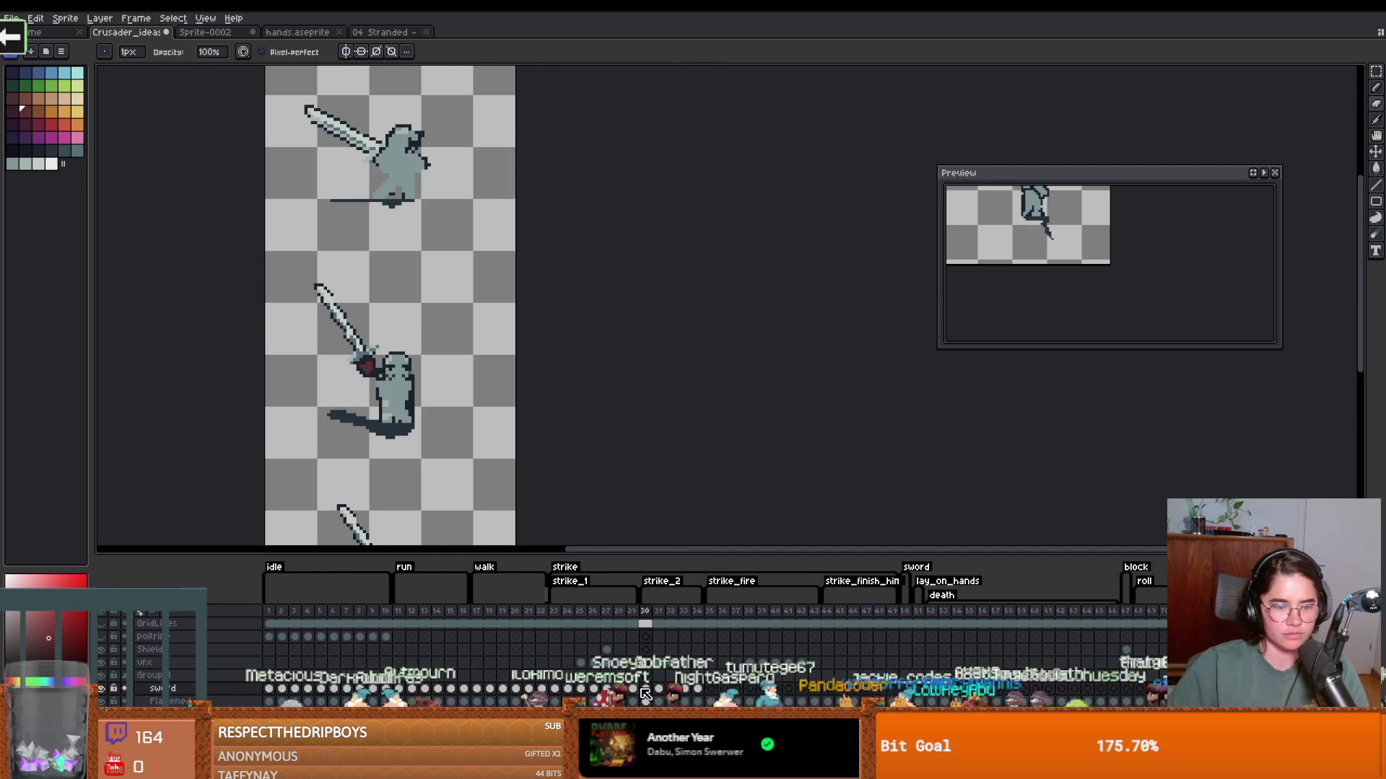
scroll(459, 196, up, 2)
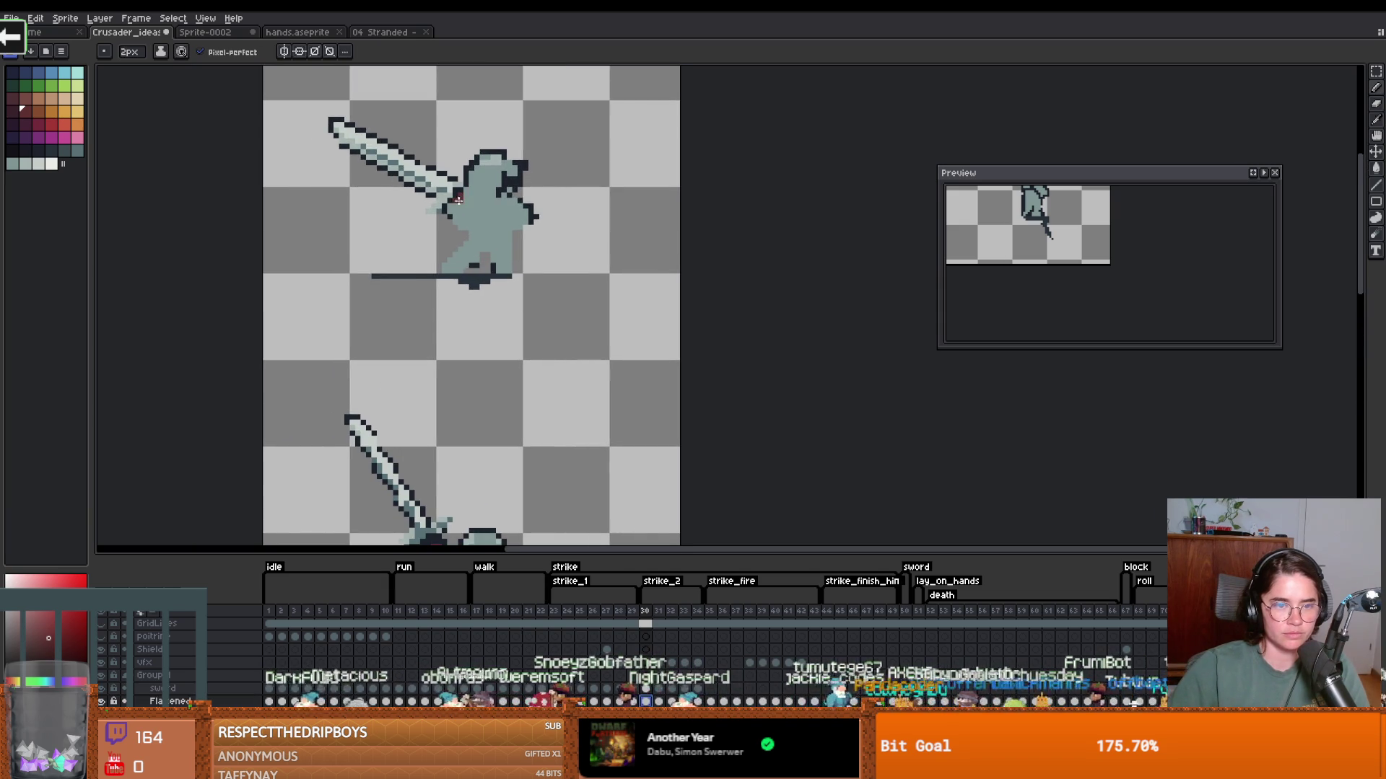
click(480, 220)
Step: Add a darker shading stroke along the knight's arm
scroll(481, 220, down, 1)
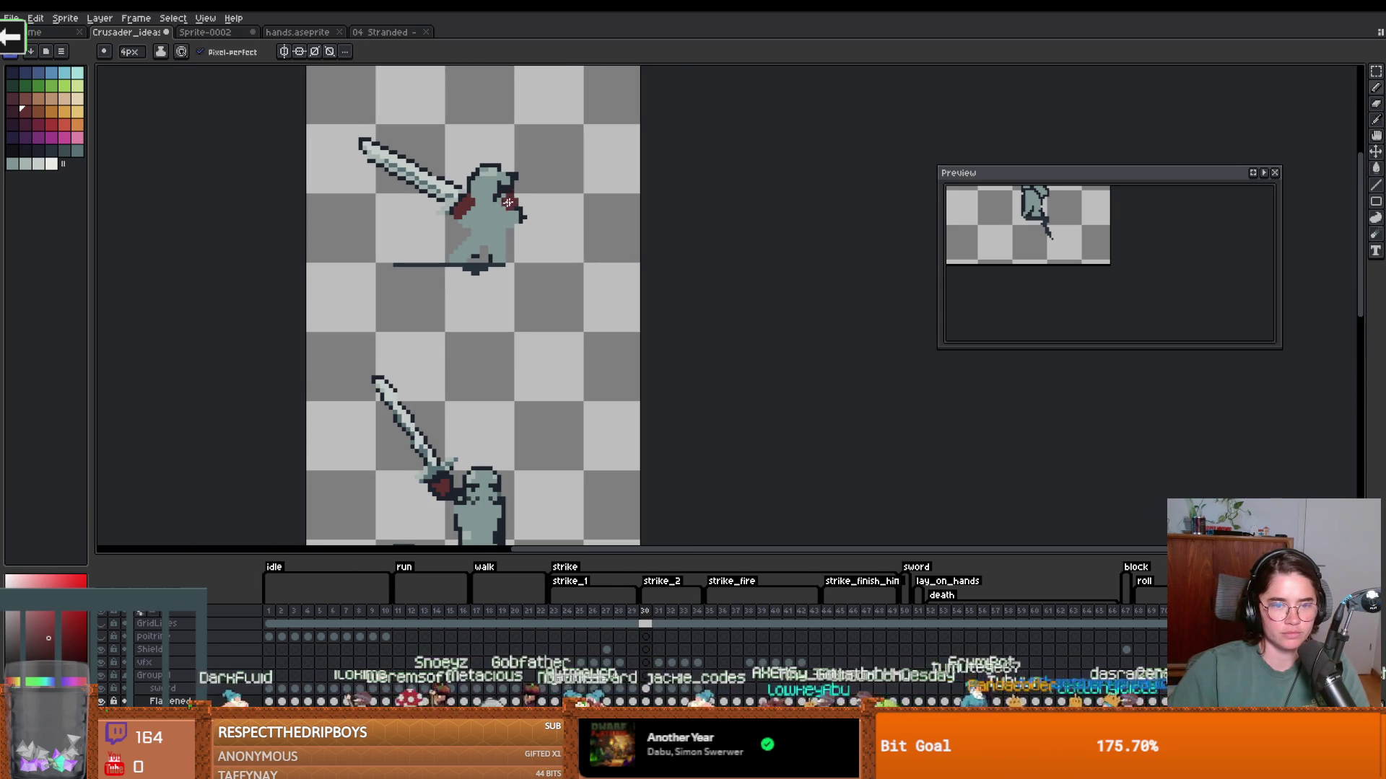
scroll(449, 221, up, 2)
scroll(540, 223, down, 2)
drag(504, 411, 518, 144)
scroll(520, 272, up, 2)
scroll(516, 241, down, 1)
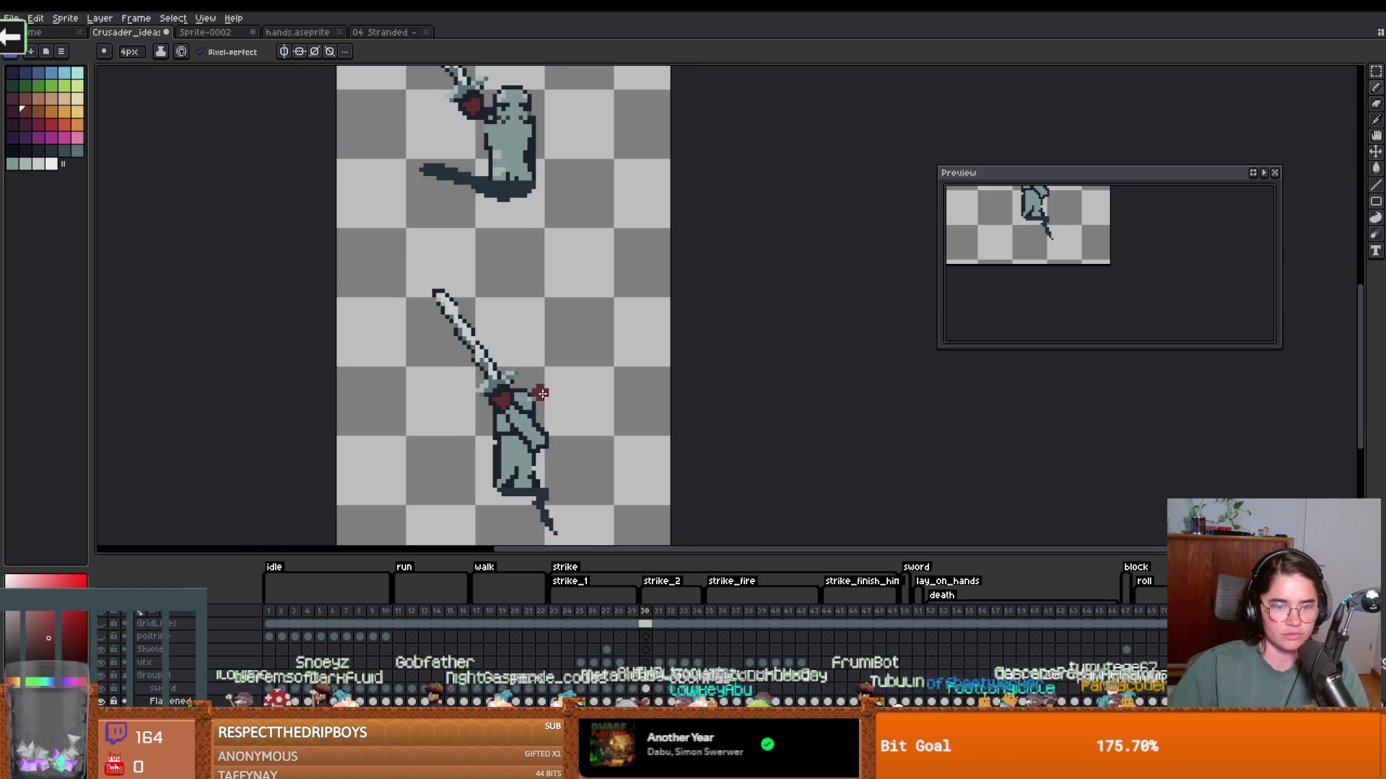
scroll(534, 217, up, 2)
scroll(550, 227, down, 3)
scroll(527, 252, up, 2)
drag(522, 261, 487, 273)
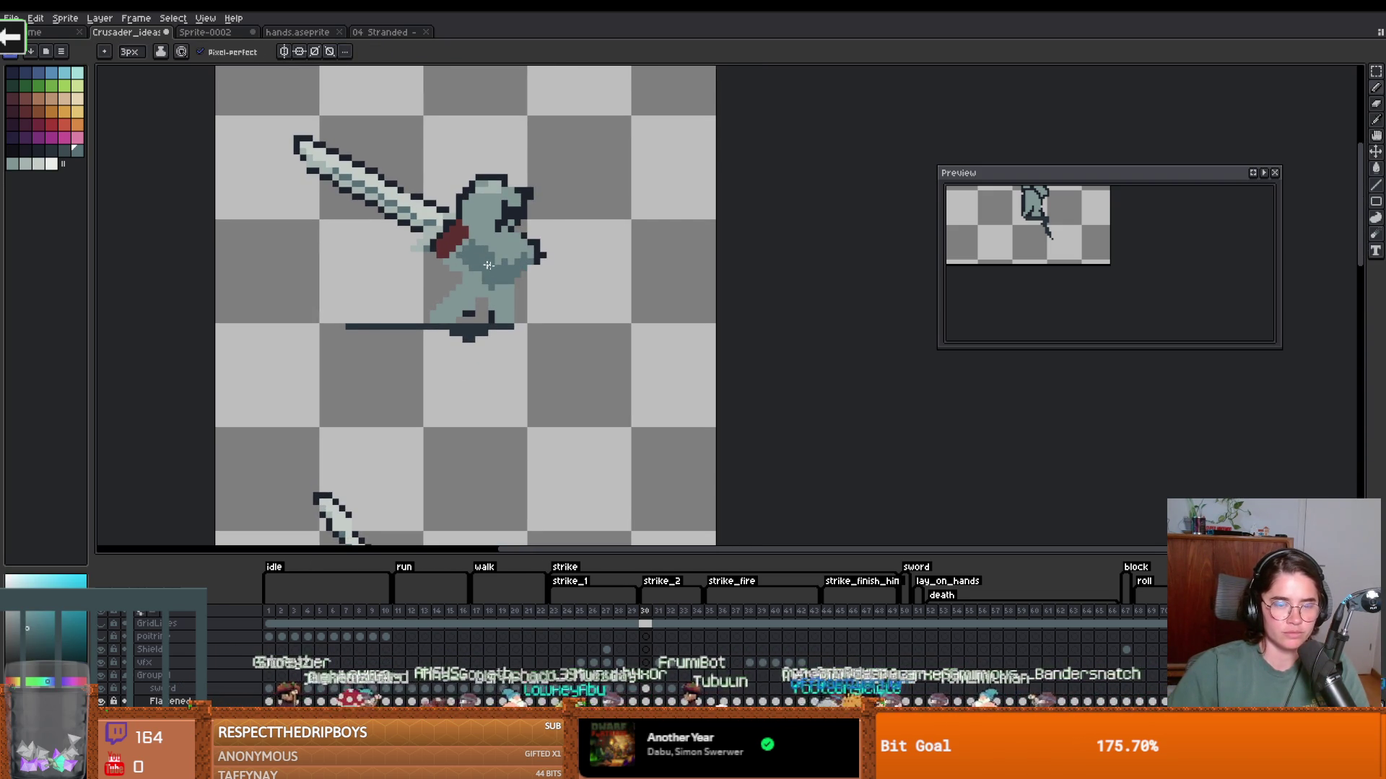
Step: Cover the arm's old outline with the light body colour and redraw the dark outline along the arm
scroll(476, 262, up, 1)
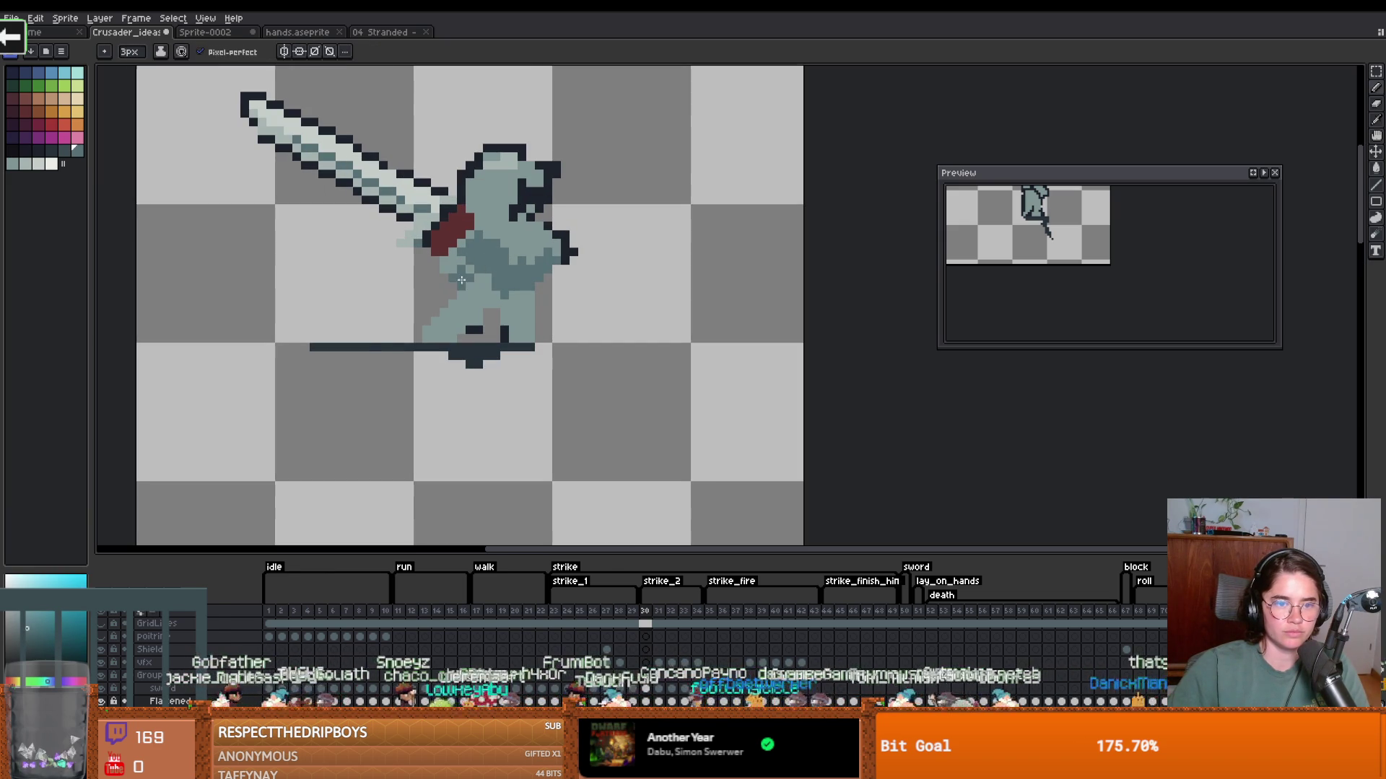
scroll(476, 283, down, 2)
scroll(499, 285, up, 1)
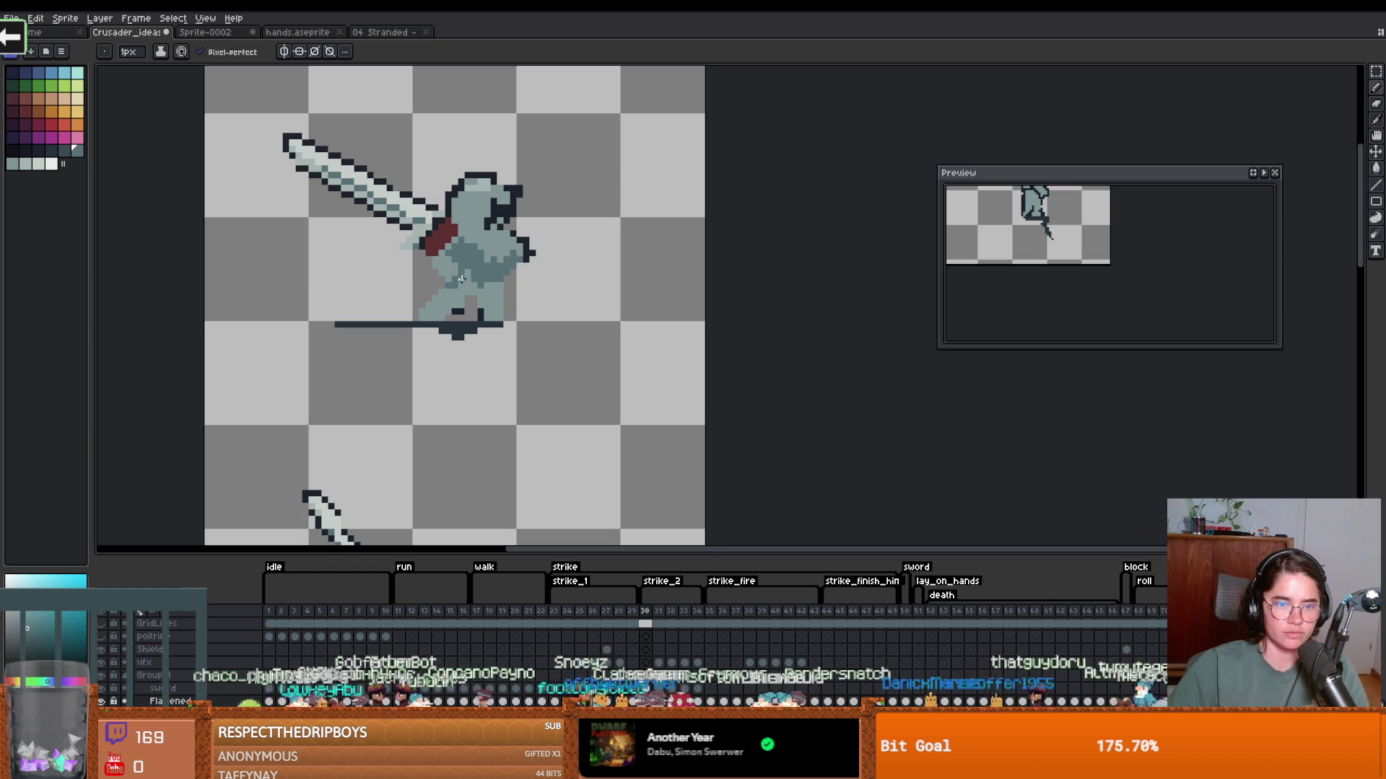
scroll(469, 273, up, 1)
alt+click(470, 273)
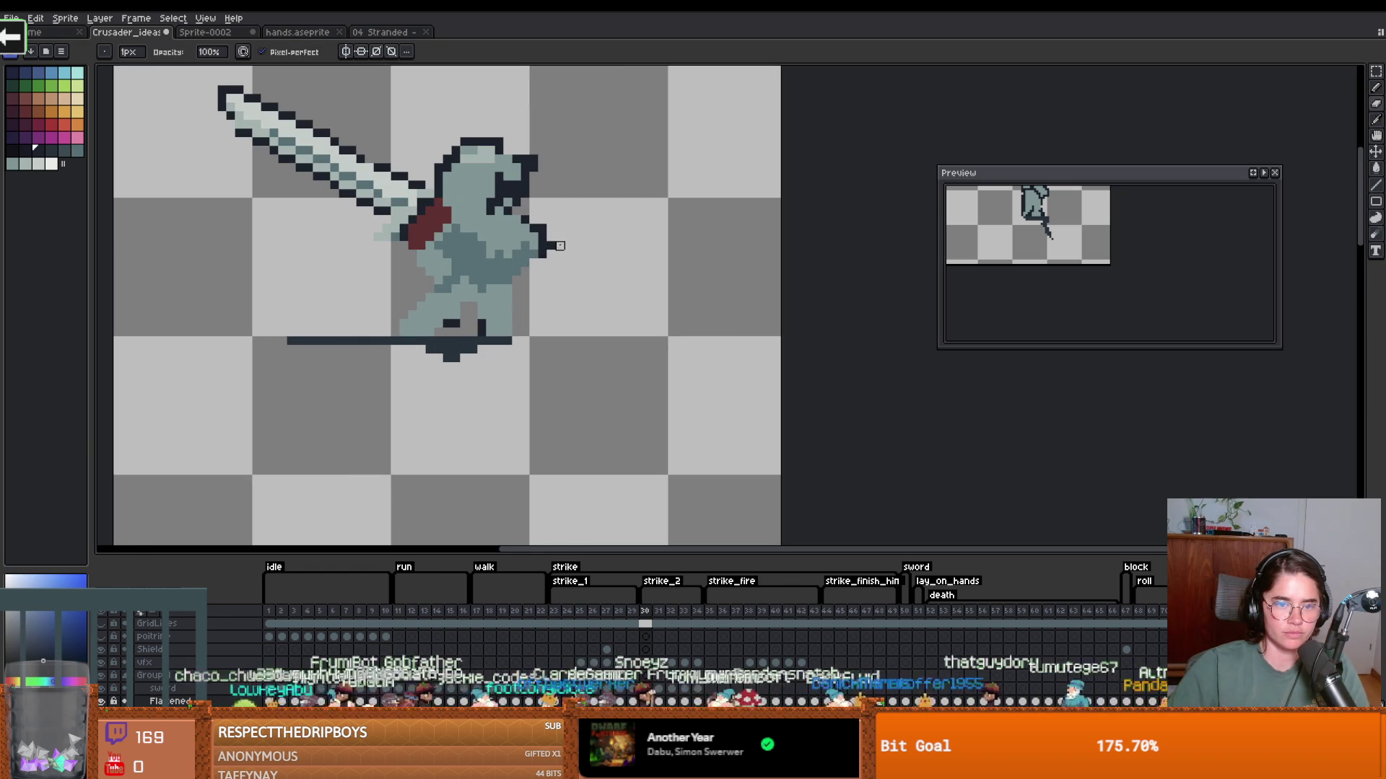
drag(546, 254, 543, 229)
key(alt)
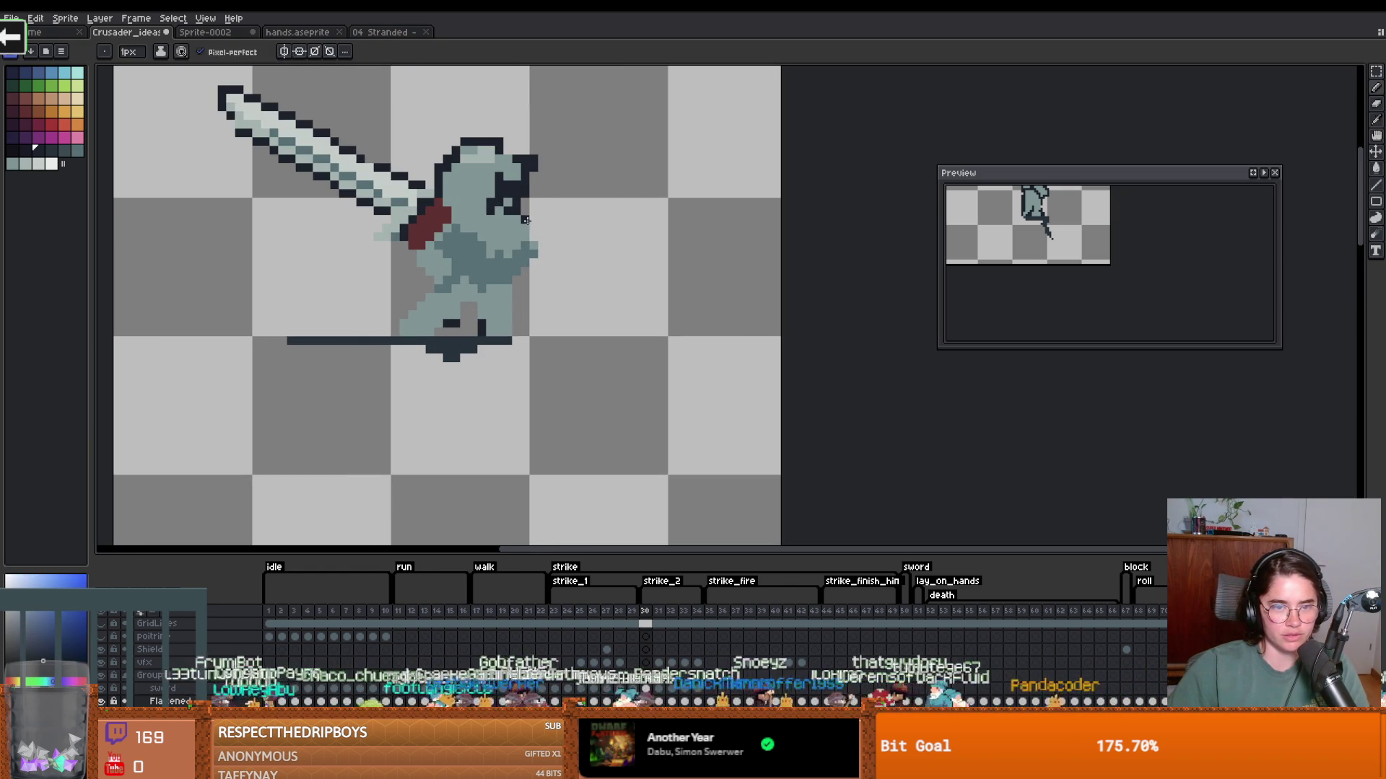
drag(532, 237, 534, 262)
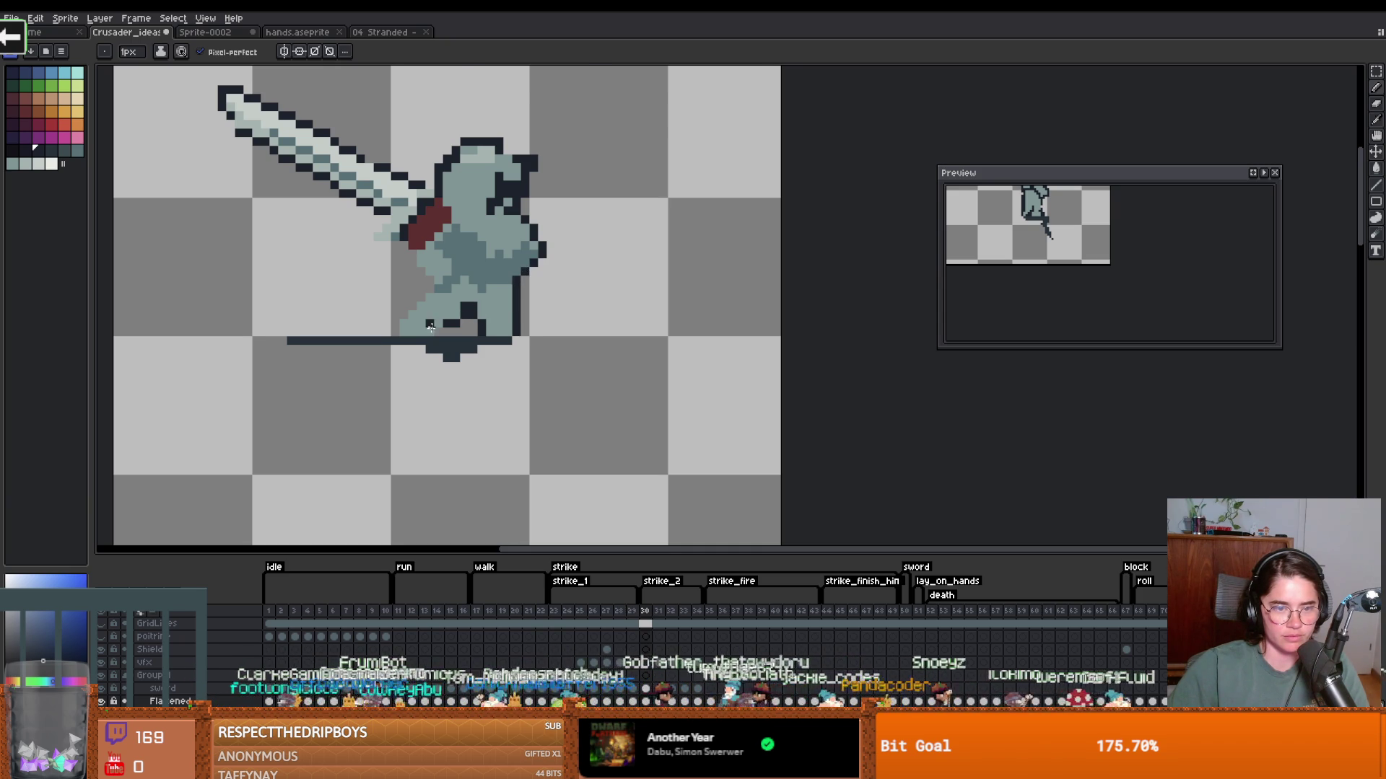
Step: Redraw the leg's lower-left outline, erasing a stray dark pixel and adding another on the edge
scroll(433, 324, up, 2)
drag(389, 330, 380, 309)
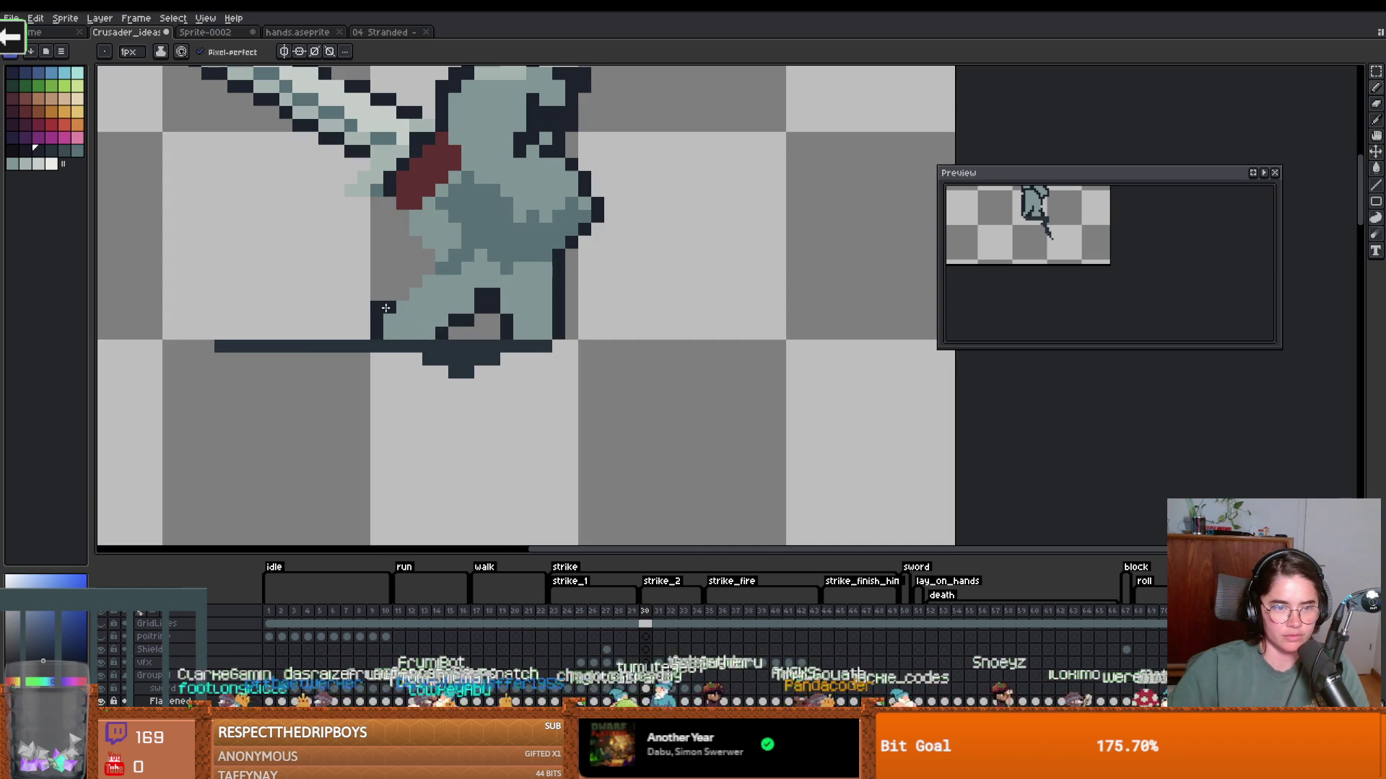
key(e)
click(390, 294)
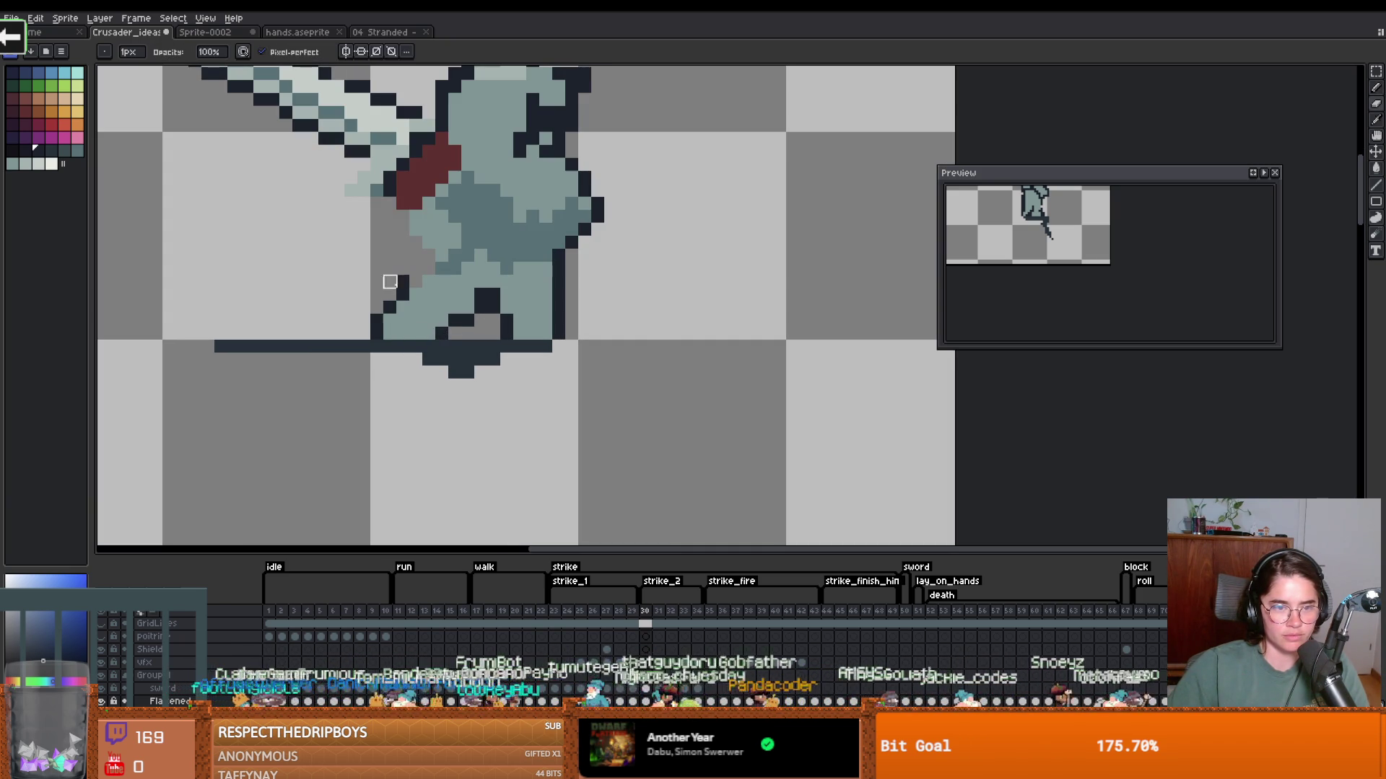
key(b)
click(416, 281)
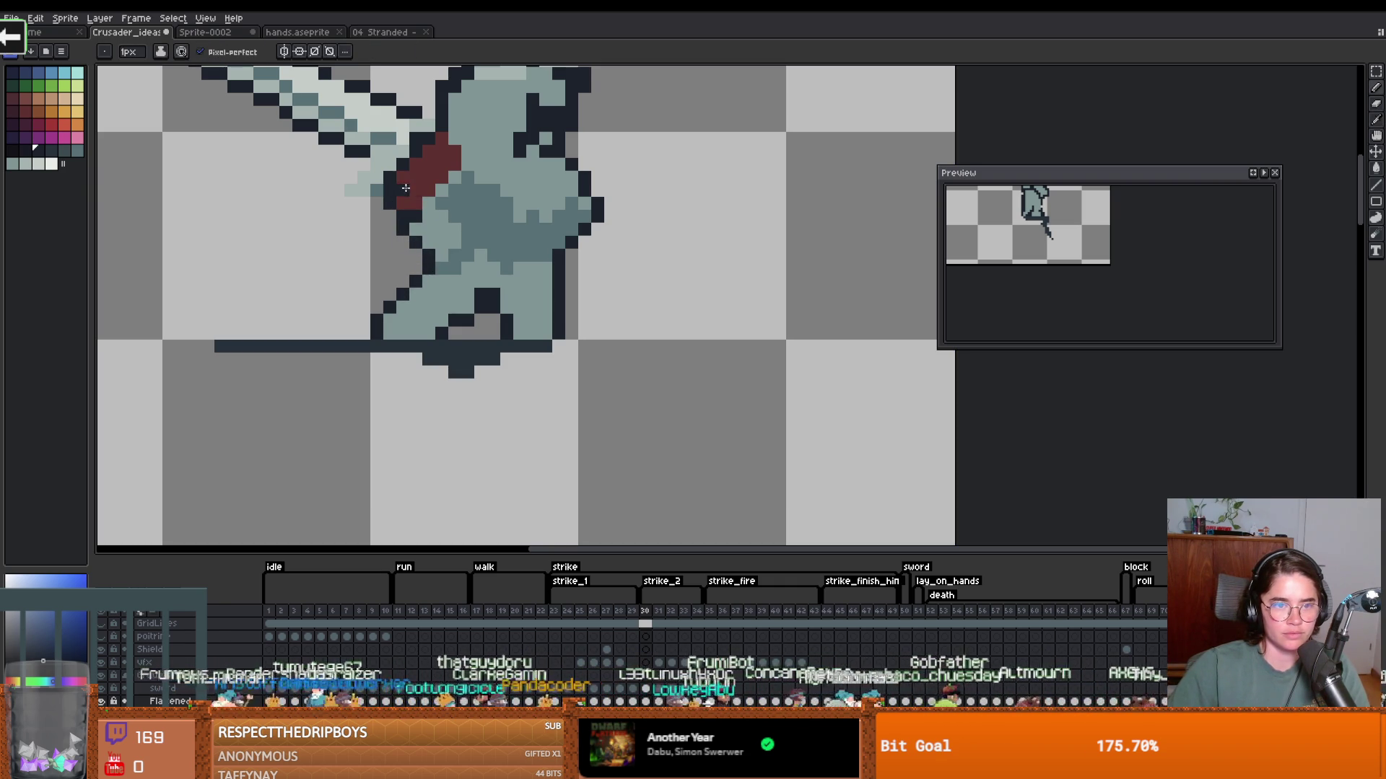
key(w)
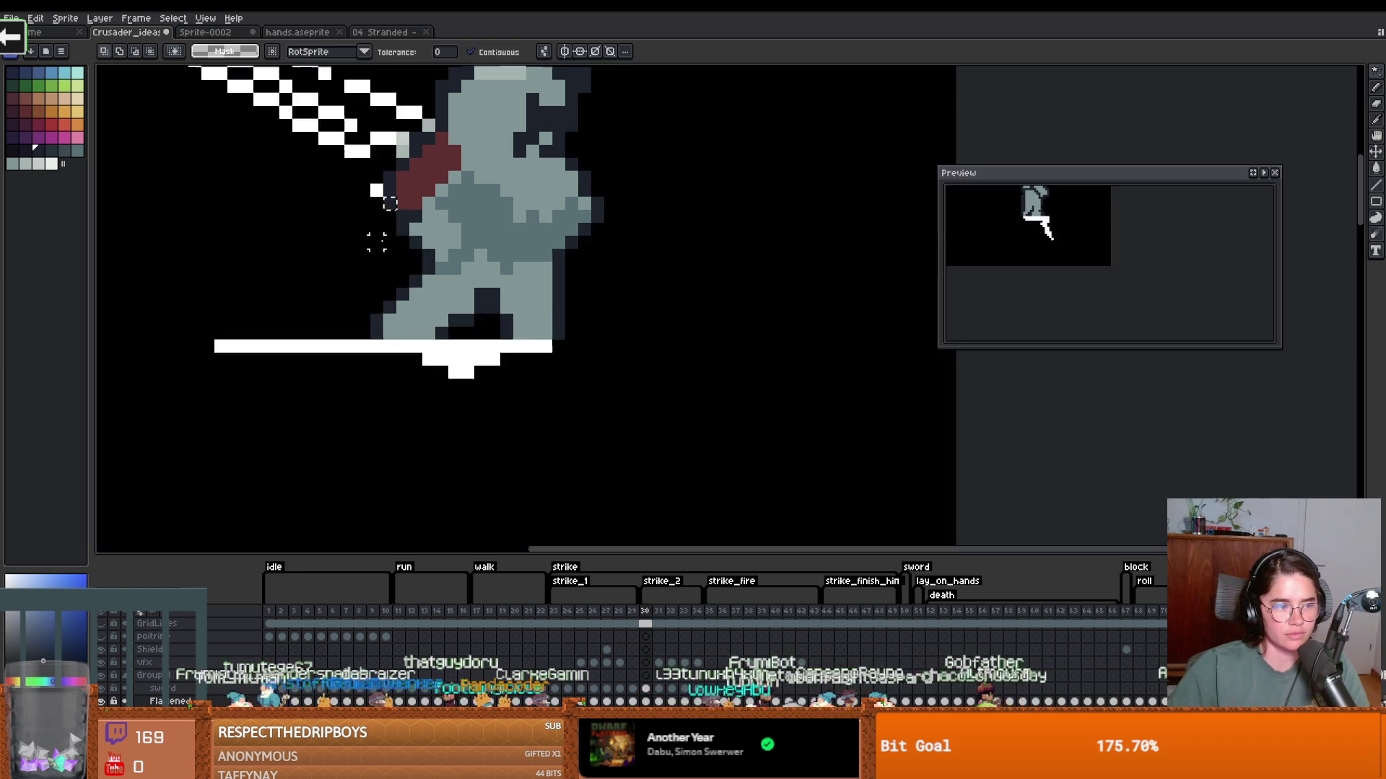
click(408, 250)
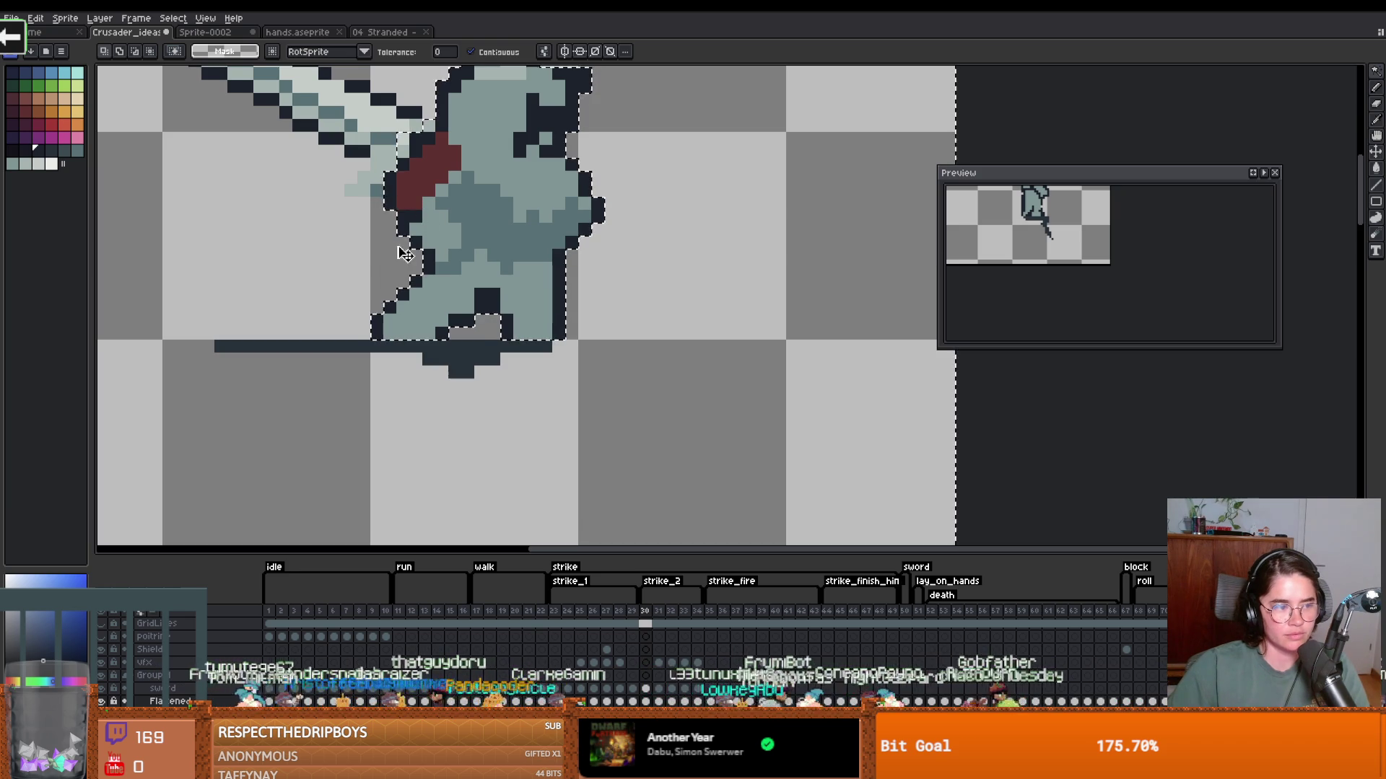
key(ctrl+d)
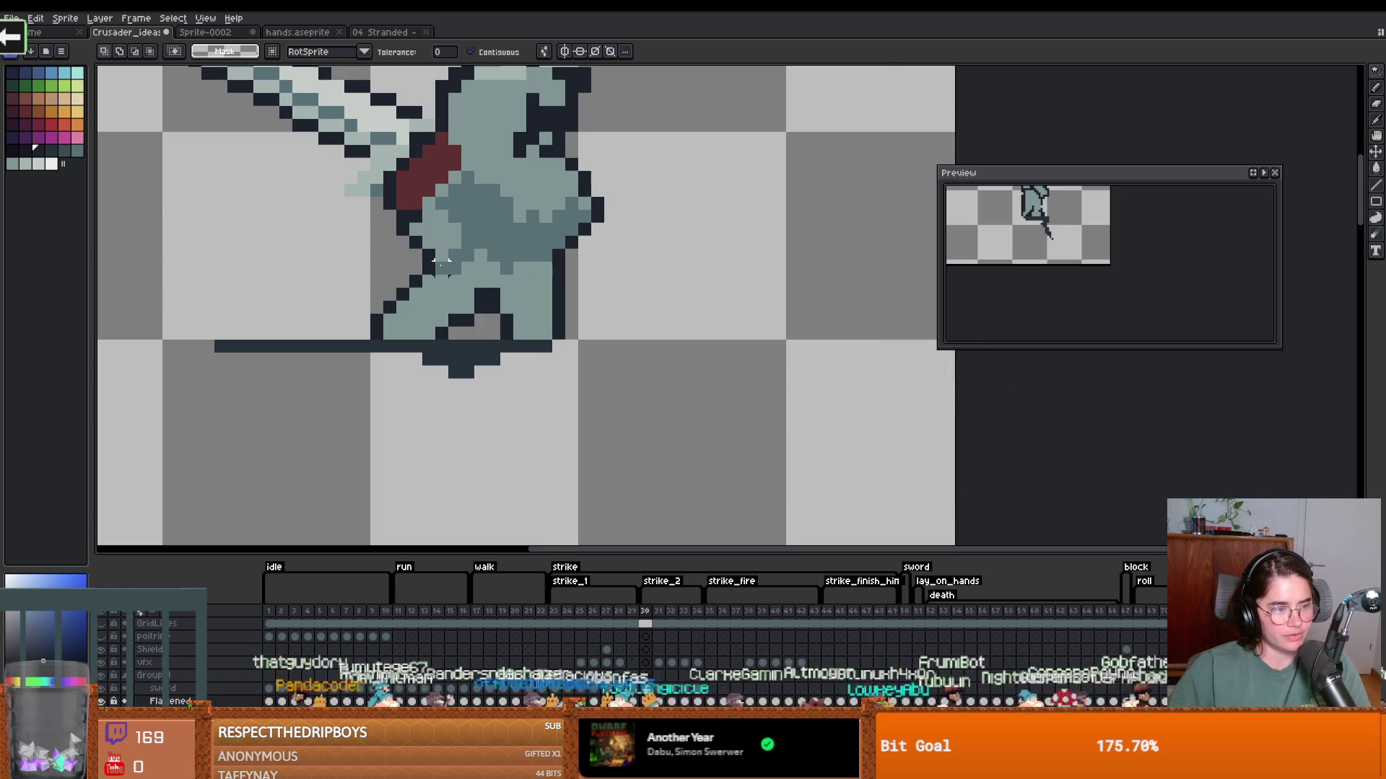
scroll(441, 262, up, 1)
scroll(377, 262, down, 1)
Step: Paint part of the red shoulder dark and fill the last gap beside it
key(b)
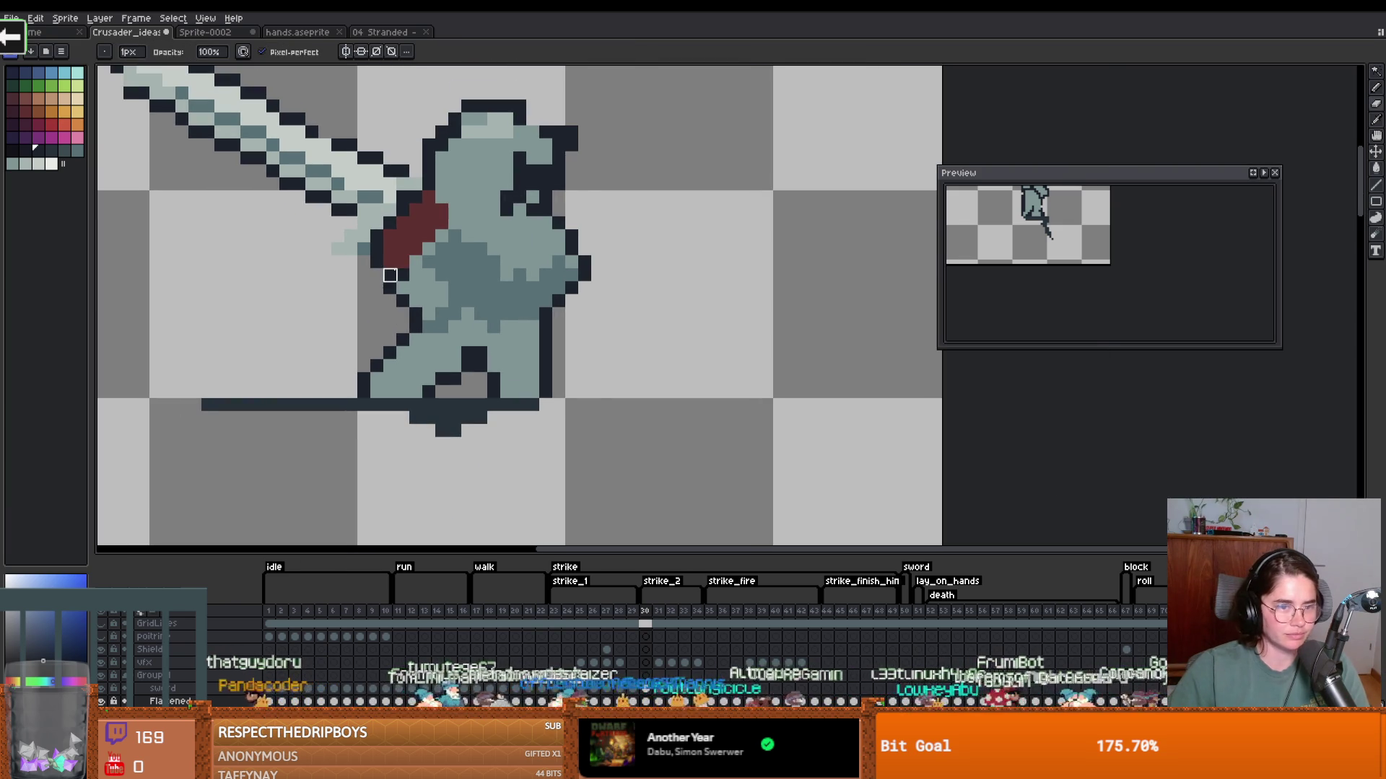
key(e)
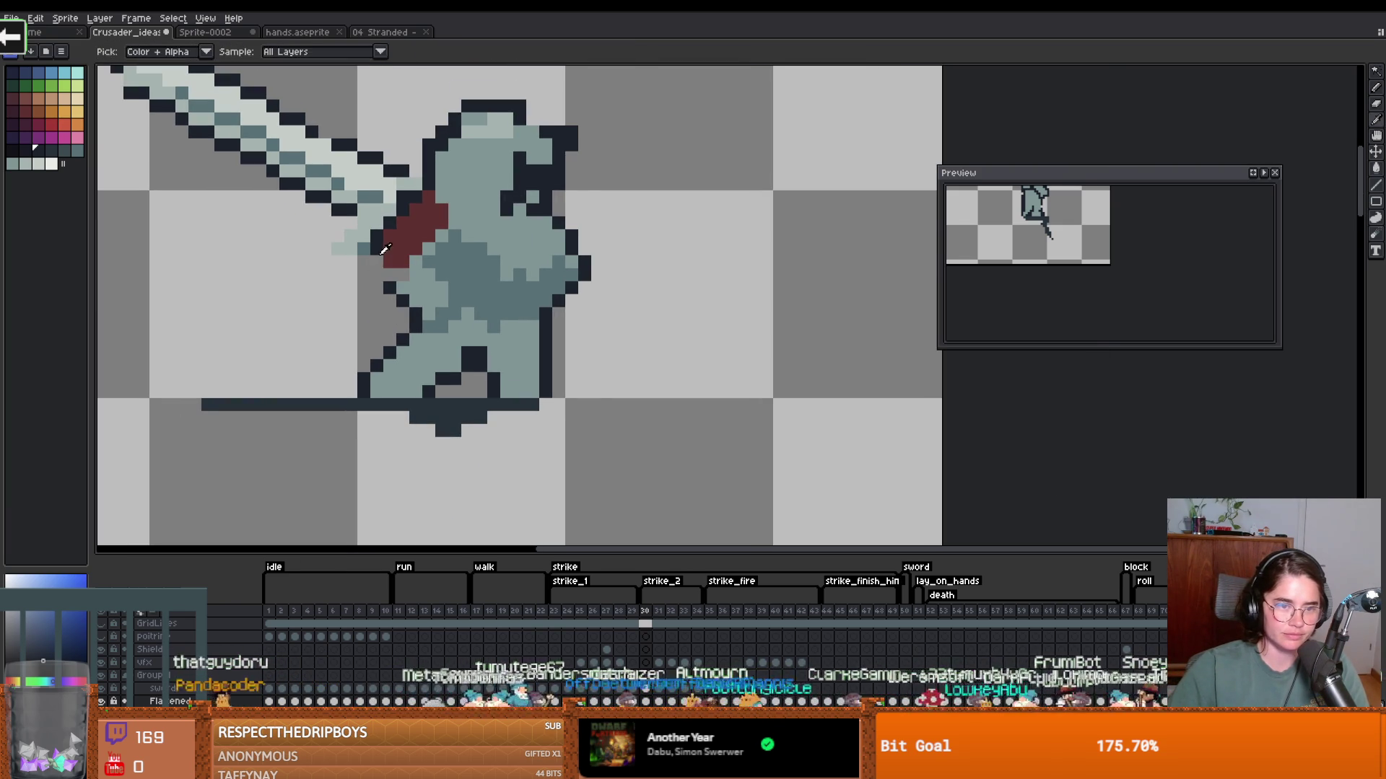
drag(387, 259, 412, 260)
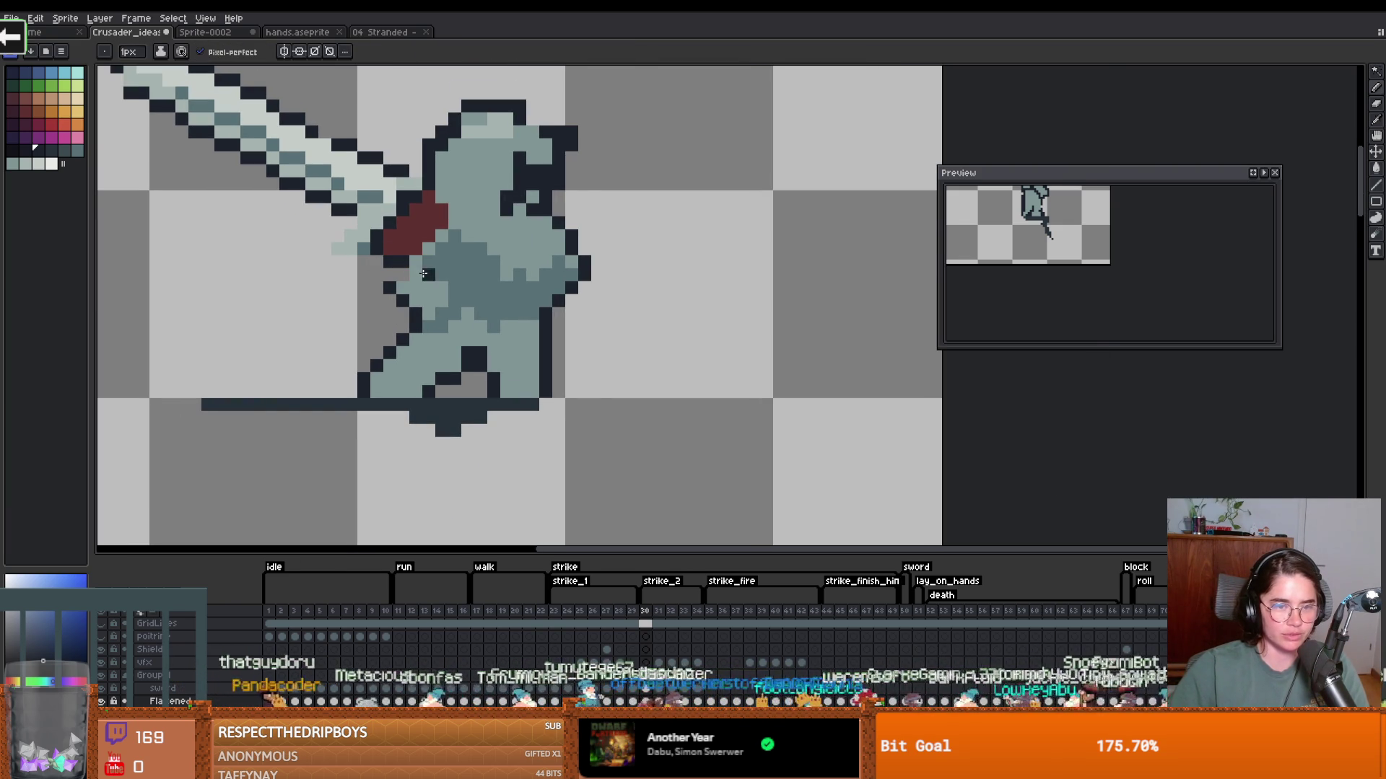
key(b)
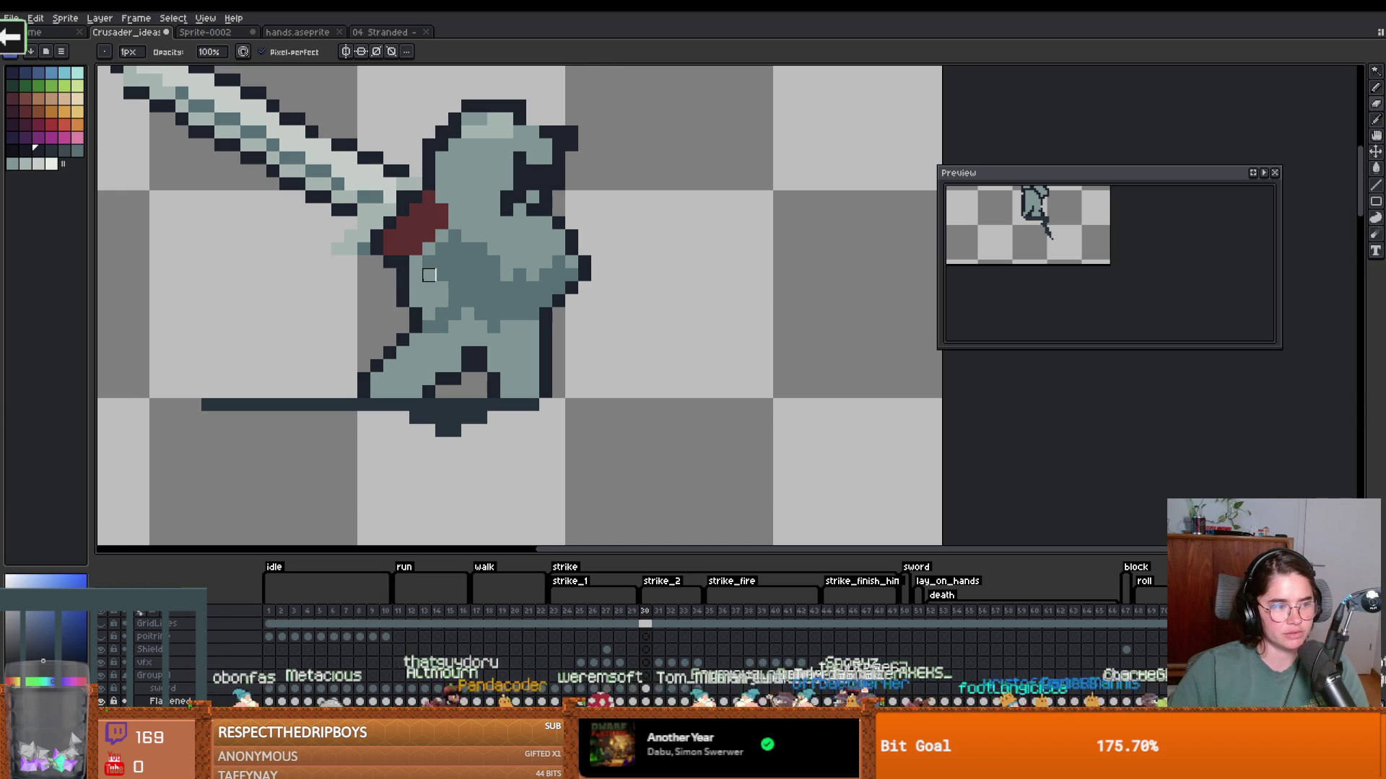
scroll(429, 275, up, 2)
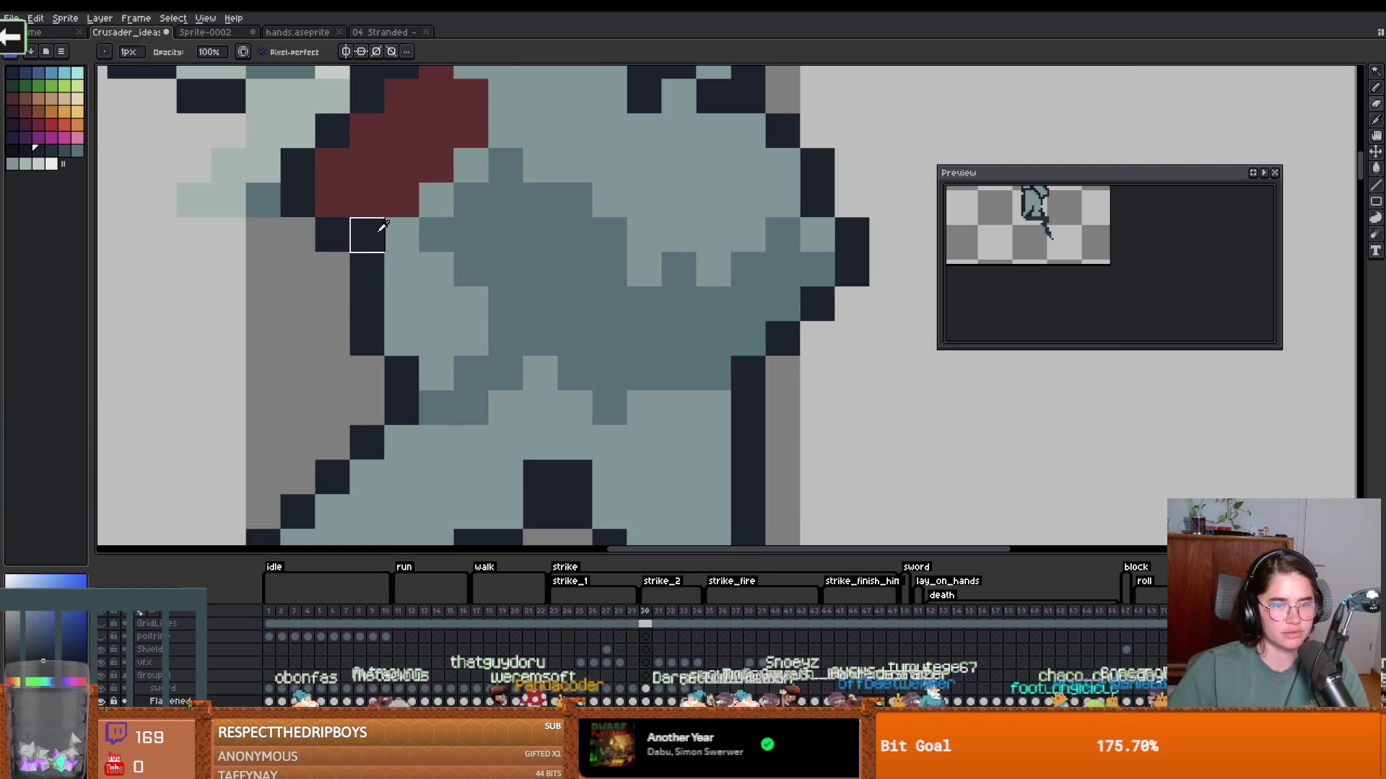
click(399, 228)
scroll(433, 205, down, 3)
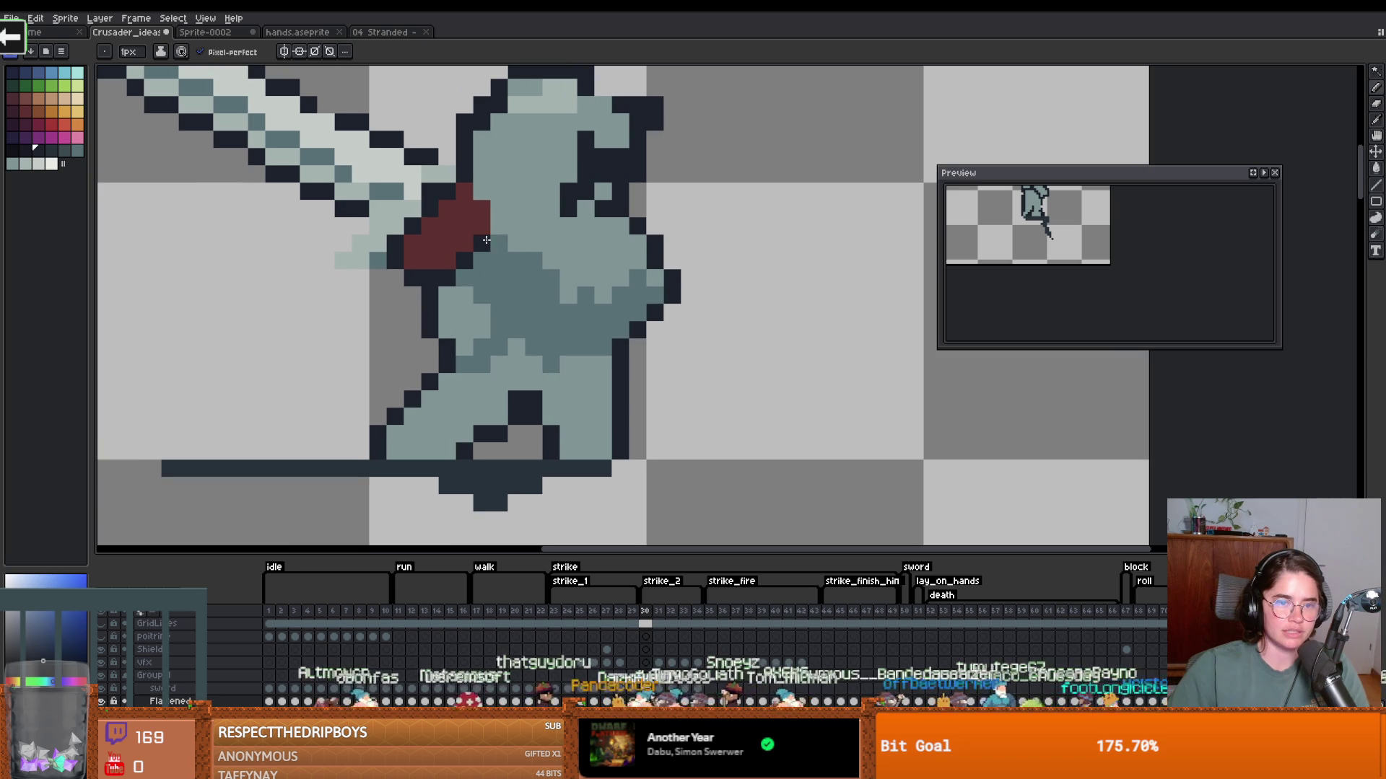
scroll(482, 225, down, 1)
scroll(483, 225, down, 2)
scroll(491, 238, up, 1)
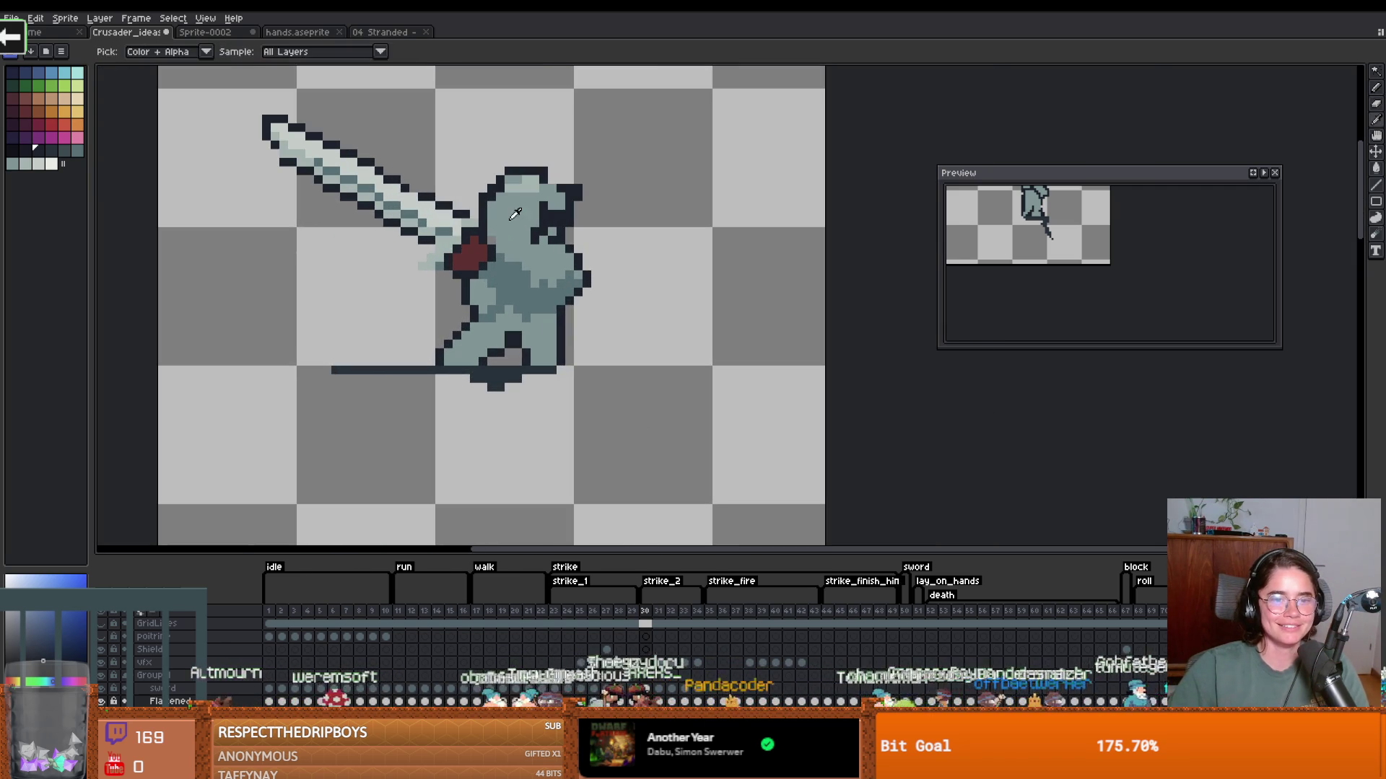
scroll(491, 241, down, 1)
scroll(548, 314, up, 2)
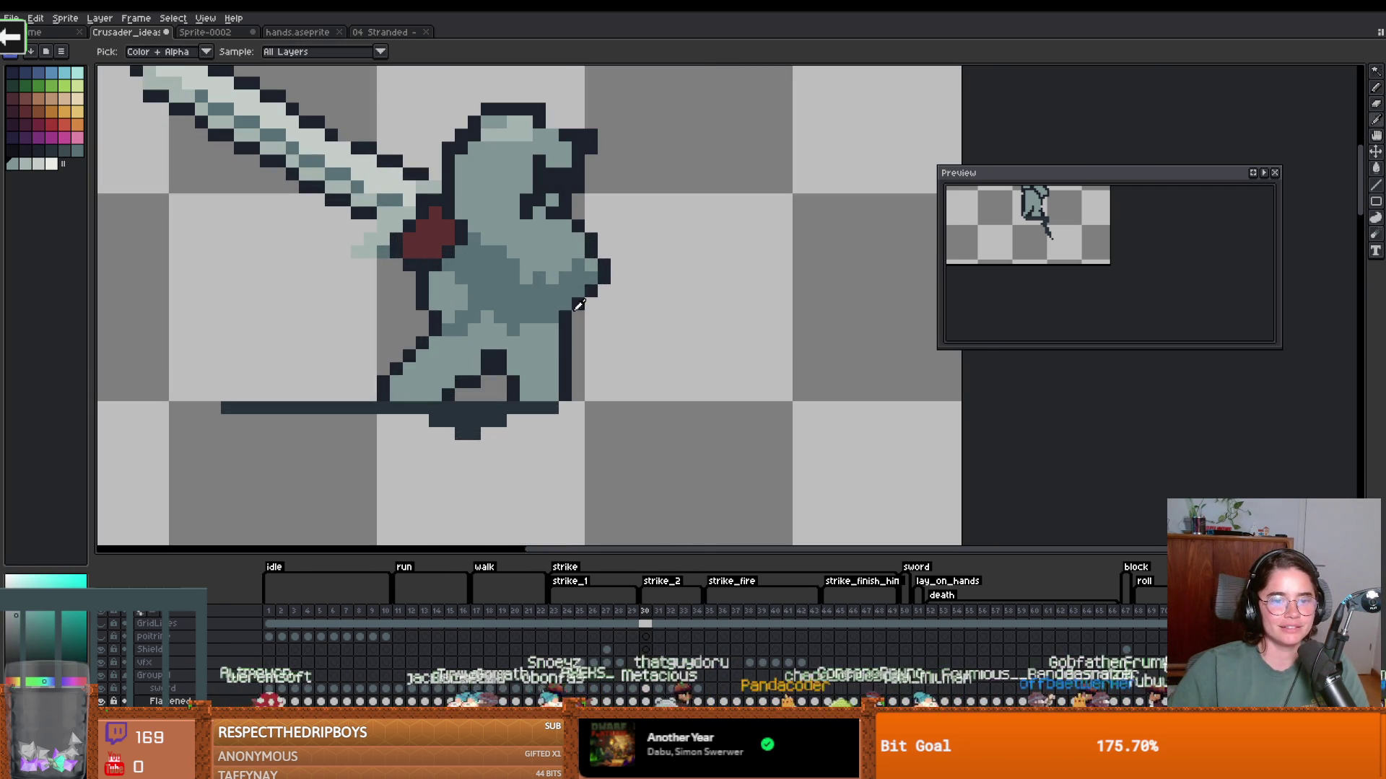
Step: Draw a dark line across the knight's waist
drag(545, 318, 509, 322)
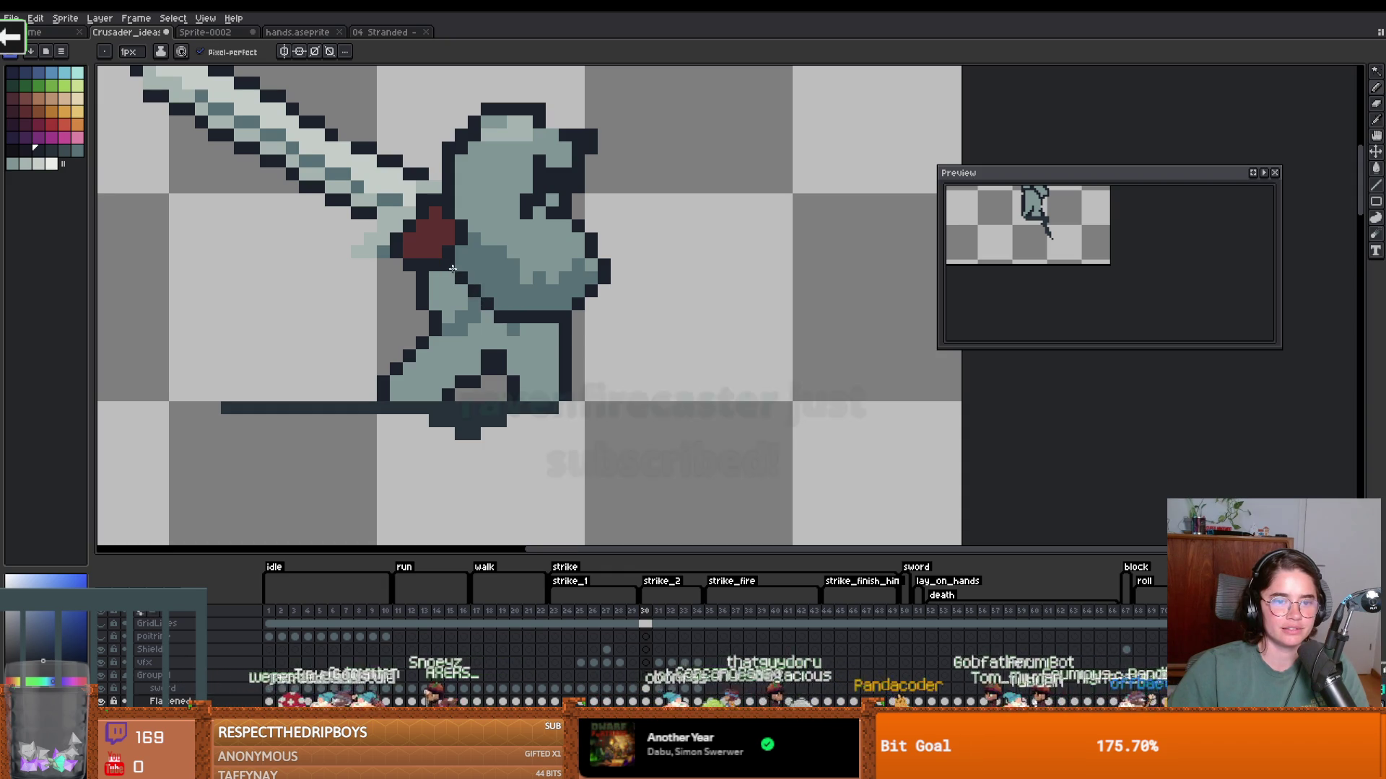
scroll(498, 281, down, 2)
scroll(549, 253, up, 1)
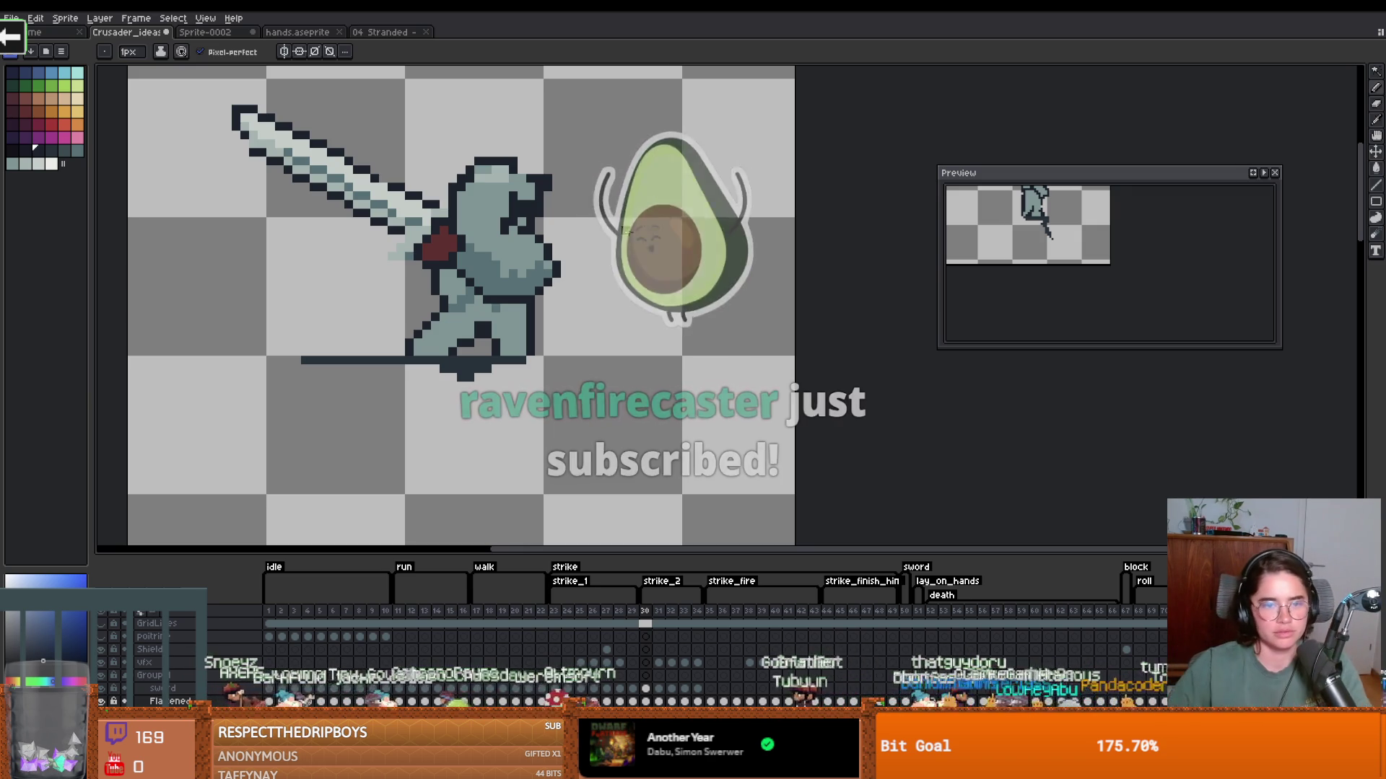
scroll(488, 239, up, 1)
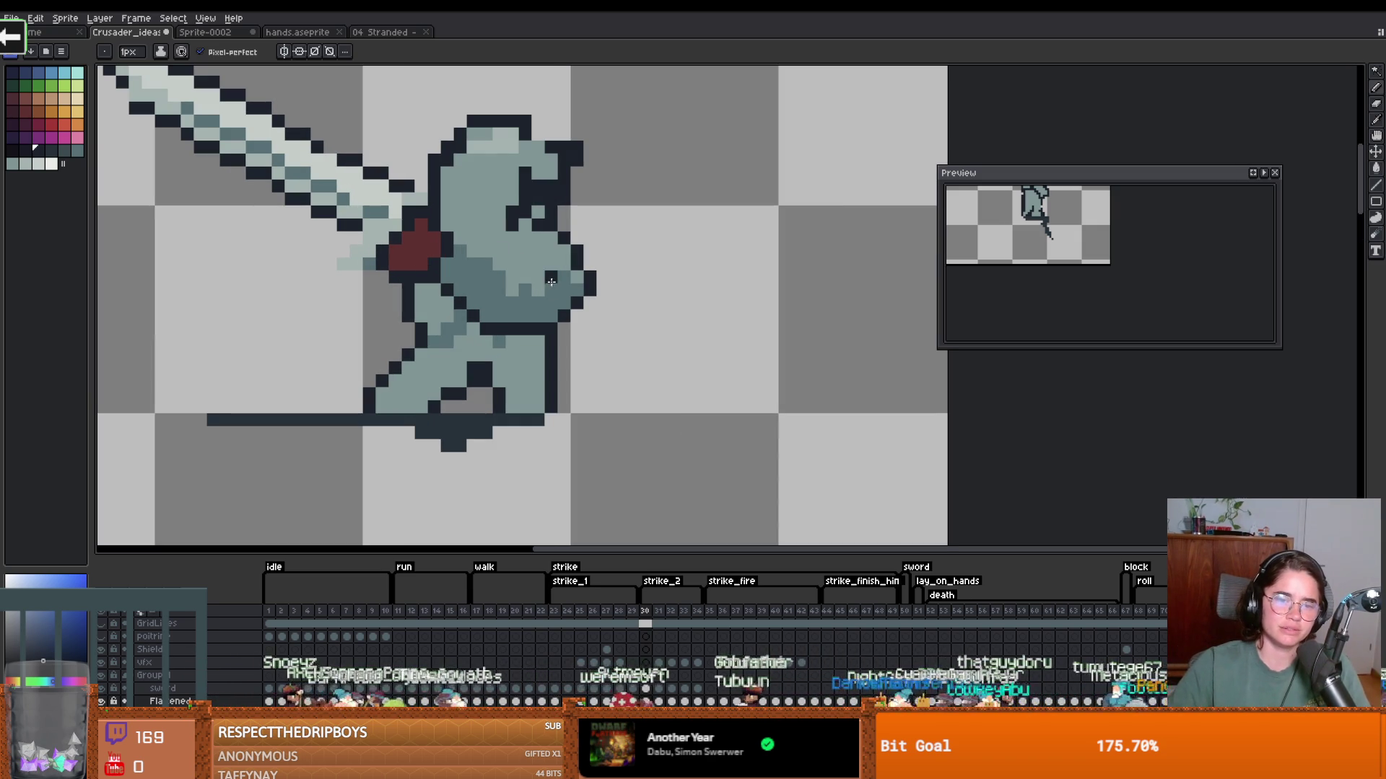
scroll(472, 244, down, 5)
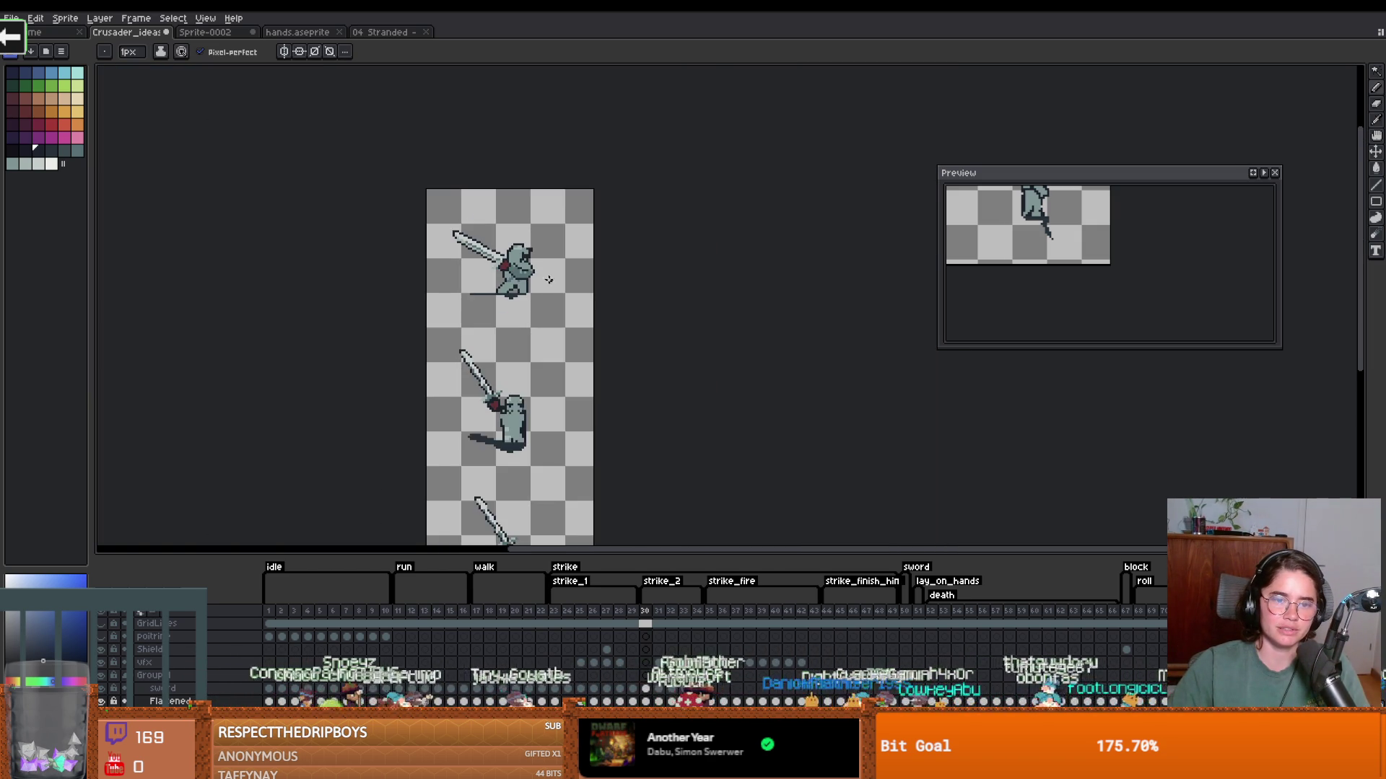
scroll(511, 300, up, 4)
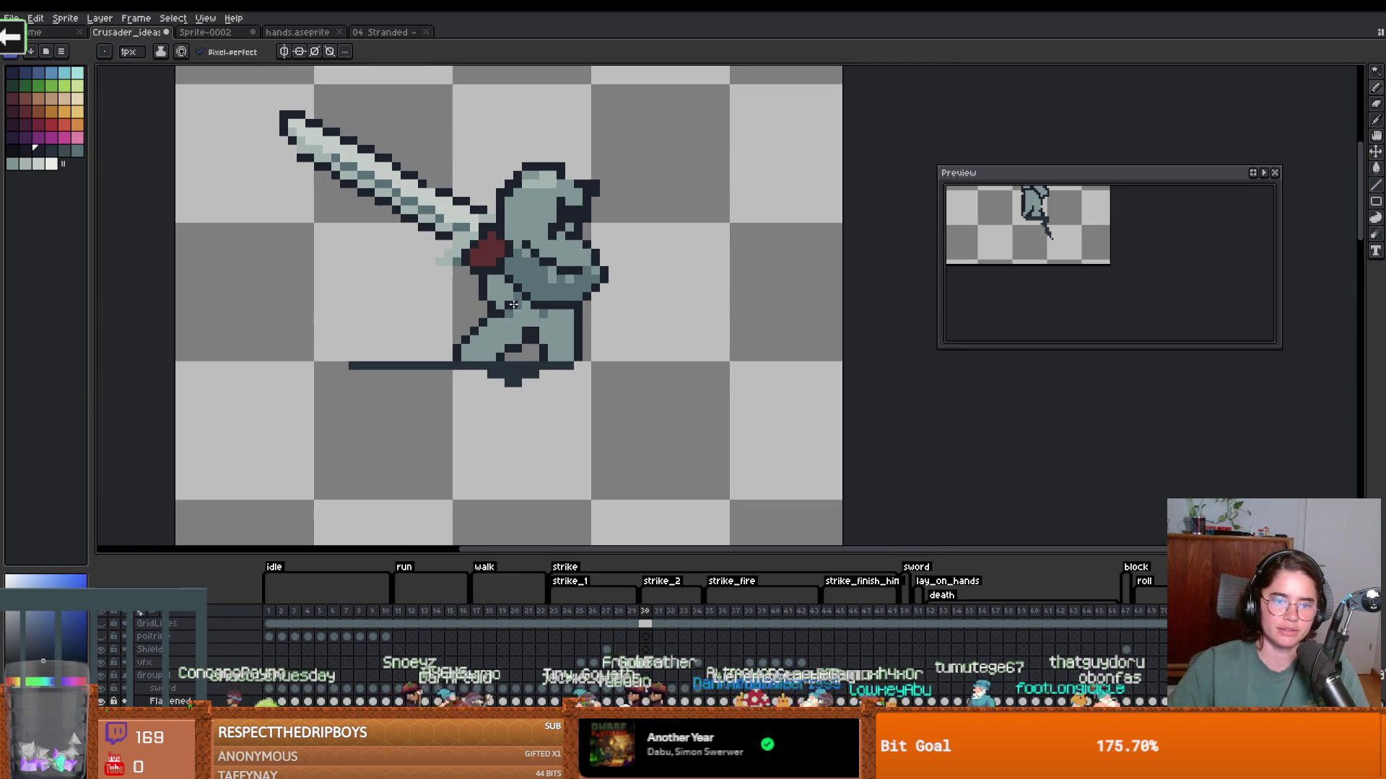
scroll(523, 292, down, 2)
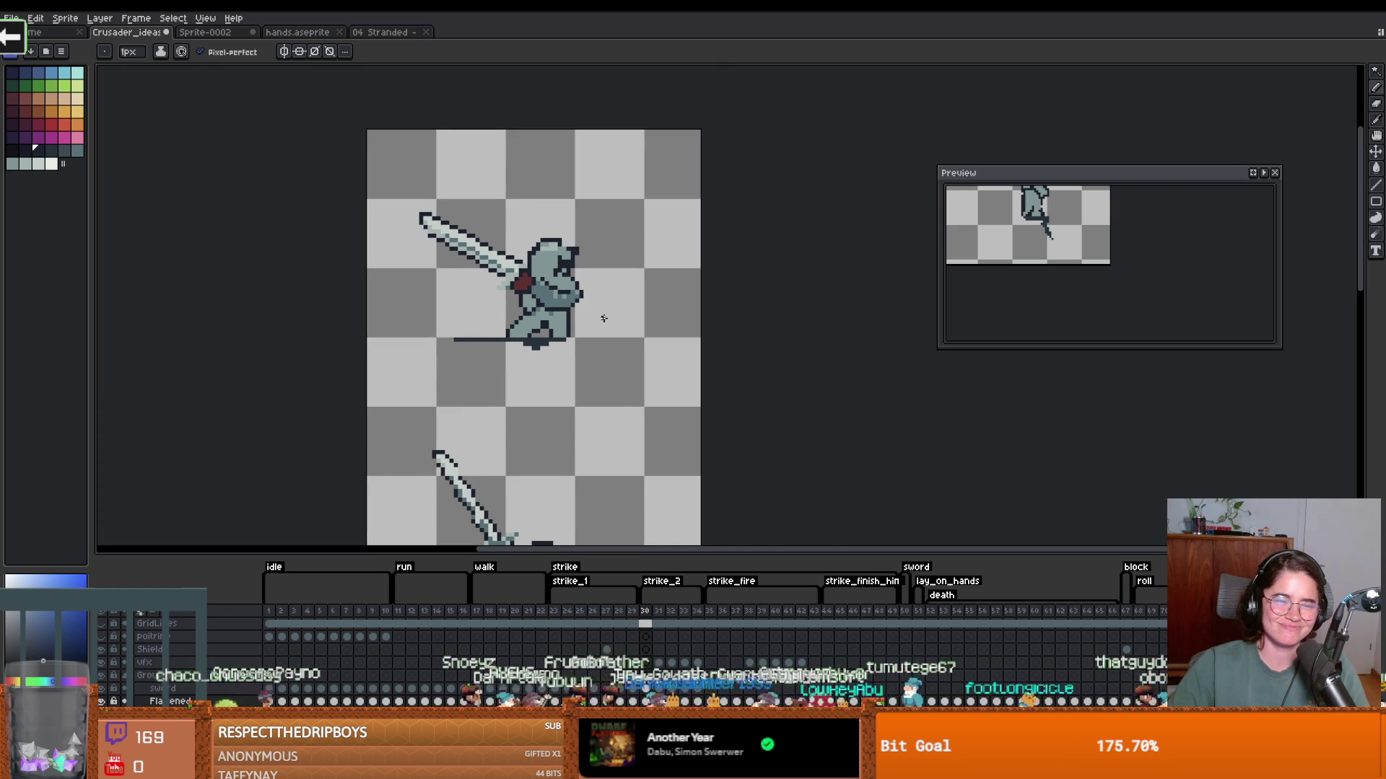
scroll(595, 320, down, 1)
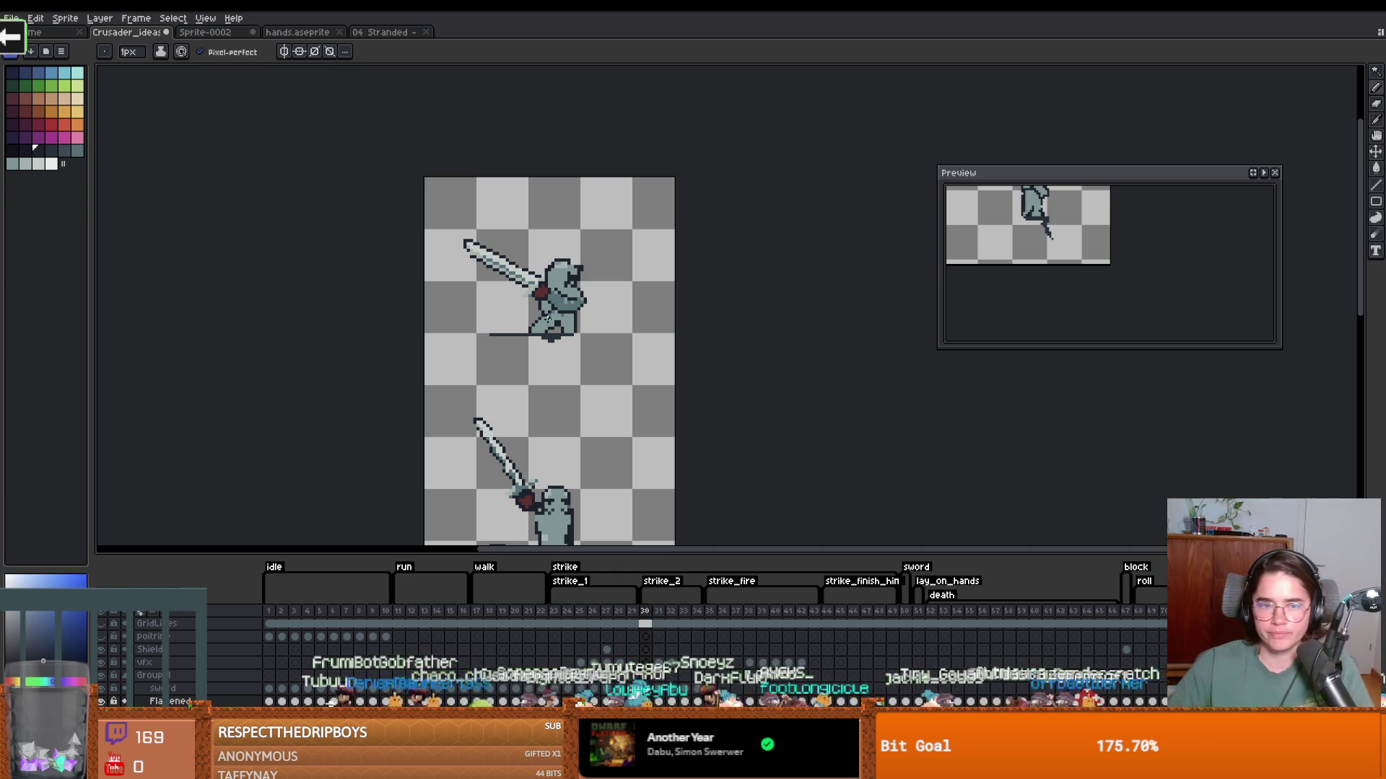
scroll(583, 340, up, 1)
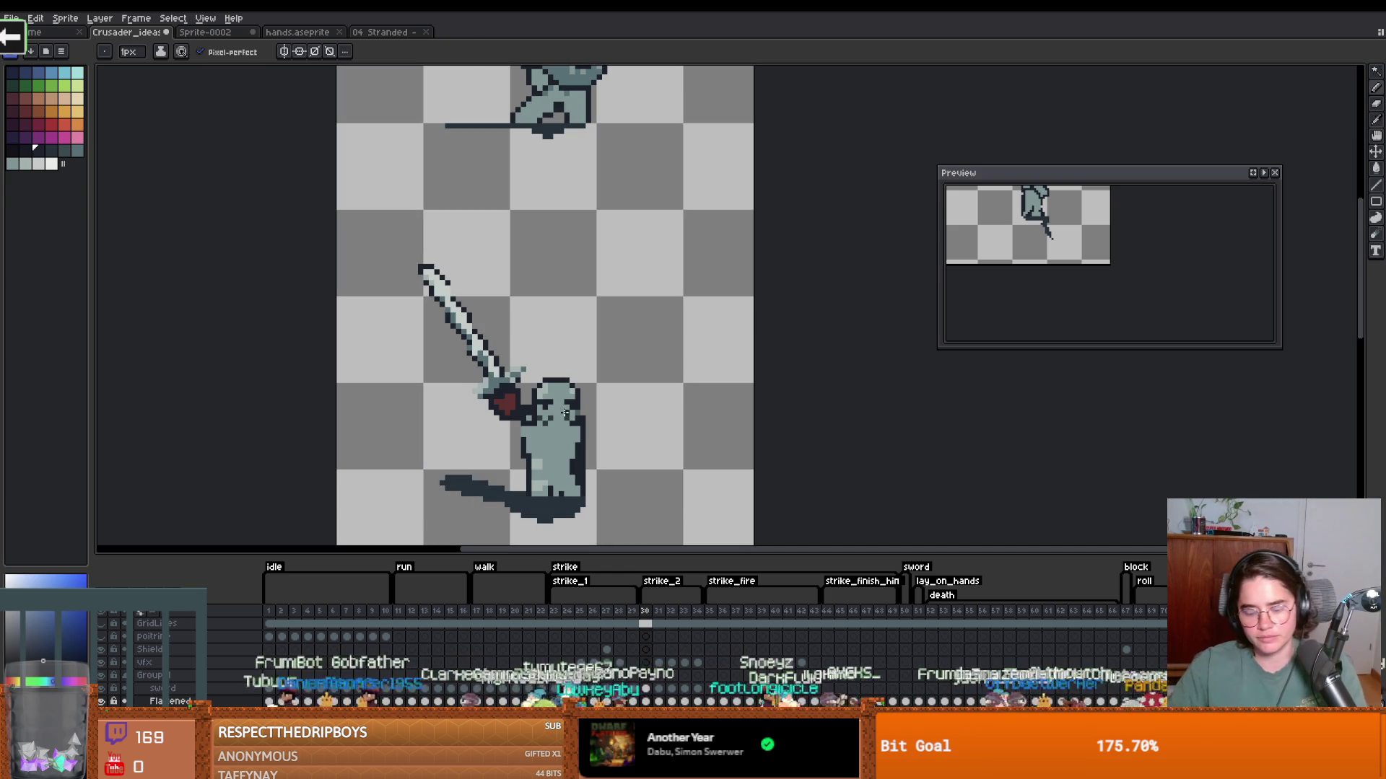
Step: Select the knight's head with a rectangular marquee, move it slightly and commit the change
key(m)
mouse_move(582, 427)
mouse_down()
mouse_move(529, 371)
mouse_move(570, 97)
mouse_move(556, 303)
mouse_move(560, 247)
mouse_up()
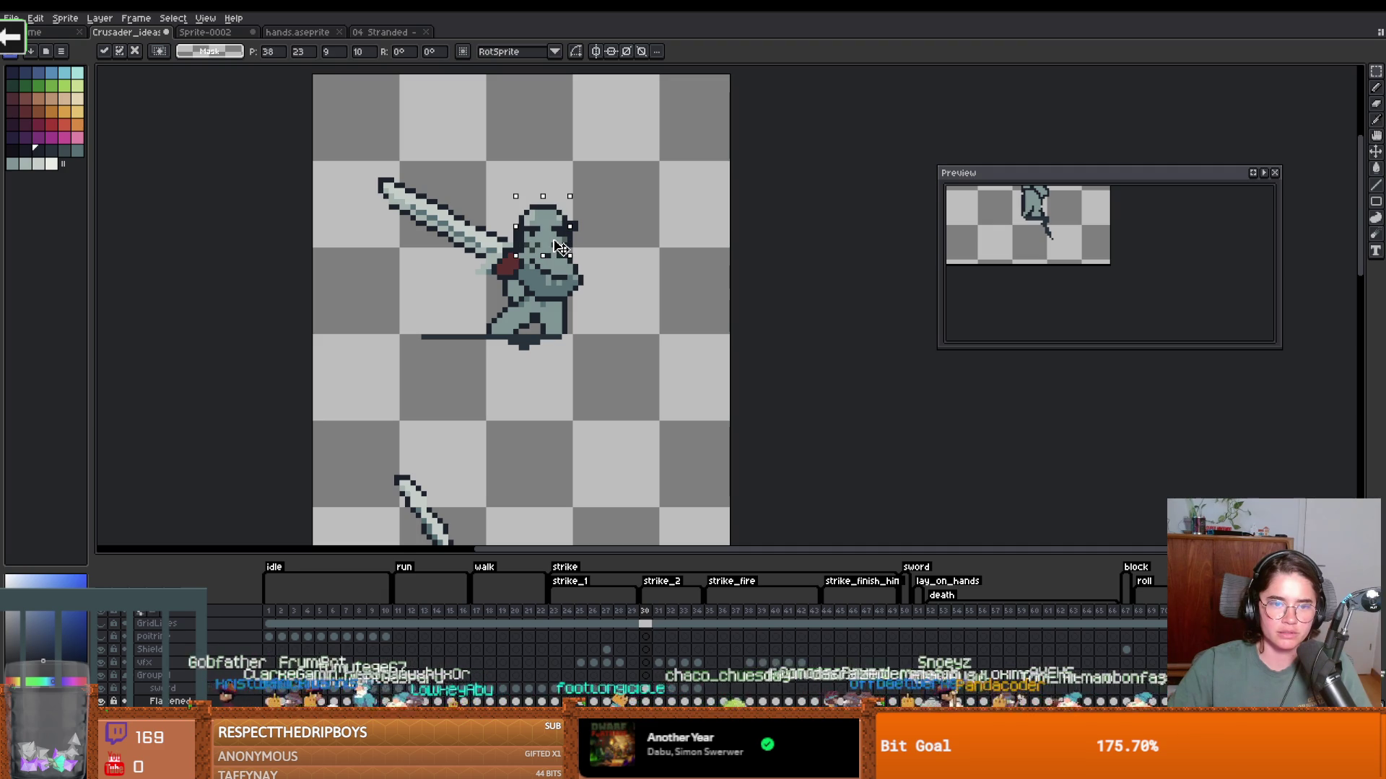
key(b)
scroll(565, 247, up, 1)
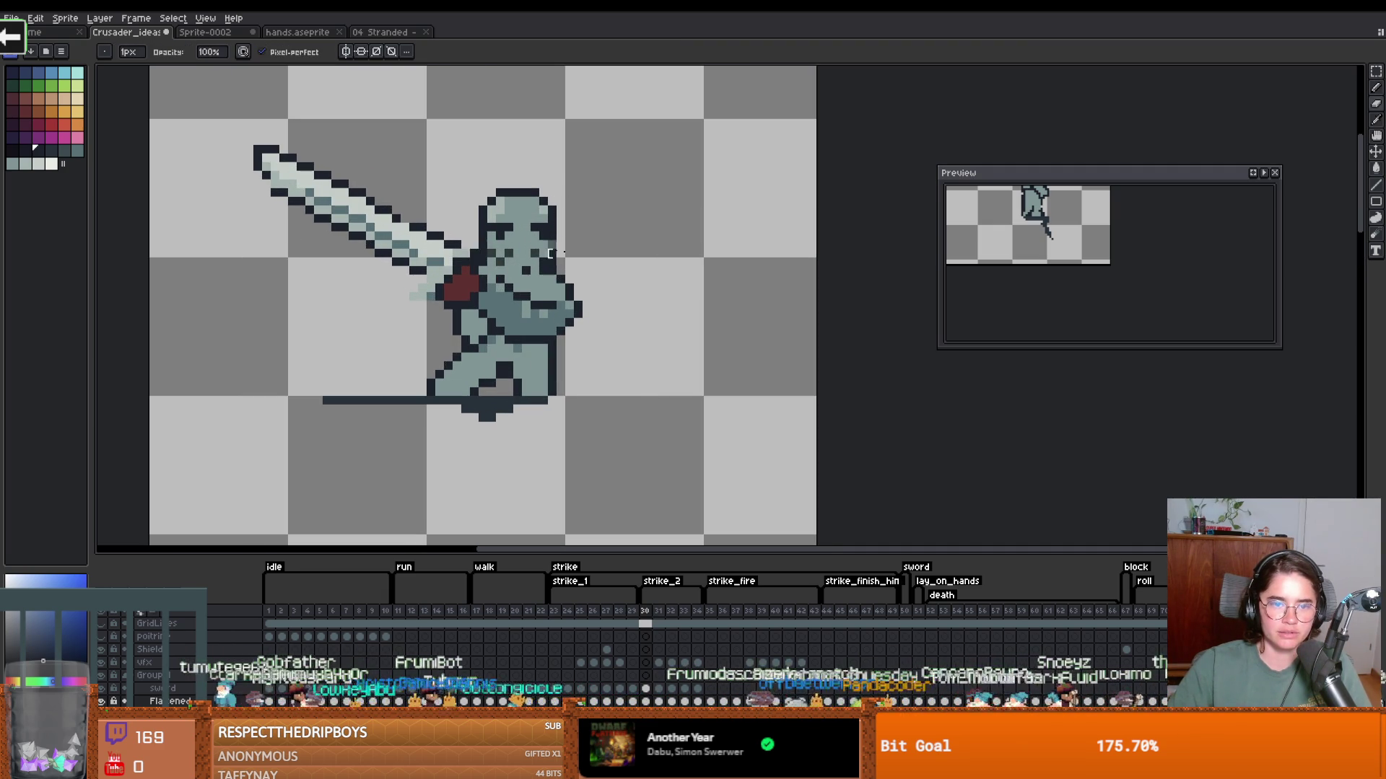
scroll(492, 245, down, 5)
scroll(620, 286, up, 3)
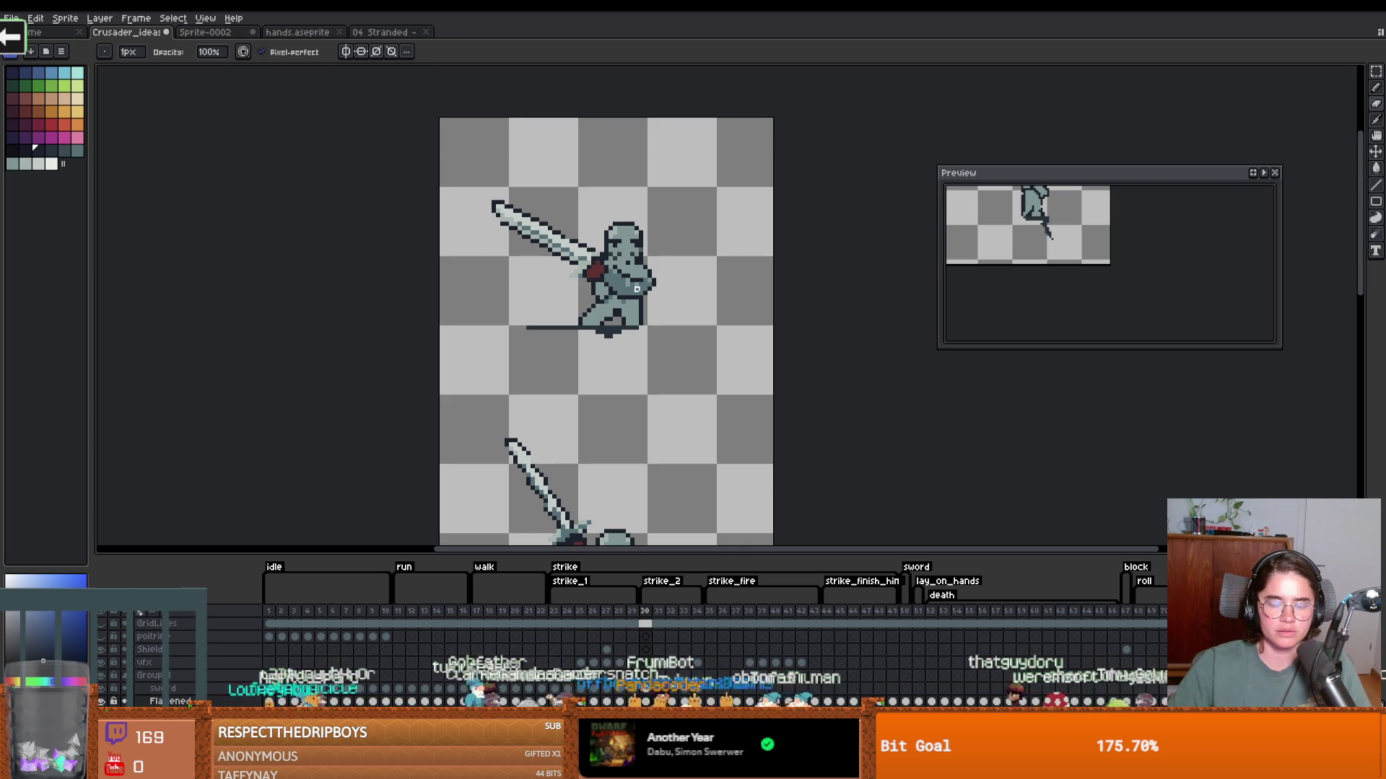
scroll(636, 289, up, 1)
scroll(639, 295, down, 1)
scroll(646, 306, up, 1)
scroll(652, 318, down, 1)
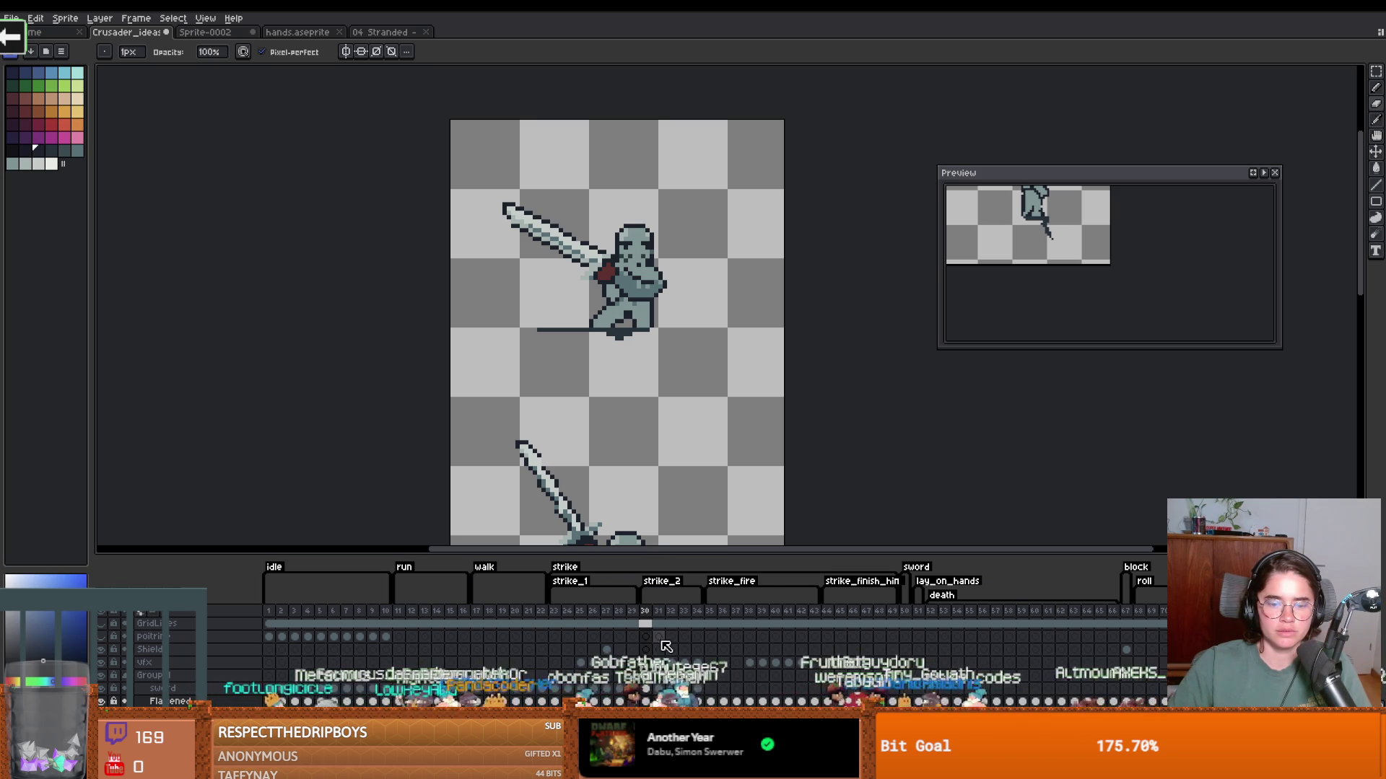
click(664, 638)
Step: On frame 32, pick the light slash colour and paint two slash strokes sweeping up-left
key(Left)
key(Right)
key(Right)
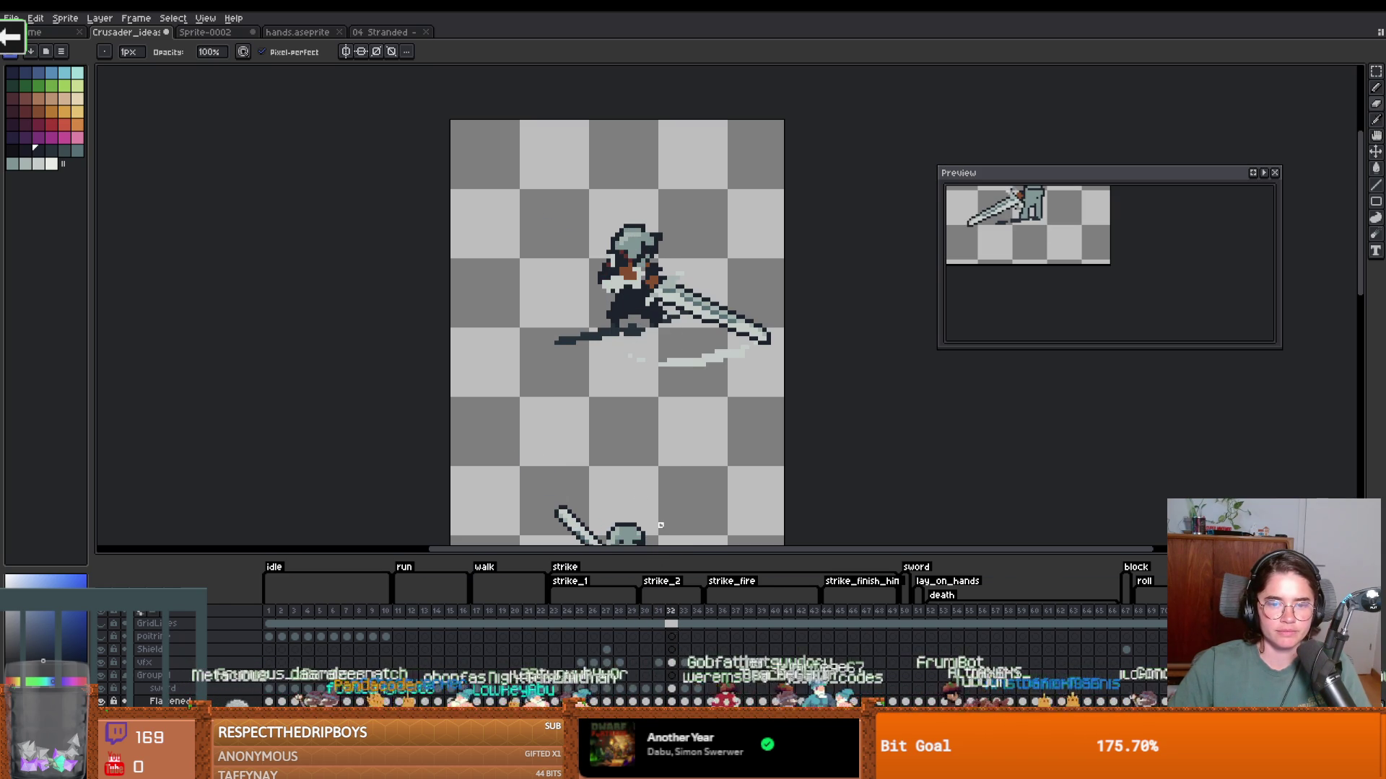
key(Right)
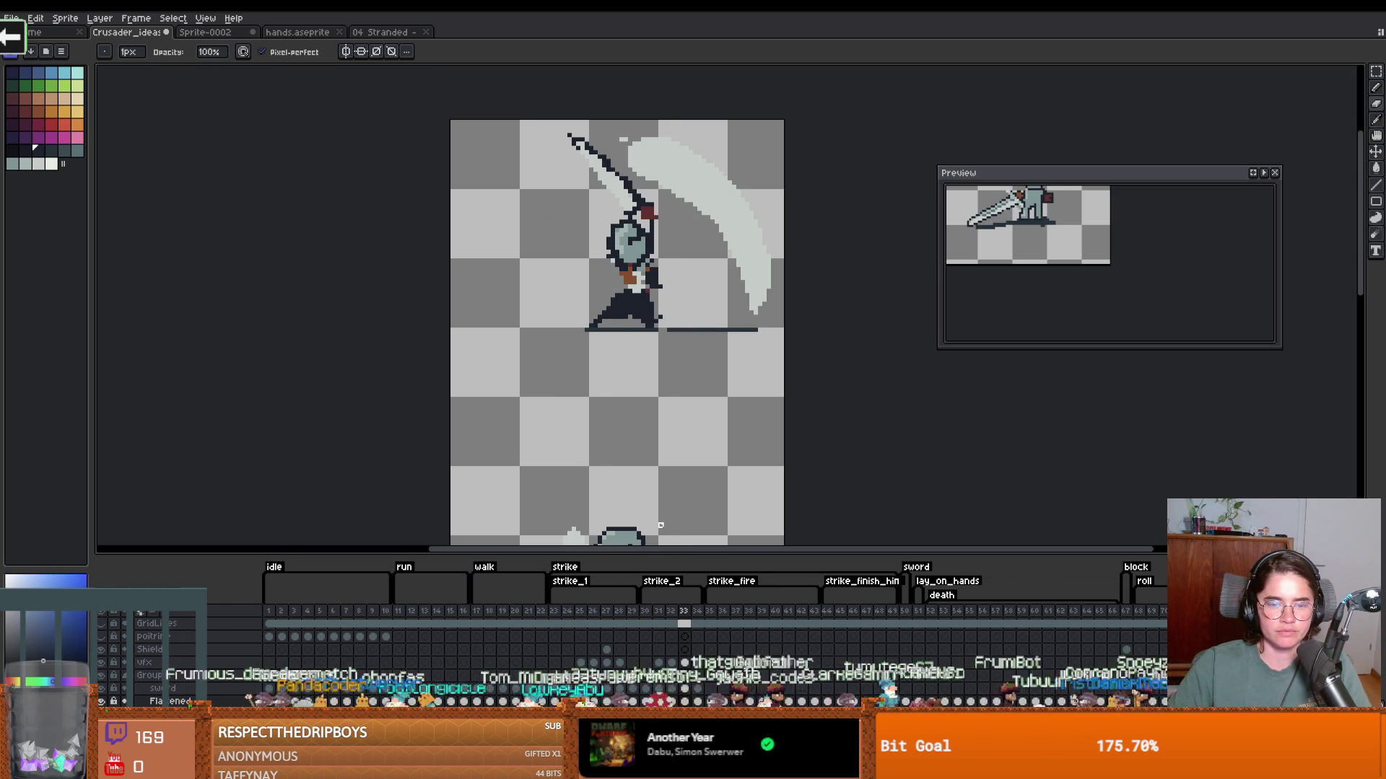
key(Left)
scroll(698, 414, up, 1)
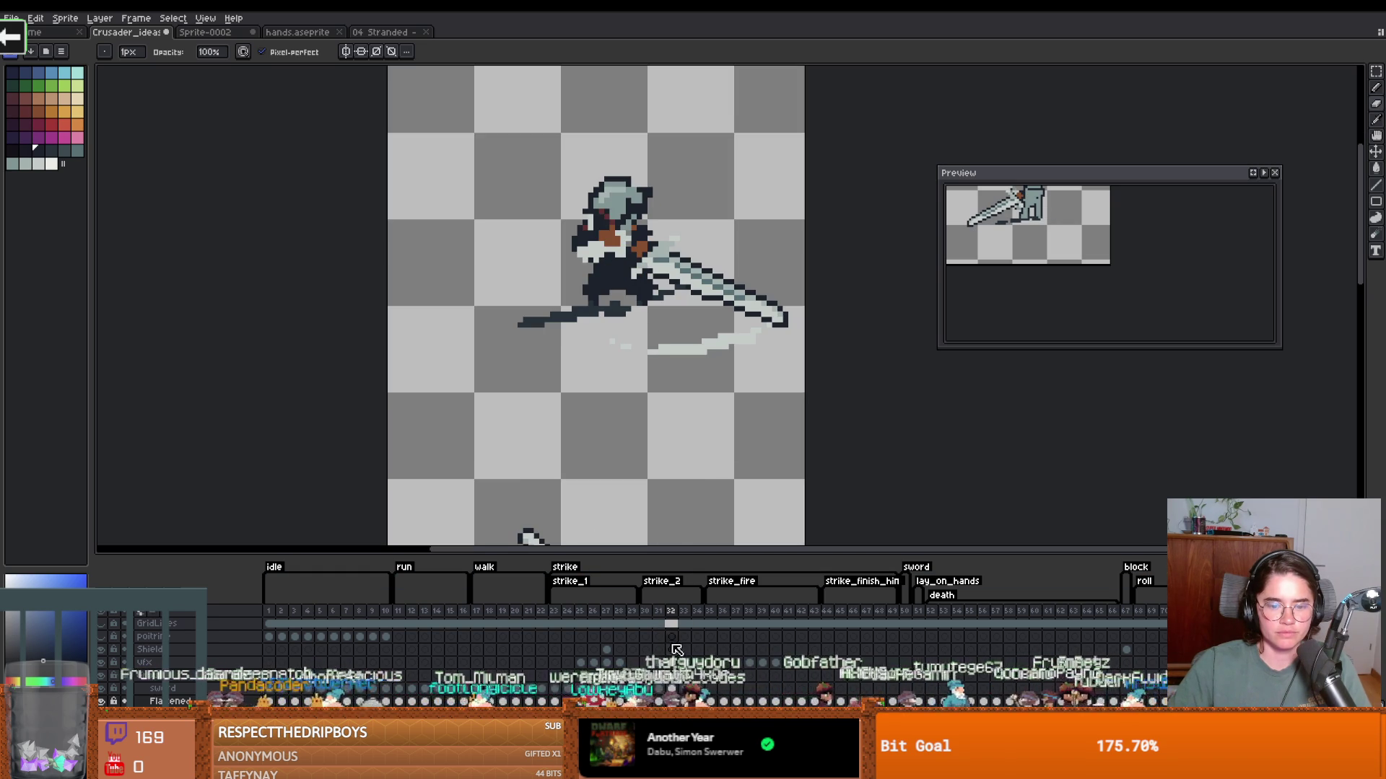
alt+click(722, 339)
drag(749, 330, 572, 309)
mouse_move(748, 331)
mouse_down()
mouse_move(638, 280)
mouse_move(529, 267)
mouse_up()
Step: Fill the gap under the sword slash with light colour and paint the white slash further up-left
key(g)
key(e)
mouse_move(577, 304)
mouse_down()
mouse_move(628, 336)
mouse_move(606, 330)
mouse_move(722, 328)
mouse_move(567, 295)
mouse_up()
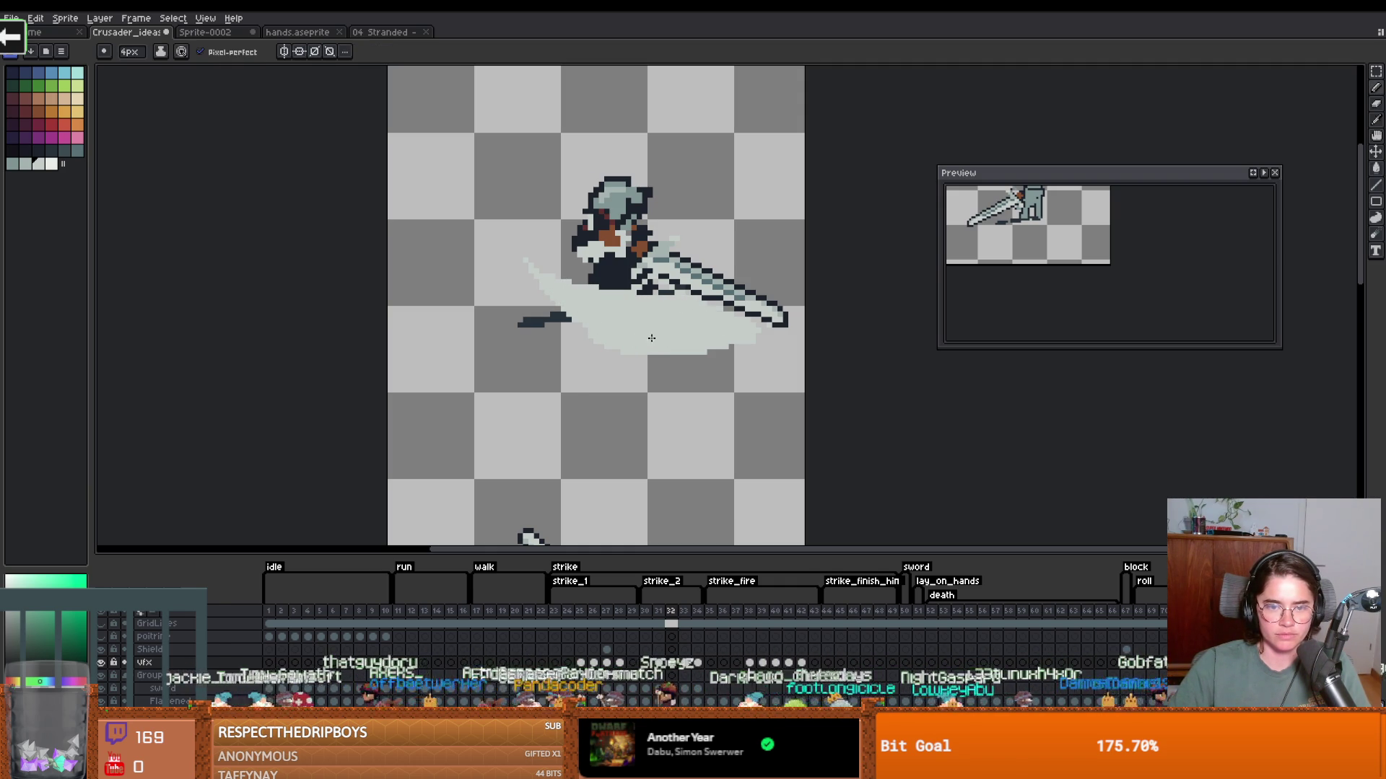
scroll(654, 365, down, 2)
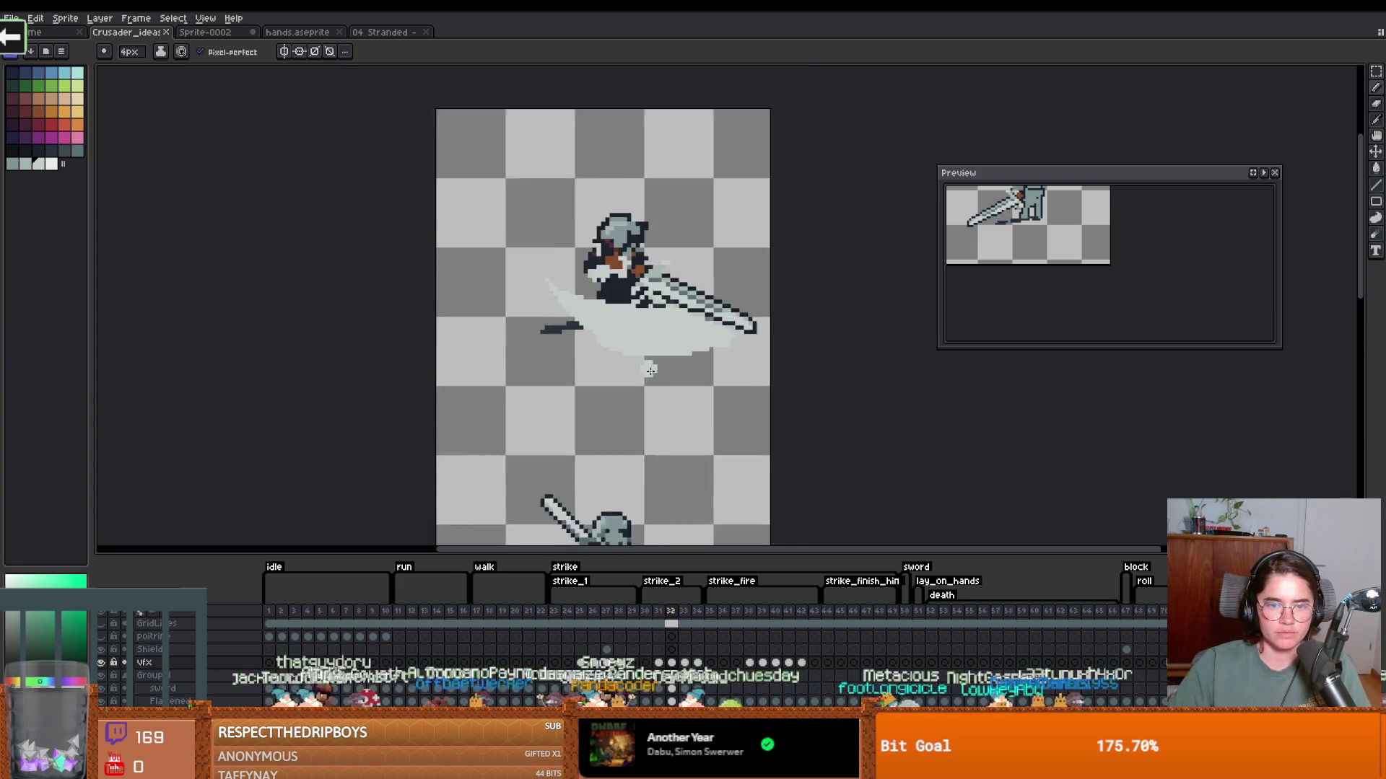
scroll(650, 370, up, 1)
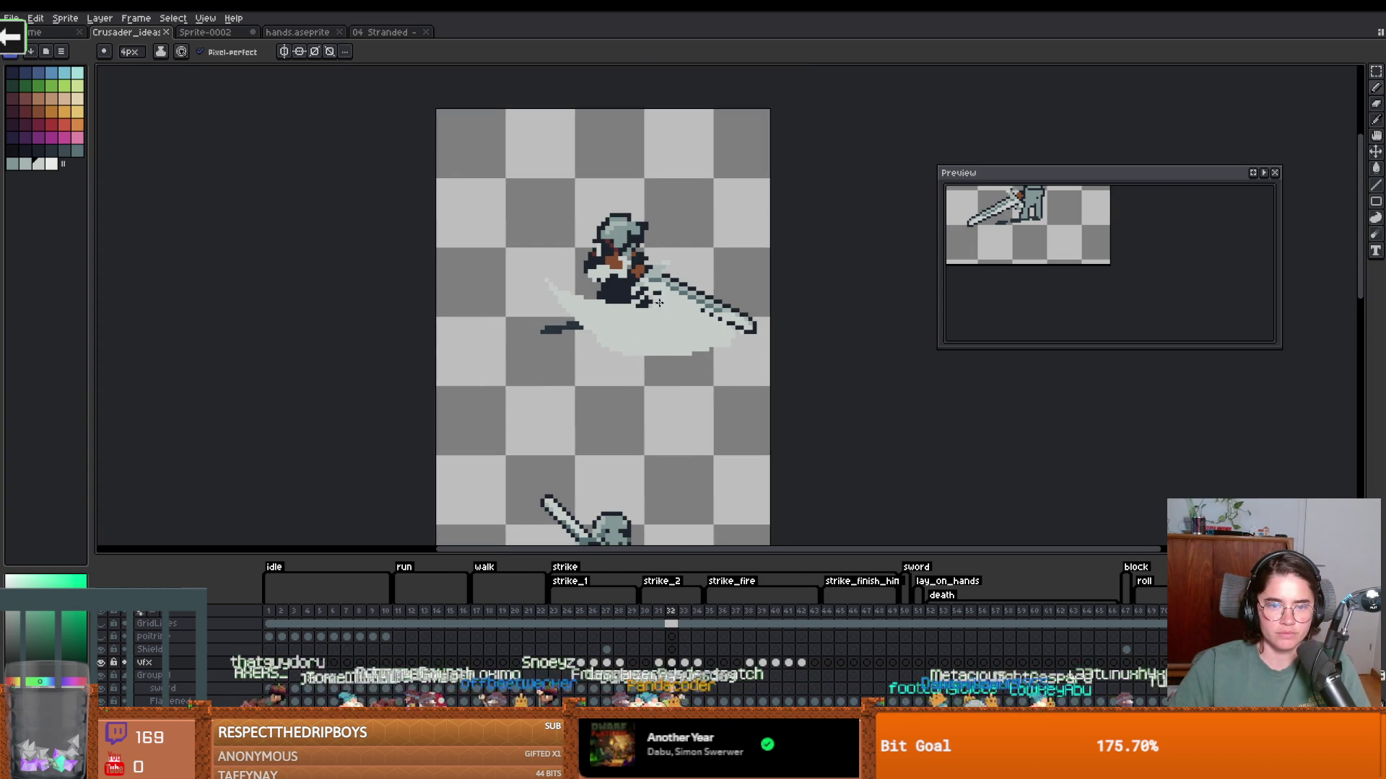
key(ctrl+v)
key(Return)
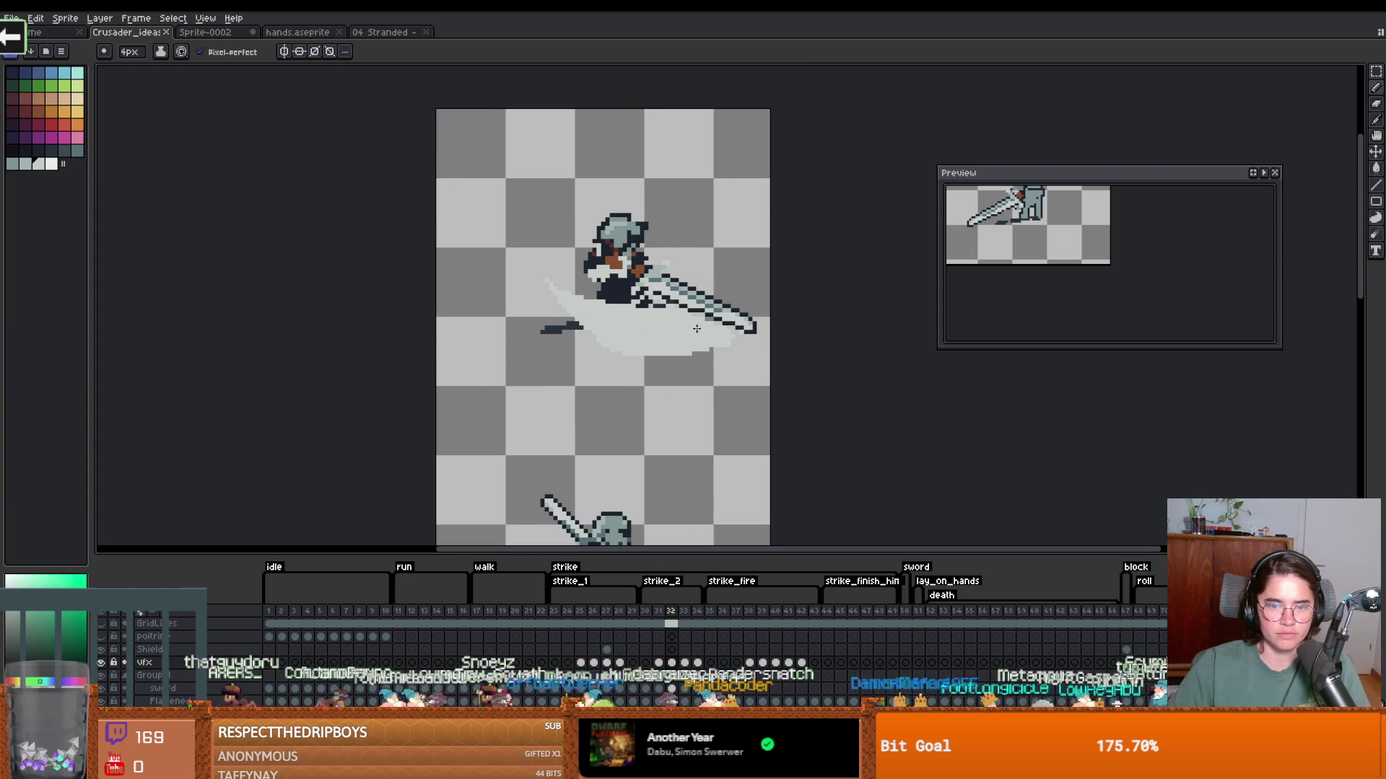
drag(630, 303, 543, 265)
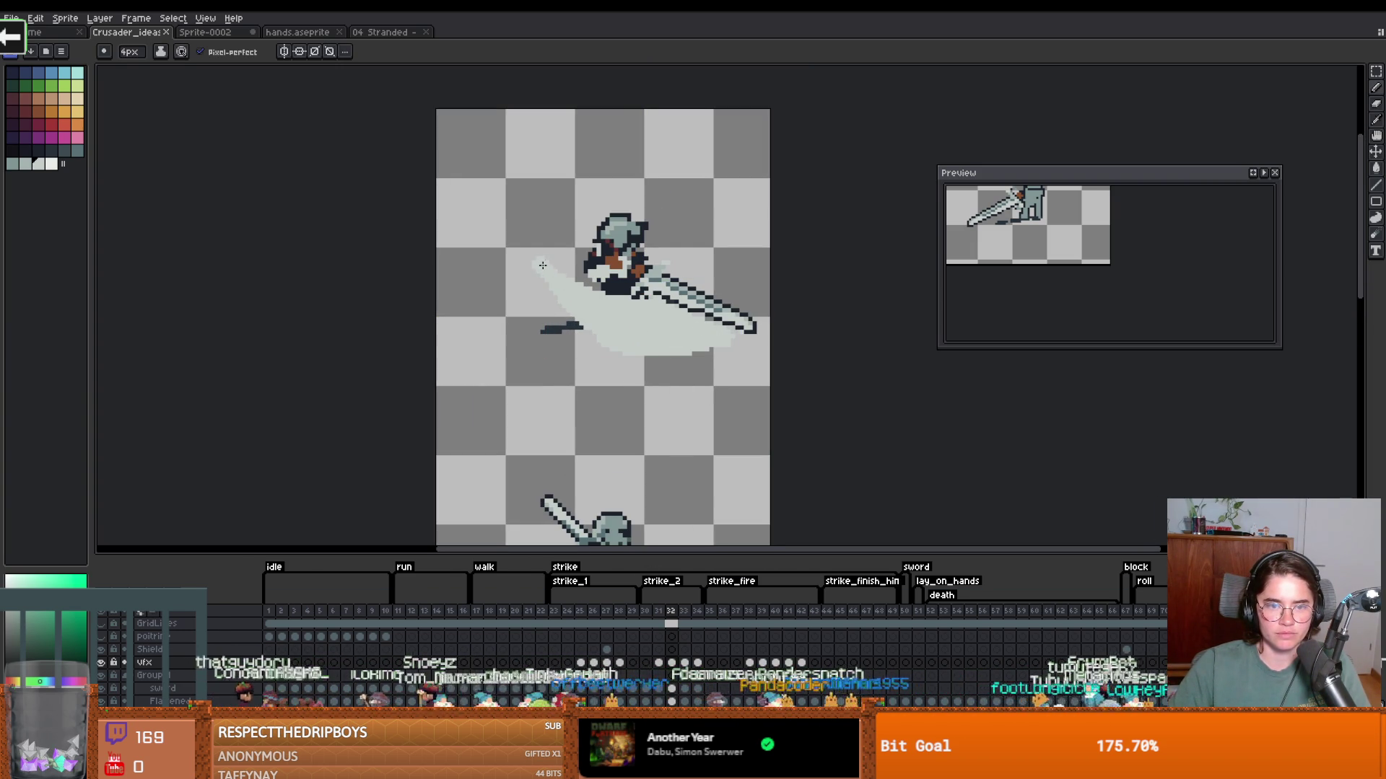
Step: With a 2px pencil and the sampled streak colour, extend the slash's upper-left tip
scroll(555, 294, up, 1)
key(b)
scroll(556, 303, up, 1)
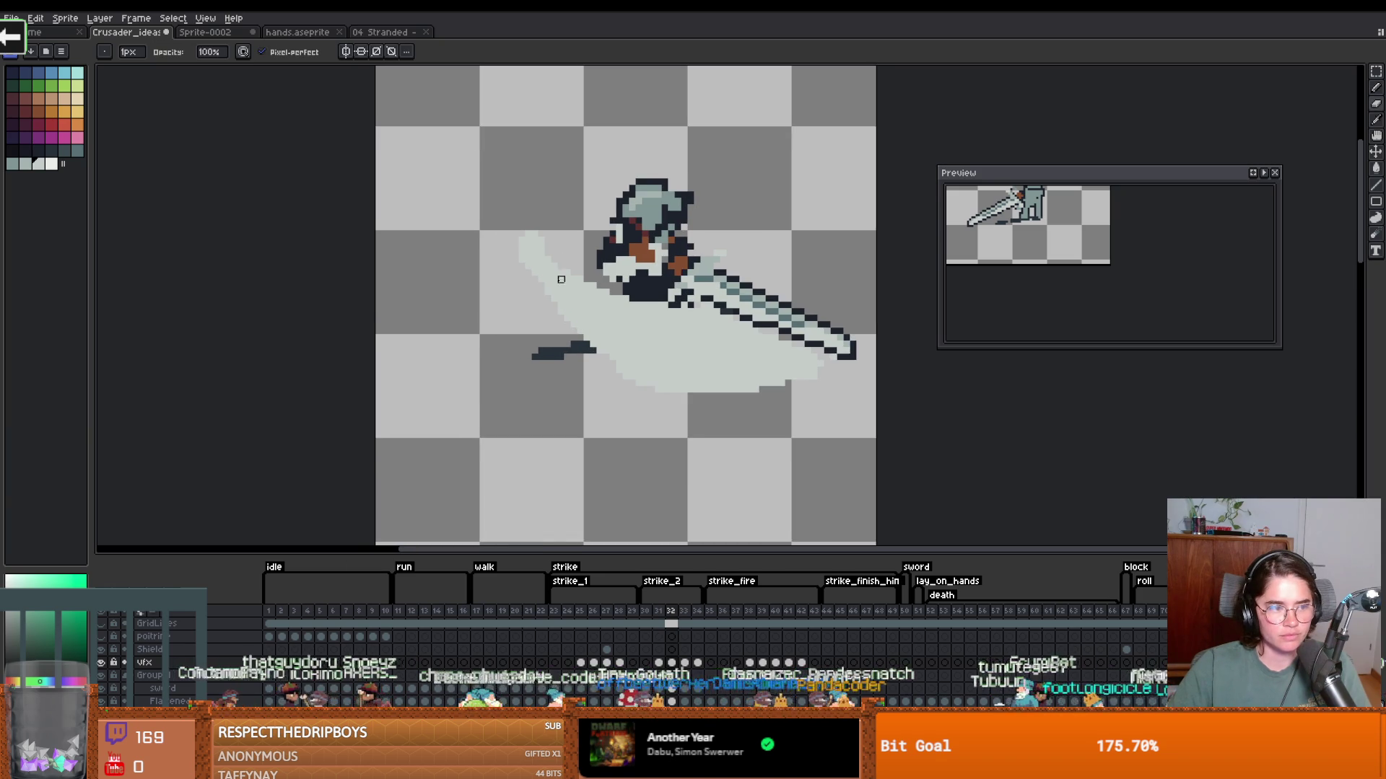
scroll(547, 317, up, 1)
key(plus)
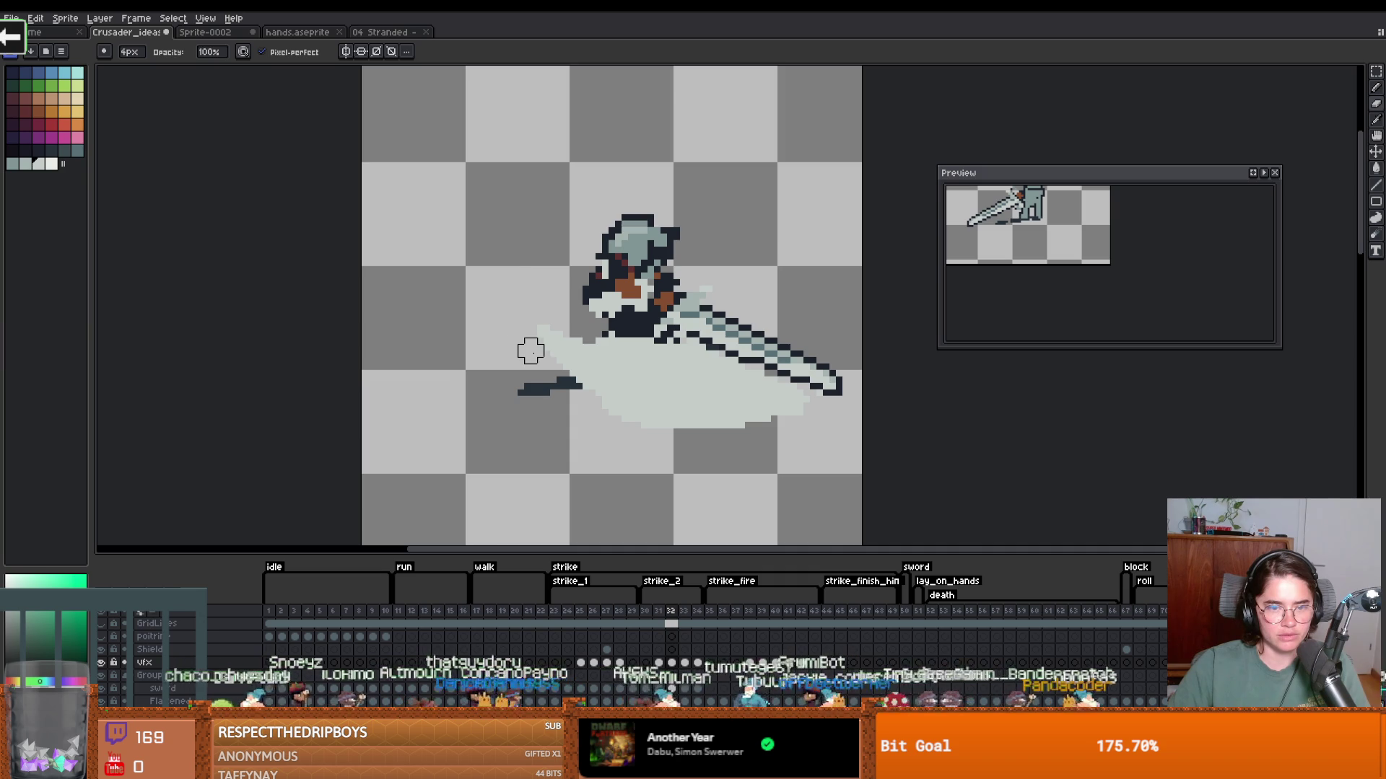
scroll(563, 365, up, 1)
key(alt)
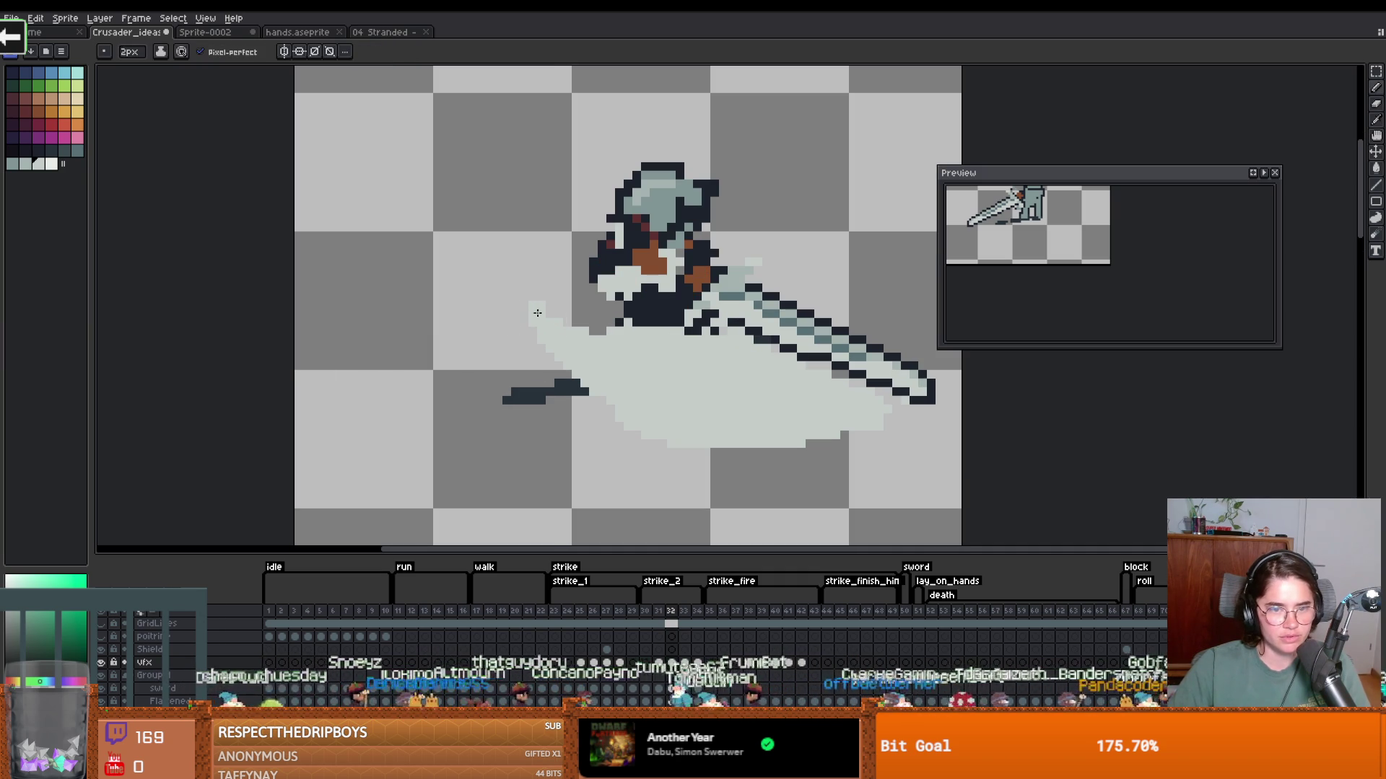
mouse_move(523, 302)
mouse_down()
mouse_move(549, 318)
mouse_move(525, 277)
mouse_up()
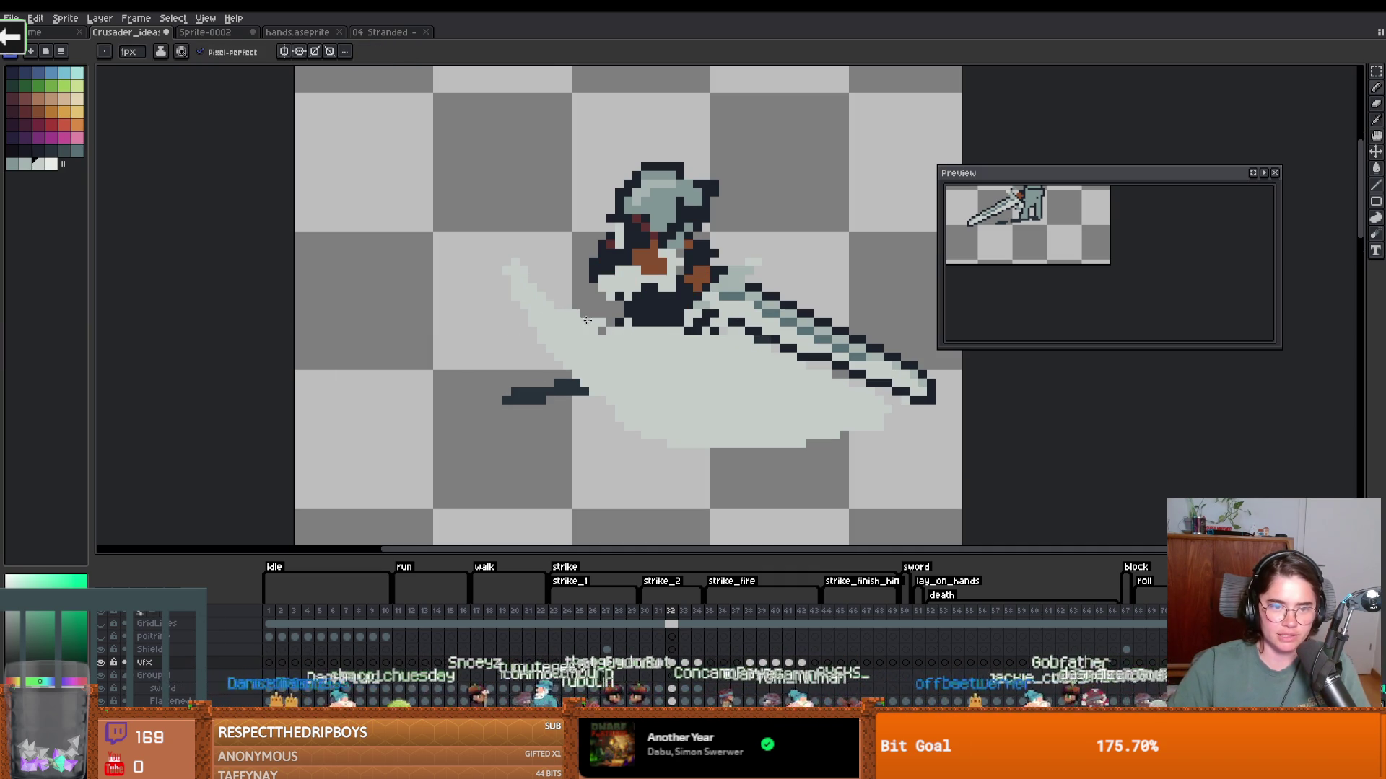
scroll(588, 329, down, 2)
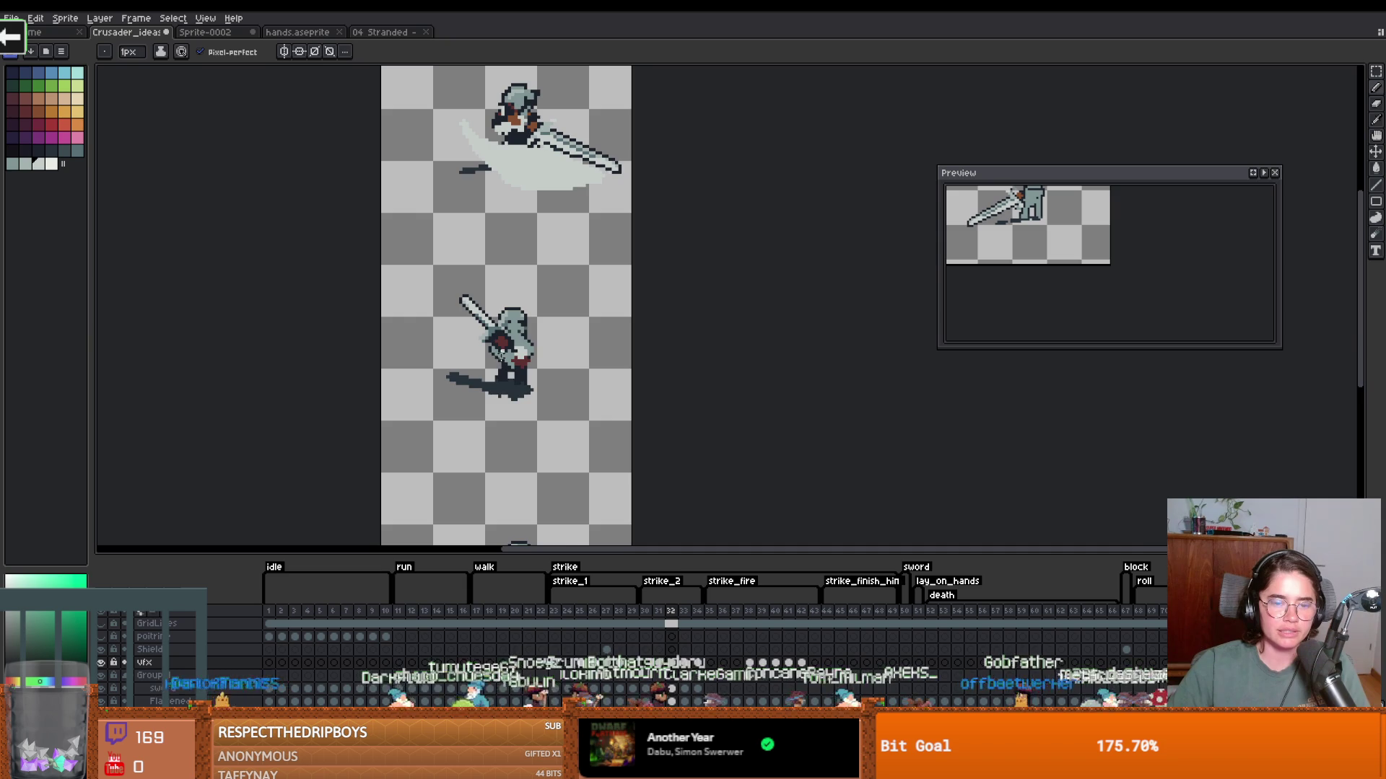
Step: Marquee-select the knight on frame 31 and nudge it one pixel left
scroll(530, 376, down, 2)
scroll(459, 232, up, 2)
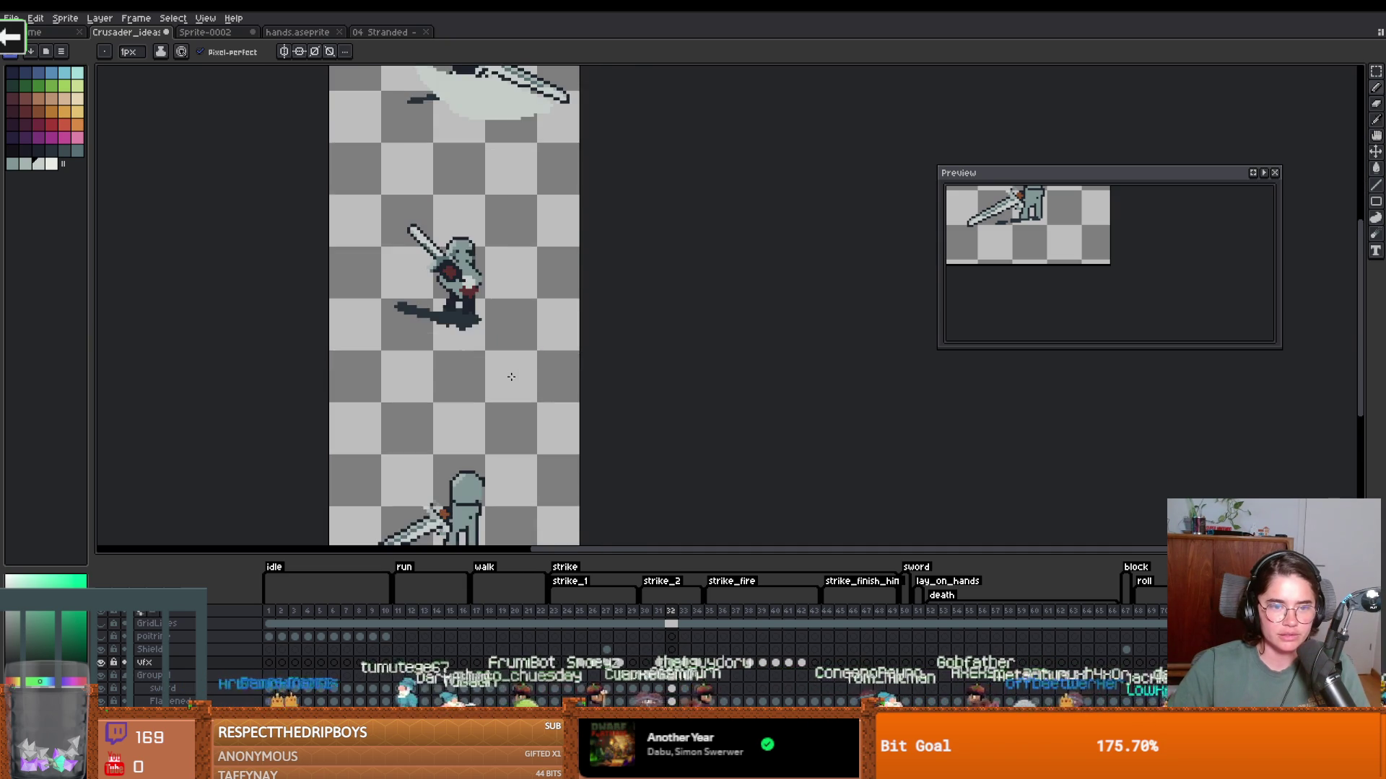
key(Left)
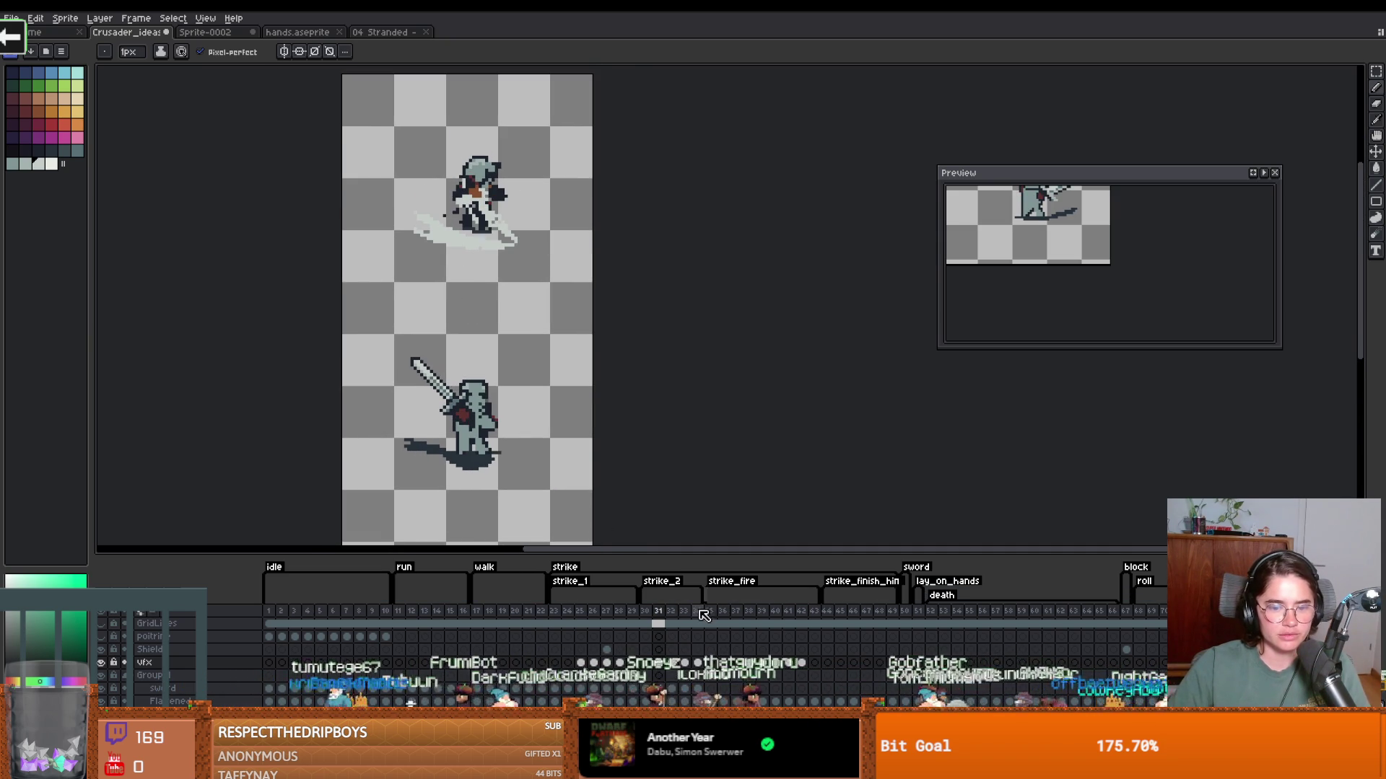
scroll(491, 410, up, 2)
key(Left)
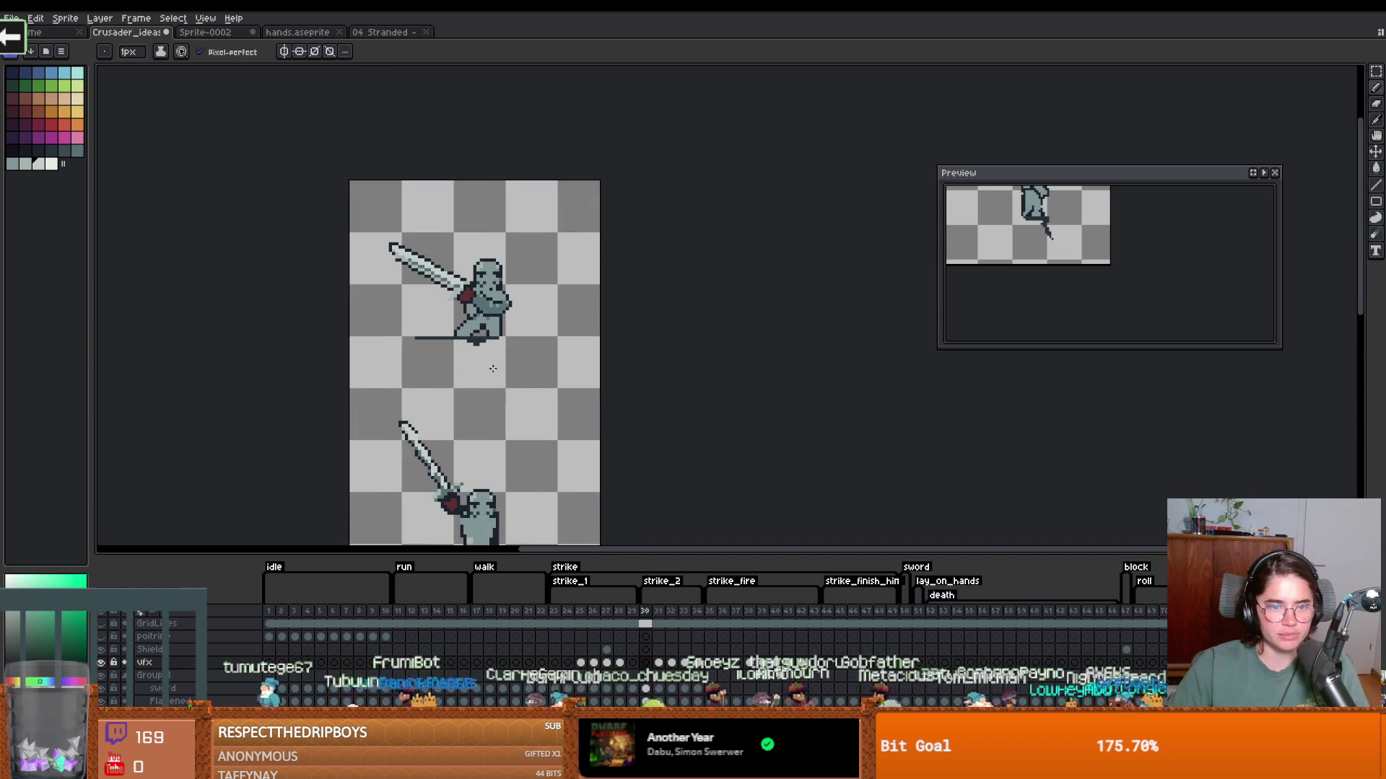
scroll(506, 404, up, 1)
key(m)
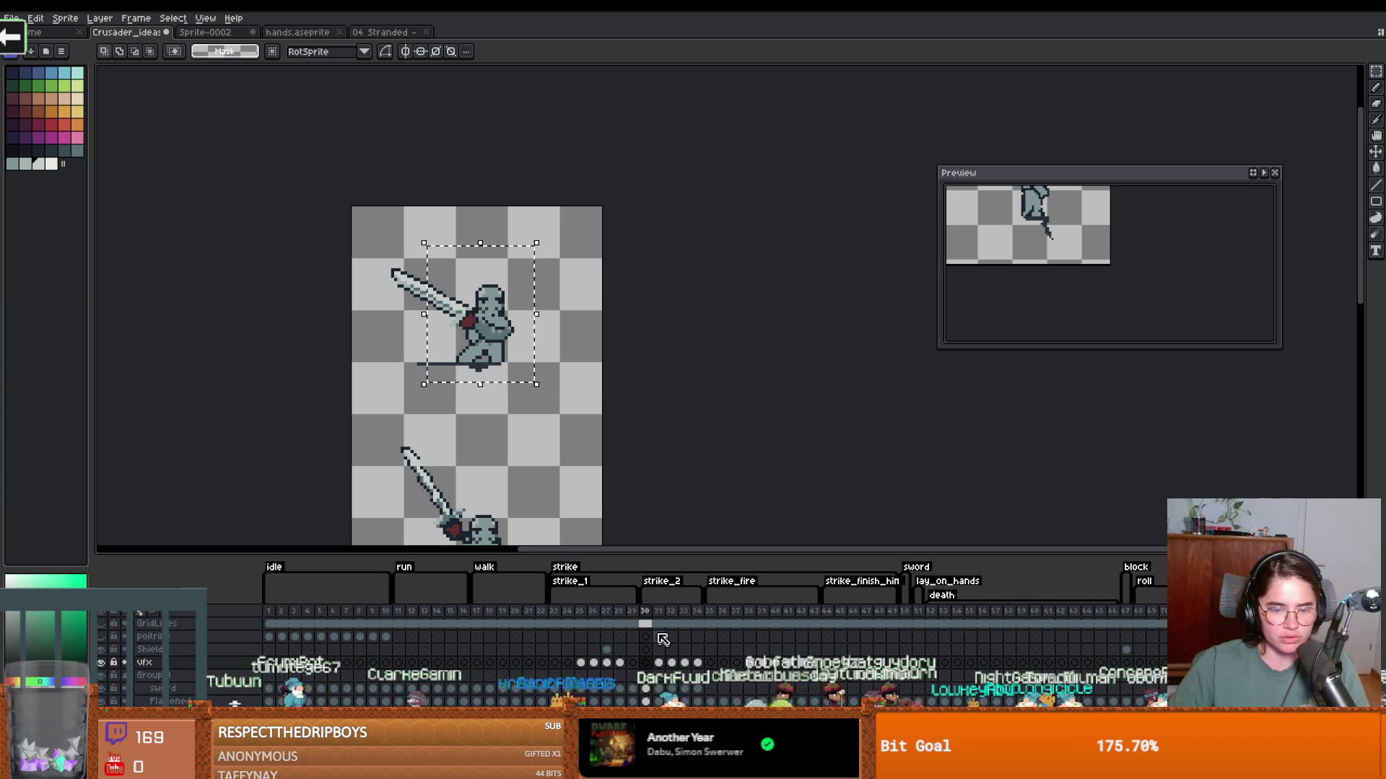
click(660, 664)
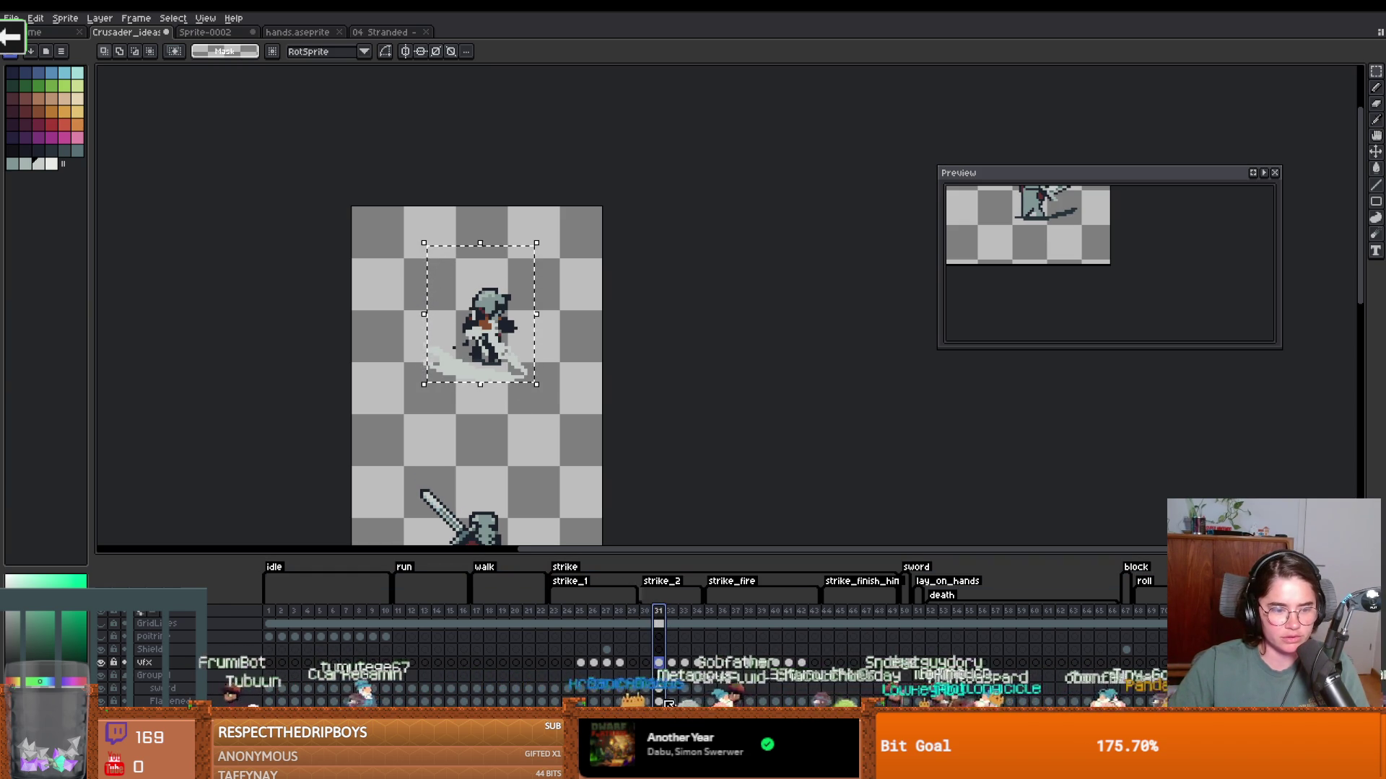
ctrl+click(658, 689)
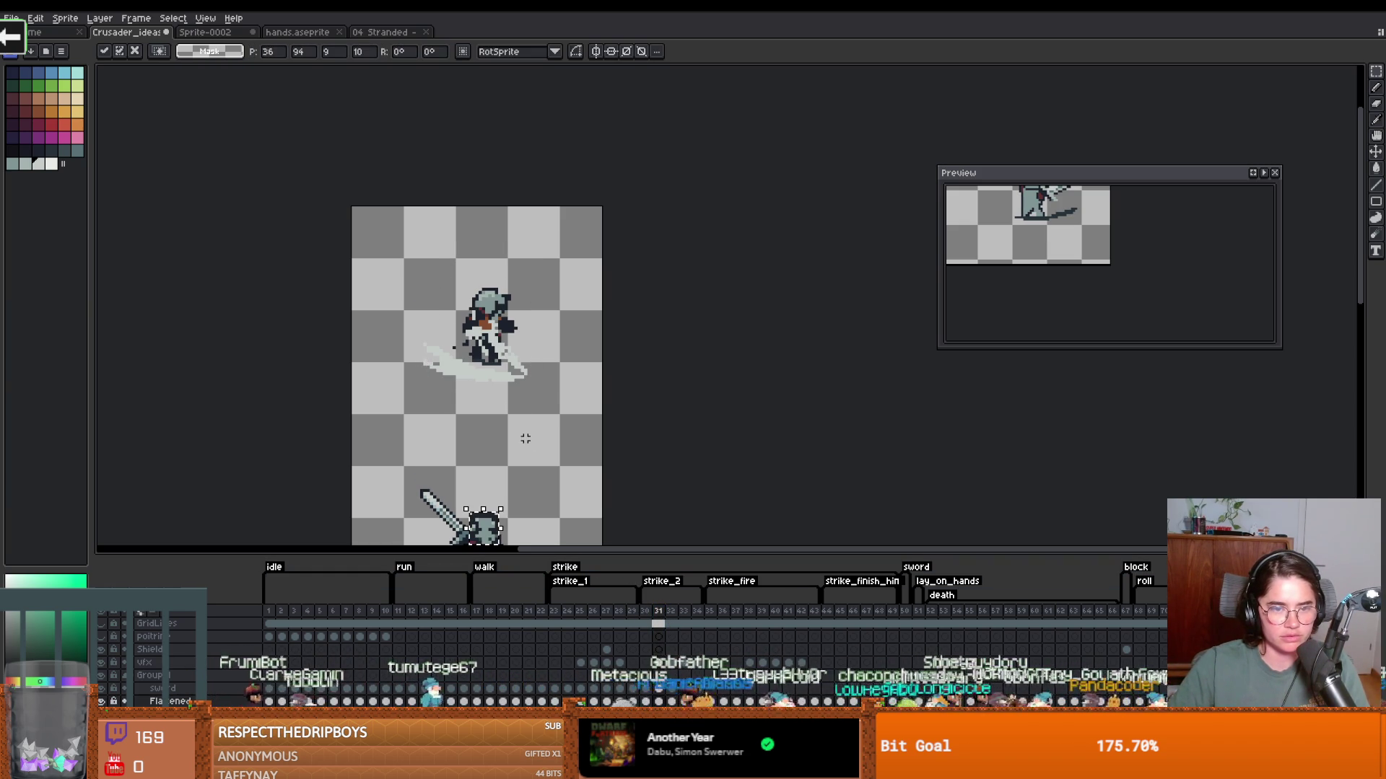
ctrl+click(652, 702)
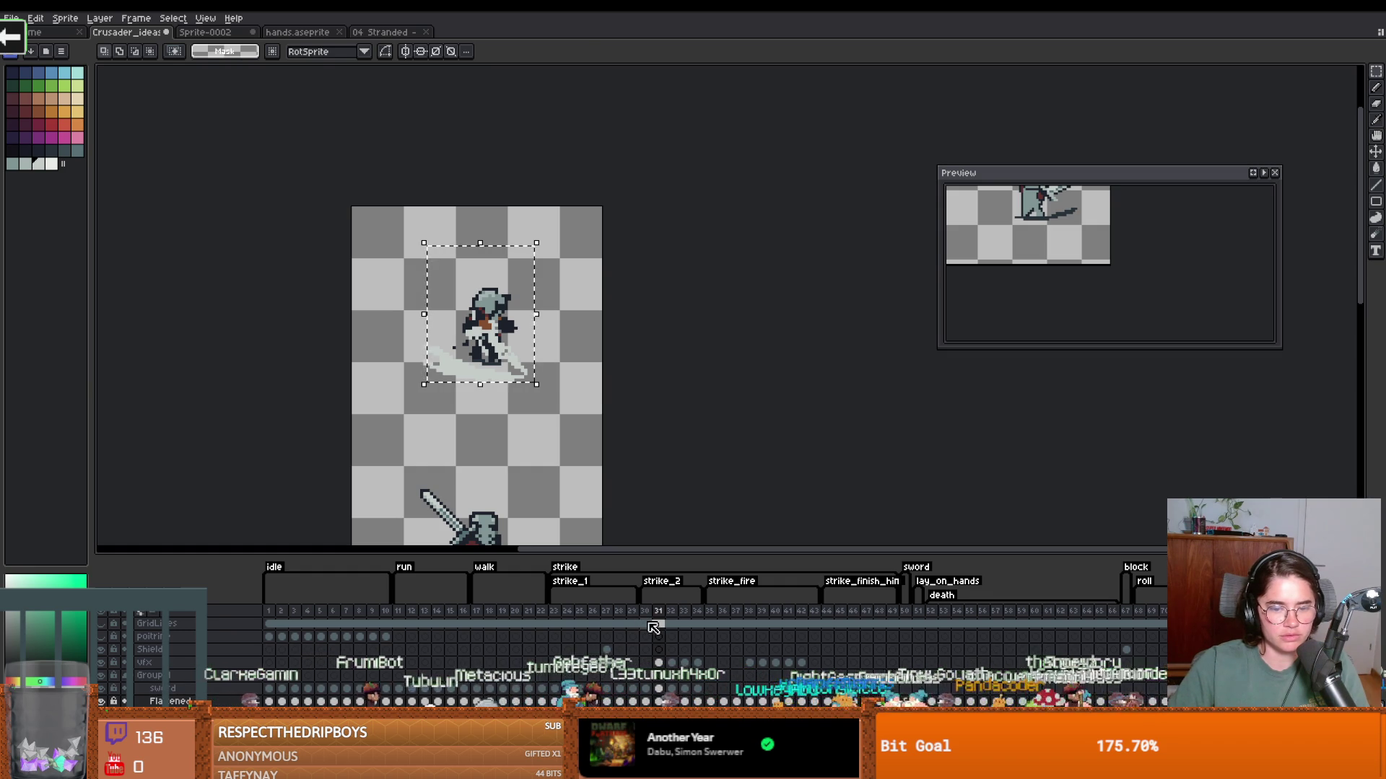
key(Left)
key(Return)
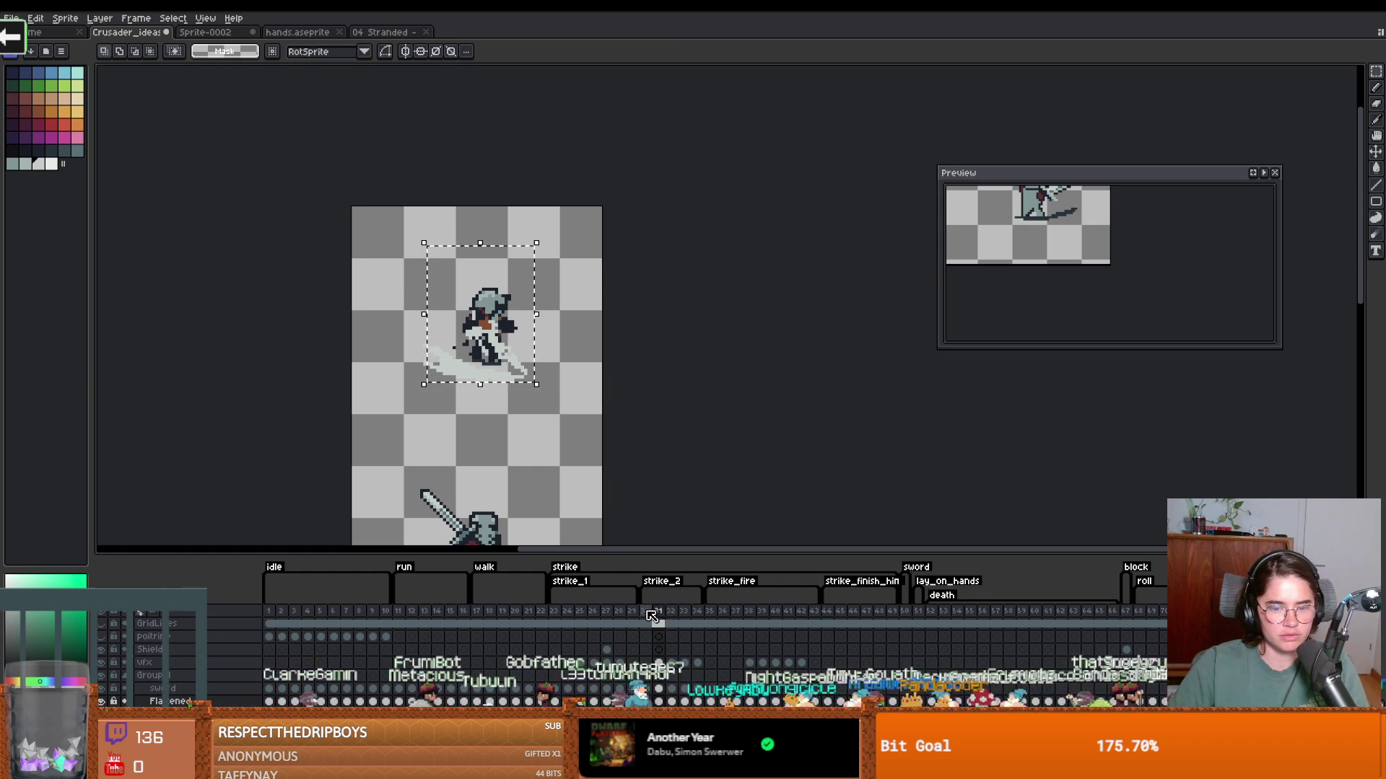
Step: Select the knight on frame 30 for comparison, then return to frame 31
click(644, 612)
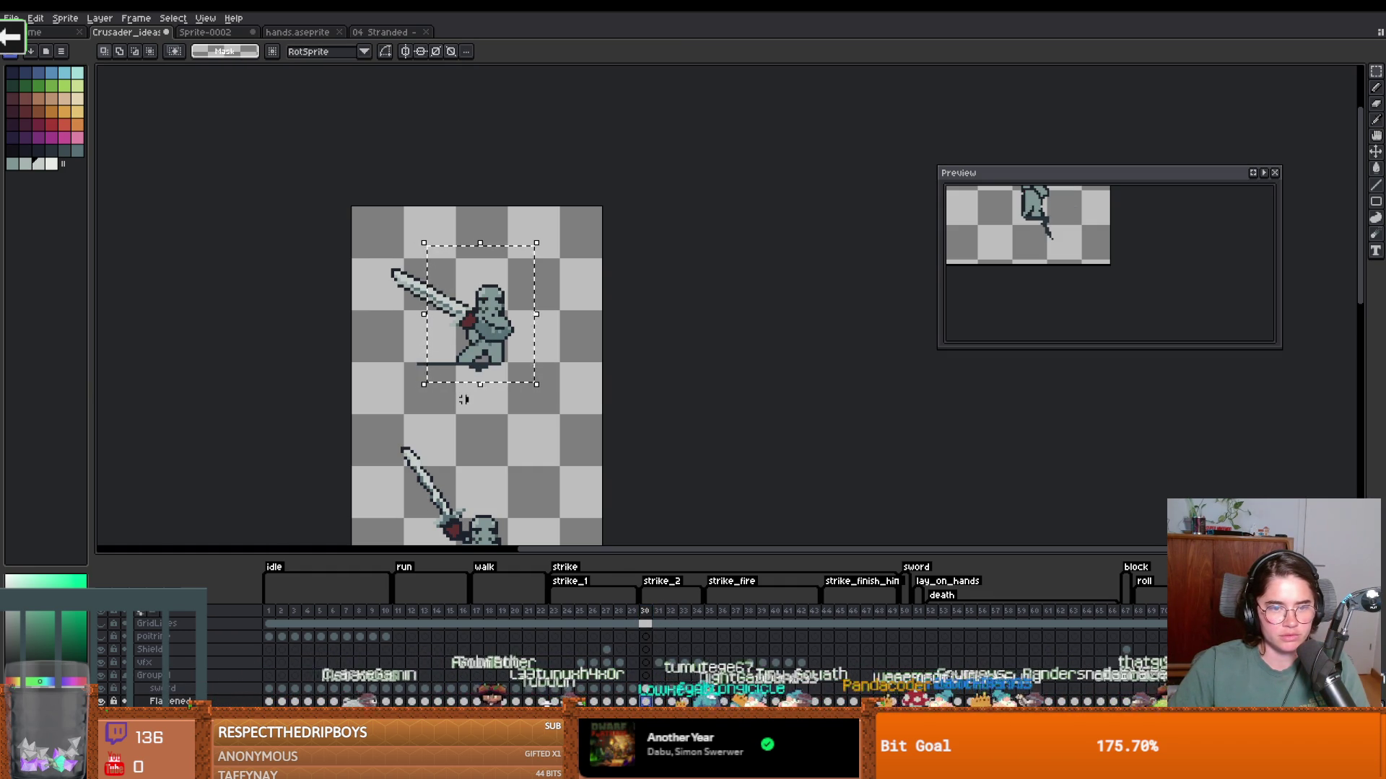
drag(526, 358, 366, 237)
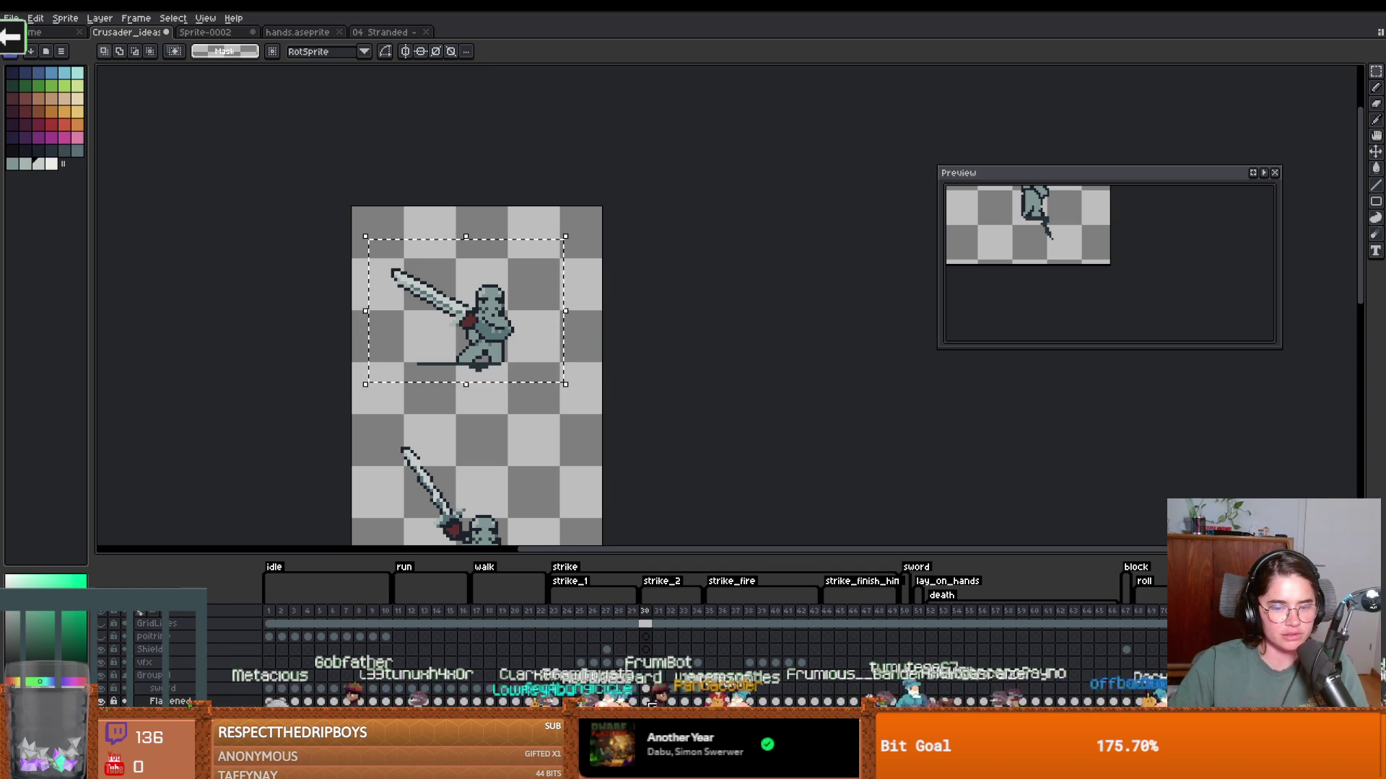
key(Right)
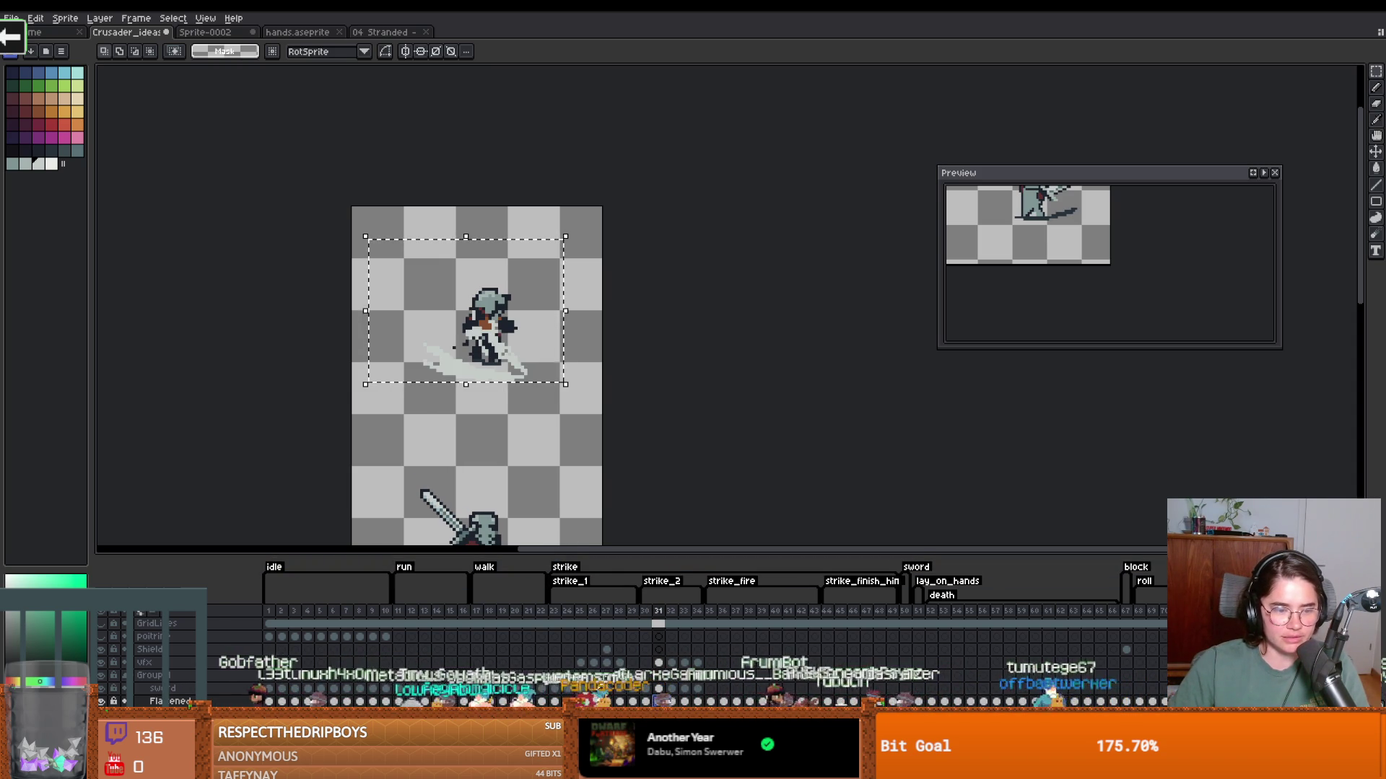
Step: Replace the frame 31 knight with the pasted frame 30 knight and commit it
key(Delete)
key(ctrl+v)
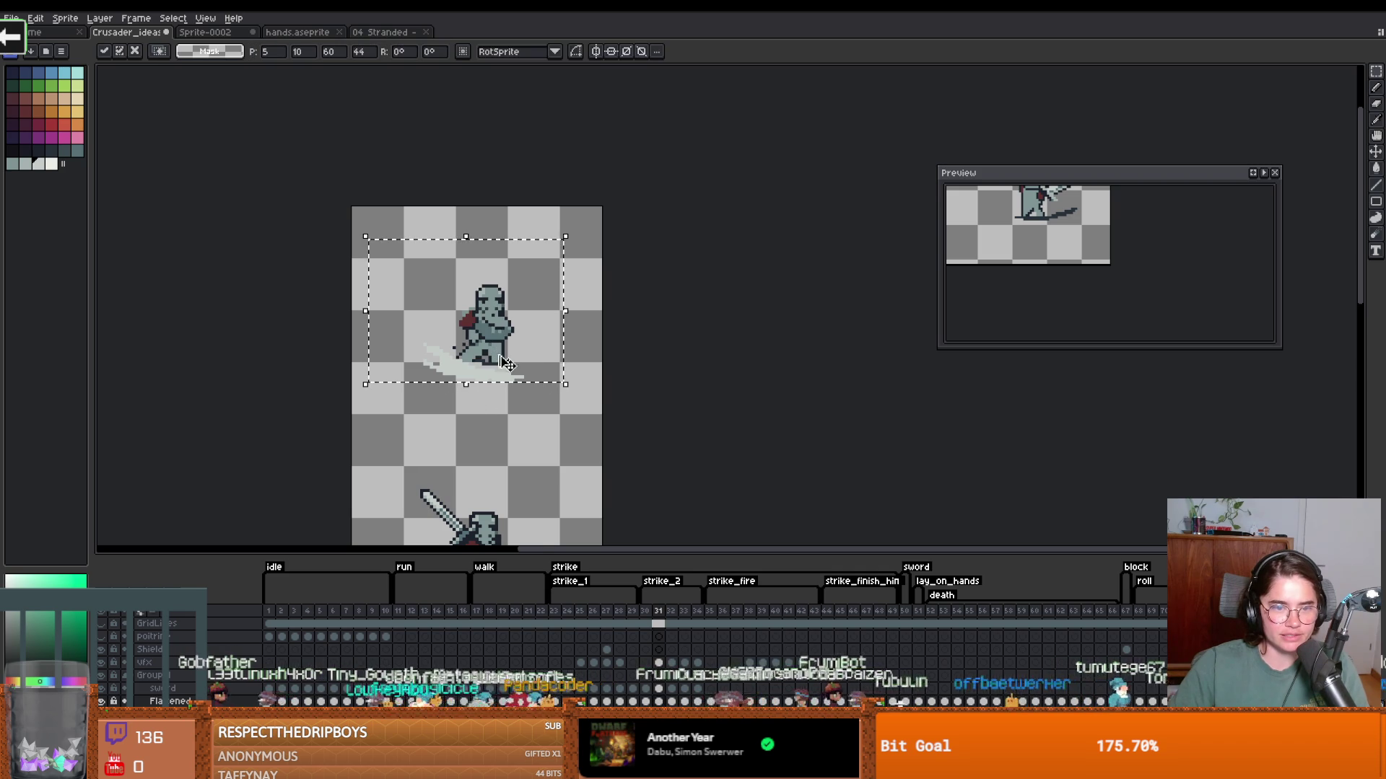
scroll(474, 312, up, 1)
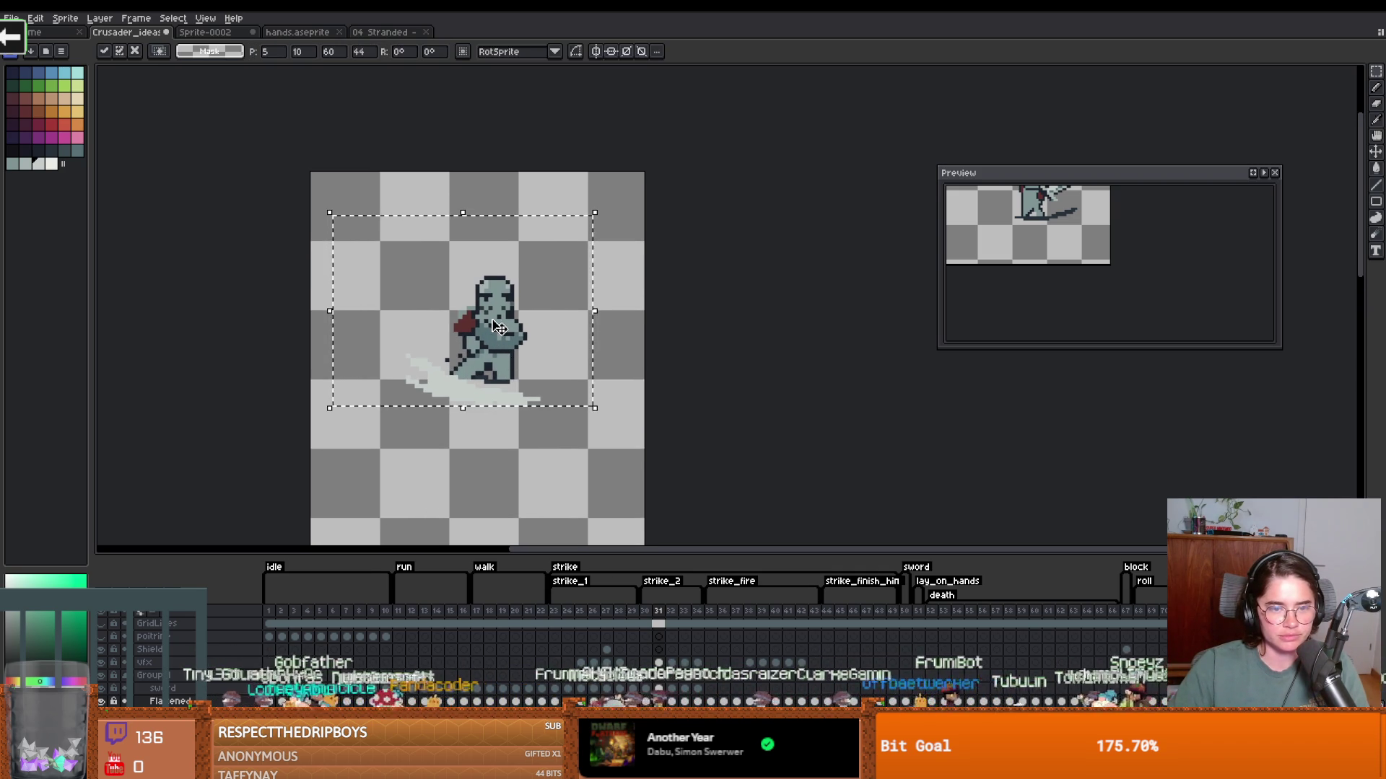
scroll(526, 376, up, 1)
click(710, 423)
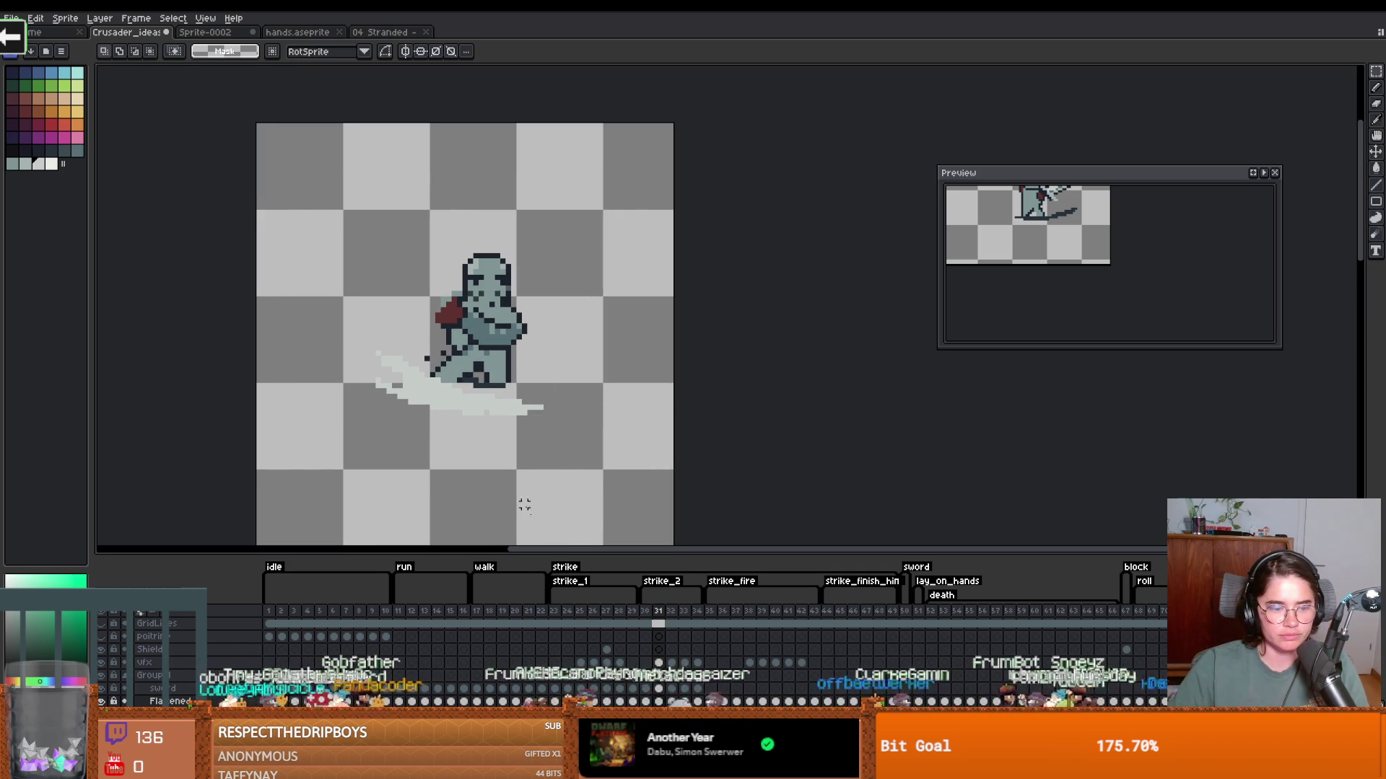
scroll(443, 383, up, 1)
Step: Redraw the dark outline around the knight's cape with the Pencil
key(b)
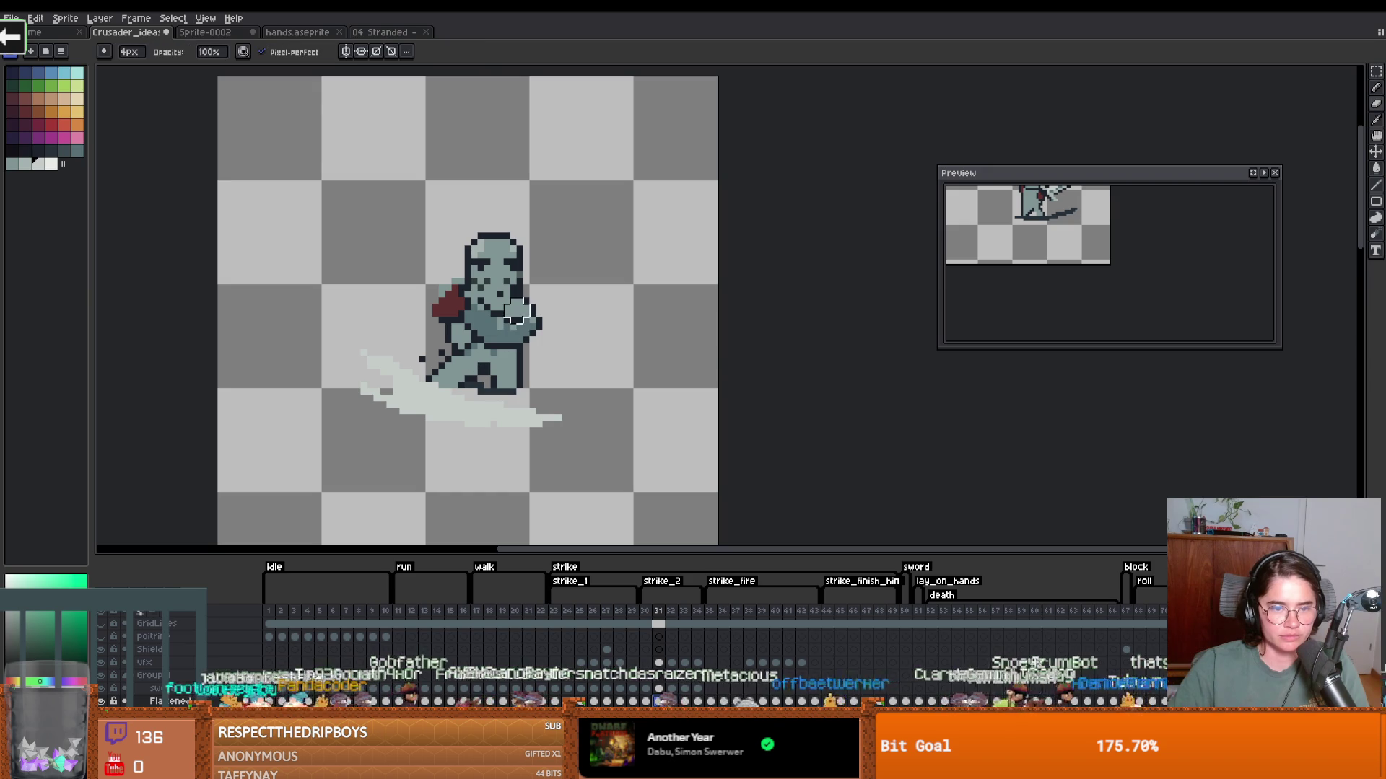
key(w)
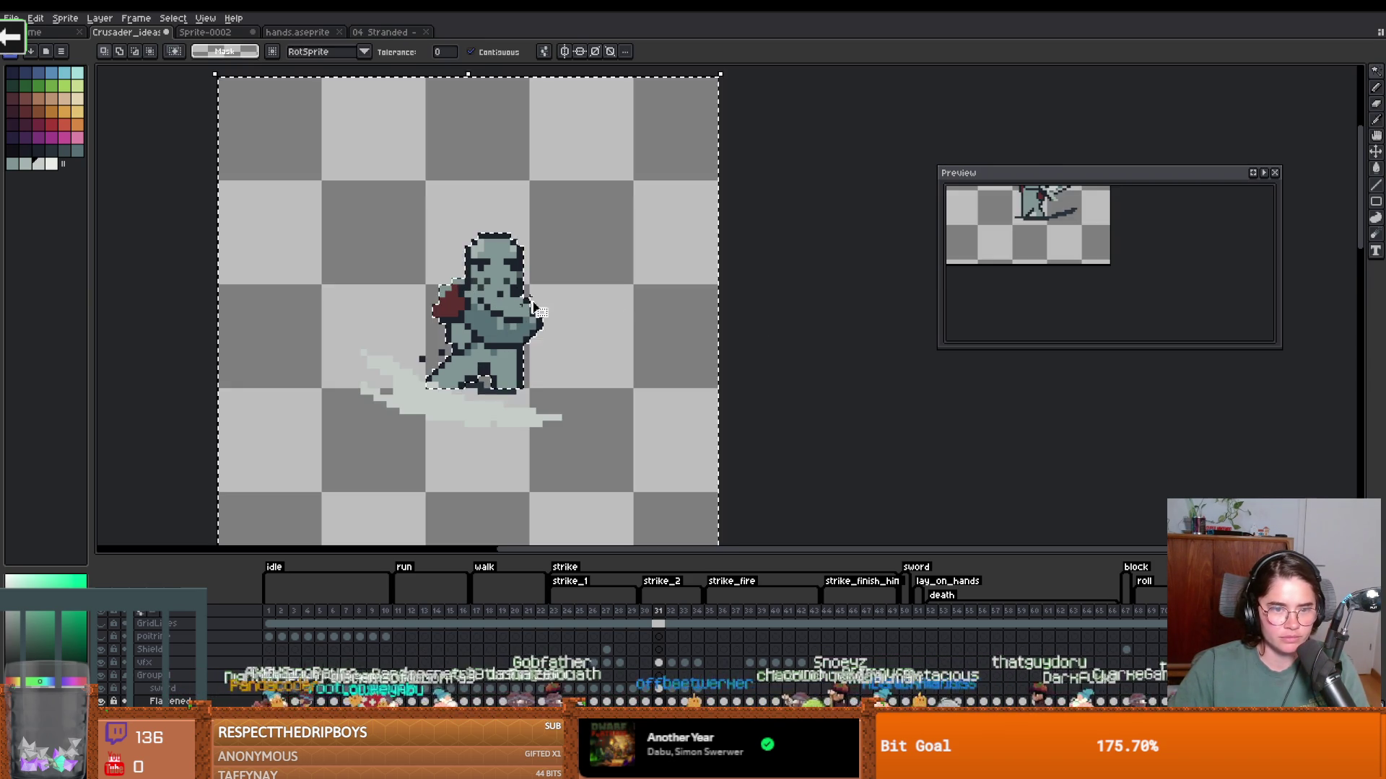
scroll(556, 346, up, 1)
scroll(548, 348, down, 1)
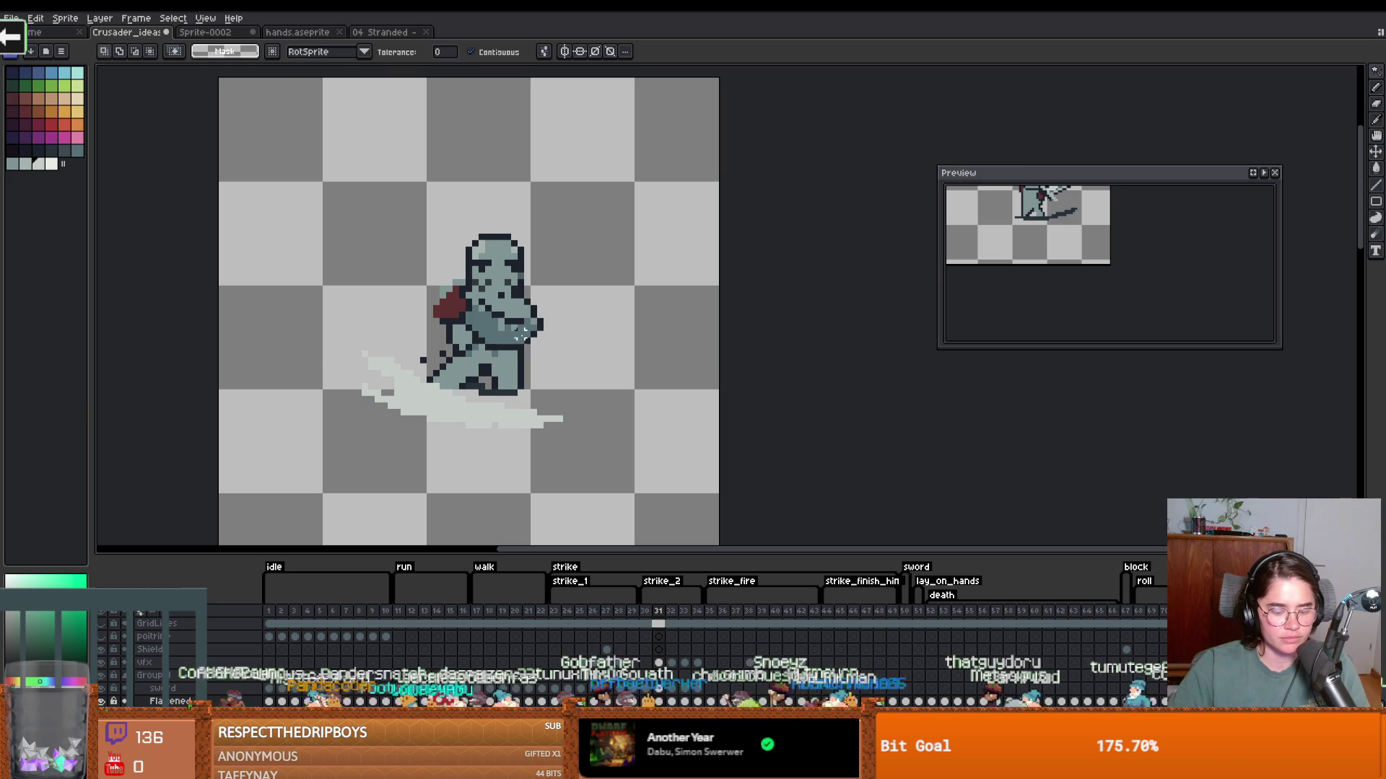
key(b)
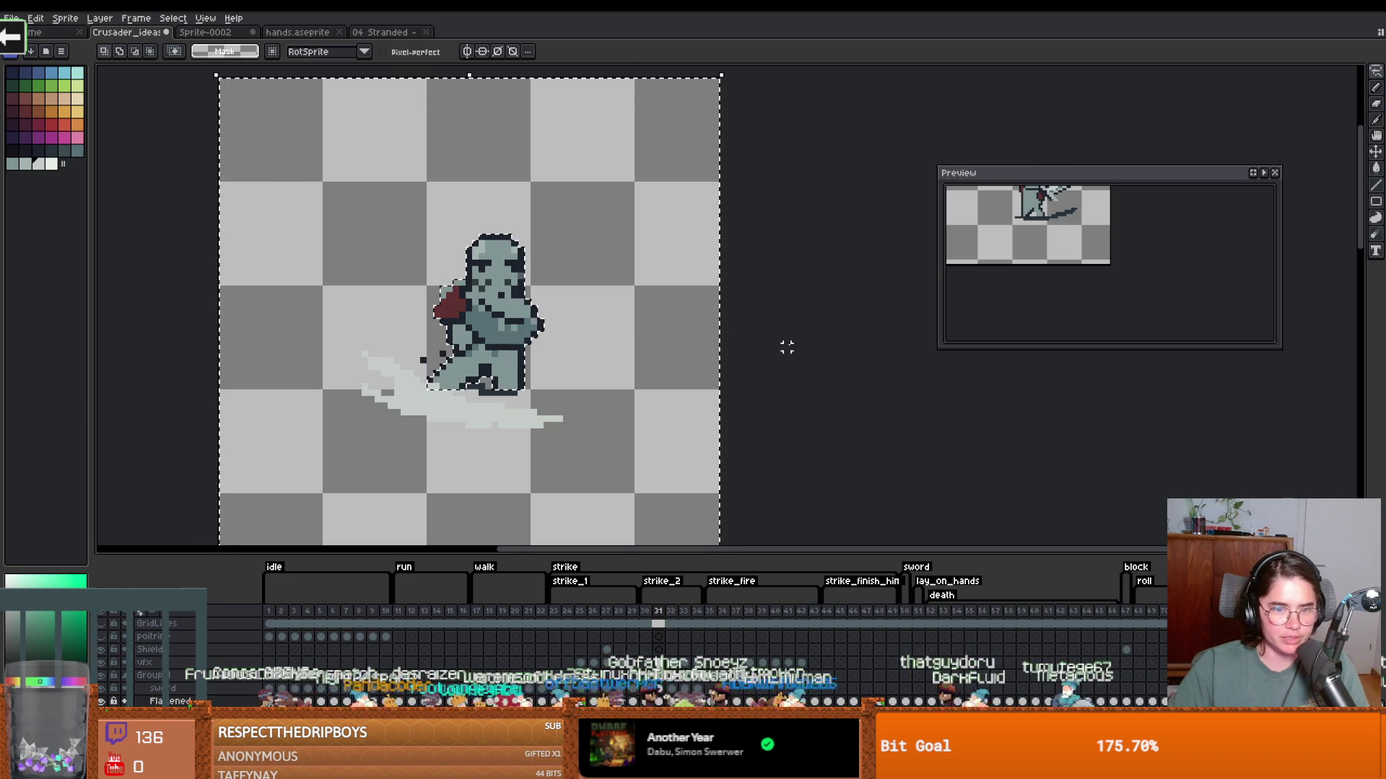
mouse_move(549, 301)
mouse_down()
mouse_move(456, 285)
mouse_move(417, 318)
mouse_move(516, 358)
mouse_move(549, 307)
mouse_move(503, 326)
mouse_up()
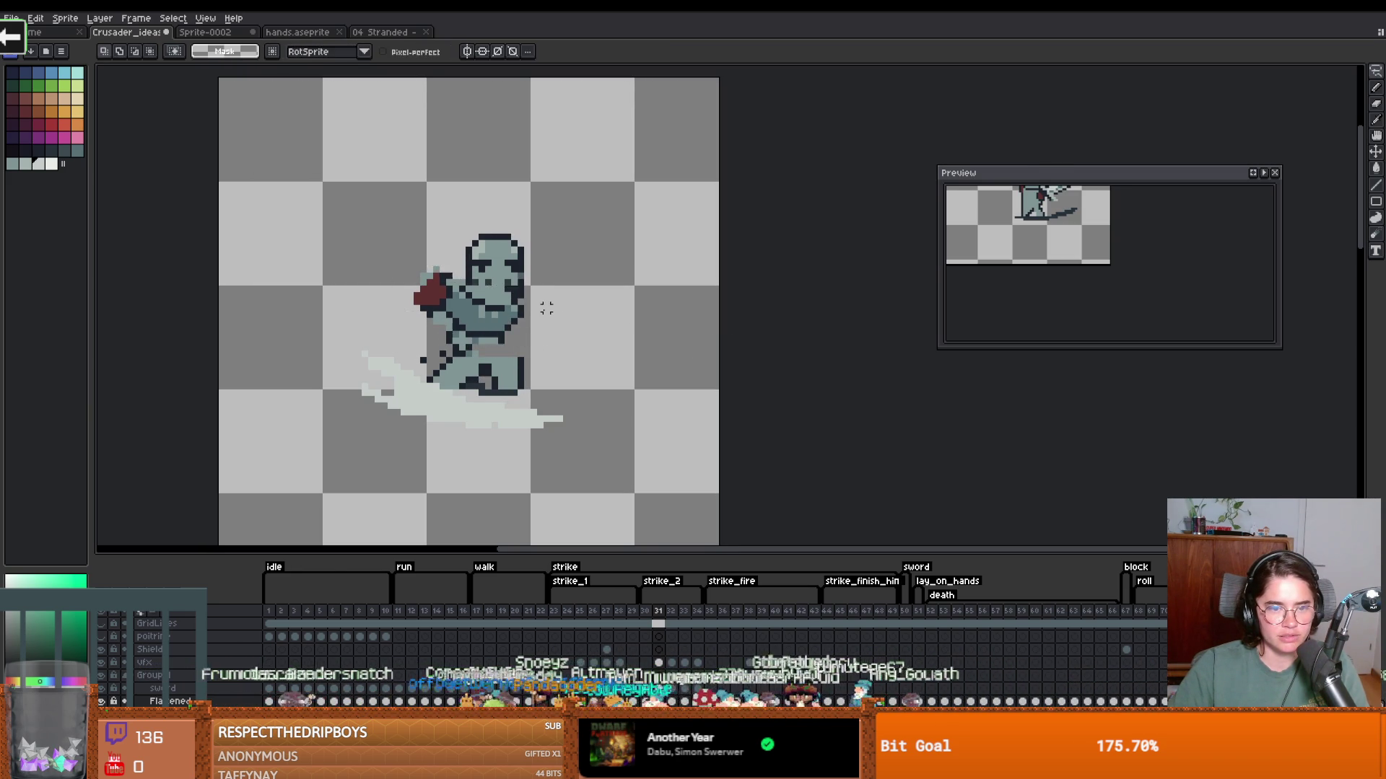
key(Return)
scroll(545, 311, up, 1)
key(b)
alt+click(498, 275)
mouse_move(497, 303)
mouse_down()
mouse_move(485, 358)
mouse_move(427, 348)
mouse_up()
Step: Add a dark pixel, then erase most of the red hand blob with a 4px eraser
alt+click(433, 333)
scroll(376, 289, up, 1)
scroll(318, 267, down, 1)
scroll(318, 267, down, 1)
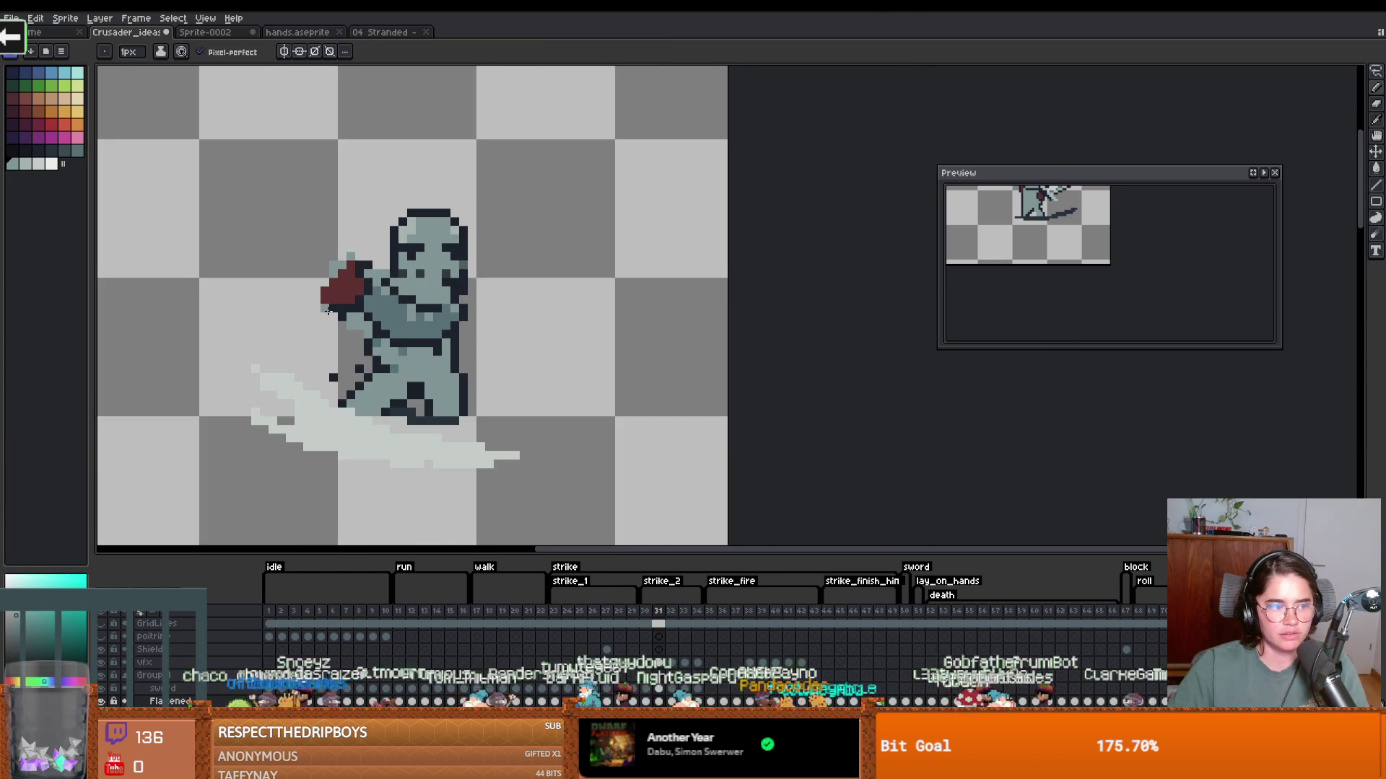
scroll(361, 303, up, 1)
scroll(374, 312, down, 1)
scroll(374, 312, up, 1)
key(e)
mouse_move(347, 239)
mouse_down()
mouse_move(313, 256)
mouse_move(315, 320)
mouse_up()
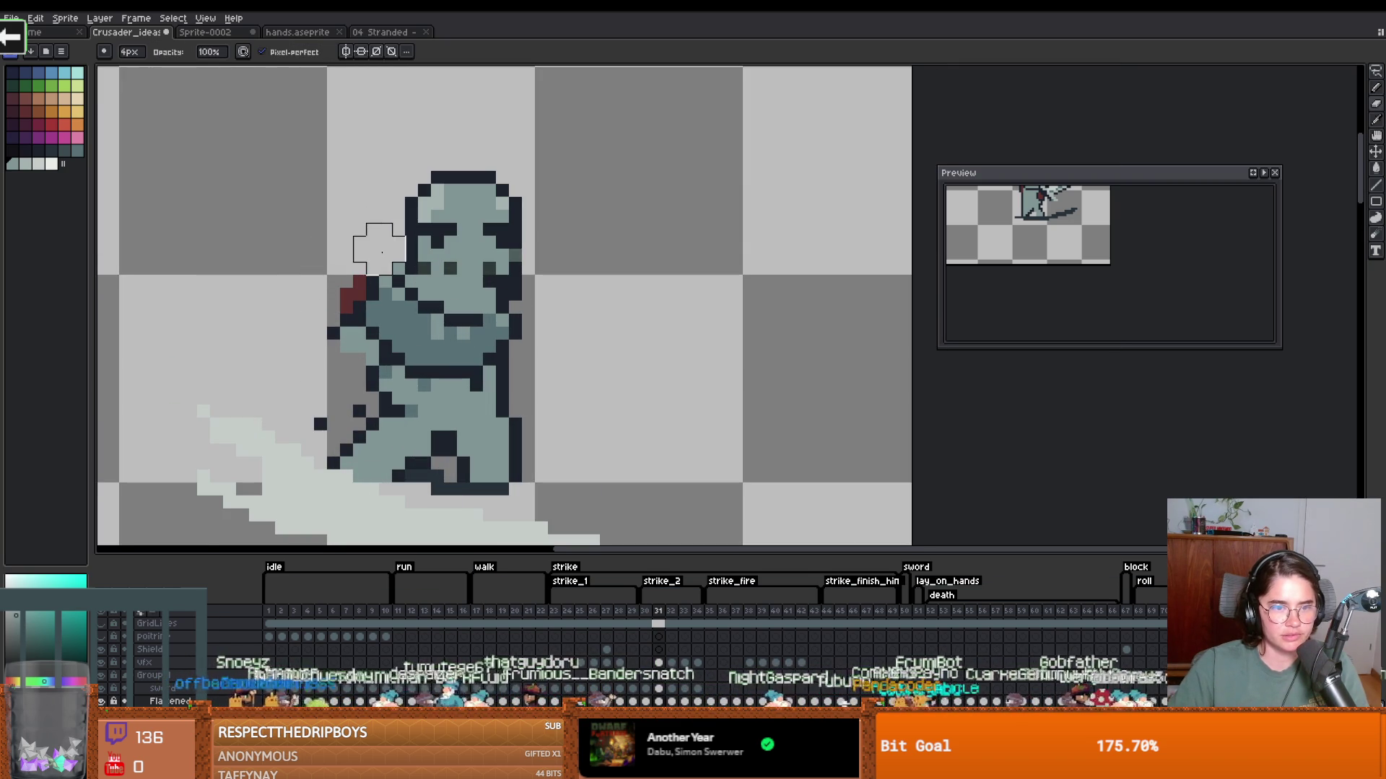
Step: Outline the red hand's top-left edge in the dark outline colour with a 1px pencil
key(b)
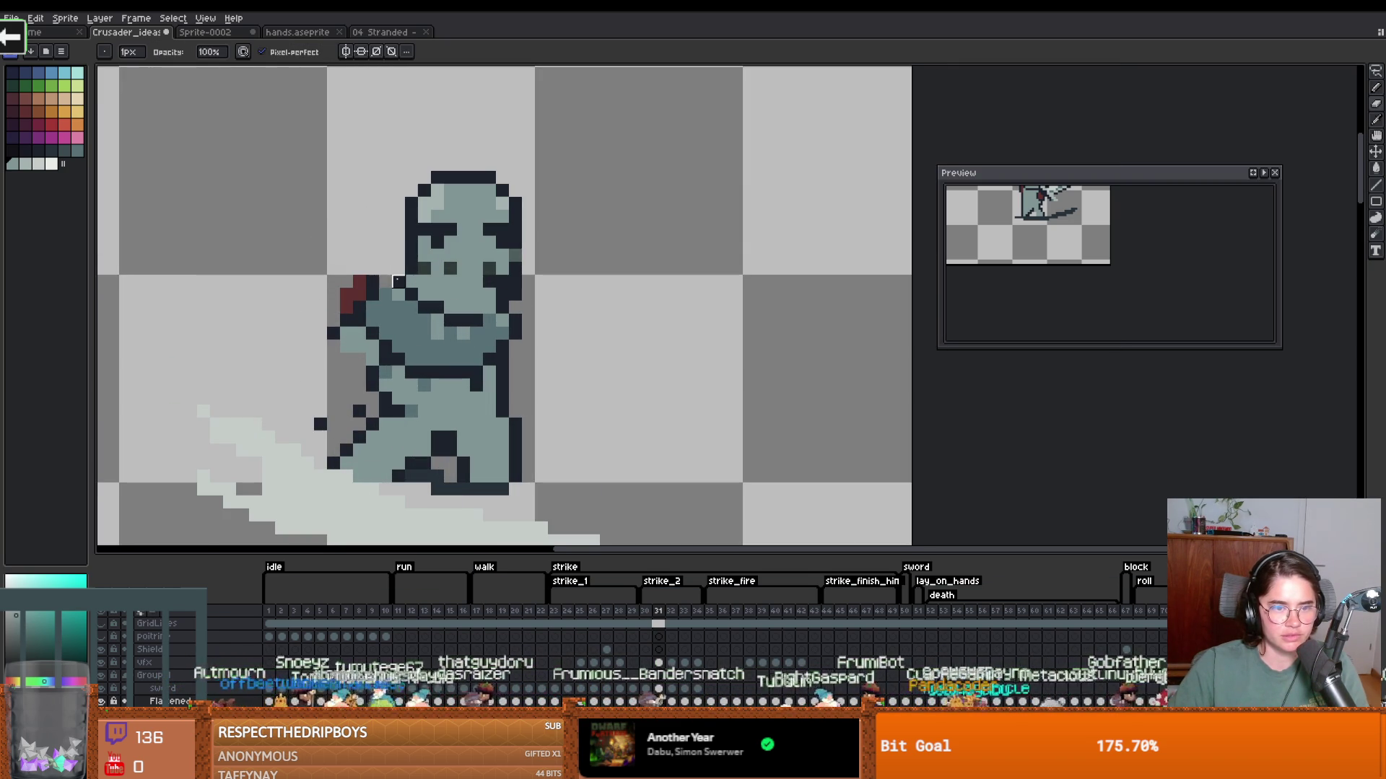
alt+click(385, 281)
mouse_move(379, 269)
mouse_down()
mouse_move(347, 267)
mouse_move(324, 289)
mouse_up()
alt+click(356, 305)
scroll(372, 311, down, 2)
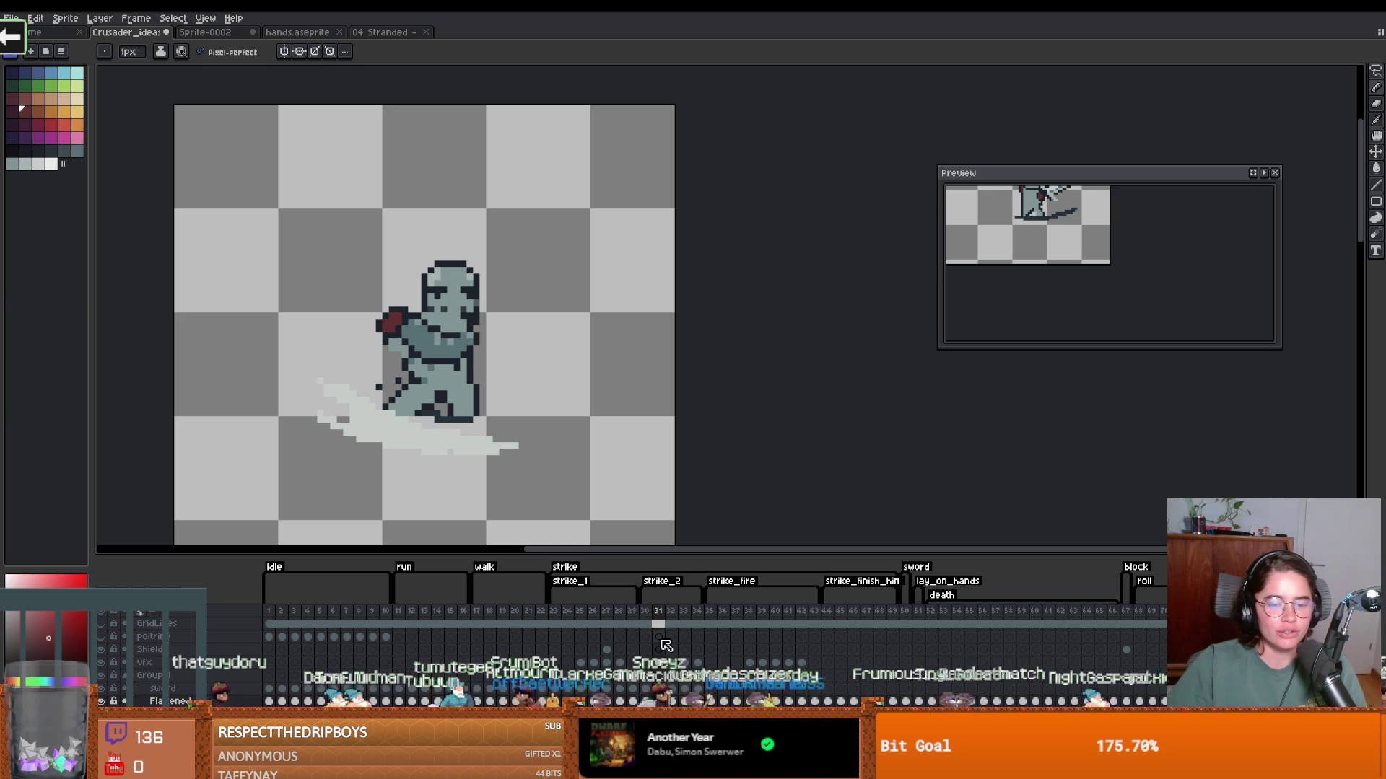
Step: Paint a 3px pale mint upright blade on the sword layer of frame 31
key(Left)
alt+click(382, 308)
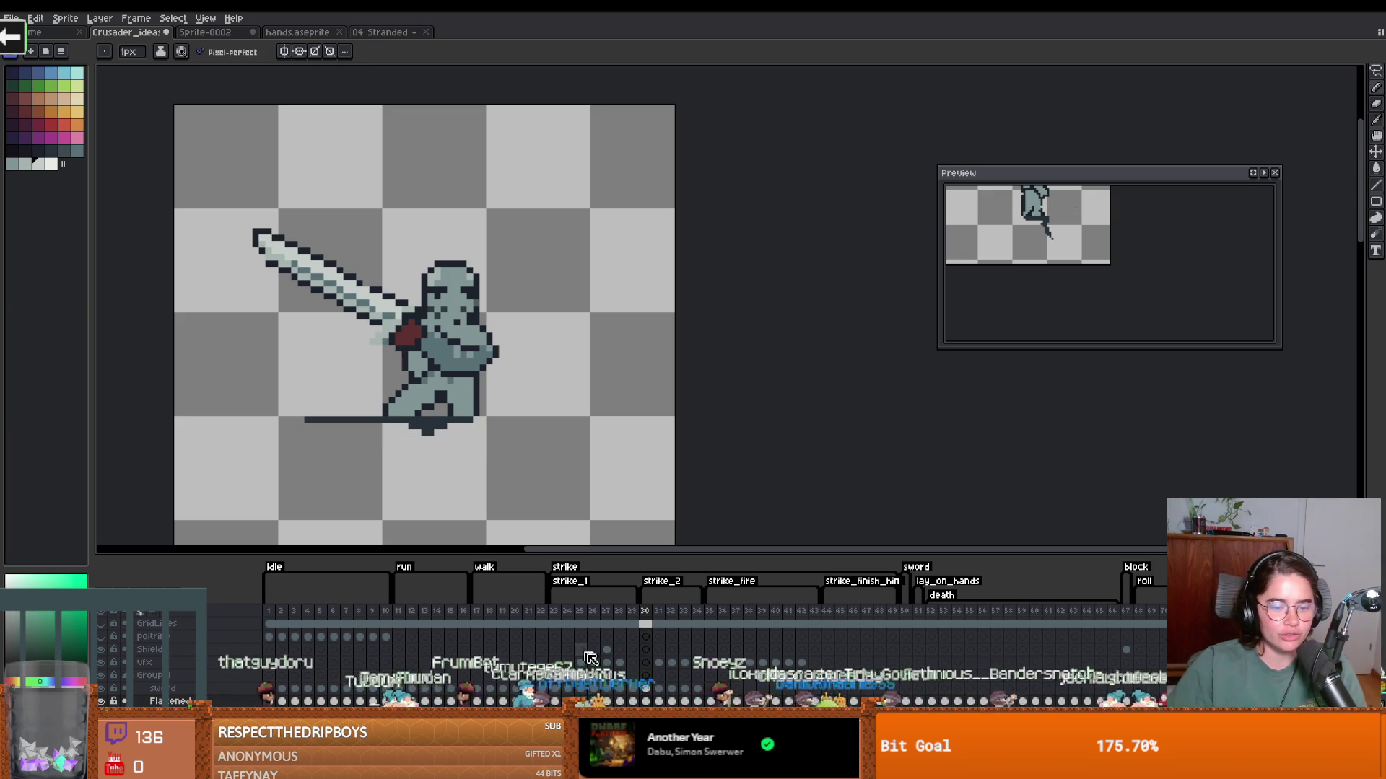
key(Up)
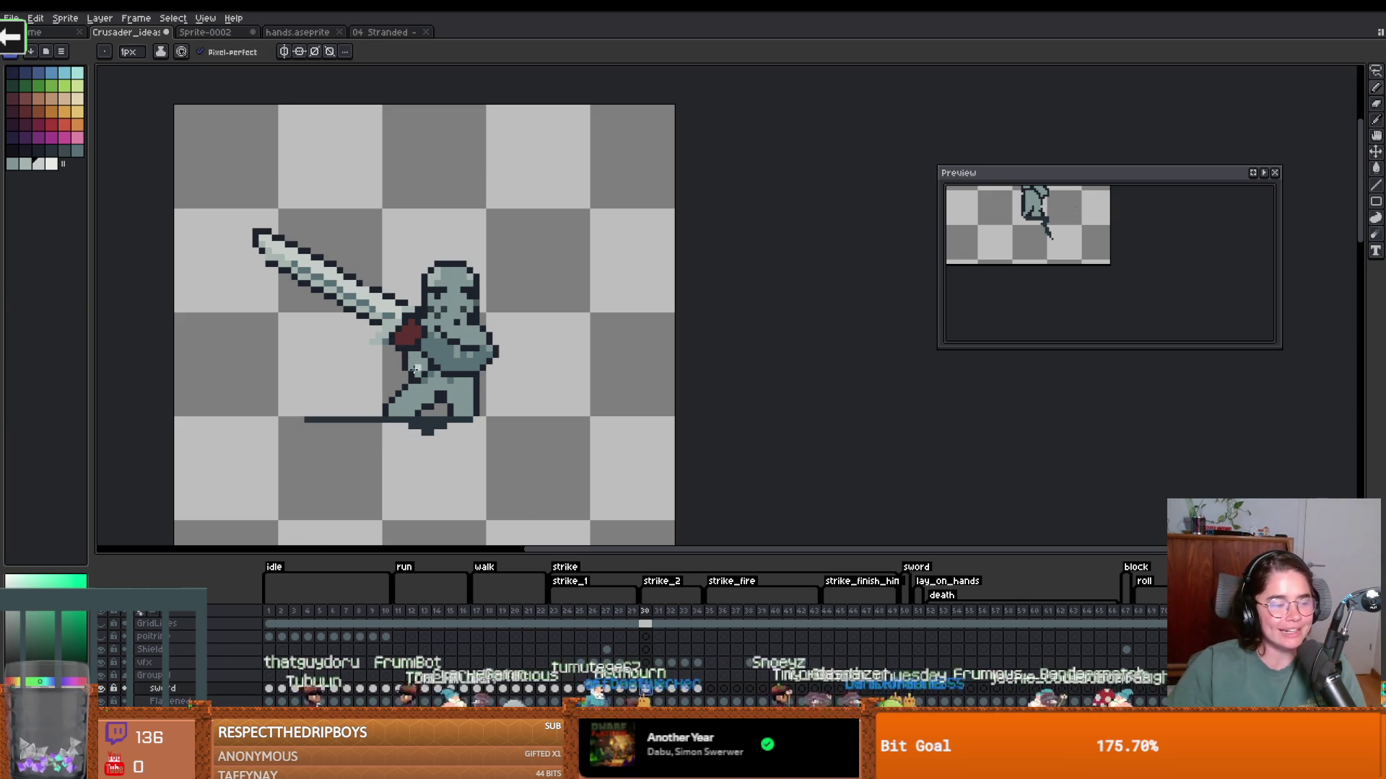
key(Right)
key(Right)
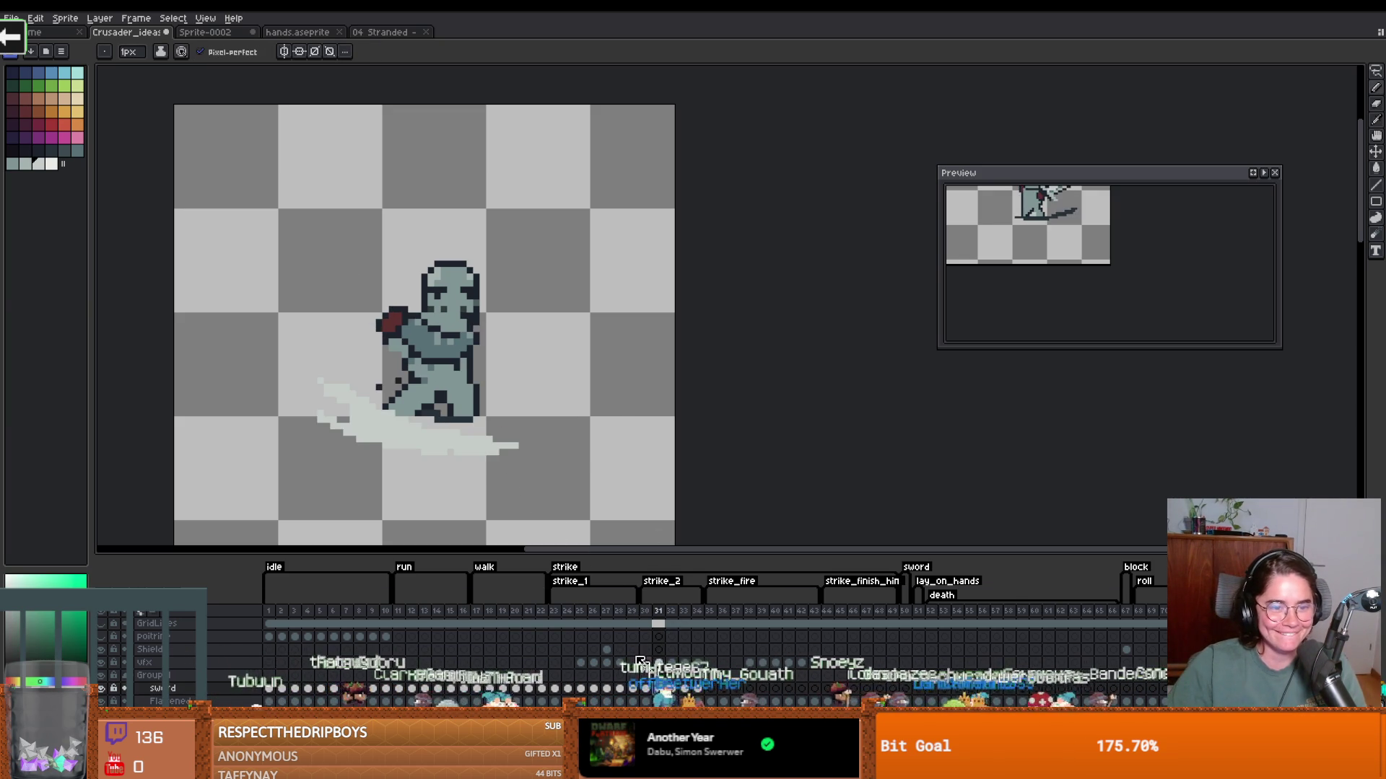
key(Left)
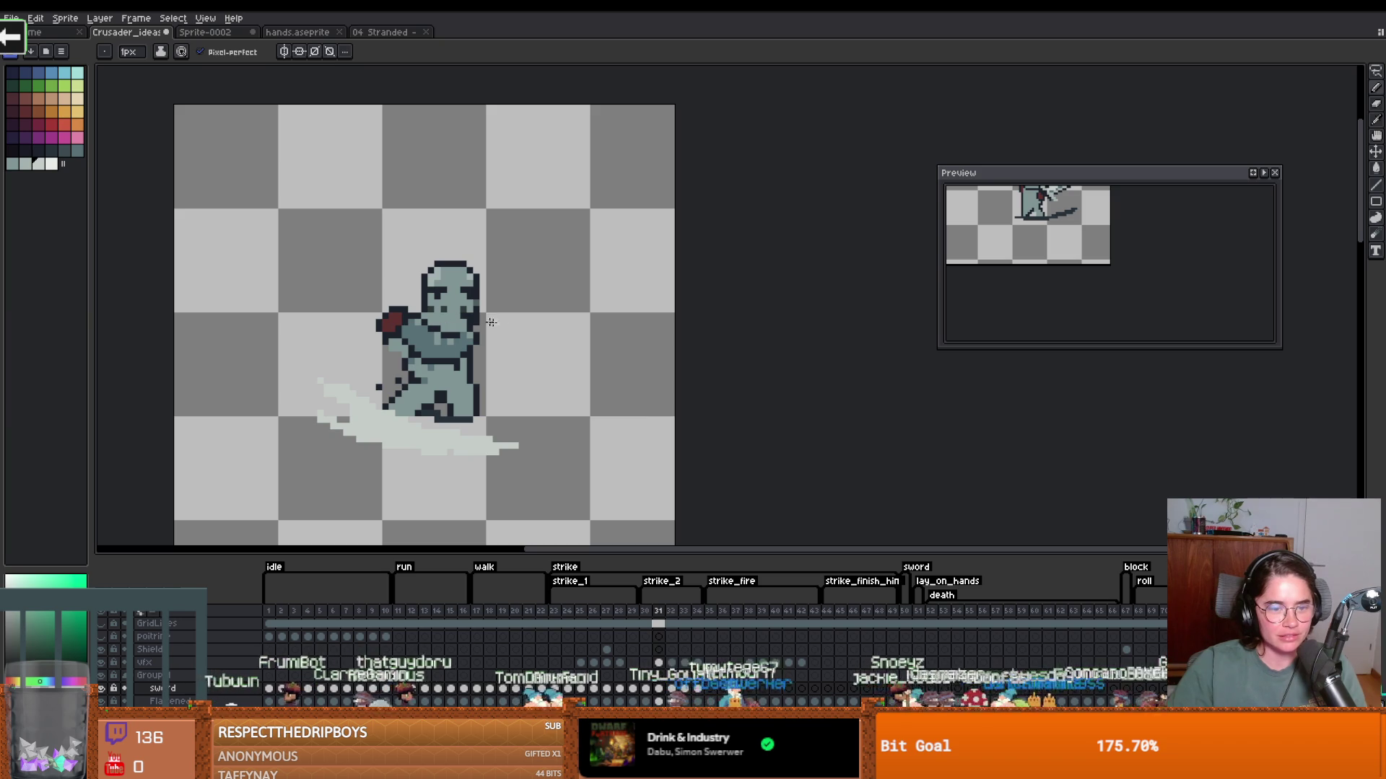
key(plus)
key(plus)
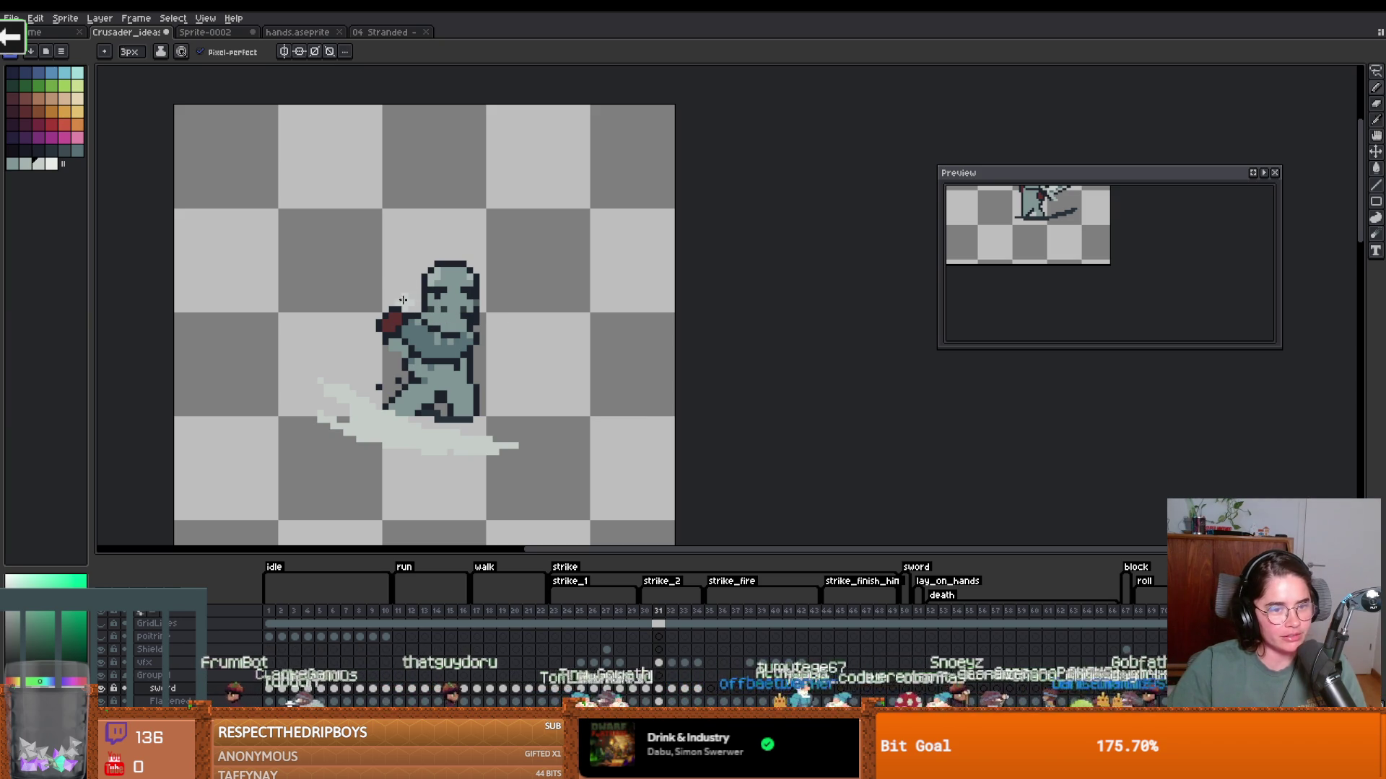
drag(403, 303, 402, 271)
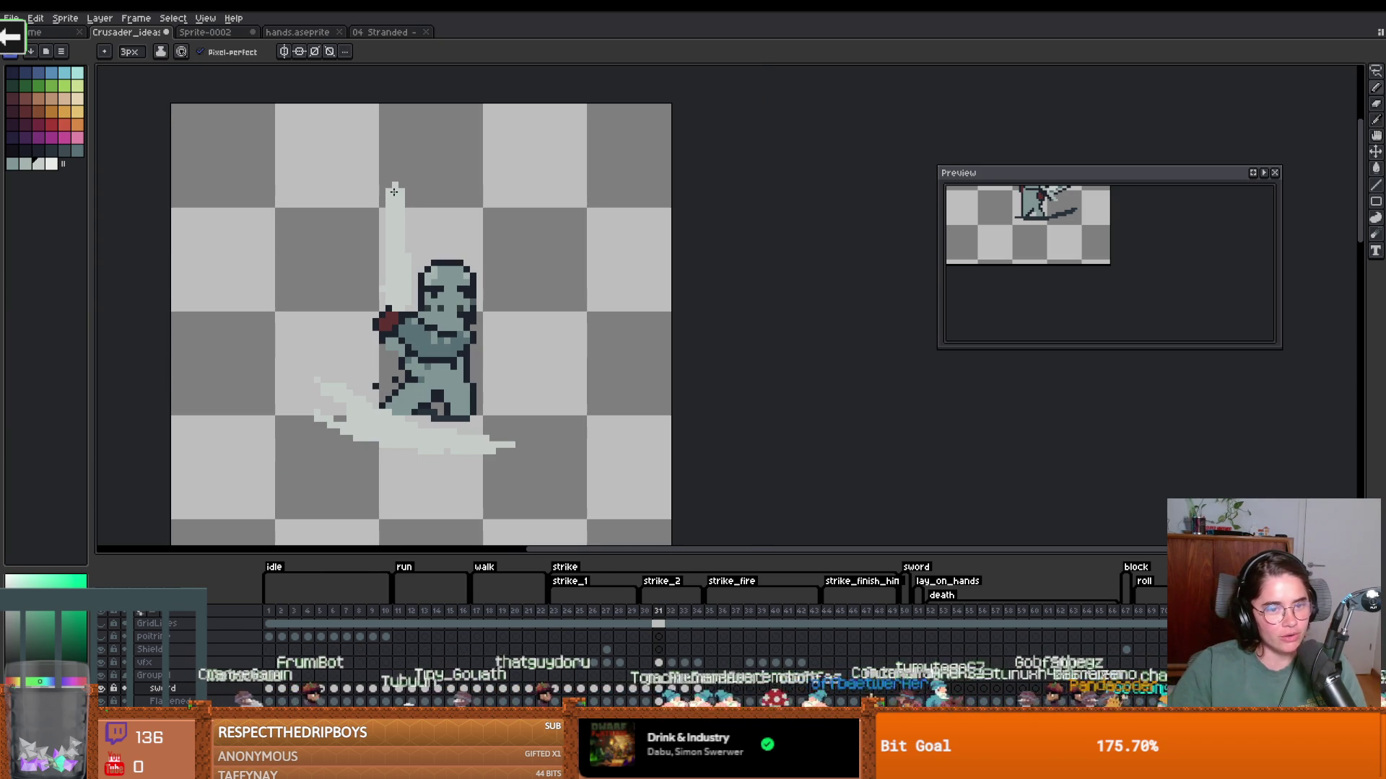
Step: Compare with frame 30's horizontal sword, reset the brush to 1px, and return to frame 31
click(644, 611)
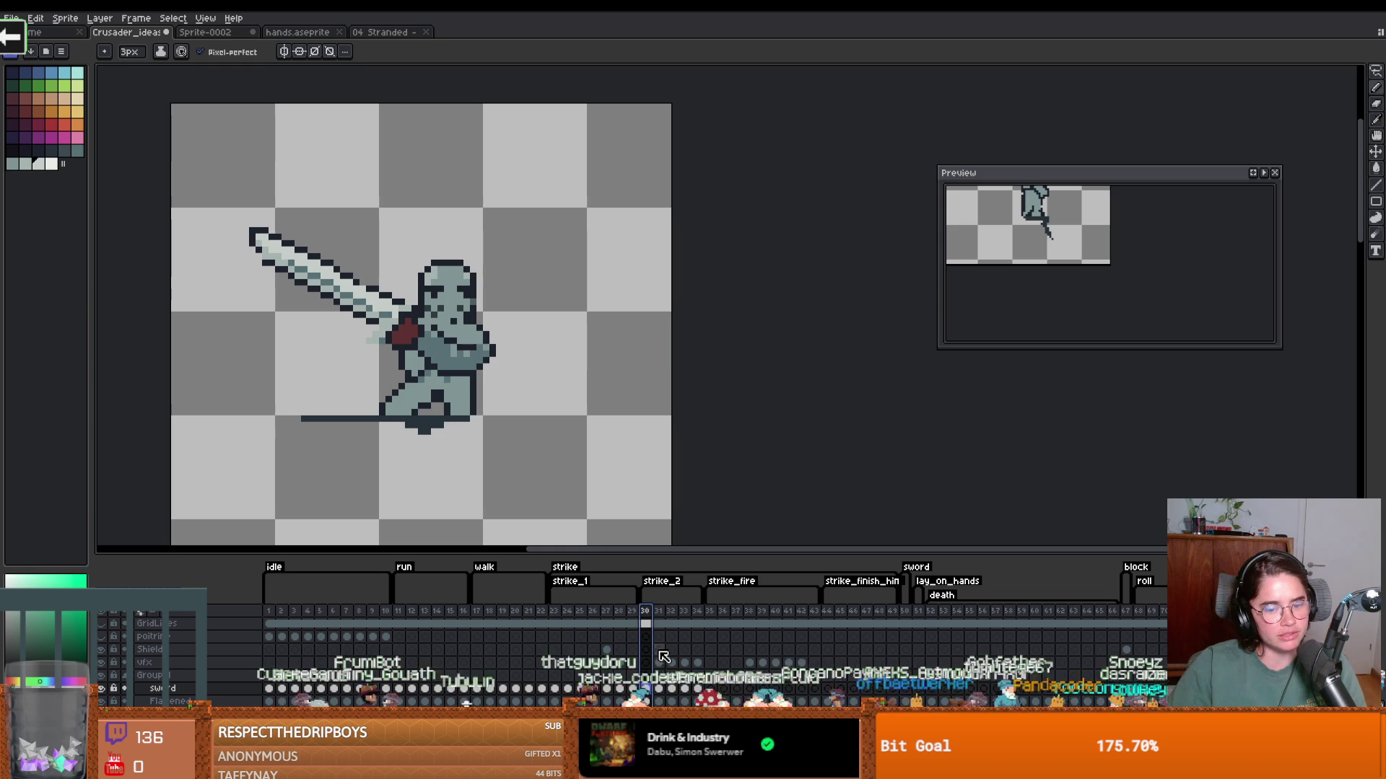
scroll(317, 301, up, 4)
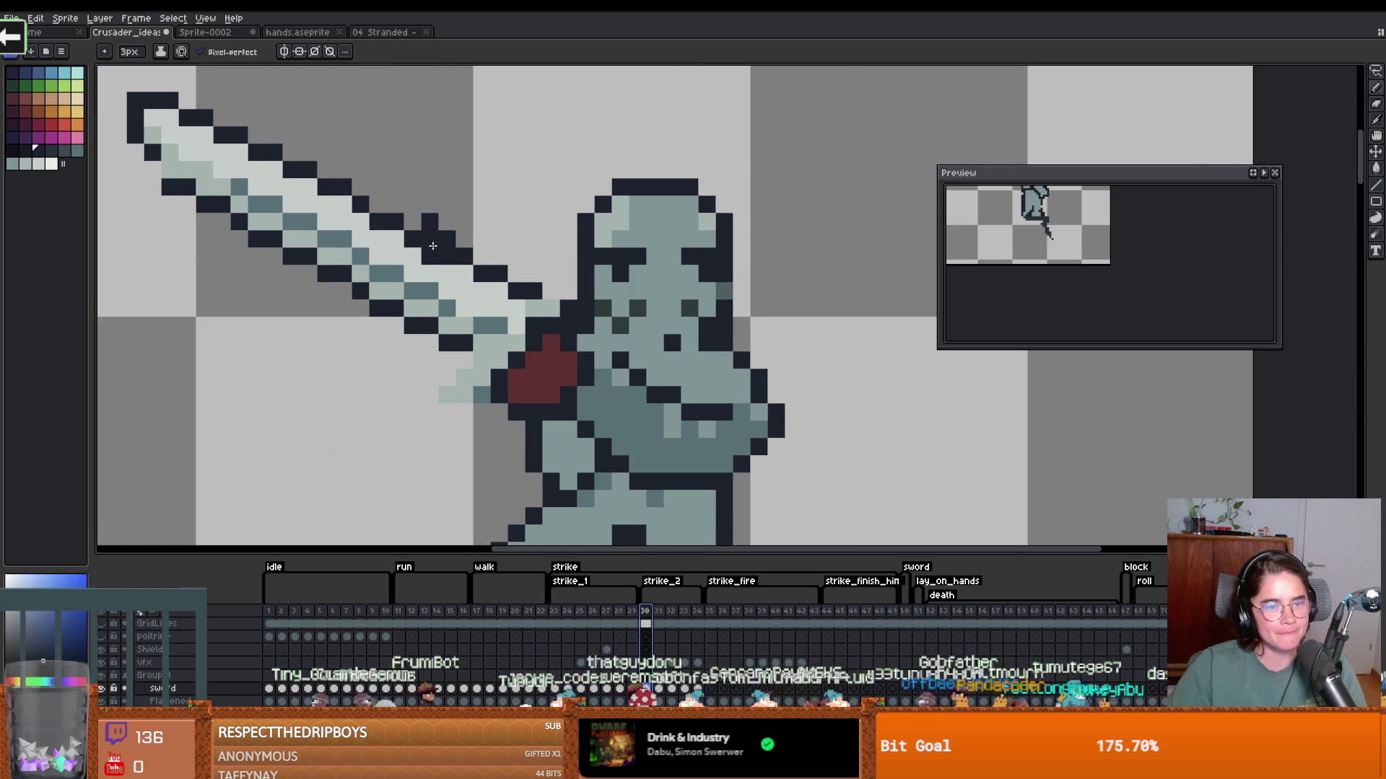
key(minus)
key(minus)
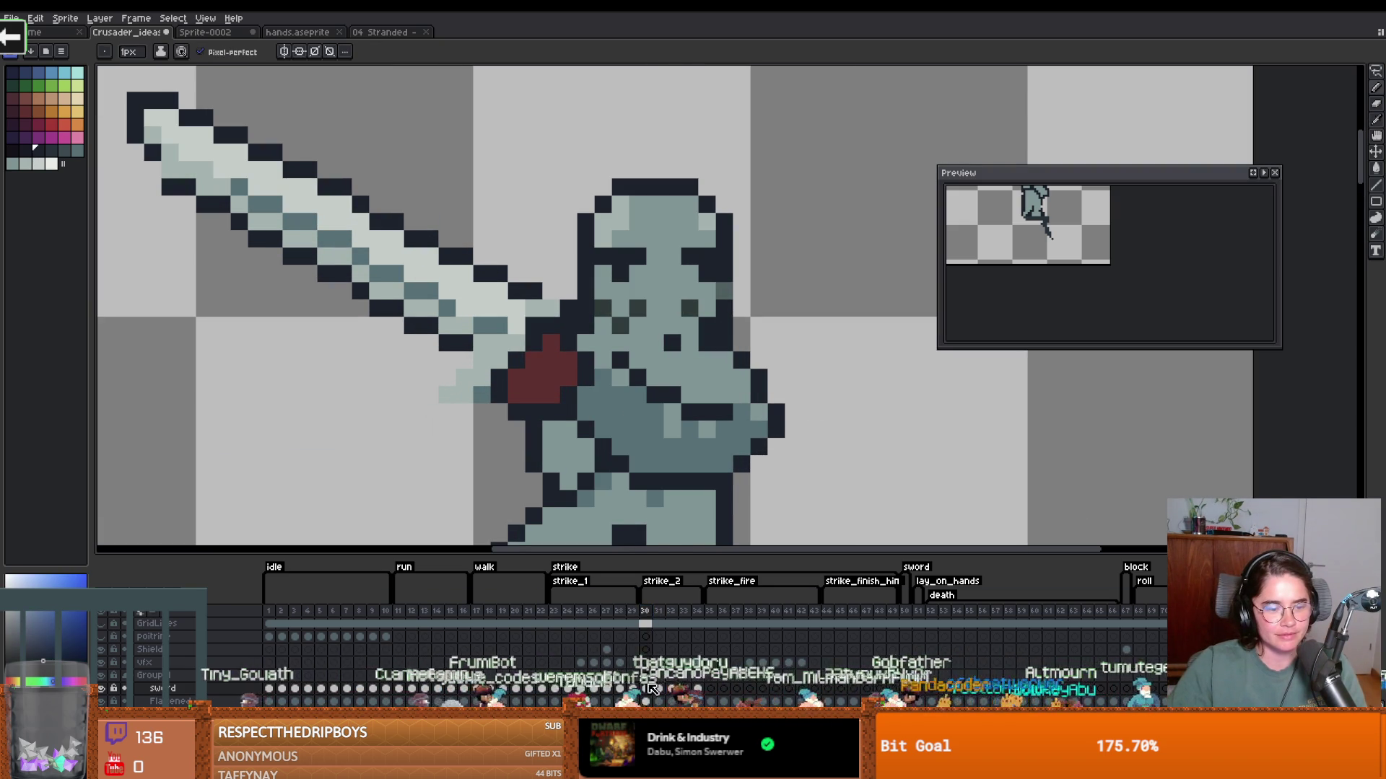
click(101, 690)
click(101, 690)
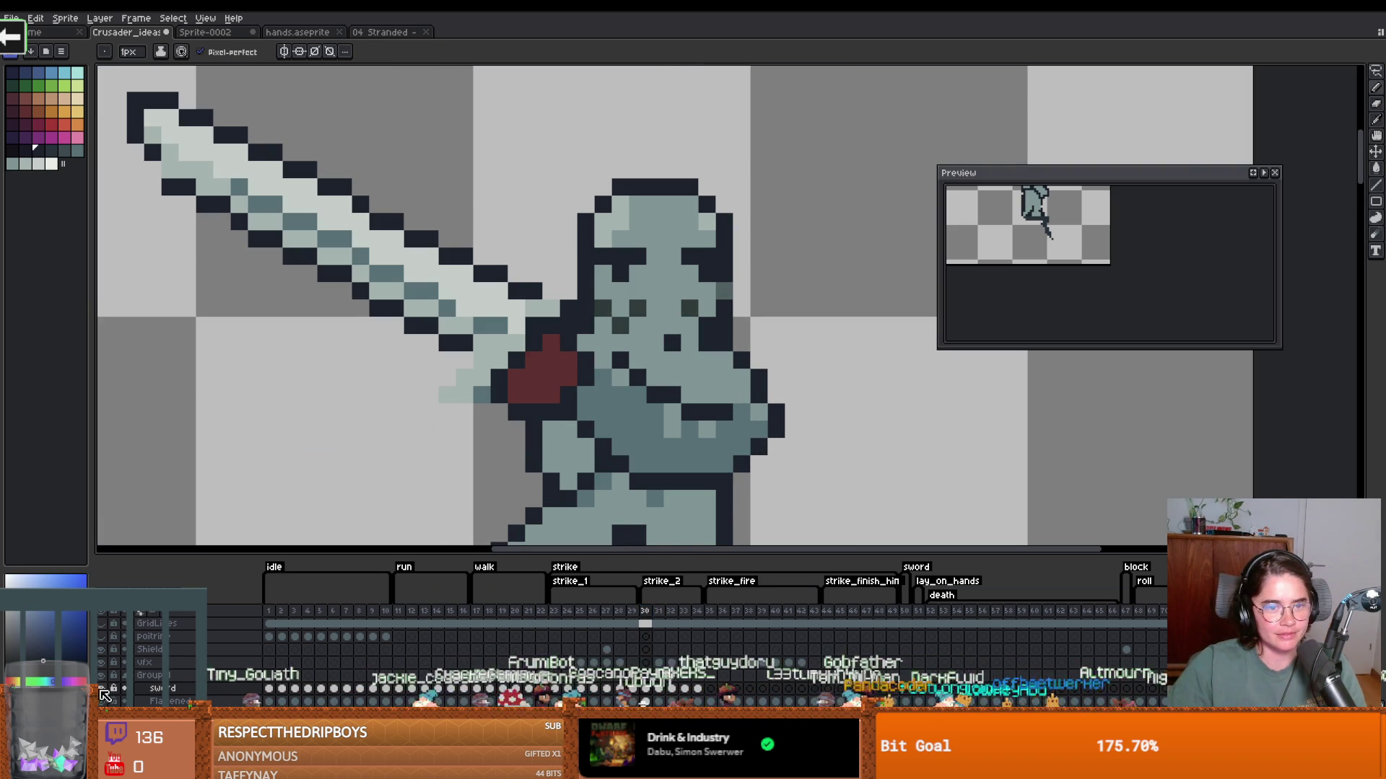
click(659, 690)
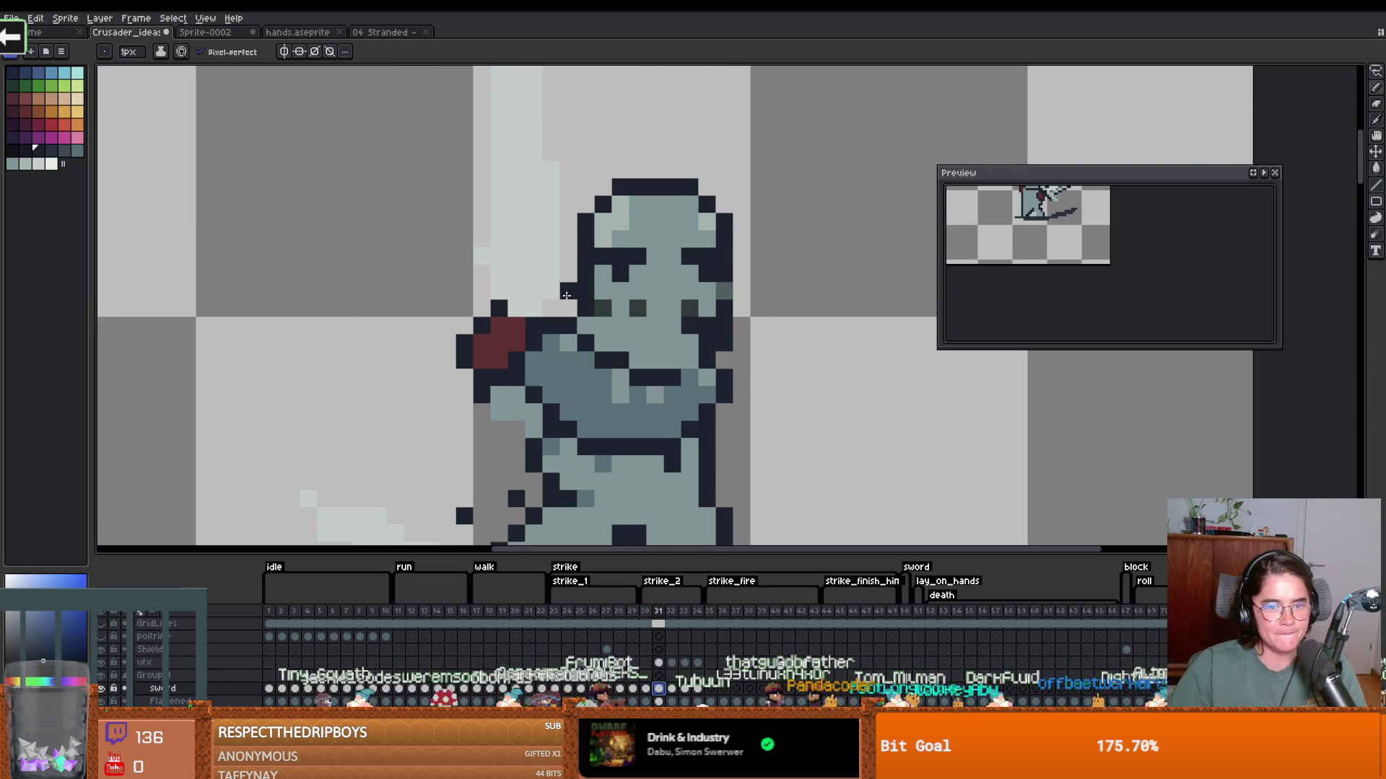
Step: Draw dark 1px outlines down the blade's right and left edges, redoing one bad stroke
scroll(558, 301, down, 2)
drag(566, 291, 558, 229)
key(ctrl+z)
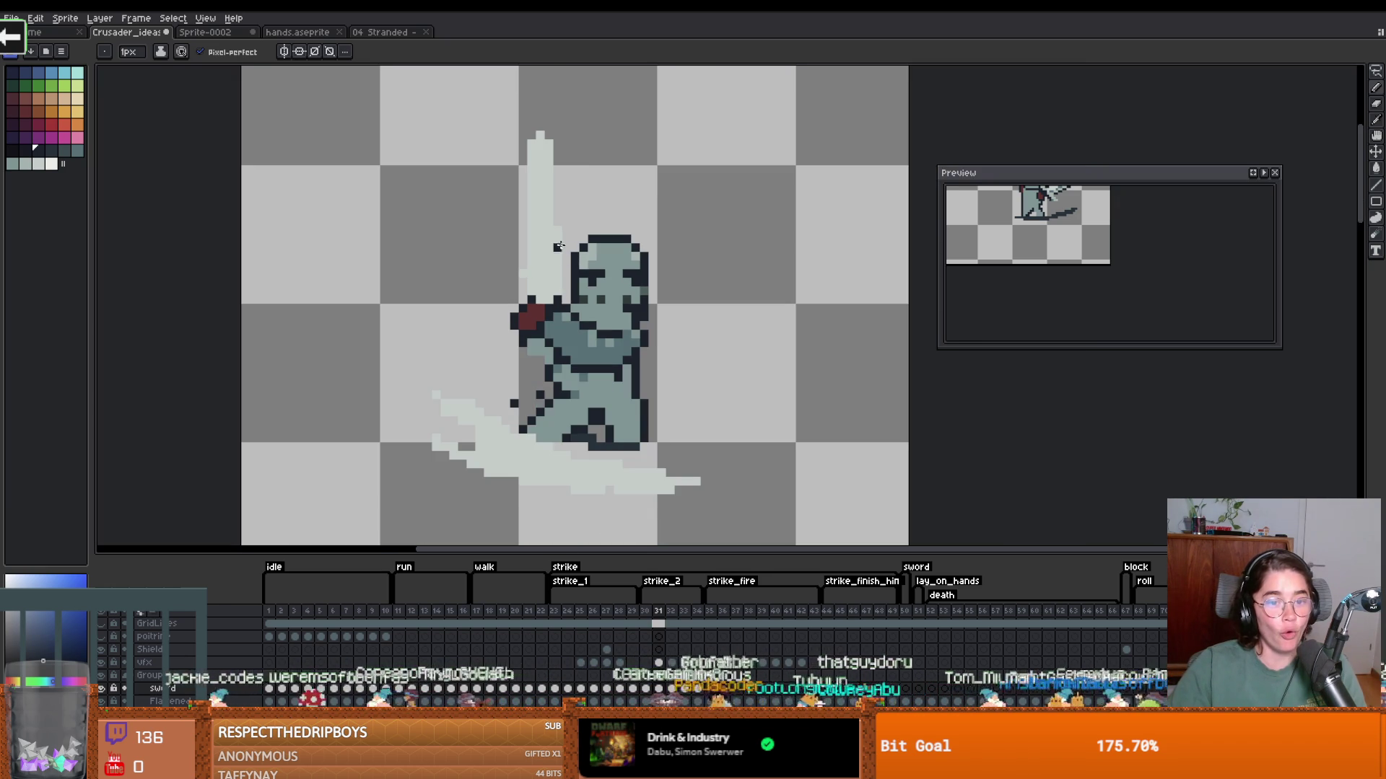
drag(565, 230, 562, 278)
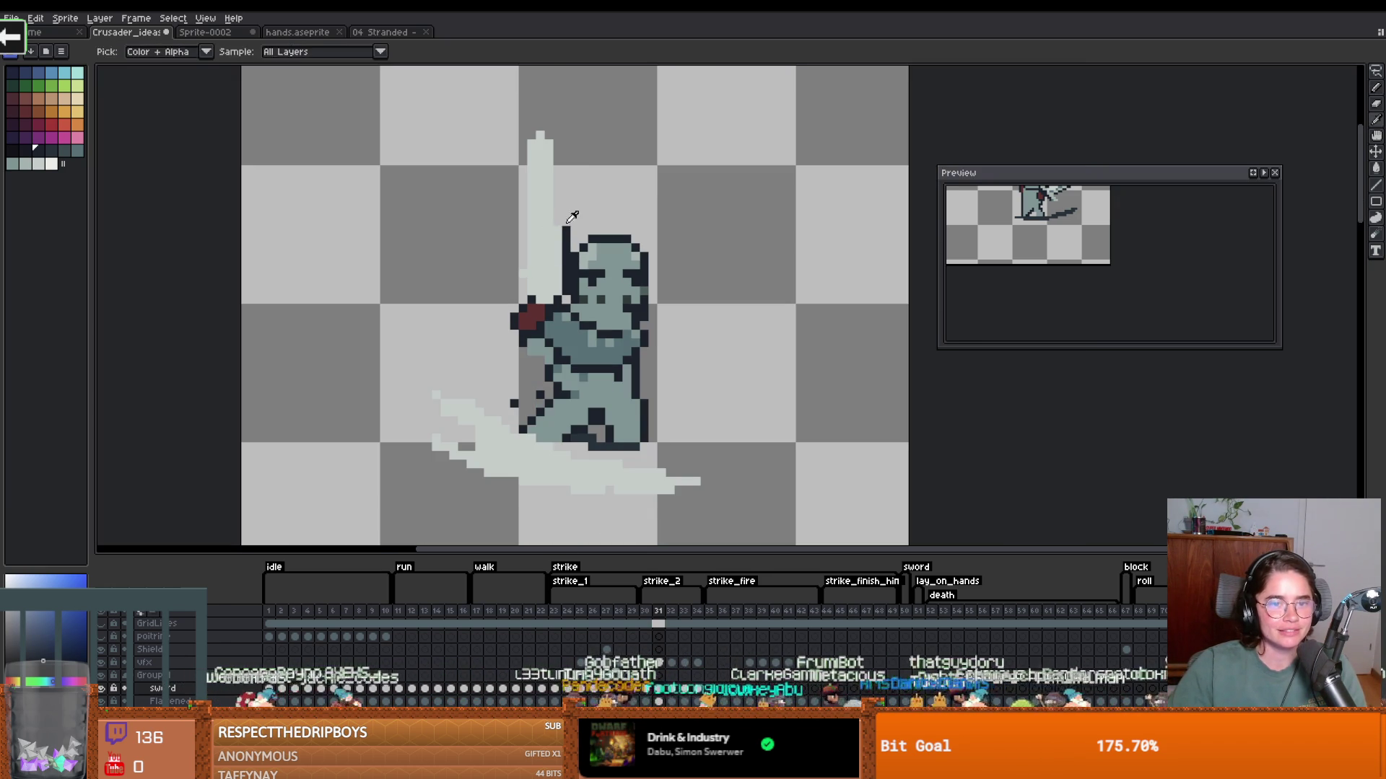
drag(557, 222, 556, 154)
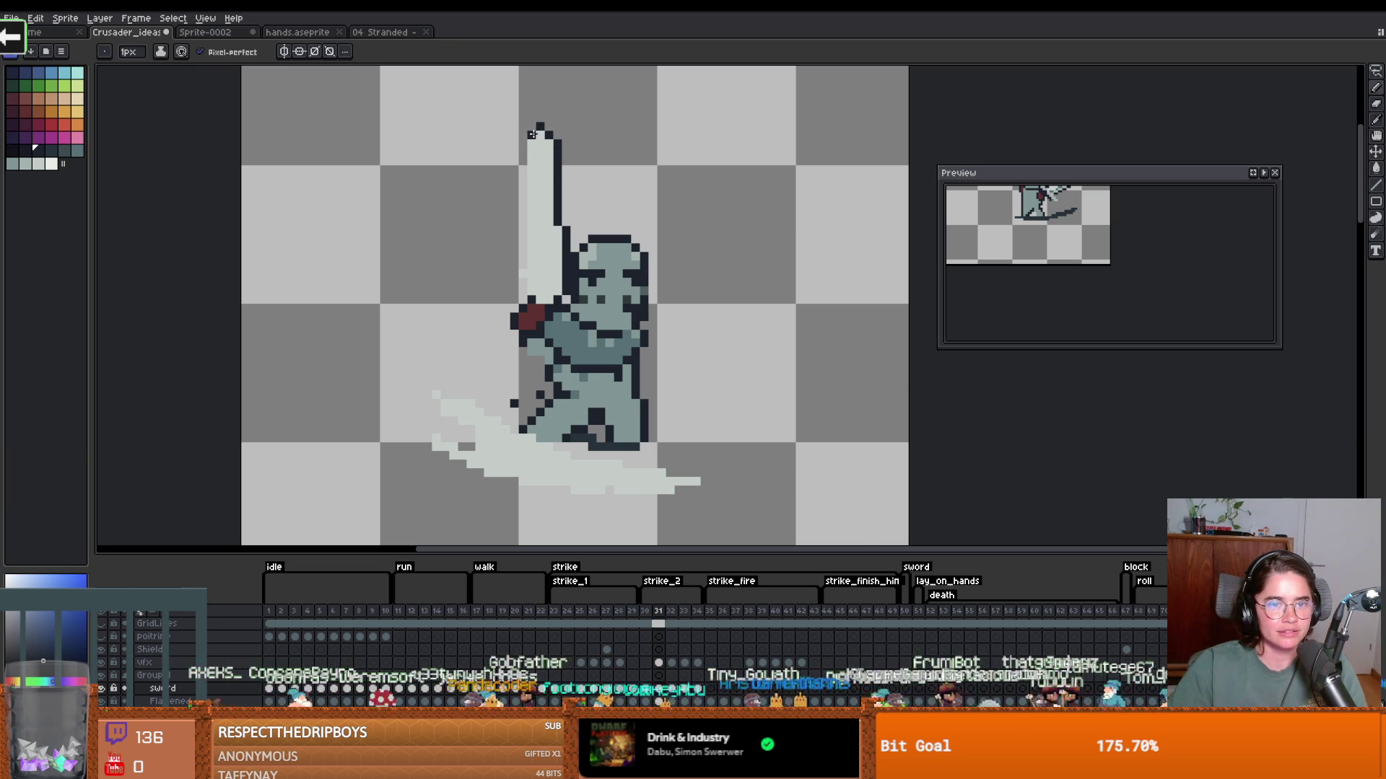
drag(524, 143, 522, 265)
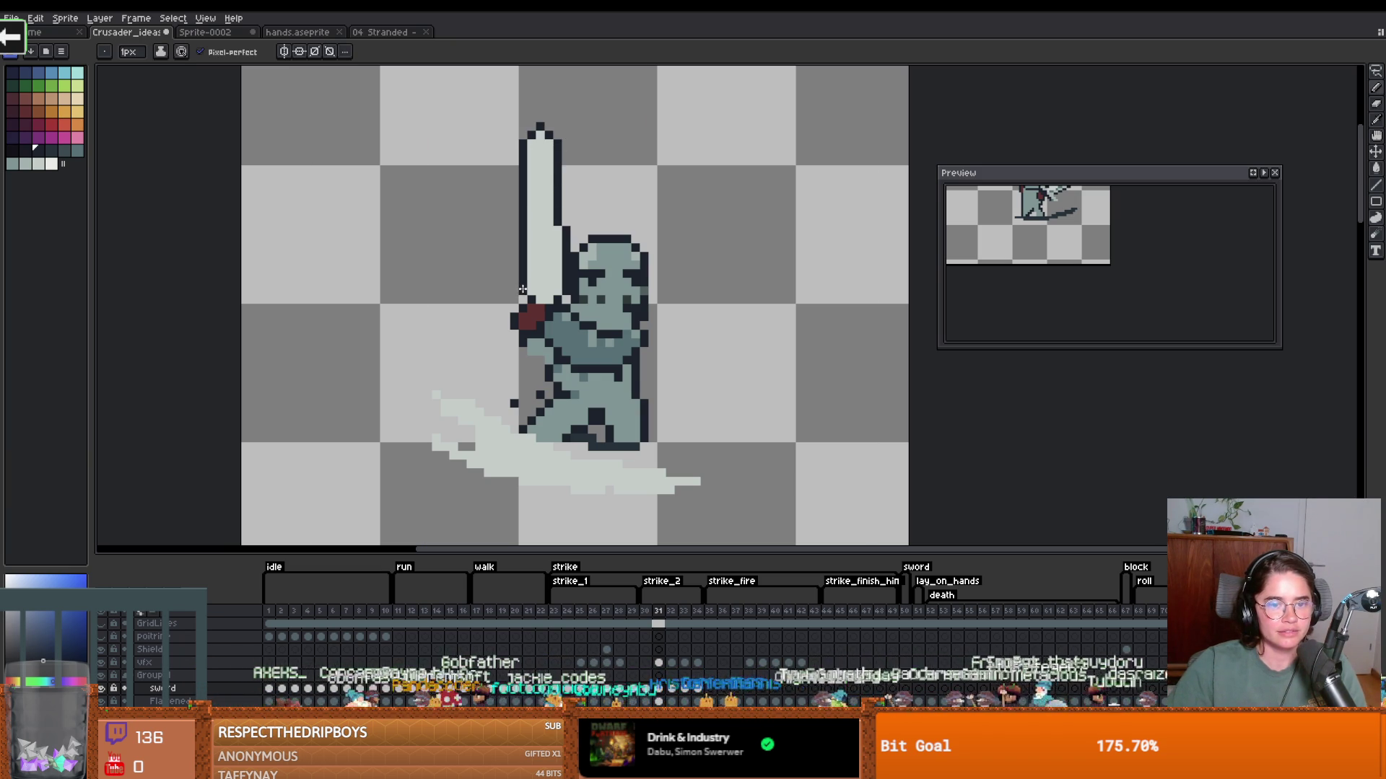
Step: Sample the swoosh's pale mint, then the sword's dark outline colour
scroll(522, 289, down, 3)
scroll(498, 368, down, 5)
key(alt)
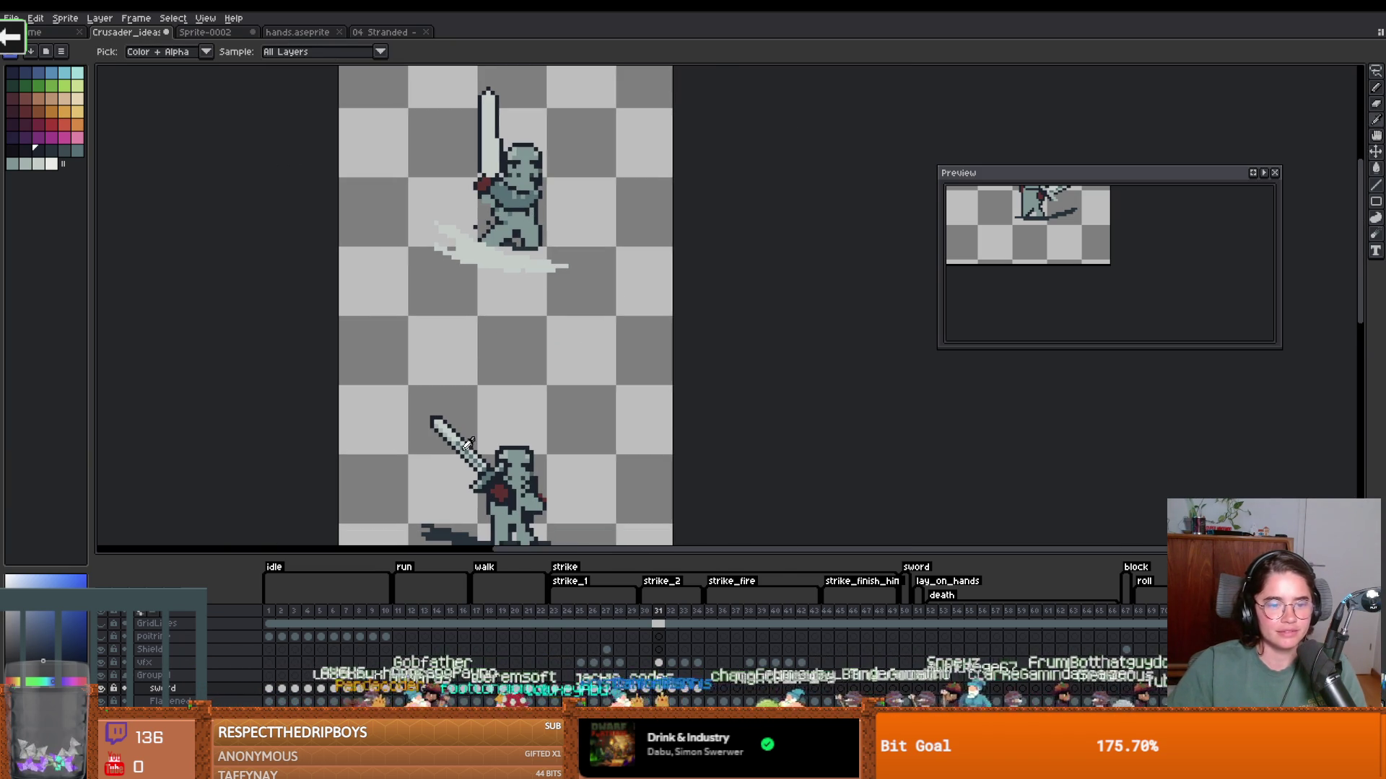
alt+click(460, 228)
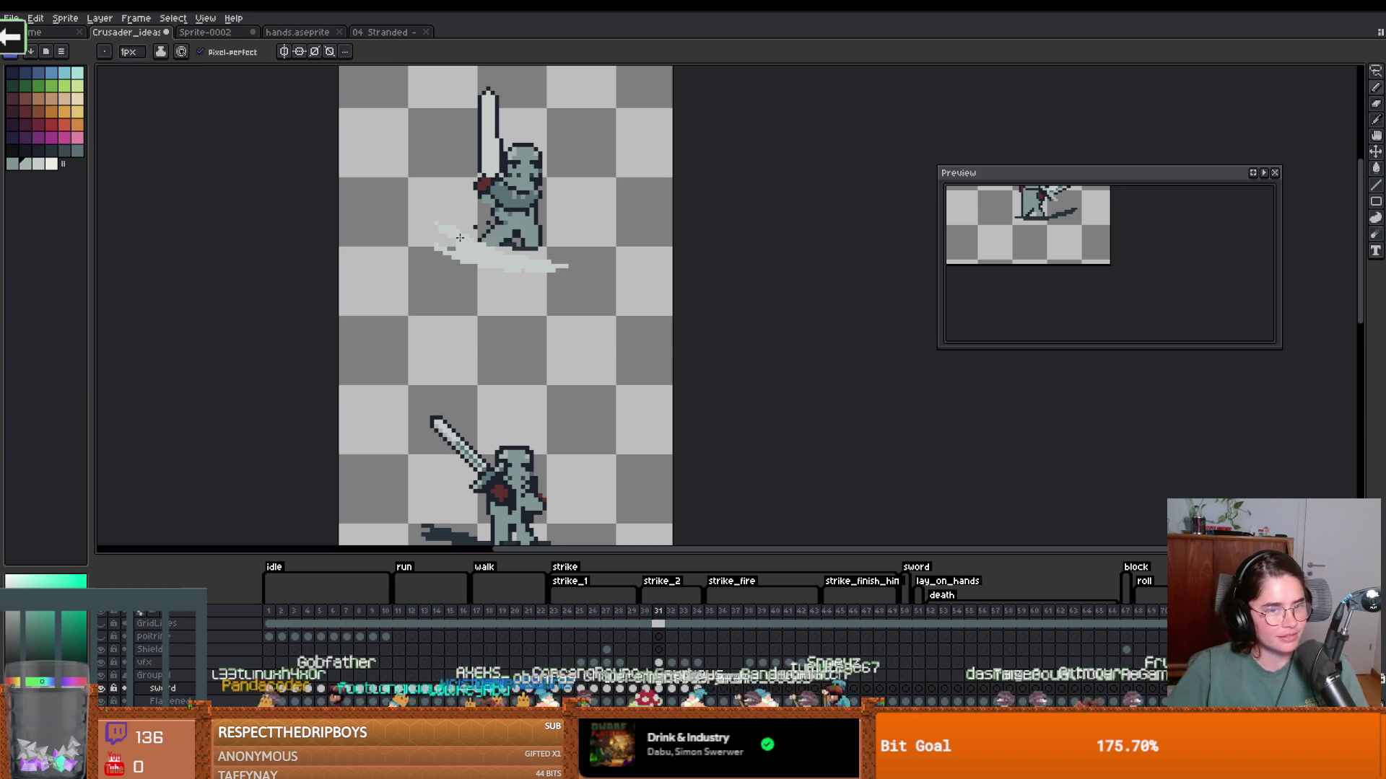
scroll(489, 106, up, 4)
key(alt)
alt+click(480, 168)
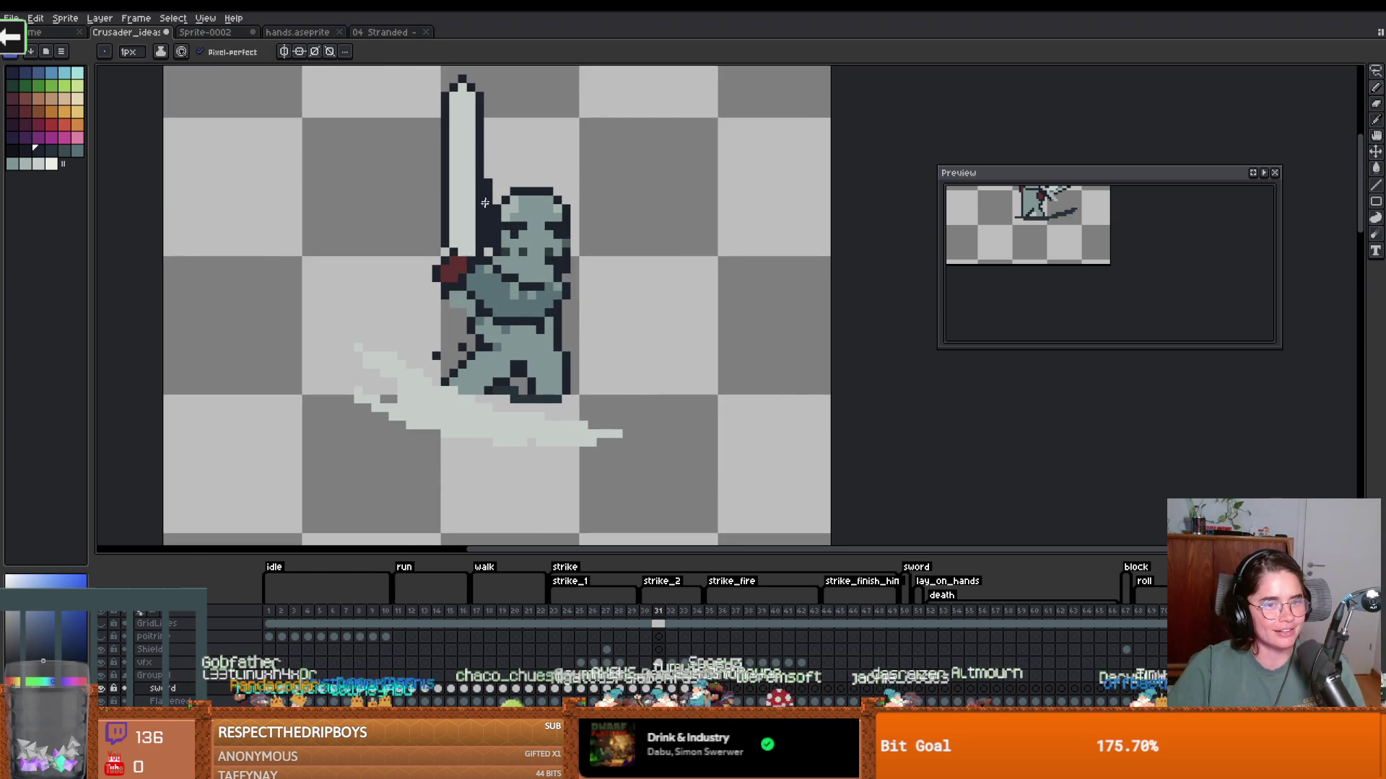
scroll(498, 267, down, 3)
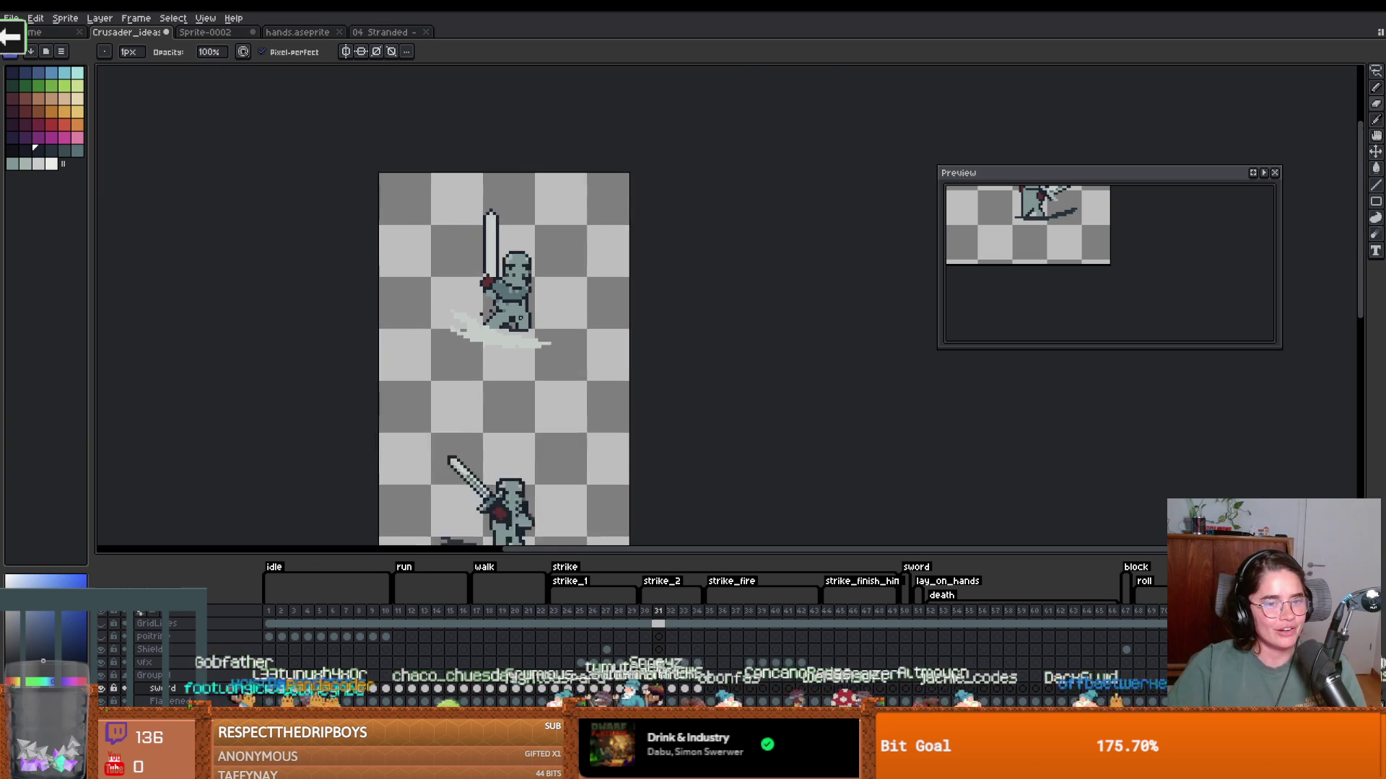
Step: Shade the blade with a pale left edge and a darker line up its middle
scroll(505, 284, up, 2)
scroll(504, 283, down, 3)
key(alt)
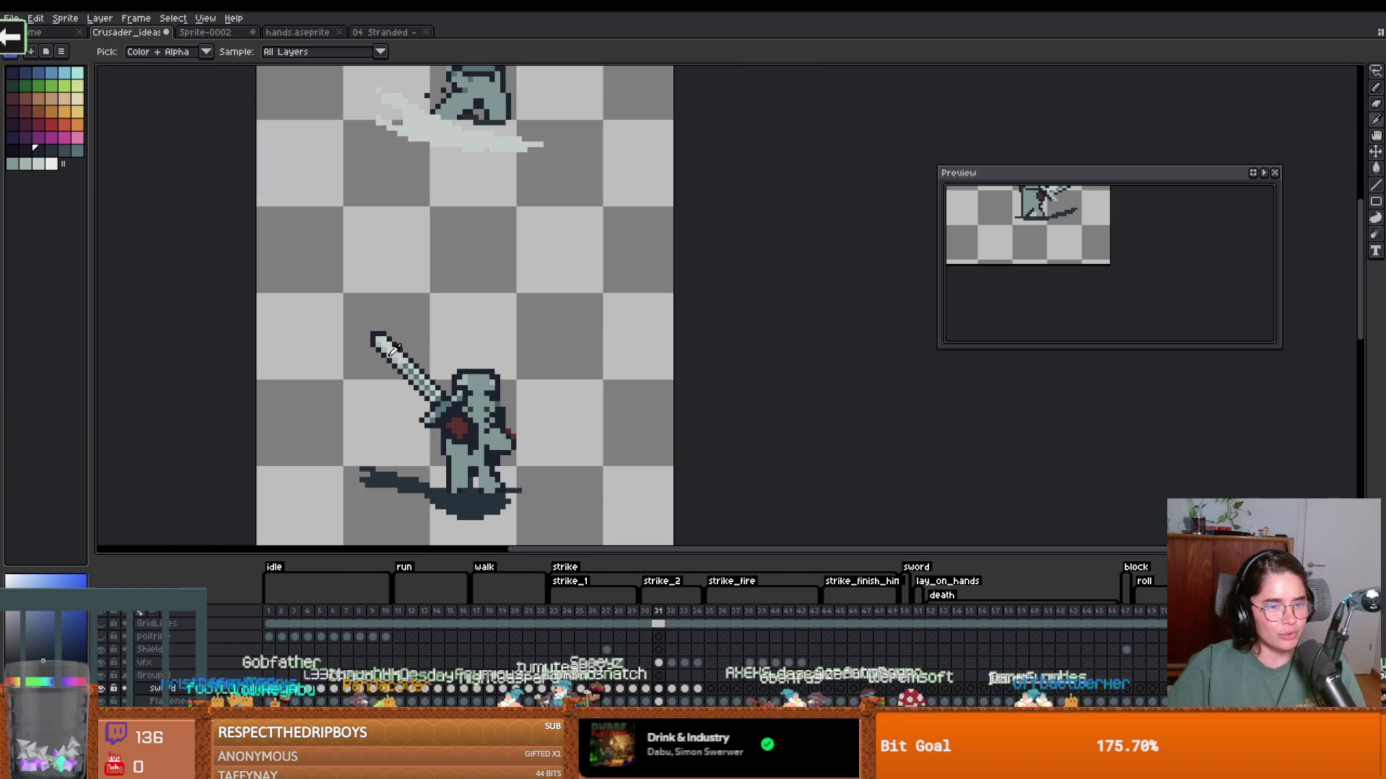
alt+click(383, 344)
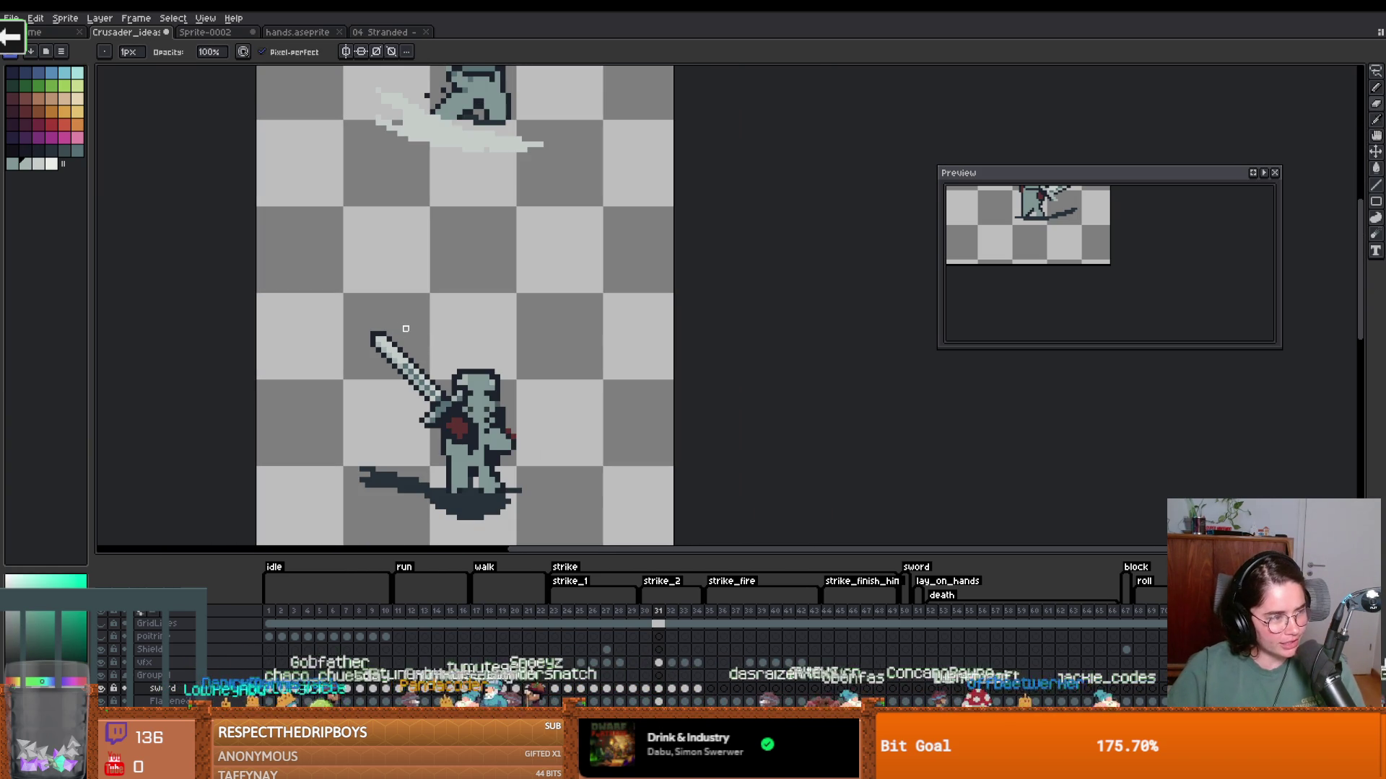
scroll(375, 299, up, 3)
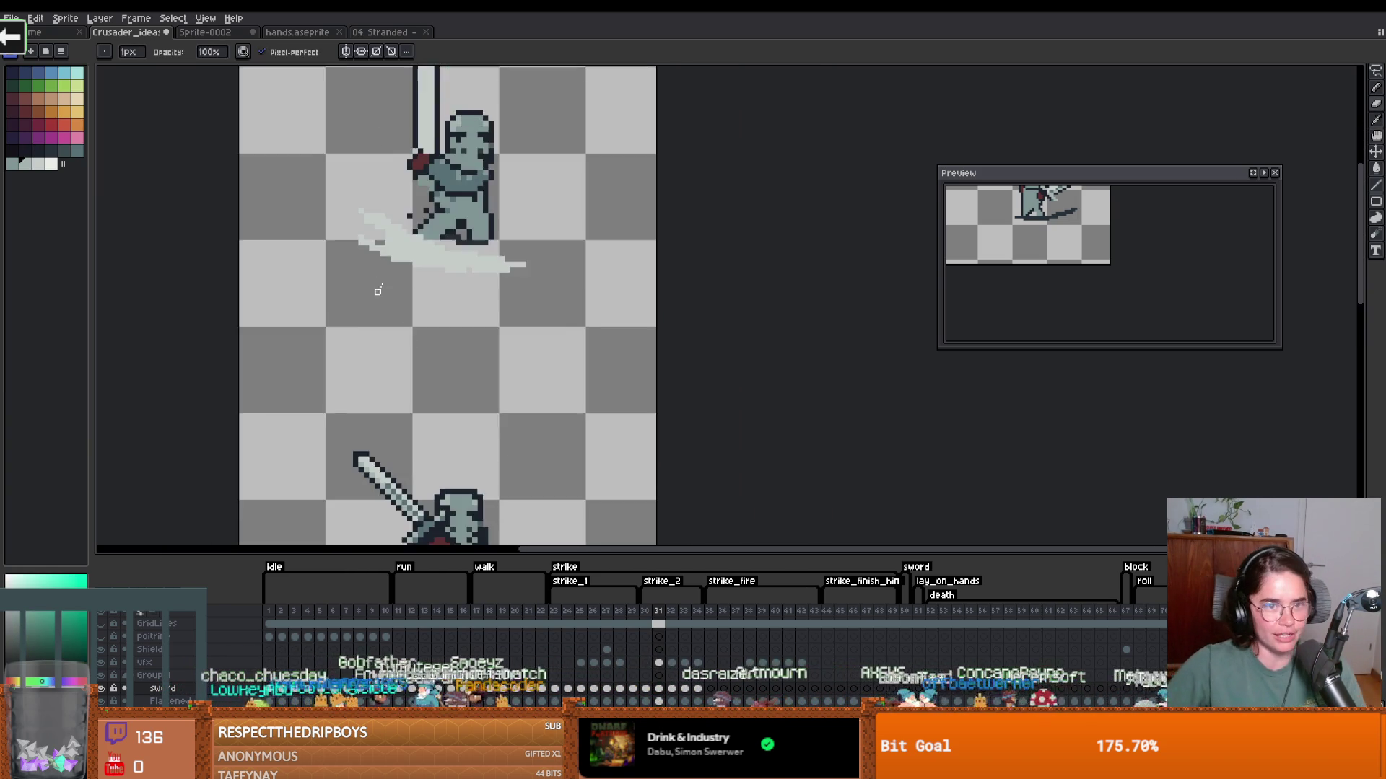
drag(426, 347, 420, 140)
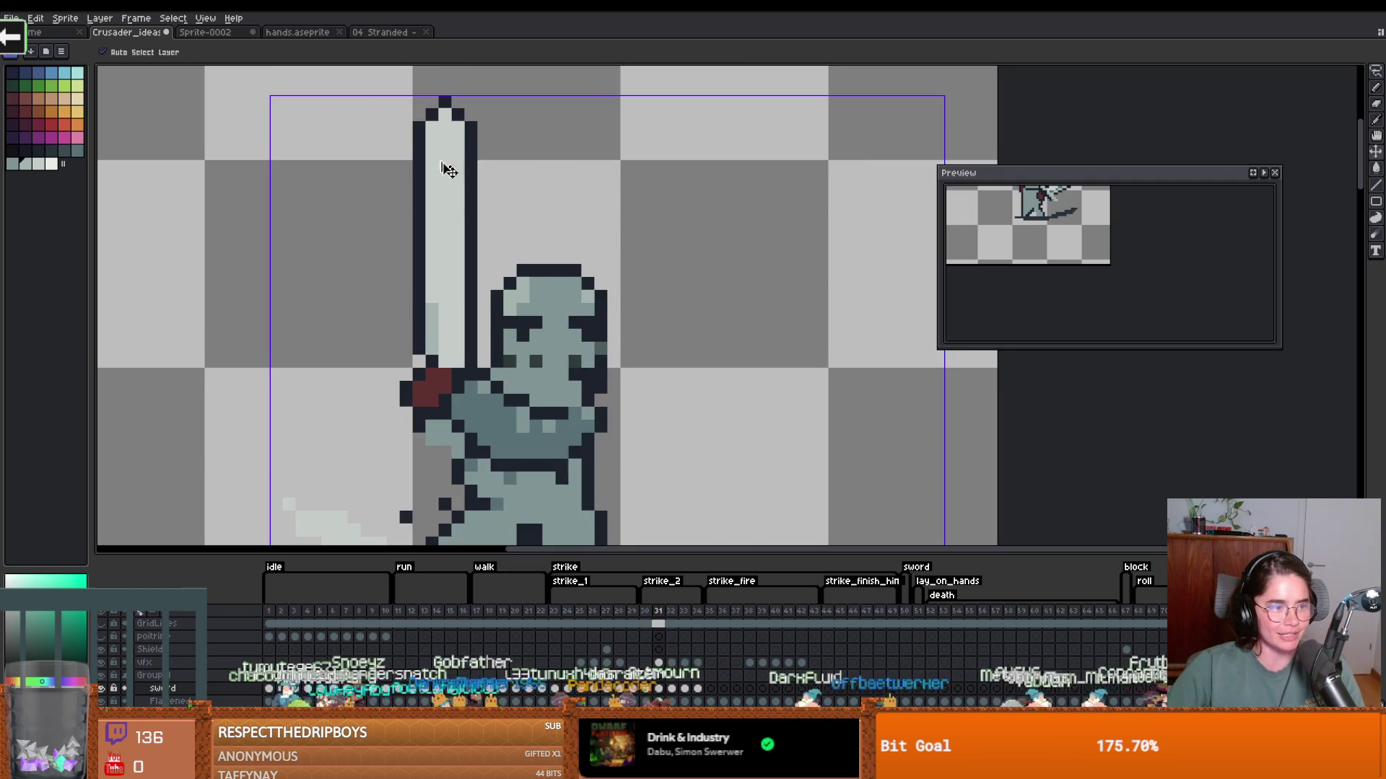
scroll(492, 236, down, 1)
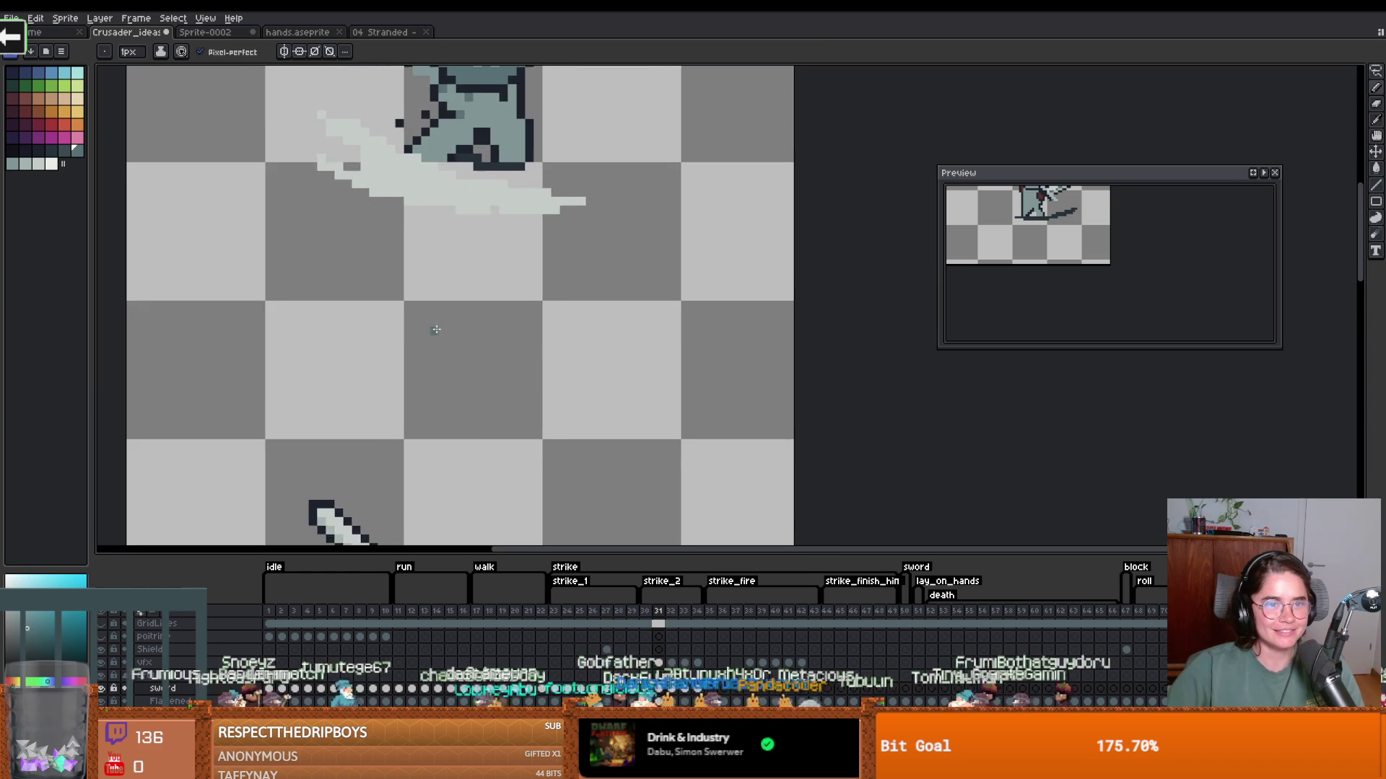
drag(395, 310, 395, 143)
scroll(412, 249, down, 1)
scroll(412, 249, up, 2)
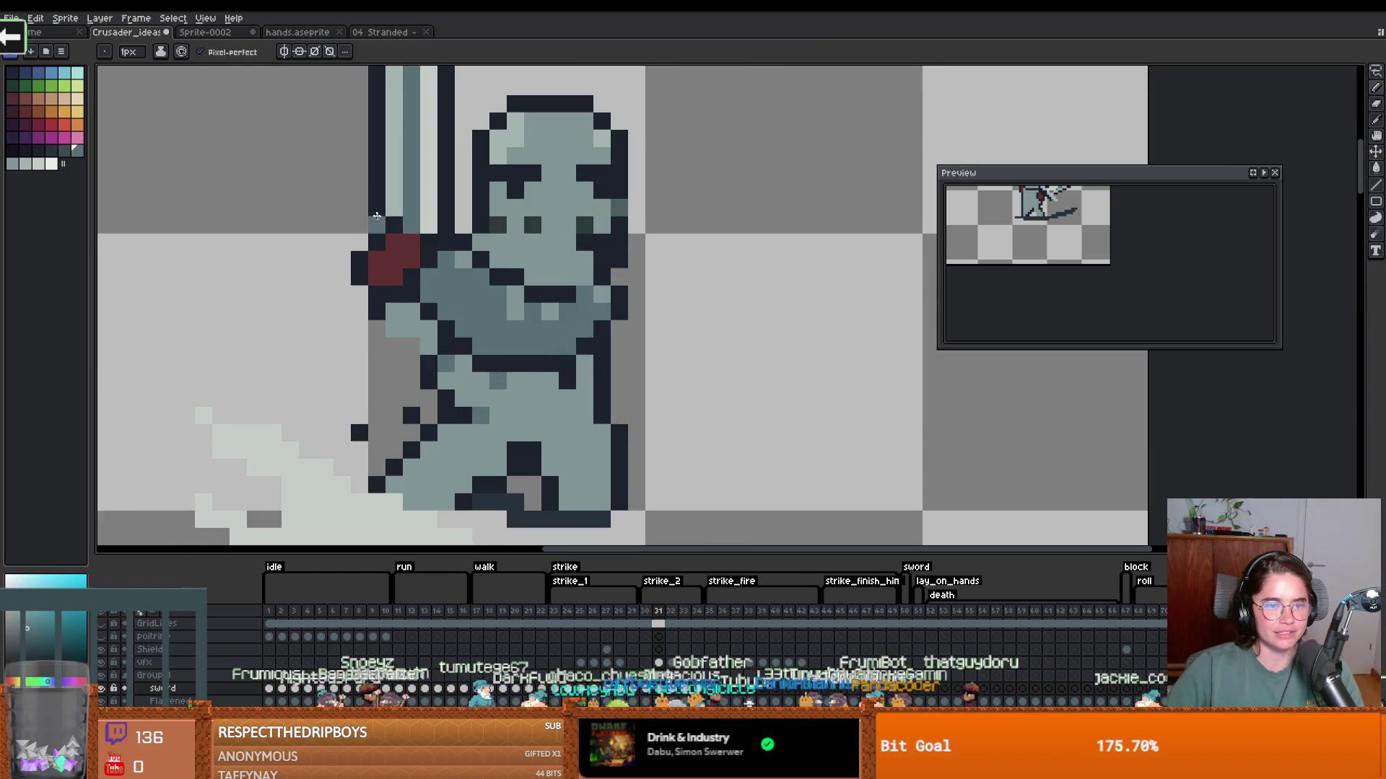
Step: Draw a dark crossguard left of the hilt with pale mint highlights along it
alt+click(366, 213)
mouse_move(366, 212)
mouse_down()
mouse_move(303, 223)
mouse_move(355, 242)
mouse_up()
scroll(422, 258, down, 1)
scroll(422, 259, up, 1)
alt+click(383, 242)
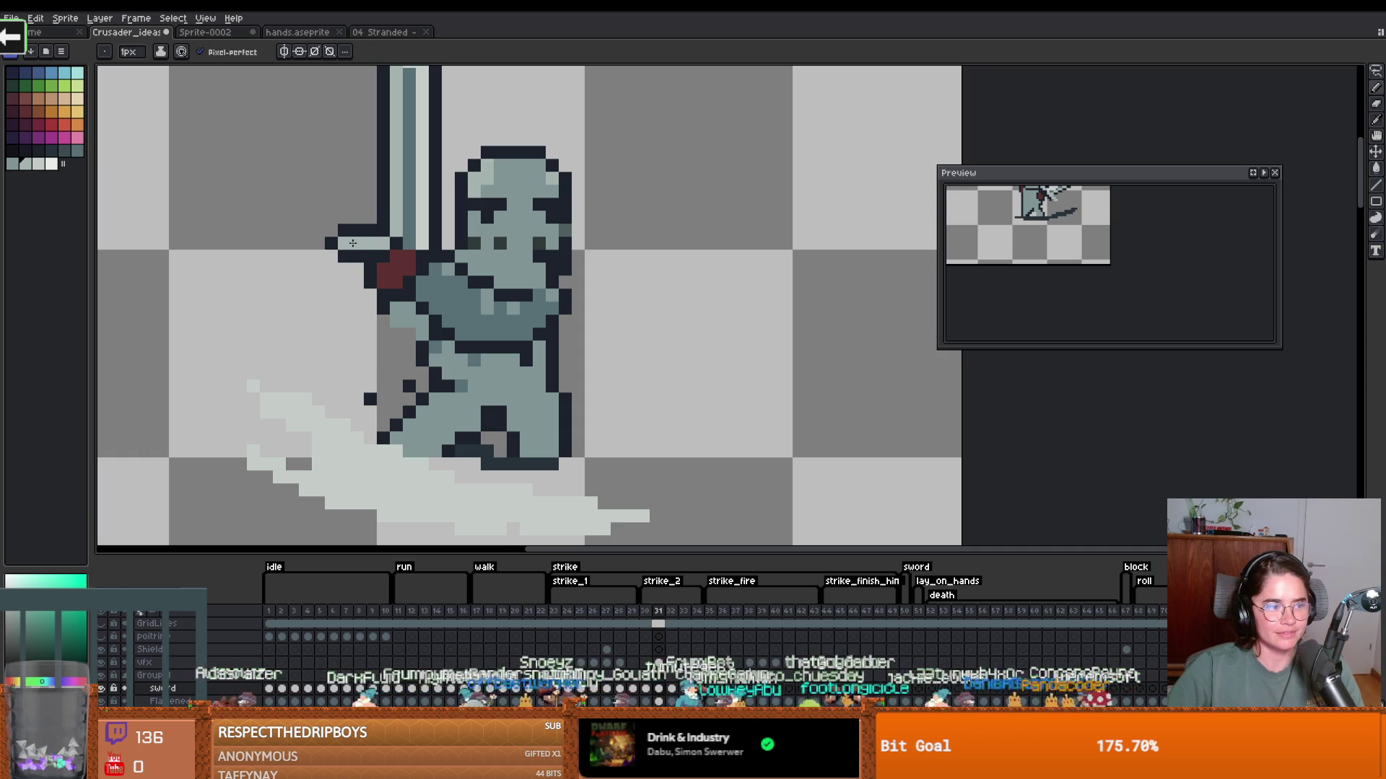
drag(441, 255, 452, 239)
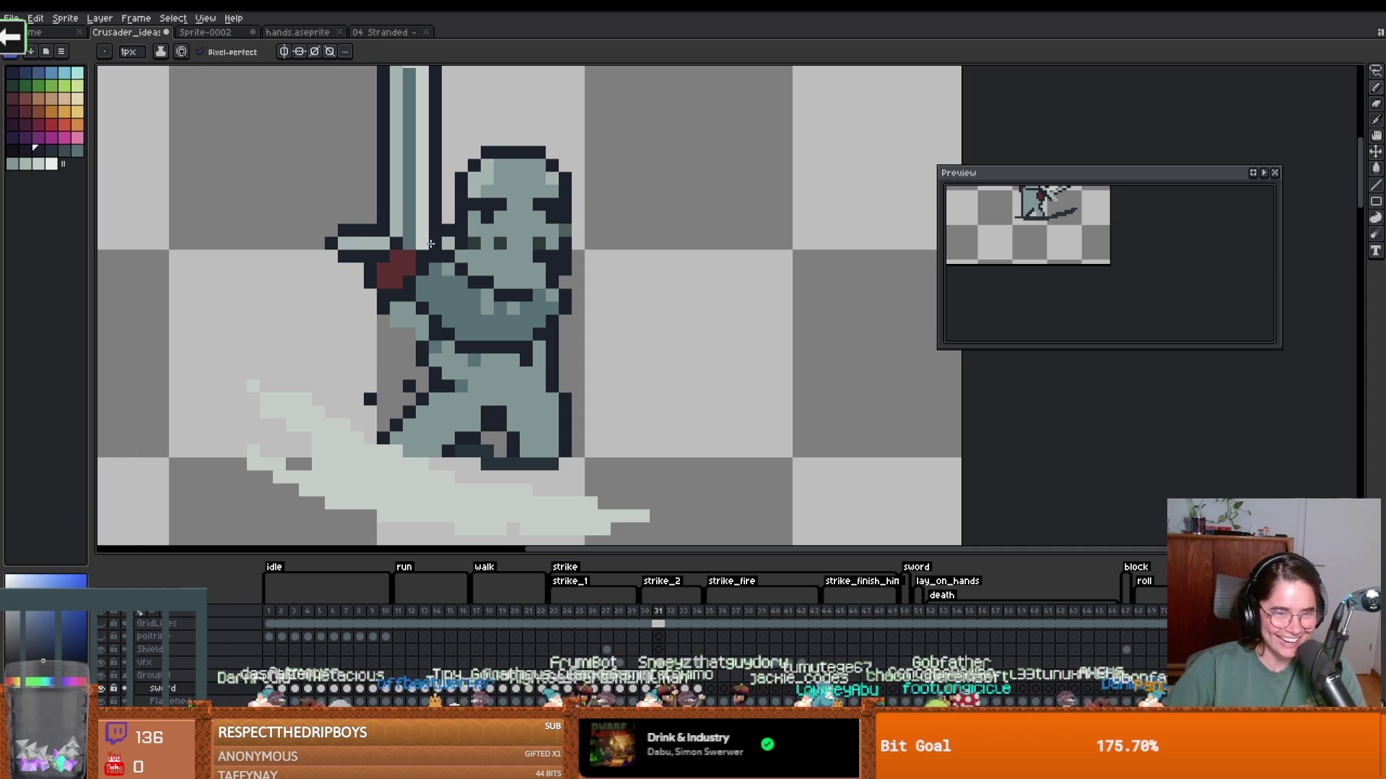
alt+click(452, 245)
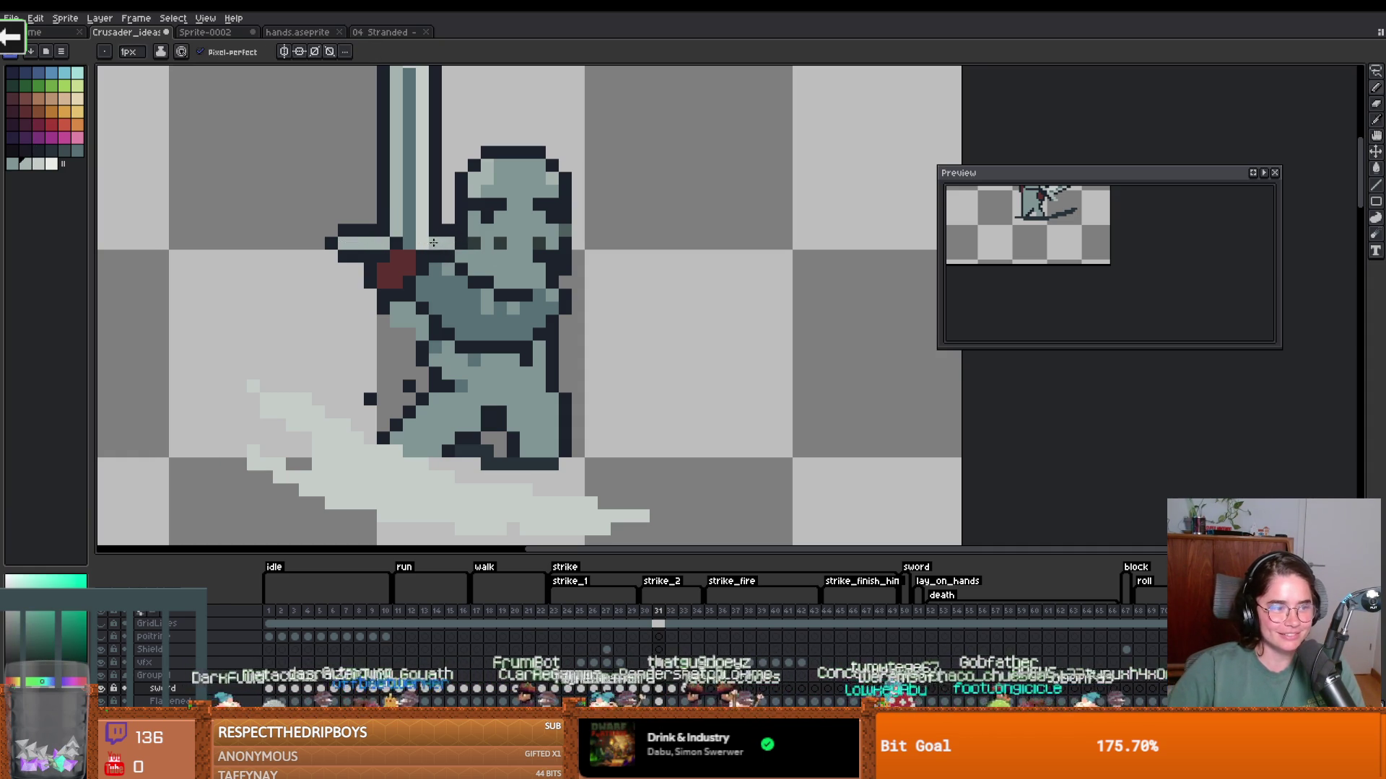
drag(428, 241, 394, 239)
scroll(422, 245, down, 5)
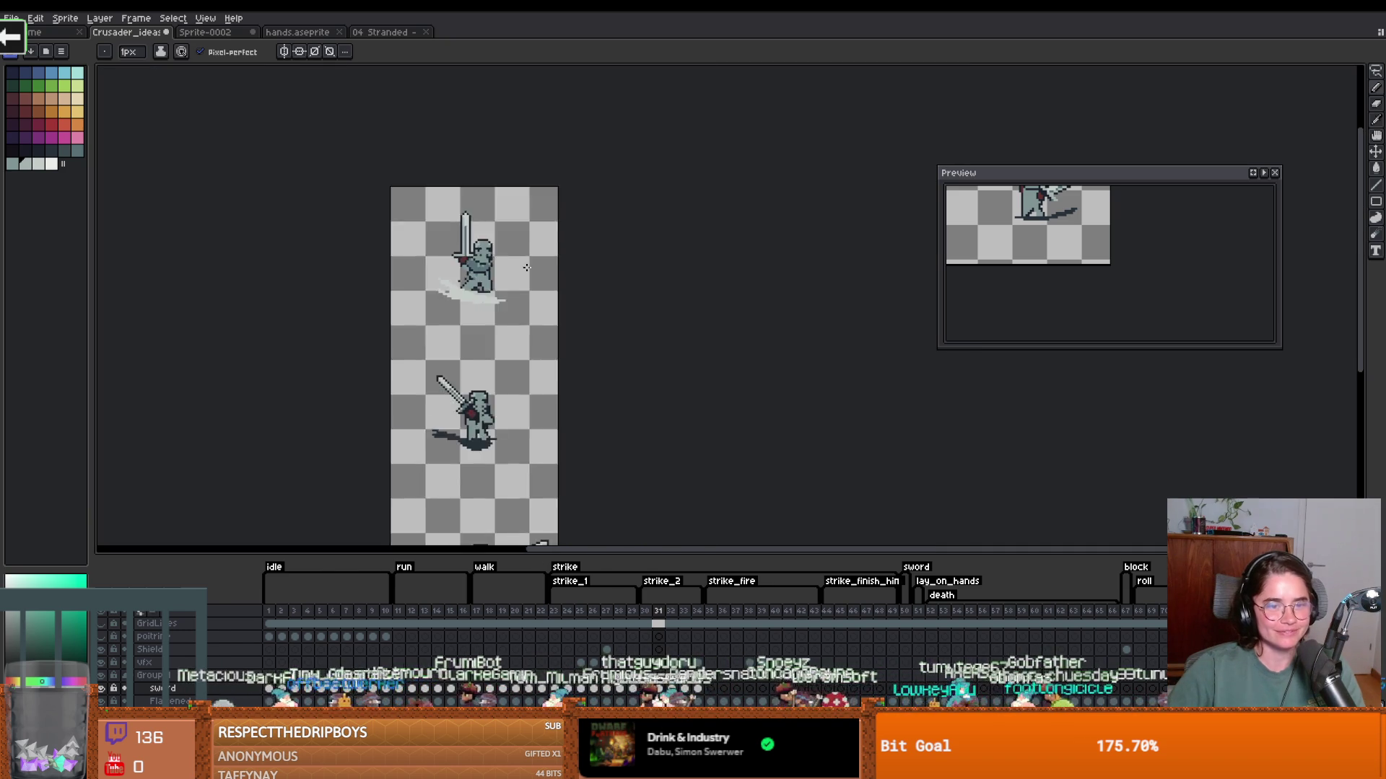
Step: Save the sprite file
scroll(430, 464, up, 2)
key(ctrl+s)
scroll(430, 465, down, 1)
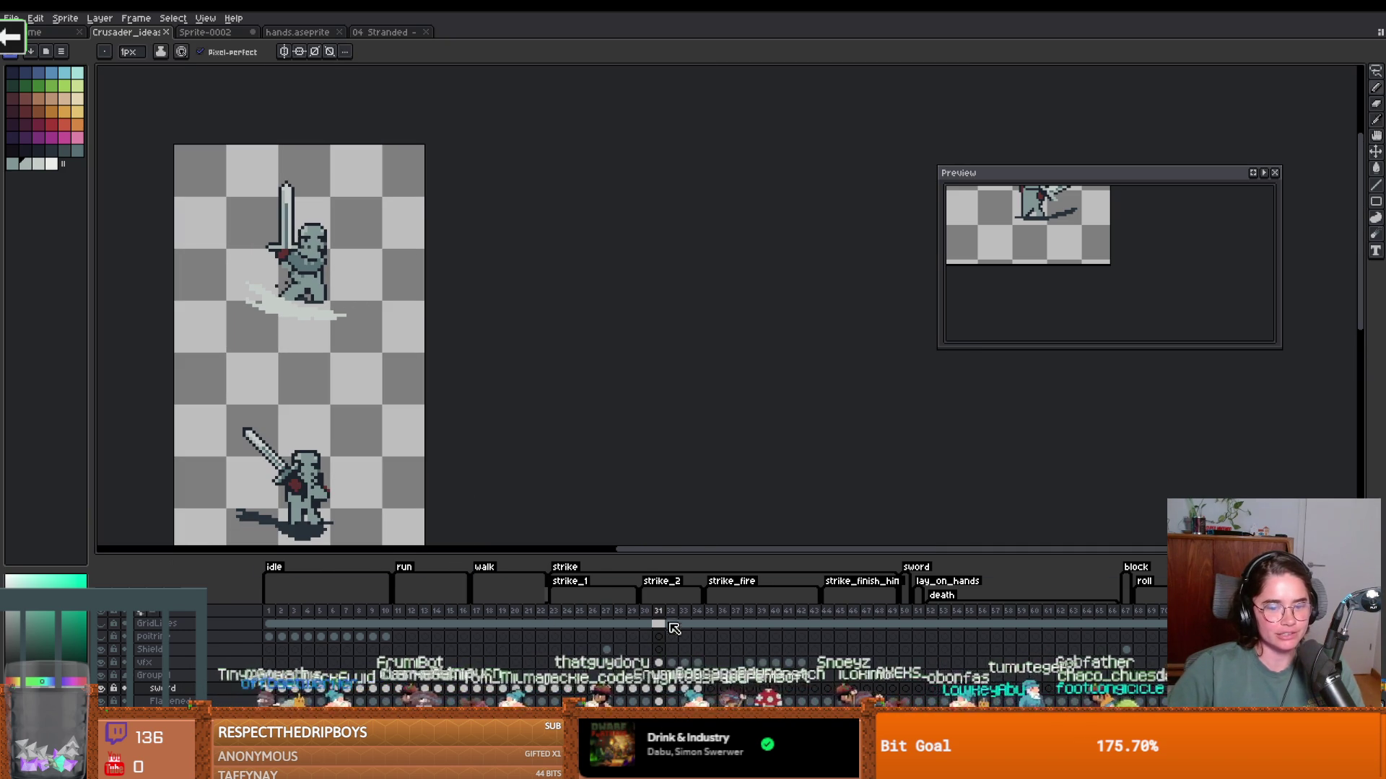
Step: Step through the strike frames to frame 34 and zoom in on the knight
key(Left)
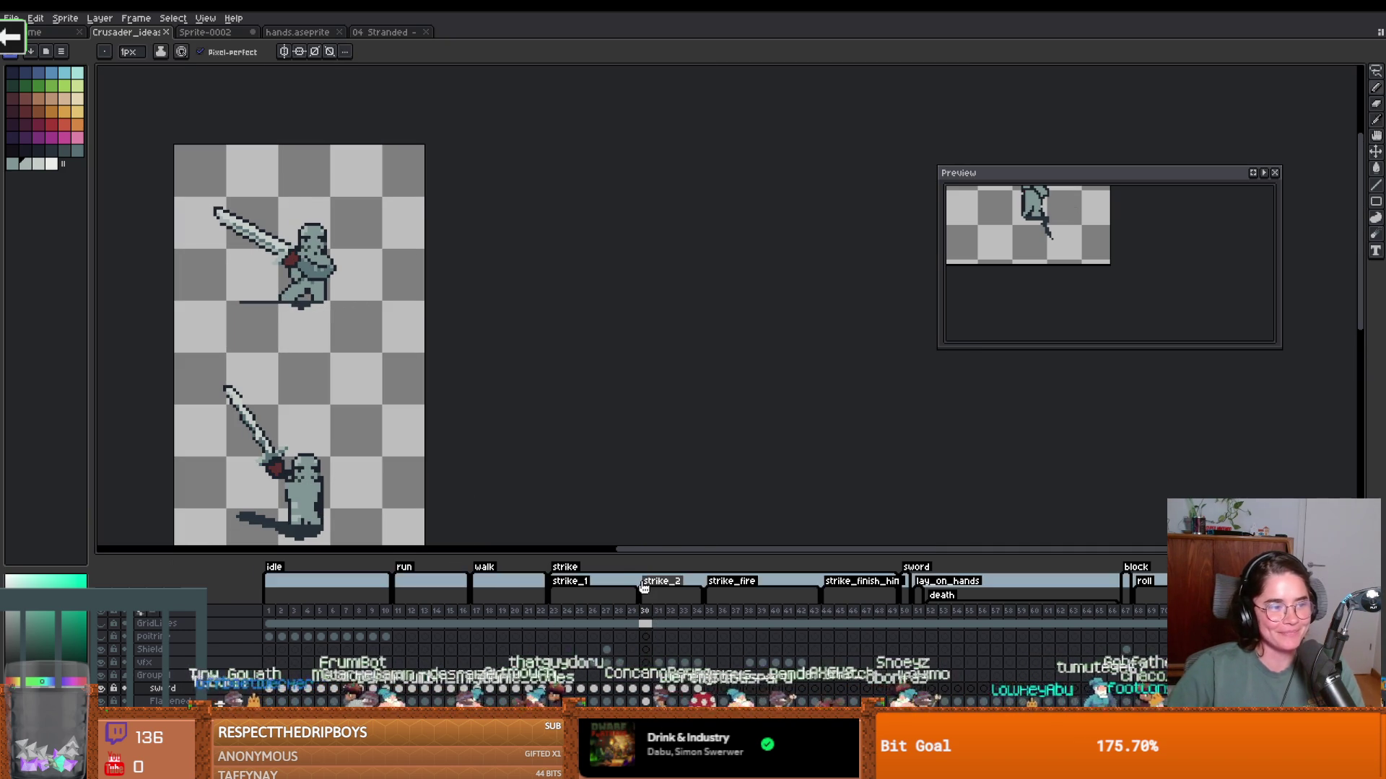
key(Right)
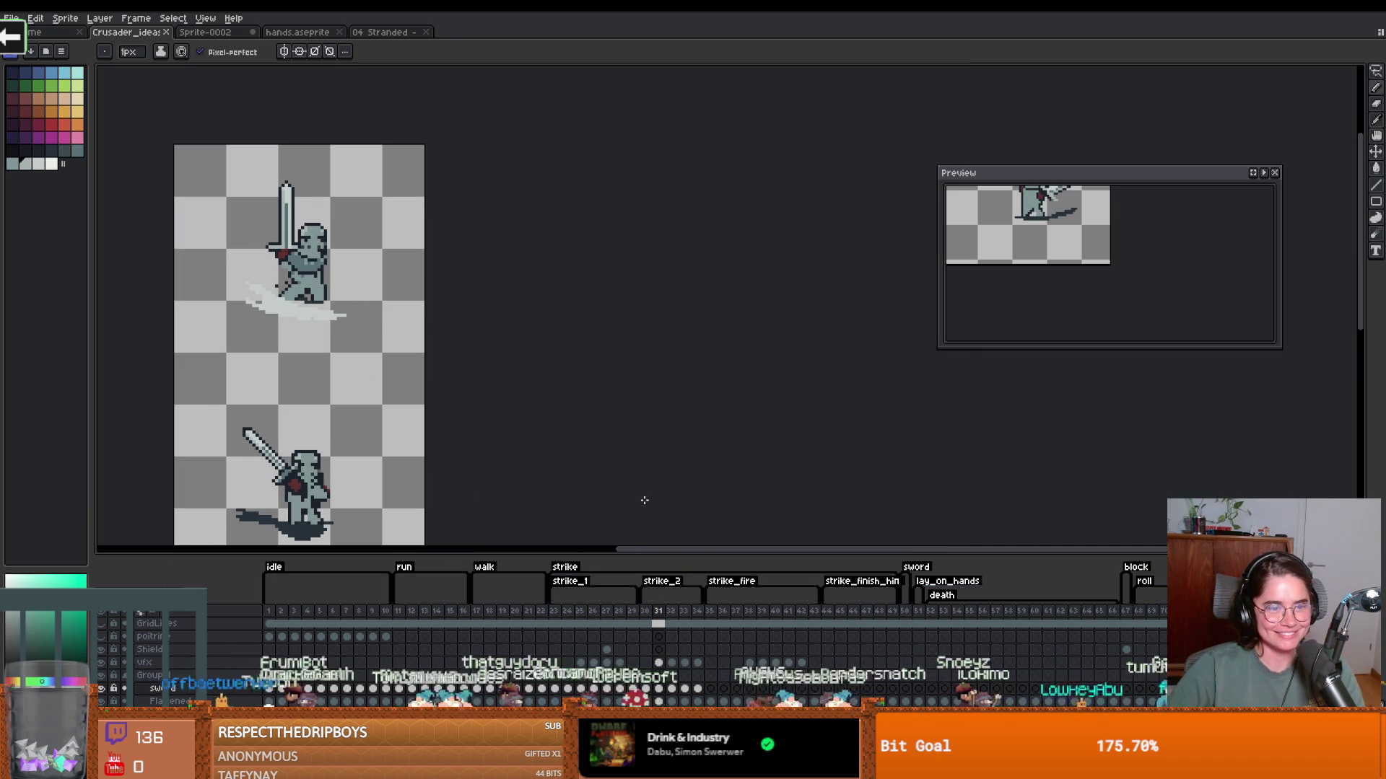
key(Right)
key(Right)
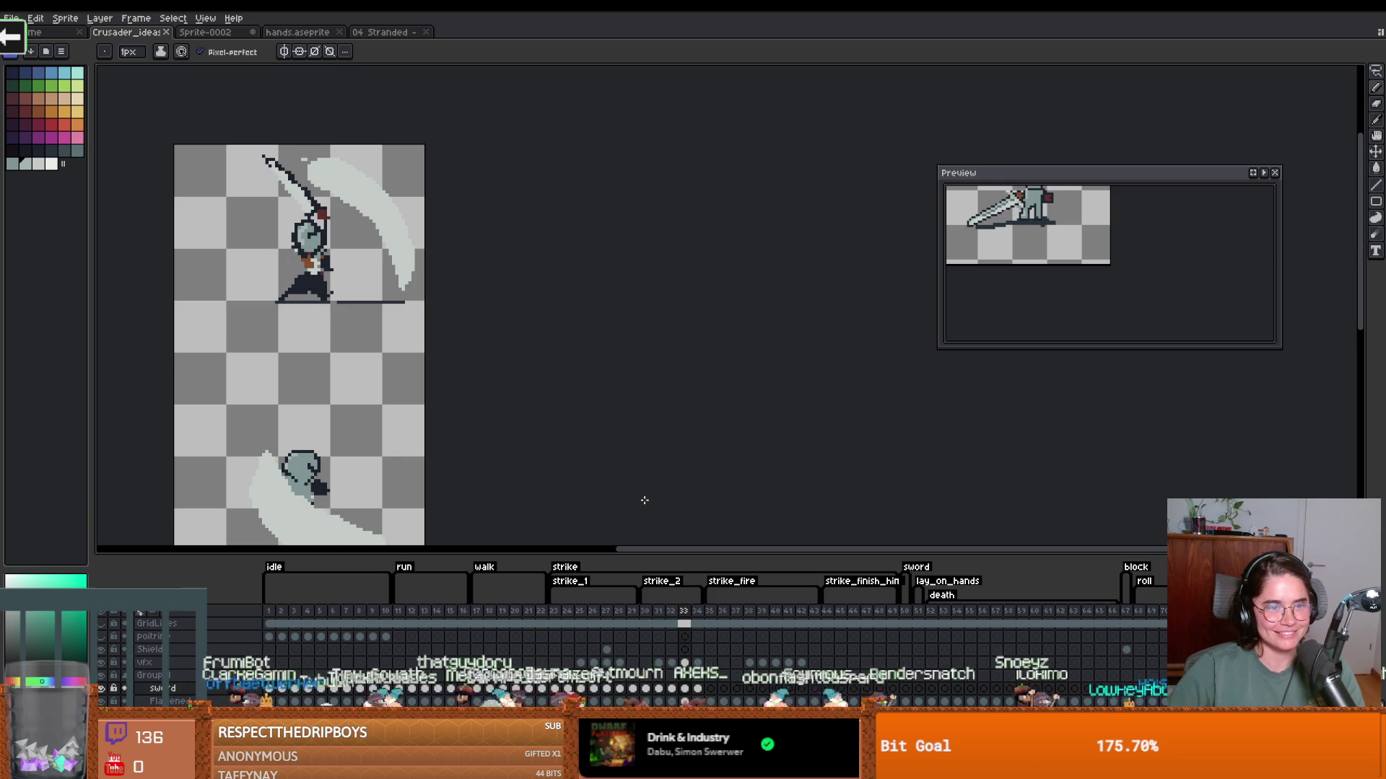
key(Right)
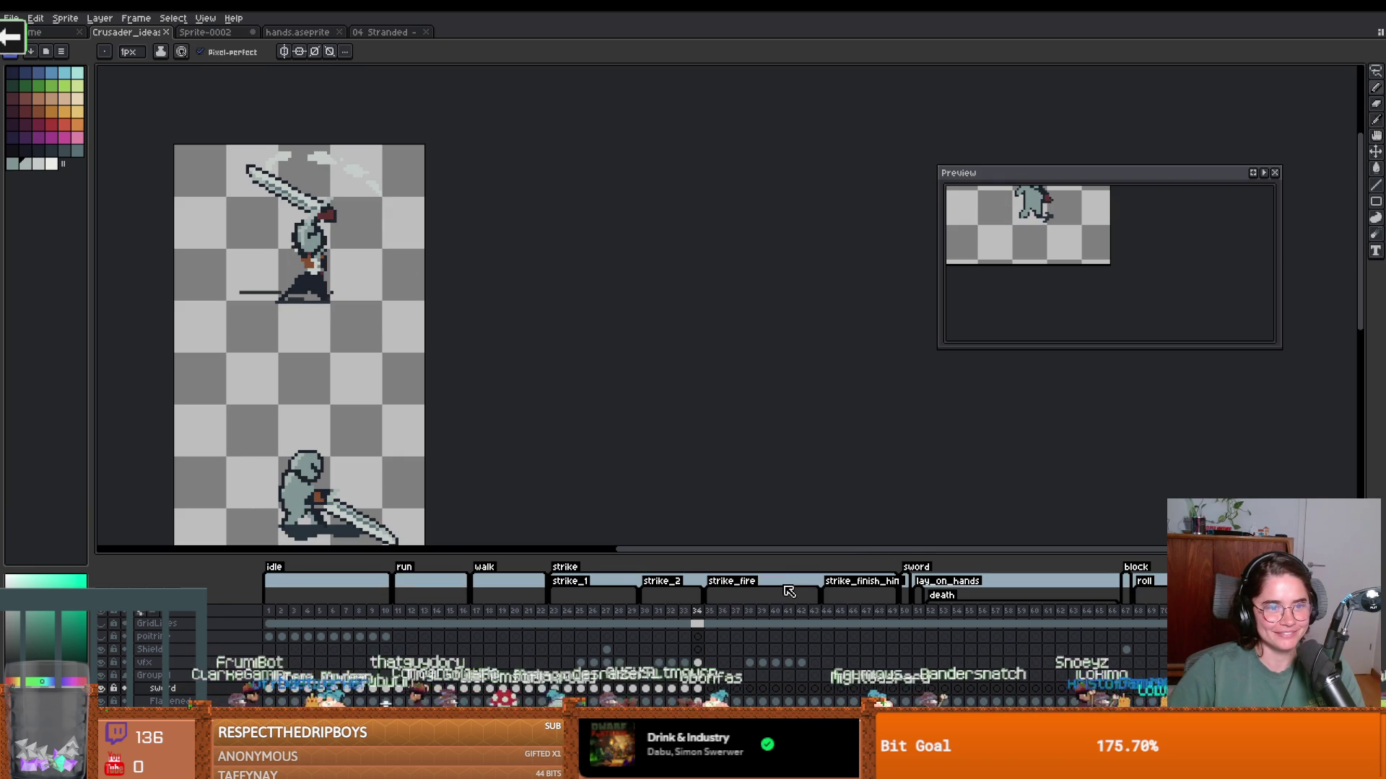
scroll(383, 235, up, 2)
scroll(382, 234, down, 2)
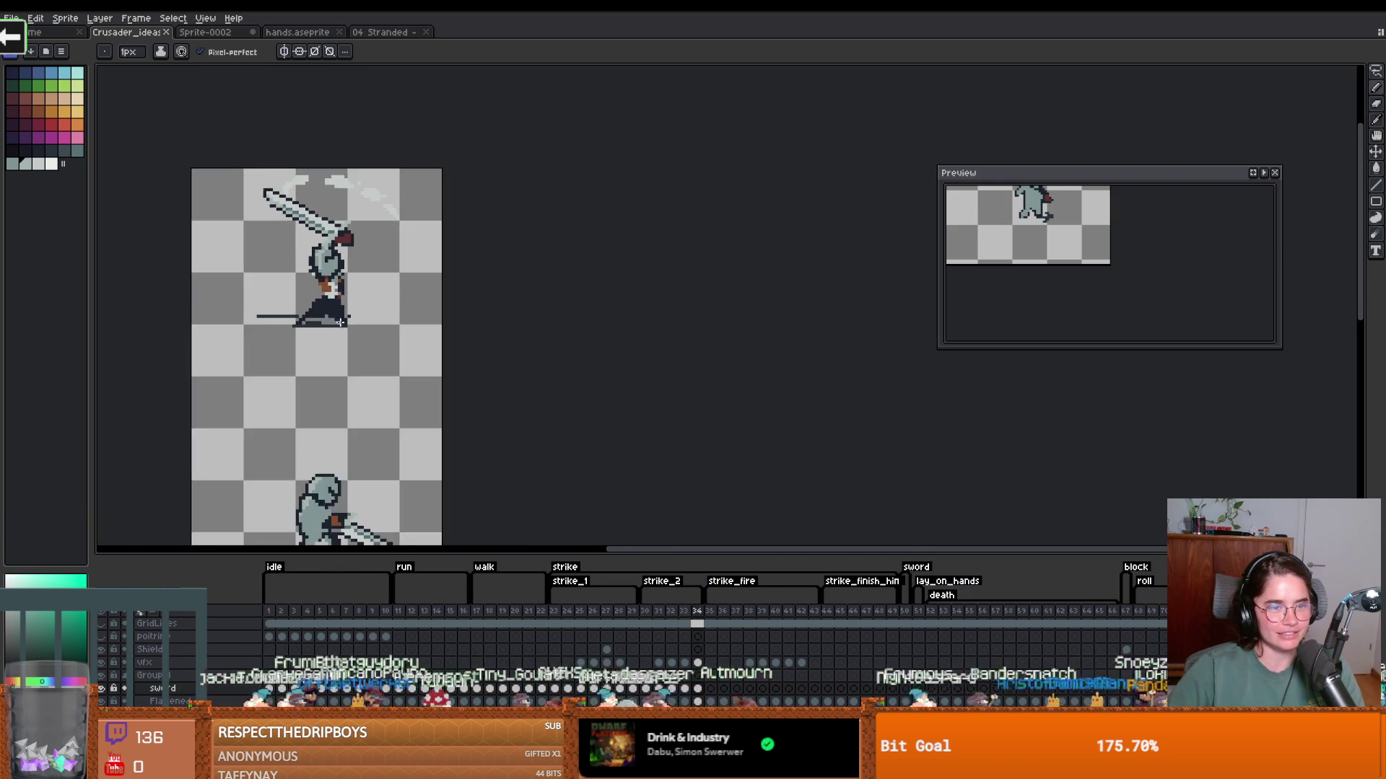
scroll(383, 234, up, 1)
scroll(382, 234, down, 1)
scroll(404, 217, up, 3)
key(i)
key(b)
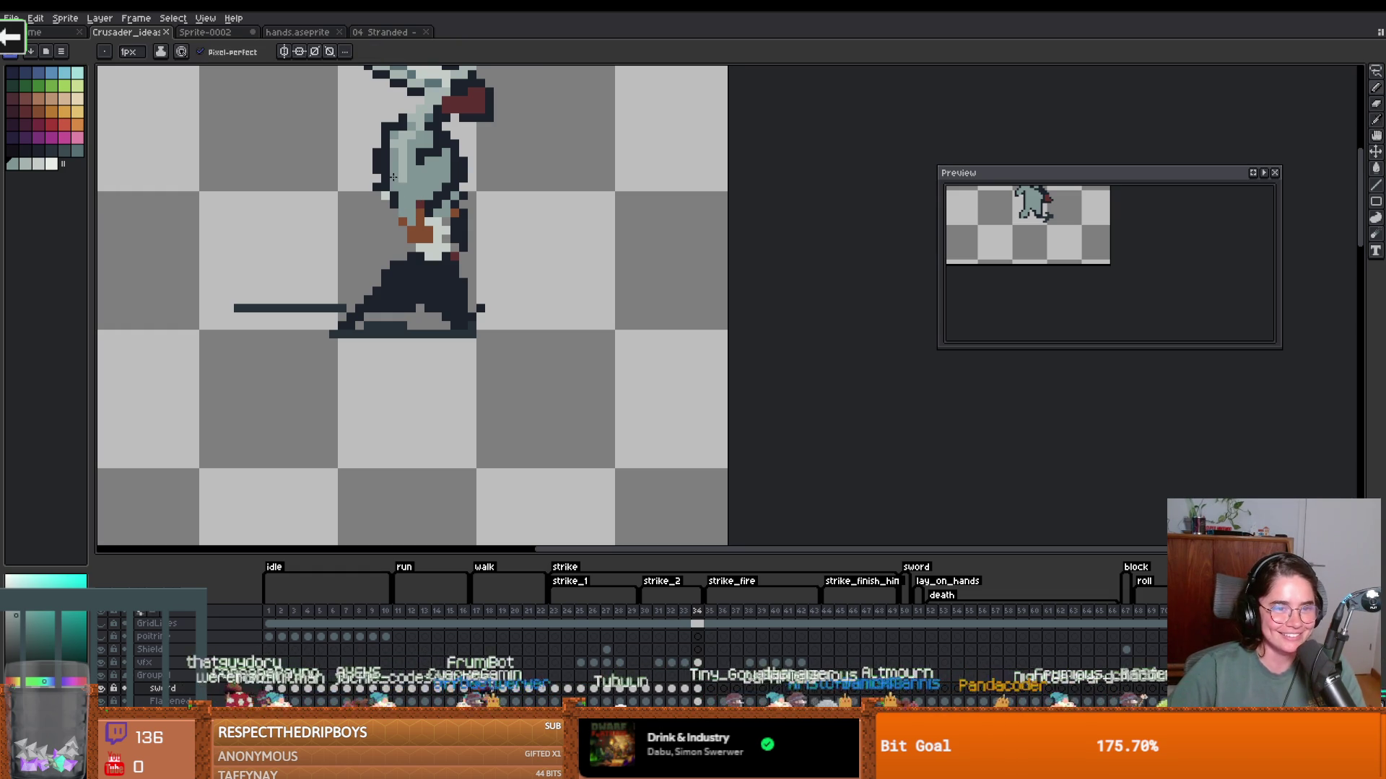
Step: Sample the light teal body tone from the knight, undoing a stray test pixel
scroll(384, 153, down, 1)
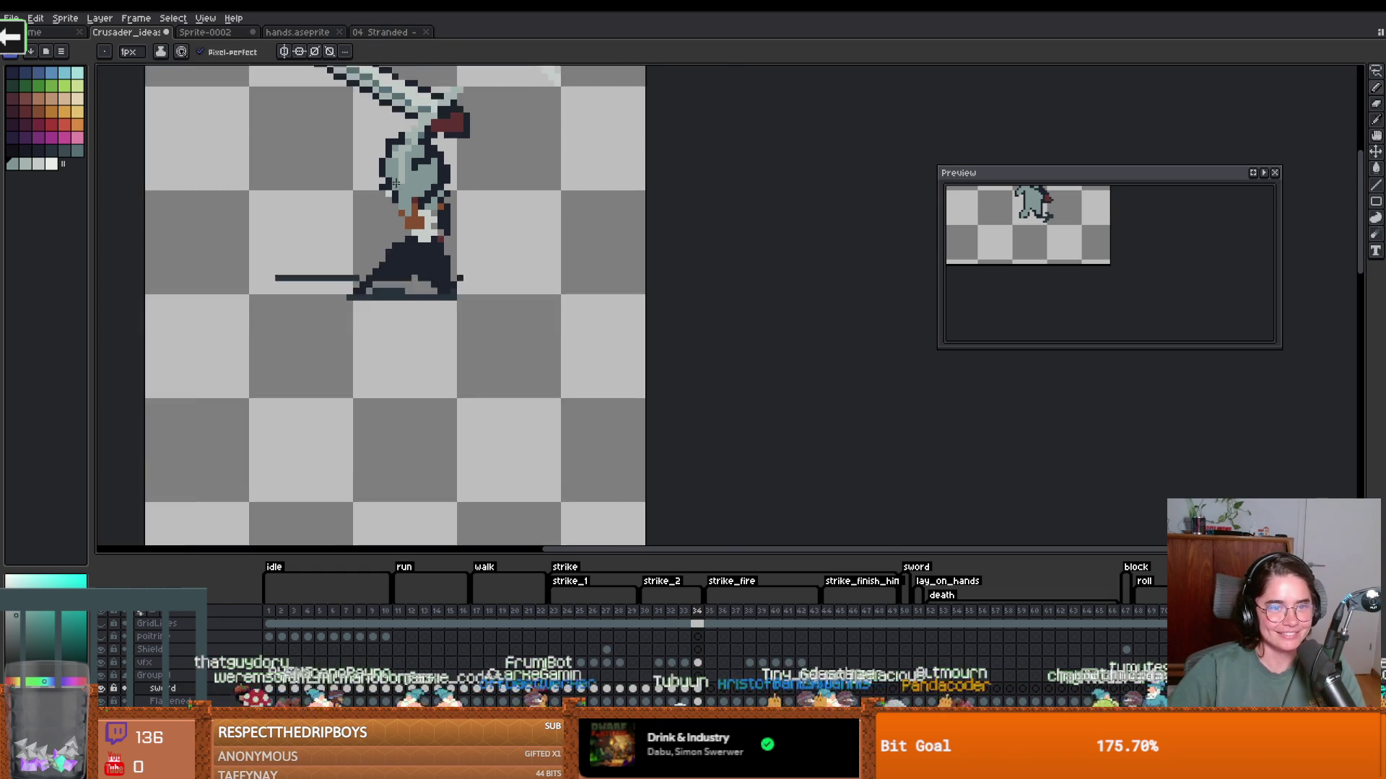
scroll(386, 138, up, 2)
key(e)
scroll(457, 169, down, 1)
scroll(457, 169, up, 3)
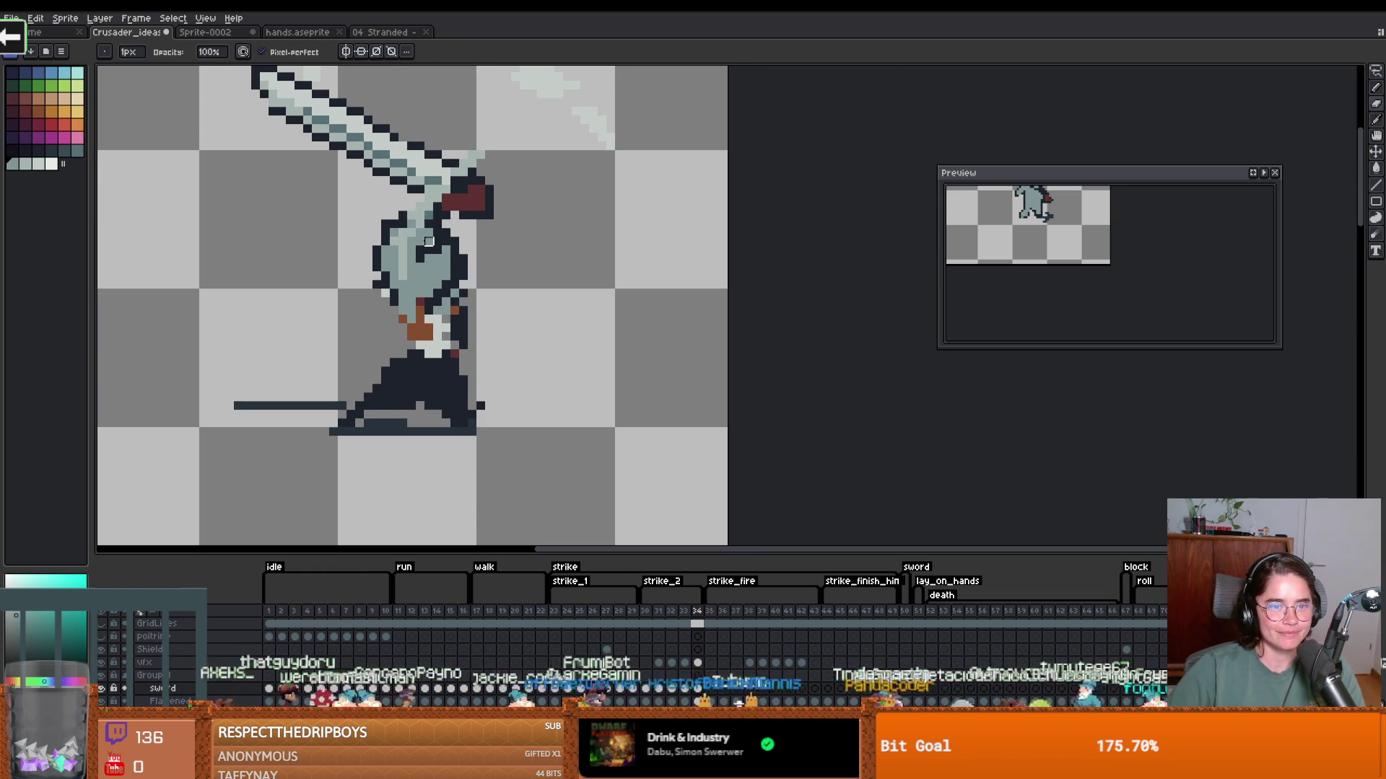
key(b)
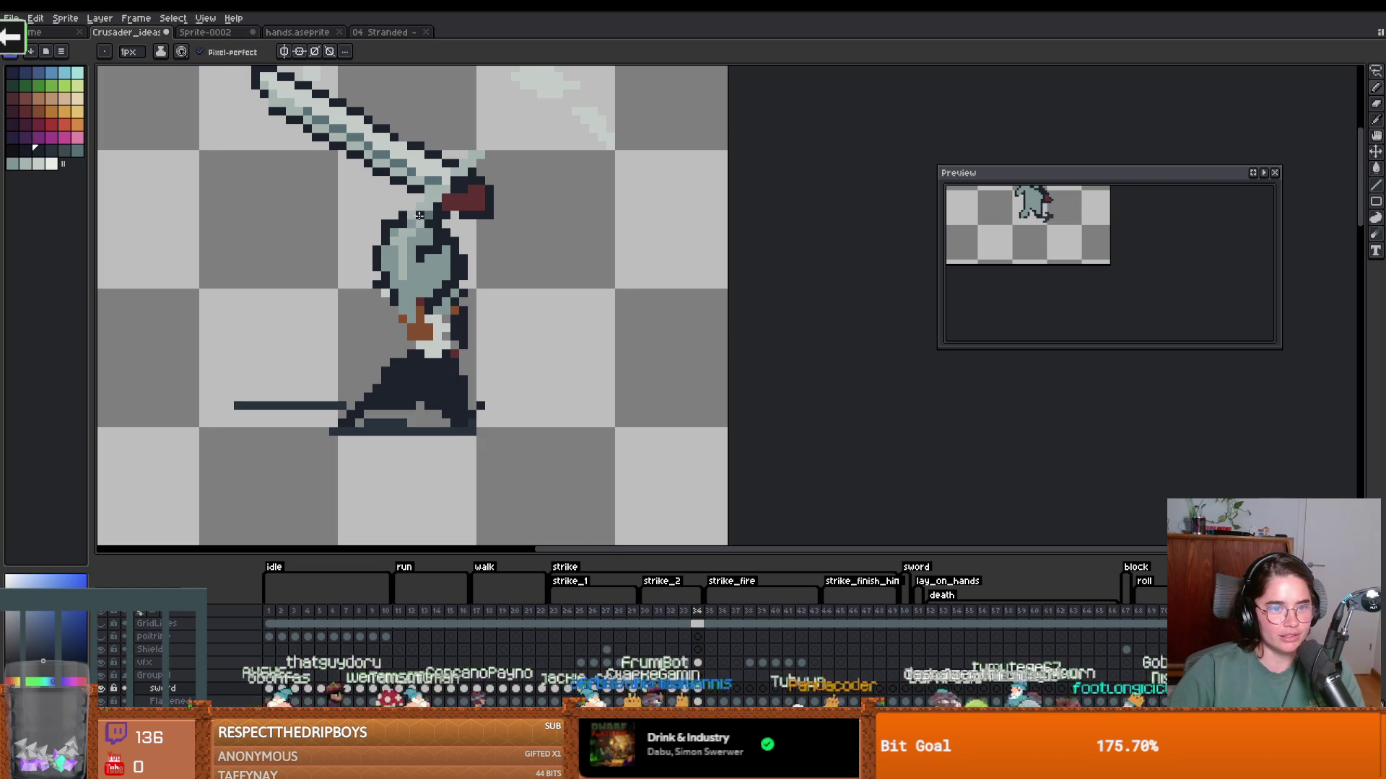
scroll(414, 221, up, 1)
key(i)
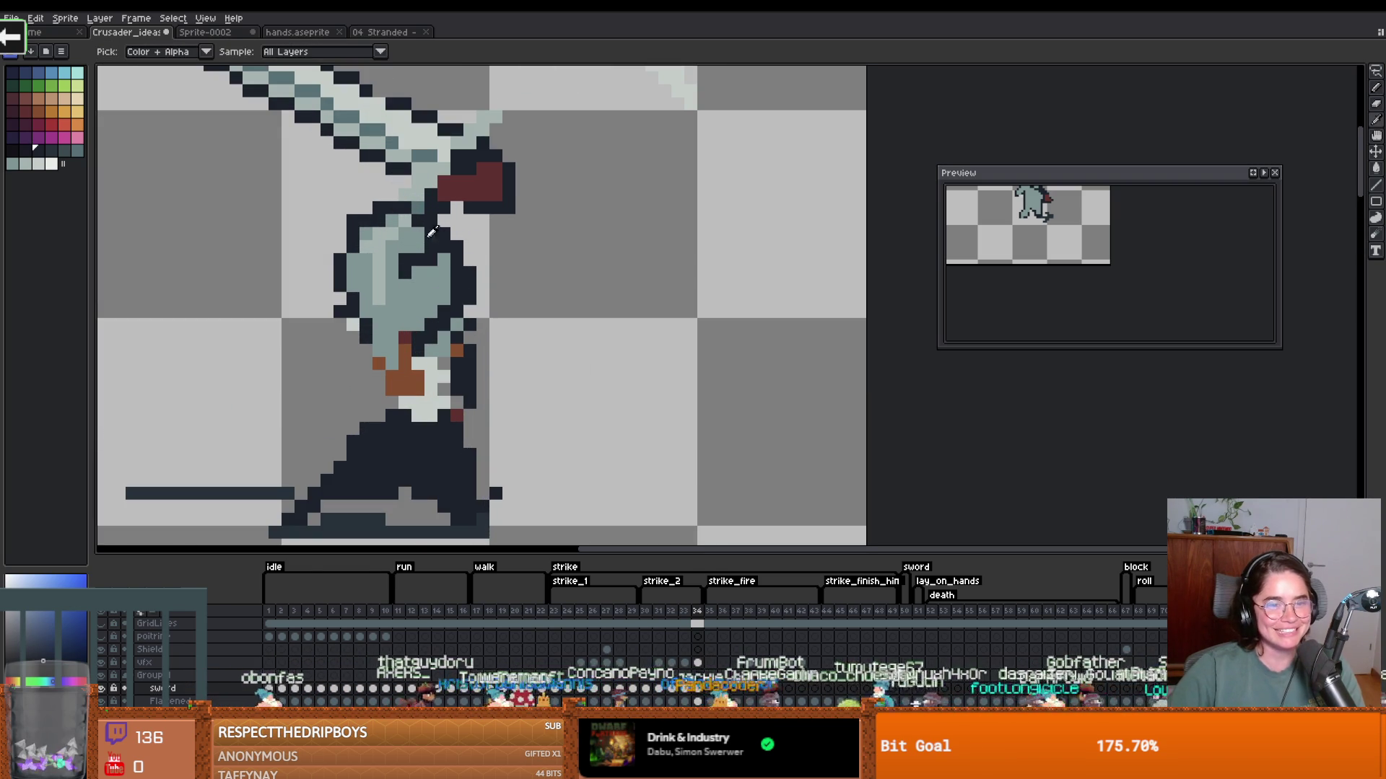
click(413, 230)
key(b)
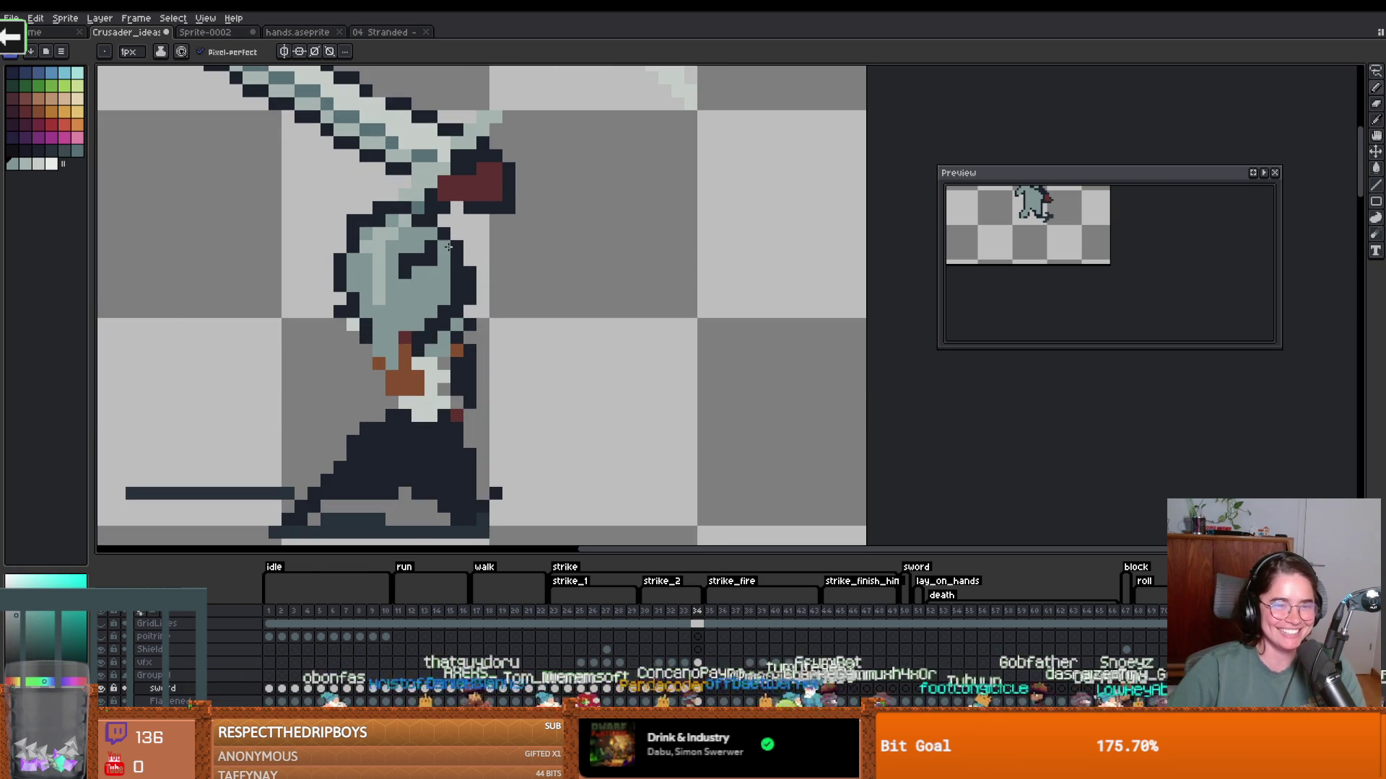
scroll(447, 247, up, 1)
click(469, 317)
key(ctrl+z)
Step: Paint teal over the orange torso pixels and touch up the knight's right outline
alt+click(459, 253)
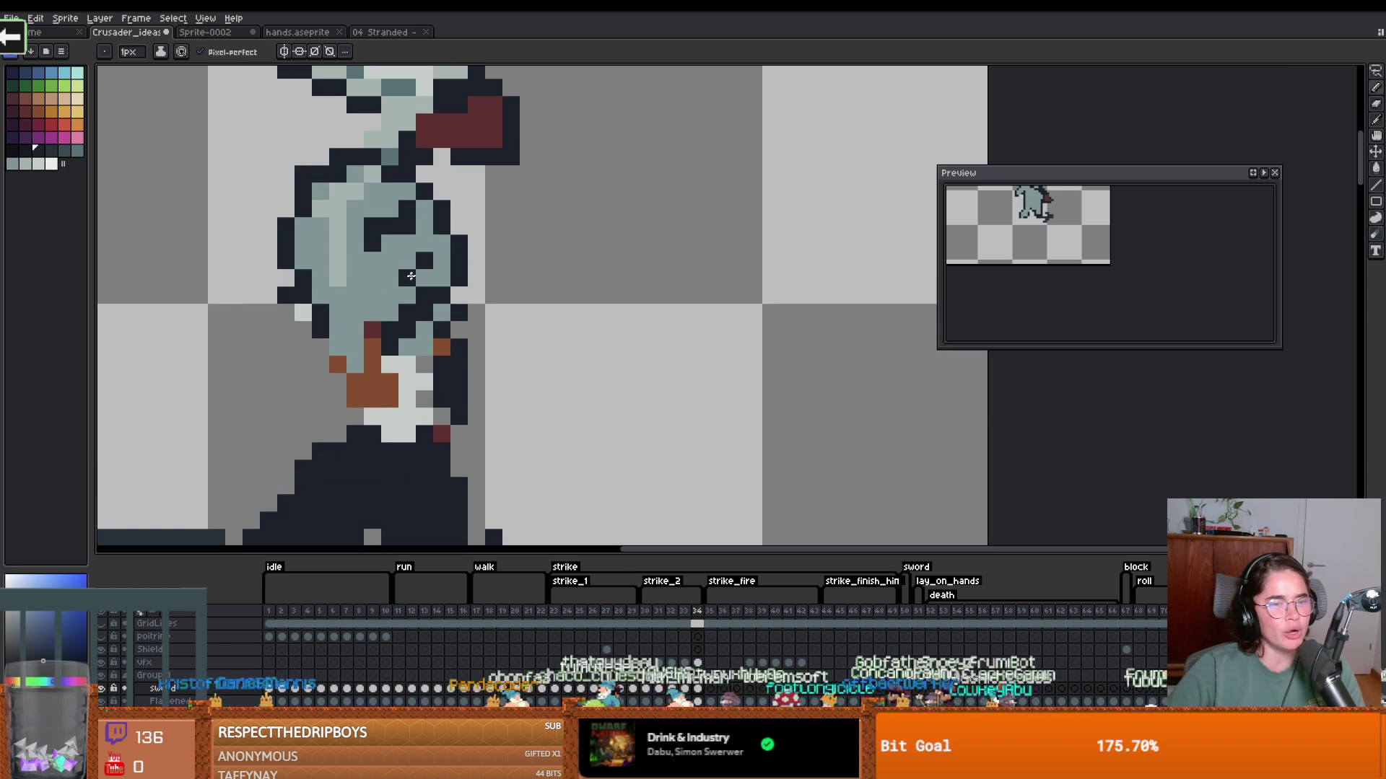
scroll(515, 310, down, 2)
scroll(515, 310, up, 2)
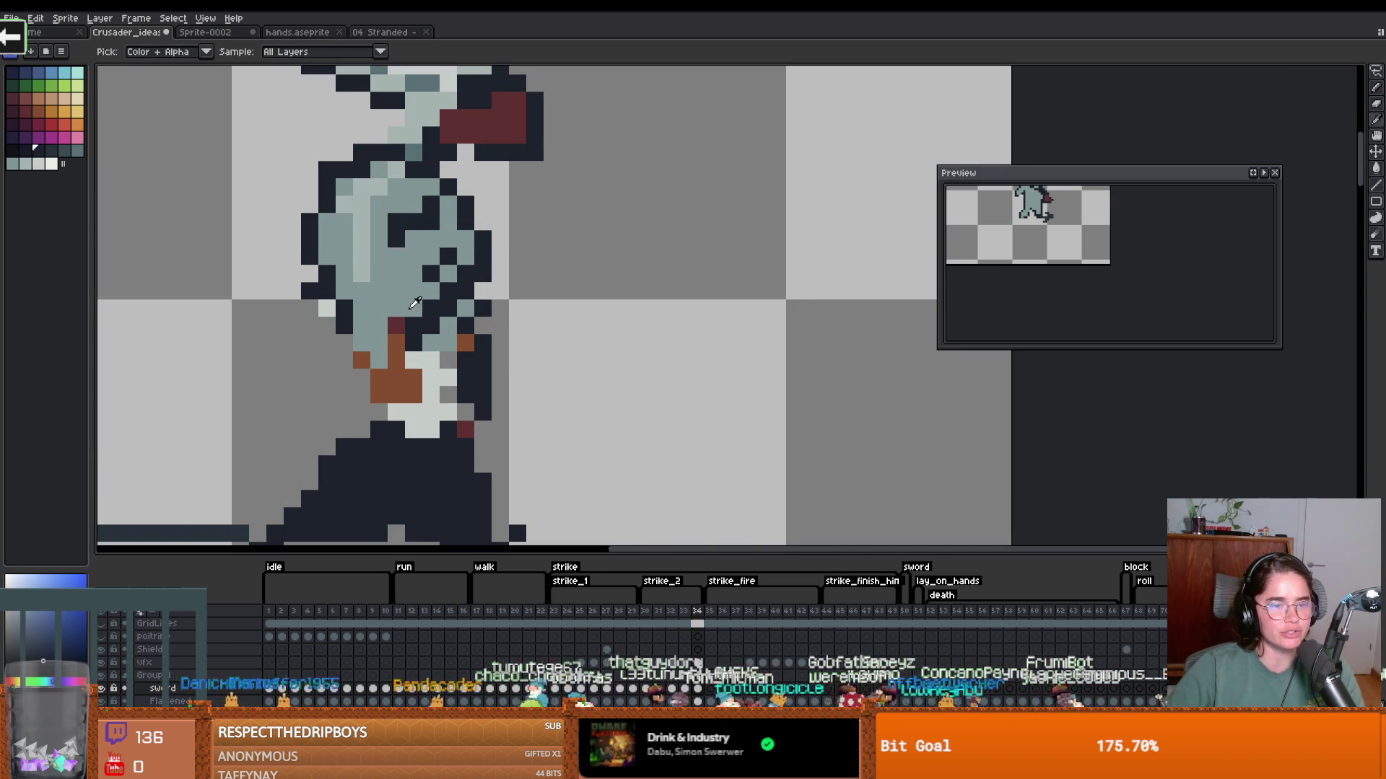
mouse_move(460, 324)
mouse_down()
mouse_move(466, 430)
mouse_move(461, 368)
mouse_move(372, 360)
mouse_up()
click(482, 308)
scroll(433, 317, up, 2)
click(486, 248)
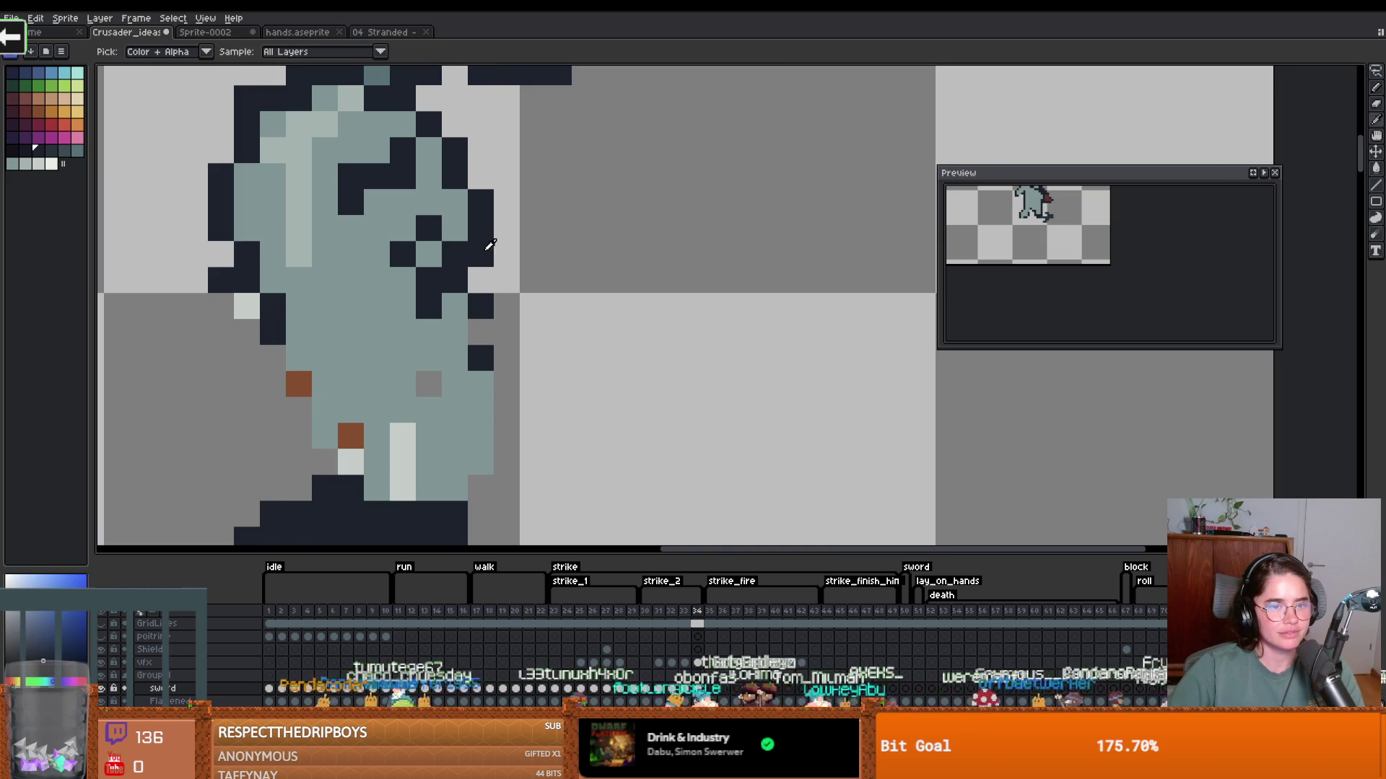
Step: Redraw the dark outline over the raised arm and down the knight's right side
scroll(433, 303, right, 3)
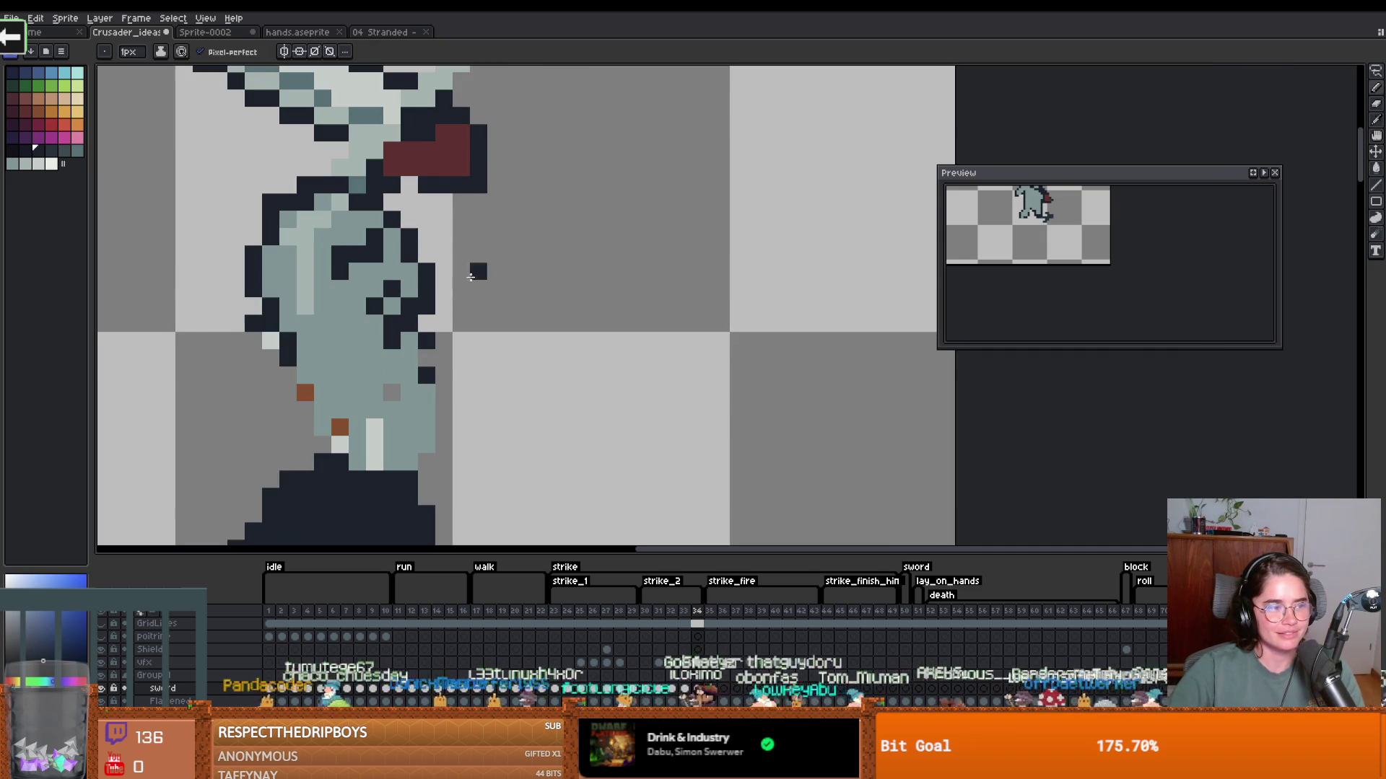
mouse_move(439, 269)
mouse_down()
mouse_move(443, 213)
mouse_move(476, 202)
mouse_move(494, 170)
mouse_move(480, 320)
mouse_move(455, 393)
mouse_move(423, 415)
mouse_up()
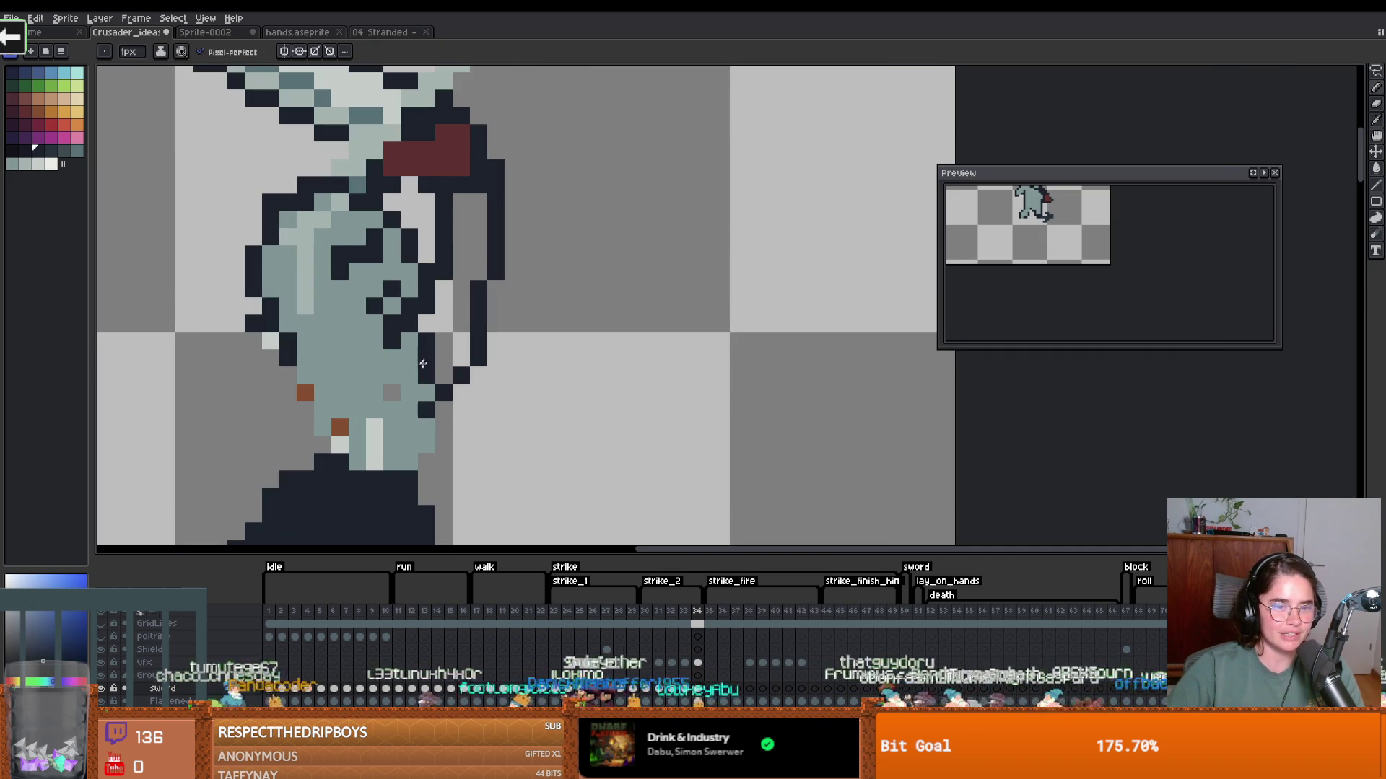
alt+click(404, 361)
mouse_move(425, 350)
mouse_down()
mouse_move(426, 318)
mouse_move(461, 339)
mouse_move(462, 358)
mouse_move(445, 295)
mouse_move(478, 210)
mouse_move(479, 277)
mouse_up()
scroll(479, 277, down, 2)
scroll(439, 446, up, 1)
drag(433, 433, 433, 354)
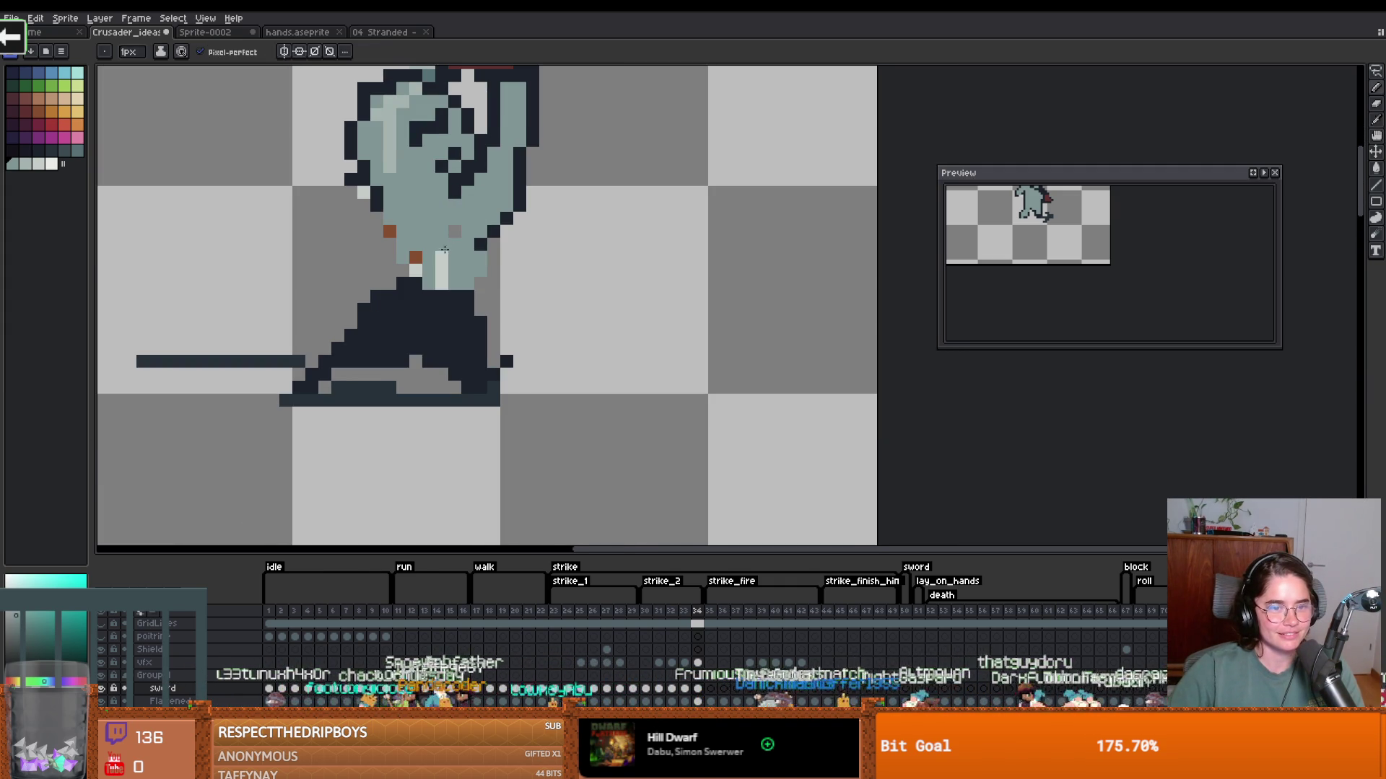
Step: Paint teal down the knight's left side to the leg and over the dark pixels below it
mouse_move(392, 210)
mouse_down()
mouse_move(377, 314)
mouse_move(301, 385)
mouse_move(363, 329)
mouse_move(388, 326)
mouse_move(363, 357)
mouse_move(402, 358)
mouse_move(372, 349)
mouse_move(425, 335)
mouse_move(412, 285)
mouse_move(430, 296)
mouse_move(422, 329)
mouse_move(459, 304)
mouse_move(463, 344)
mouse_move(471, 323)
mouse_move(454, 361)
mouse_up()
scroll(433, 310, down, 1)
scroll(455, 307, up, 1)
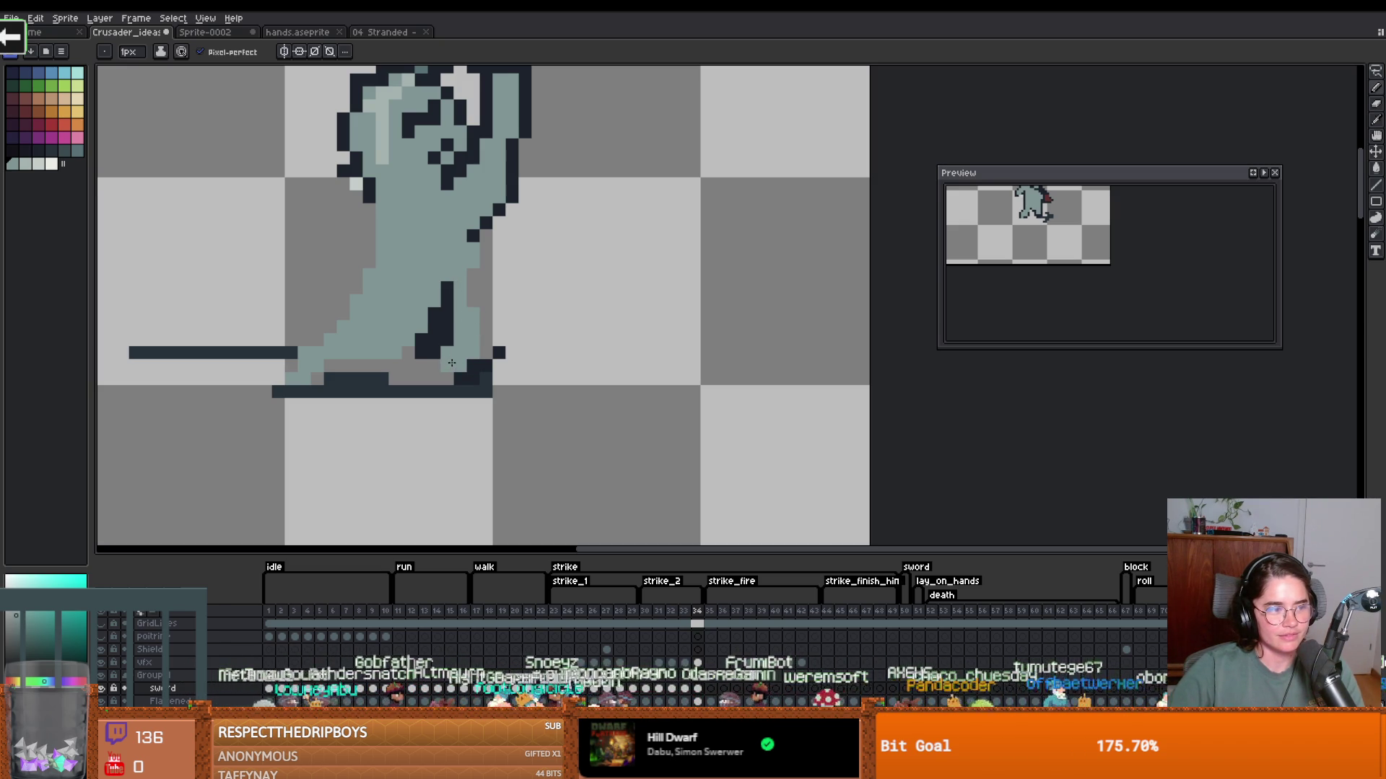
mouse_move(445, 348)
mouse_down()
mouse_move(421, 354)
mouse_move(477, 368)
mouse_up()
scroll(482, 368, up, 1)
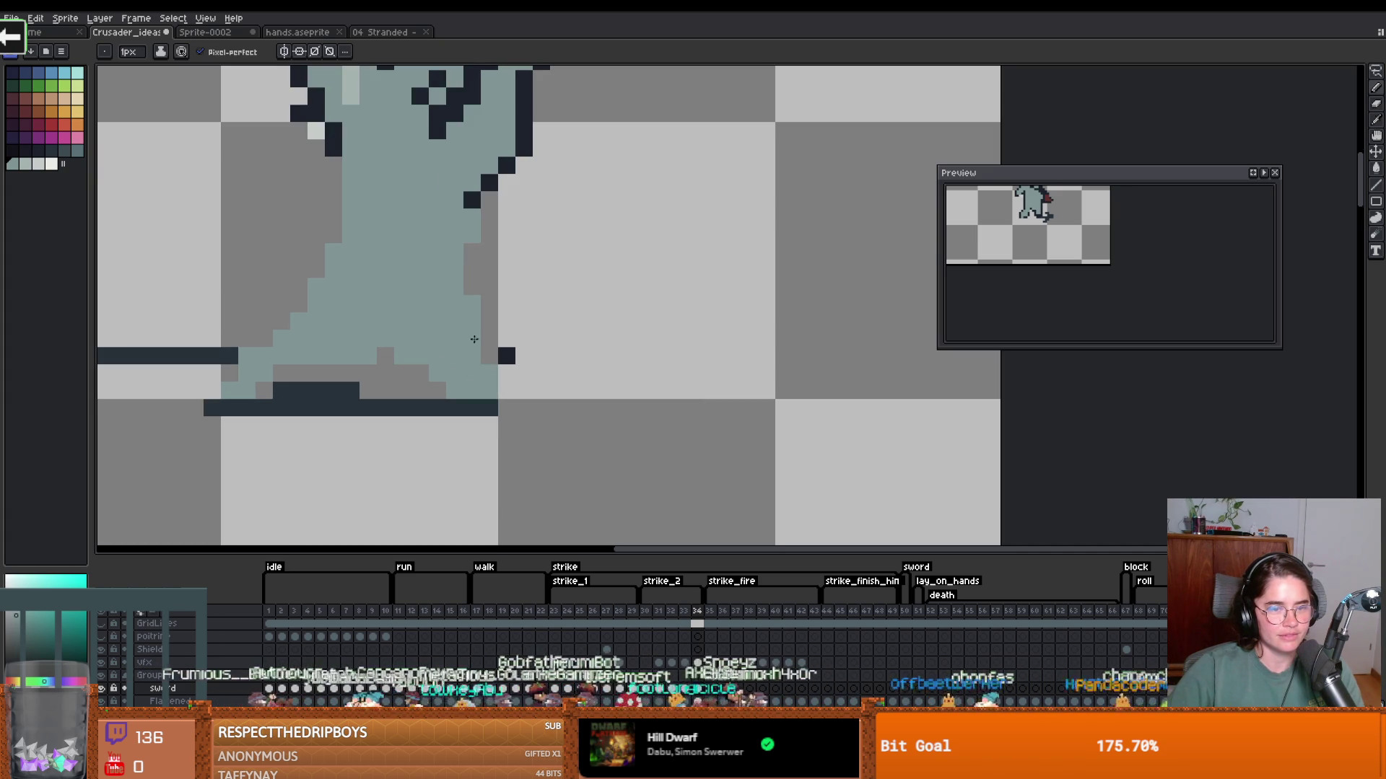
Step: Redraw the dark outline along the leg, foot and figure's left edge, erasing a stray pixel
alt+click(473, 203)
mouse_move(473, 211)
mouse_down()
mouse_move(473, 292)
mouse_move(506, 394)
mouse_move(385, 355)
mouse_move(212, 391)
mouse_move(229, 366)
mouse_up()
key(e)
click(507, 356)
key(b)
scroll(229, 366, down, 4)
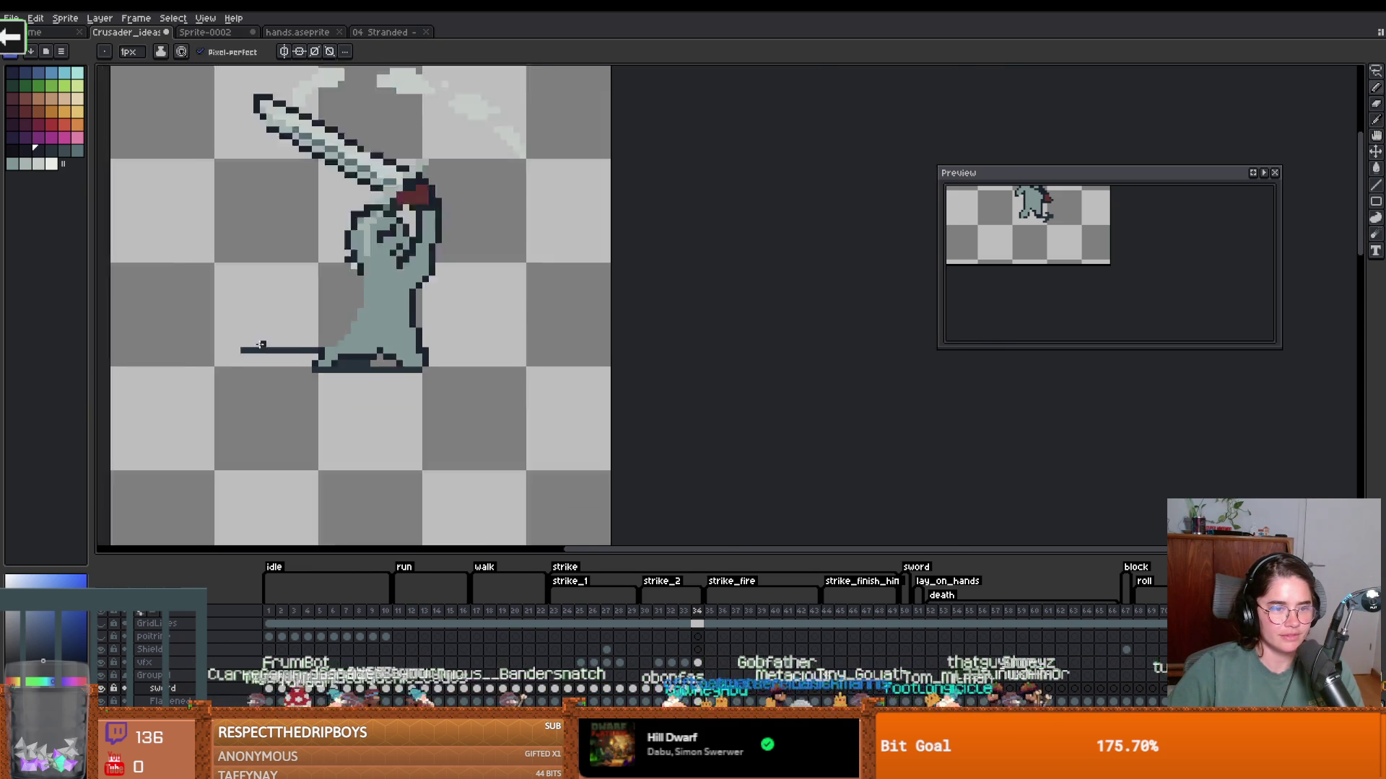
scroll(401, 346, up, 3)
click(396, 344)
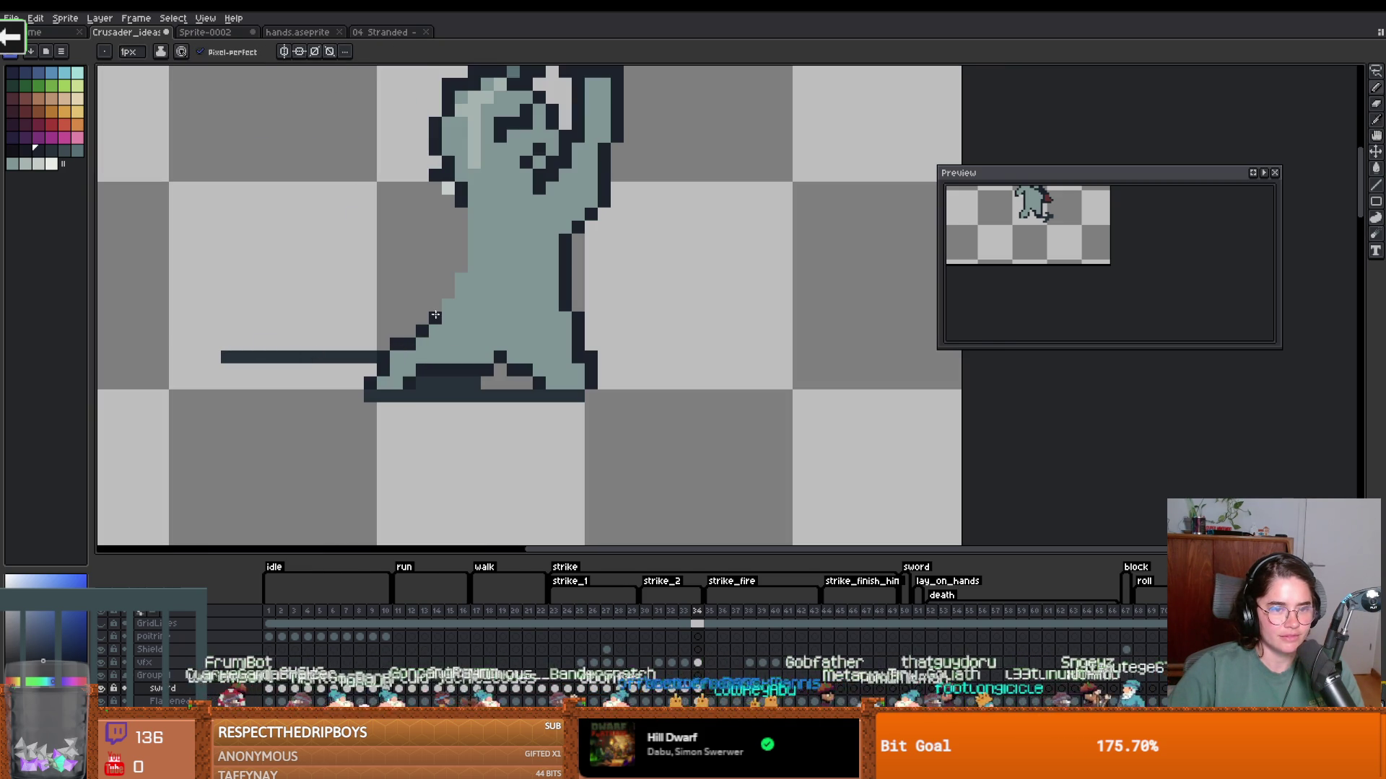
drag(459, 265, 467, 204)
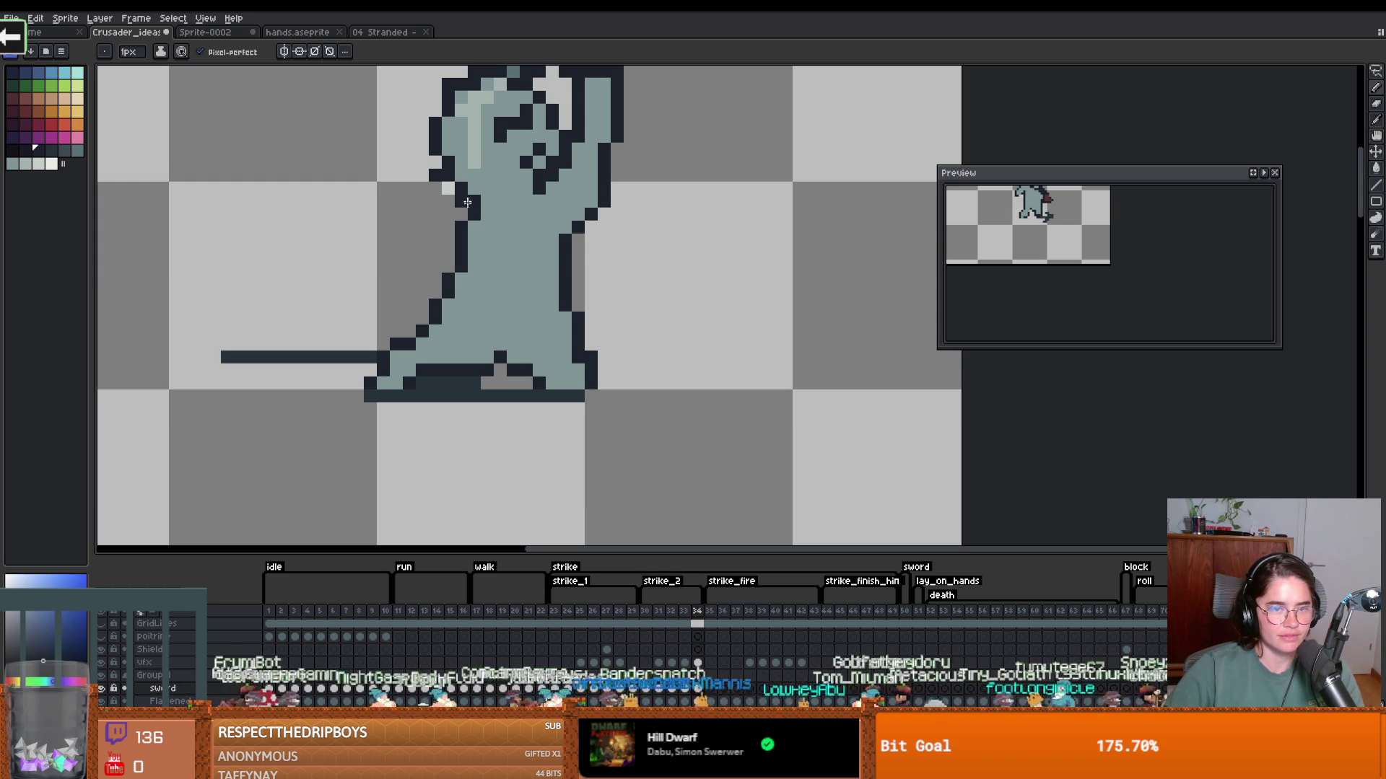
scroll(576, 366, down, 4)
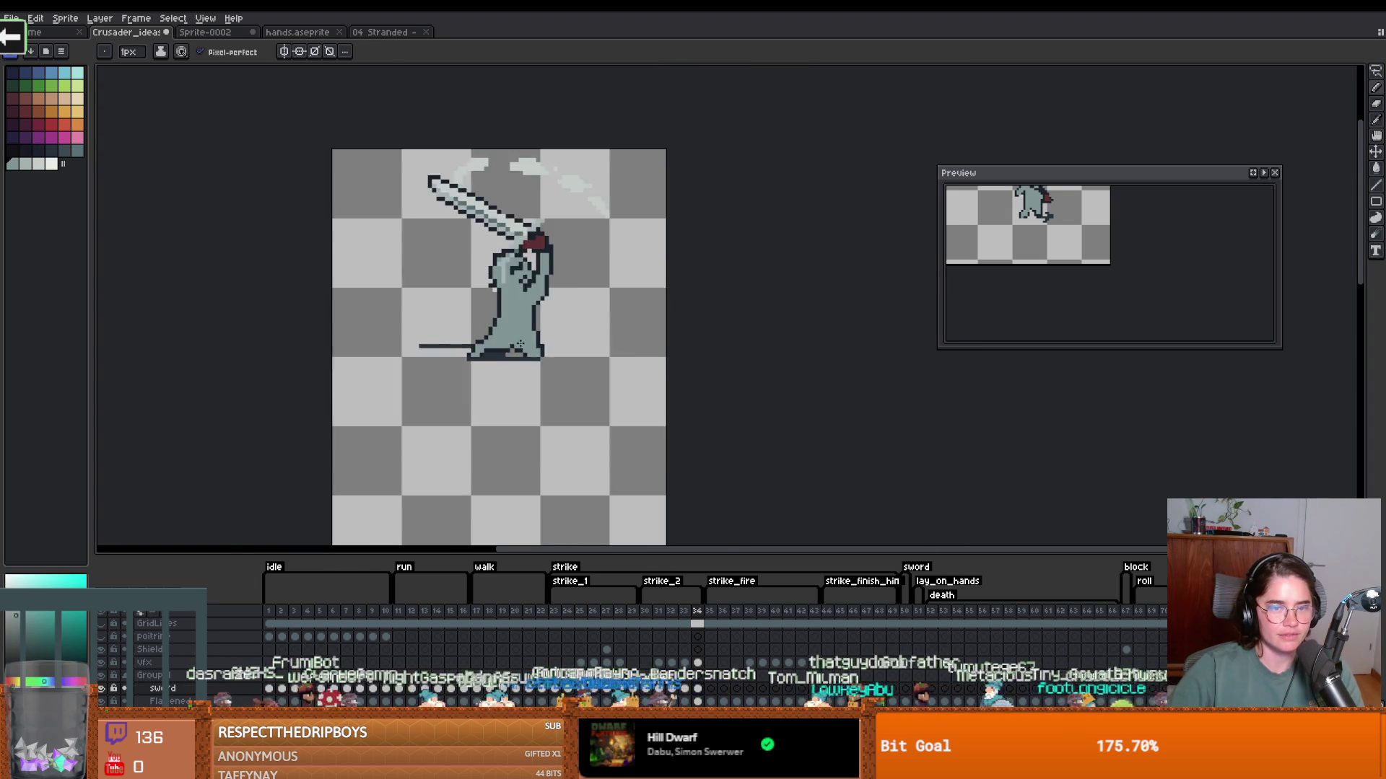
scroll(576, 366, up, 1)
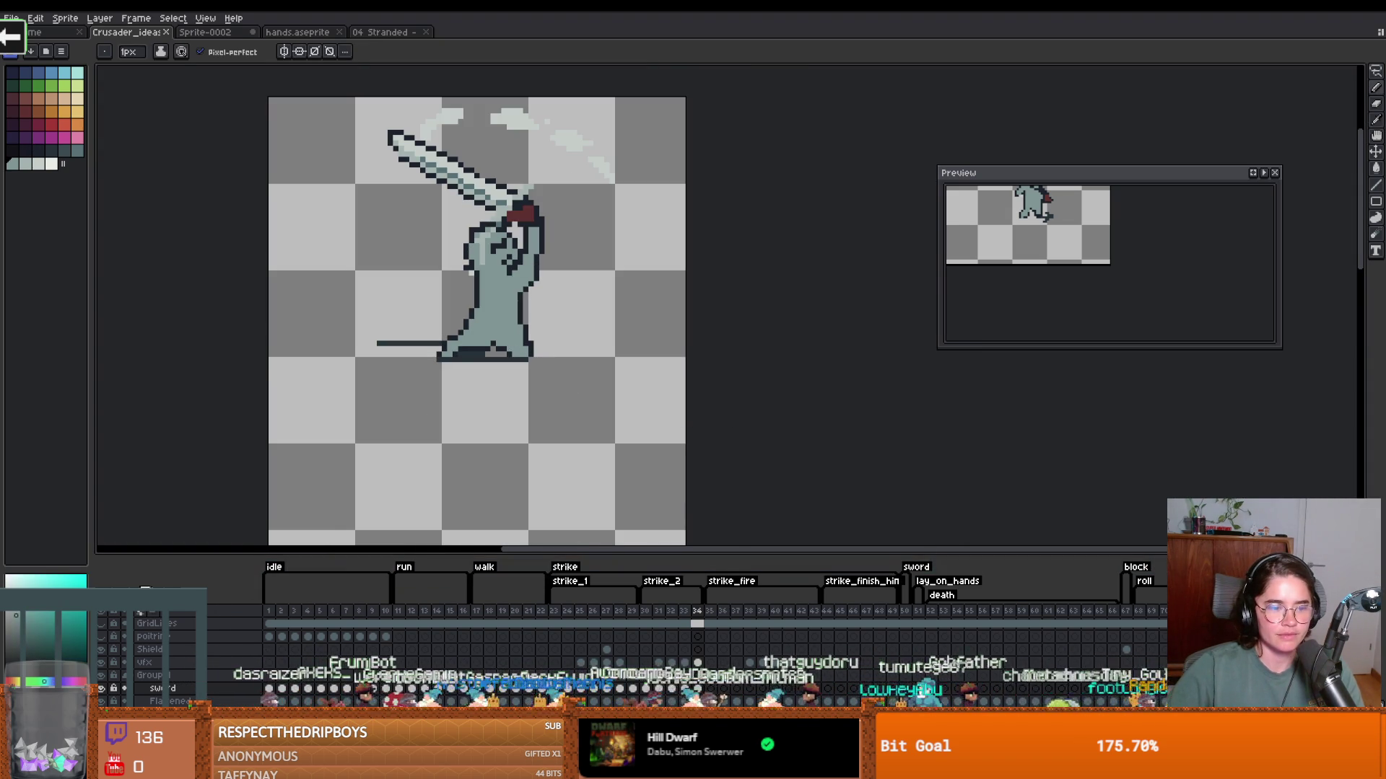
Step: Step back to frame 33 and look over the knight there
key(Left)
scroll(462, 419, down, 3)
scroll(534, 409, down, 1)
scroll(573, 465, up, 1)
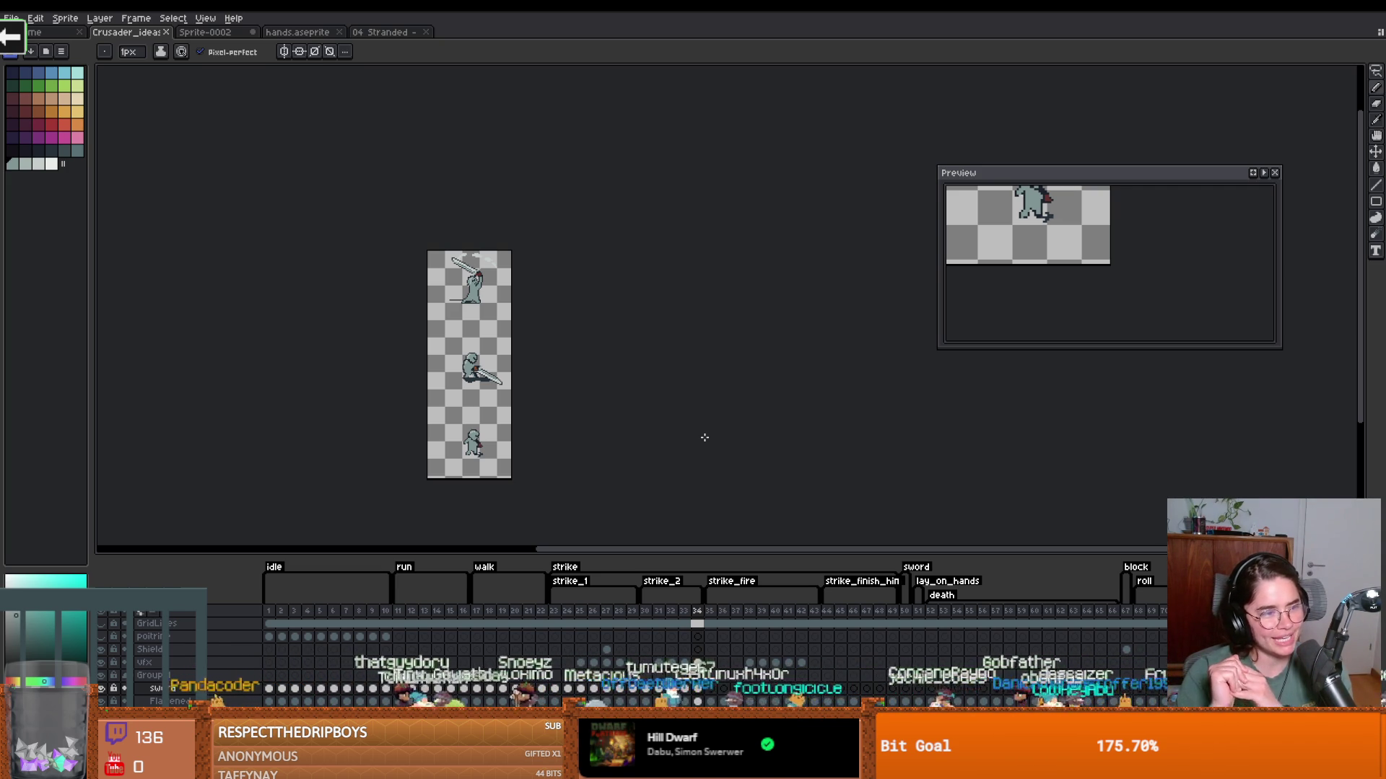
scroll(652, 260, up, 2)
scroll(642, 264, up, 1)
scroll(631, 267, down, 1)
scroll(620, 271, up, 1)
scroll(580, 208, up, 2)
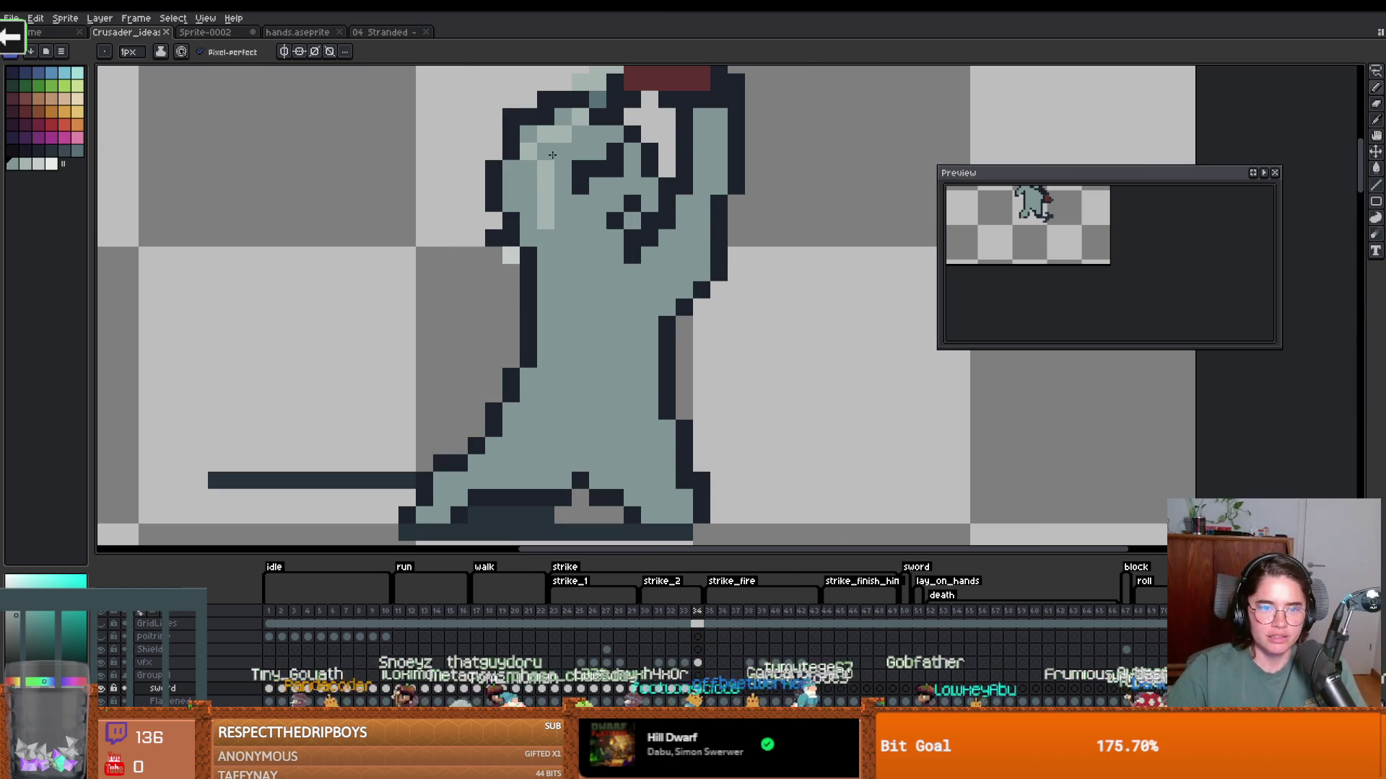
drag(511, 186, 511, 204)
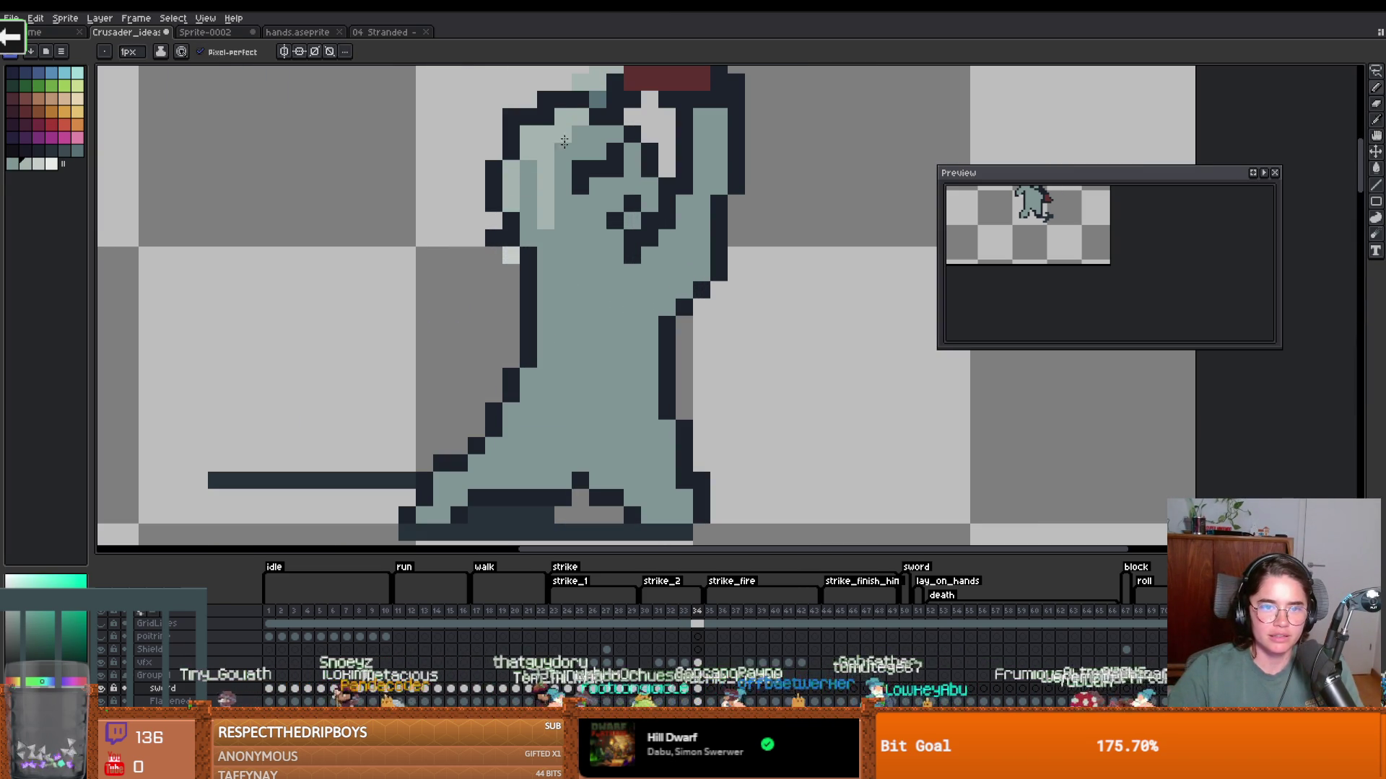
key(ctrl+z)
scroll(597, 275, down, 3)
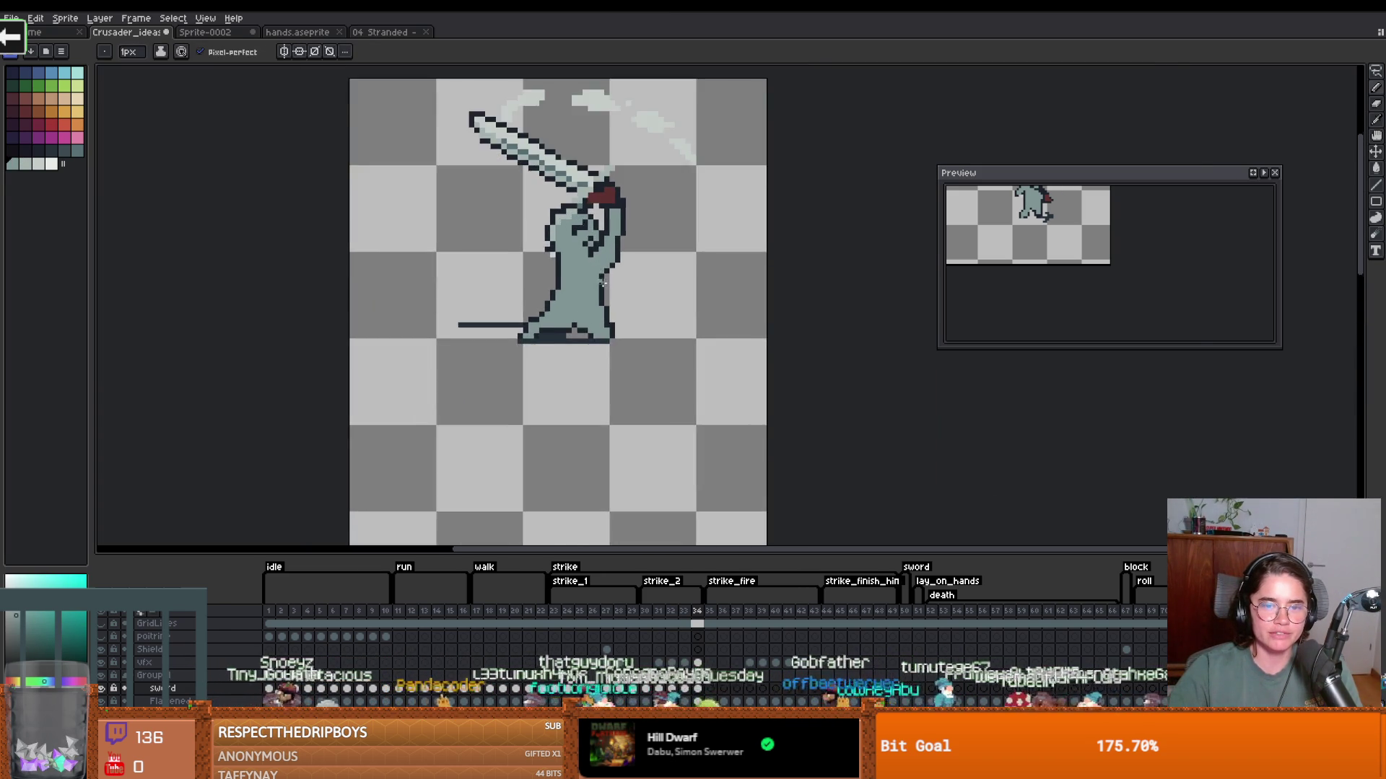
scroll(555, 249, up, 2)
scroll(506, 219, up, 1)
key(e)
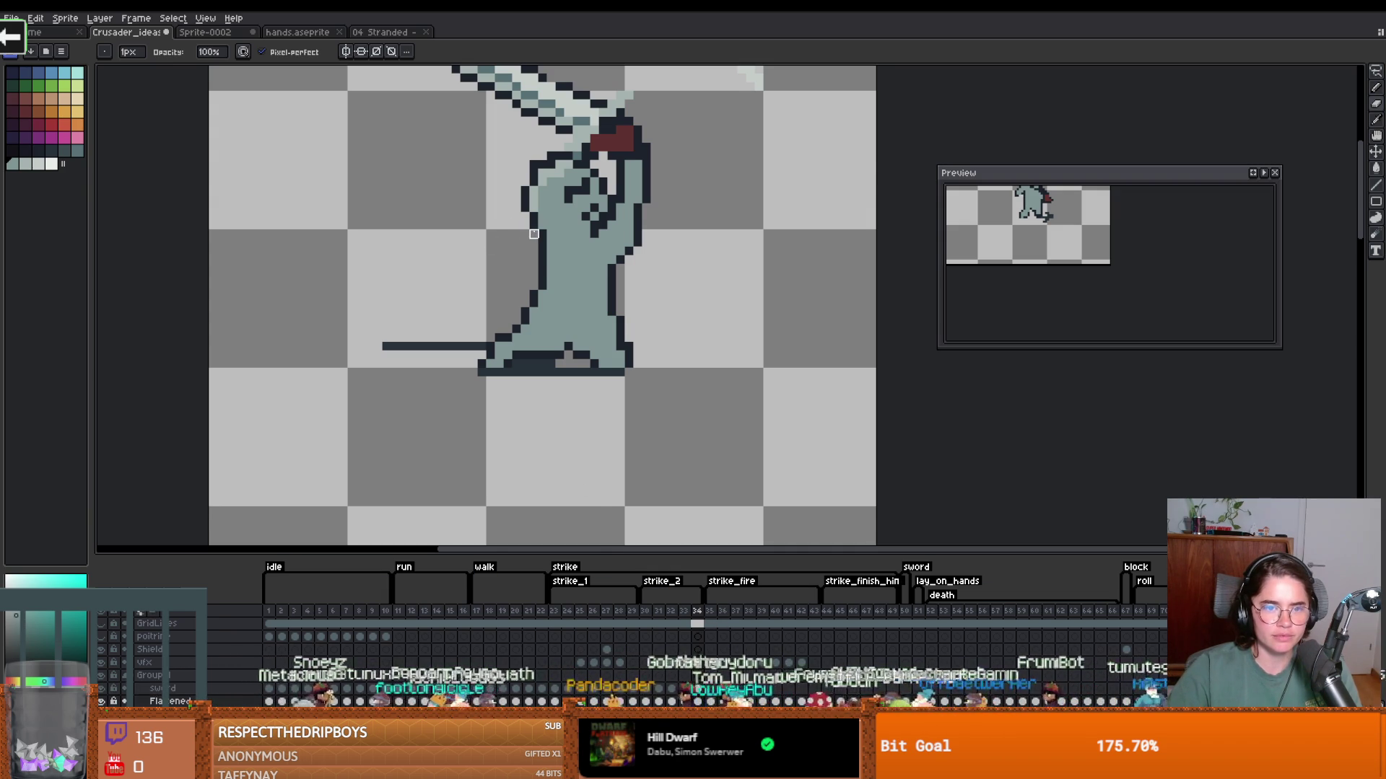
scroll(533, 233, down, 3)
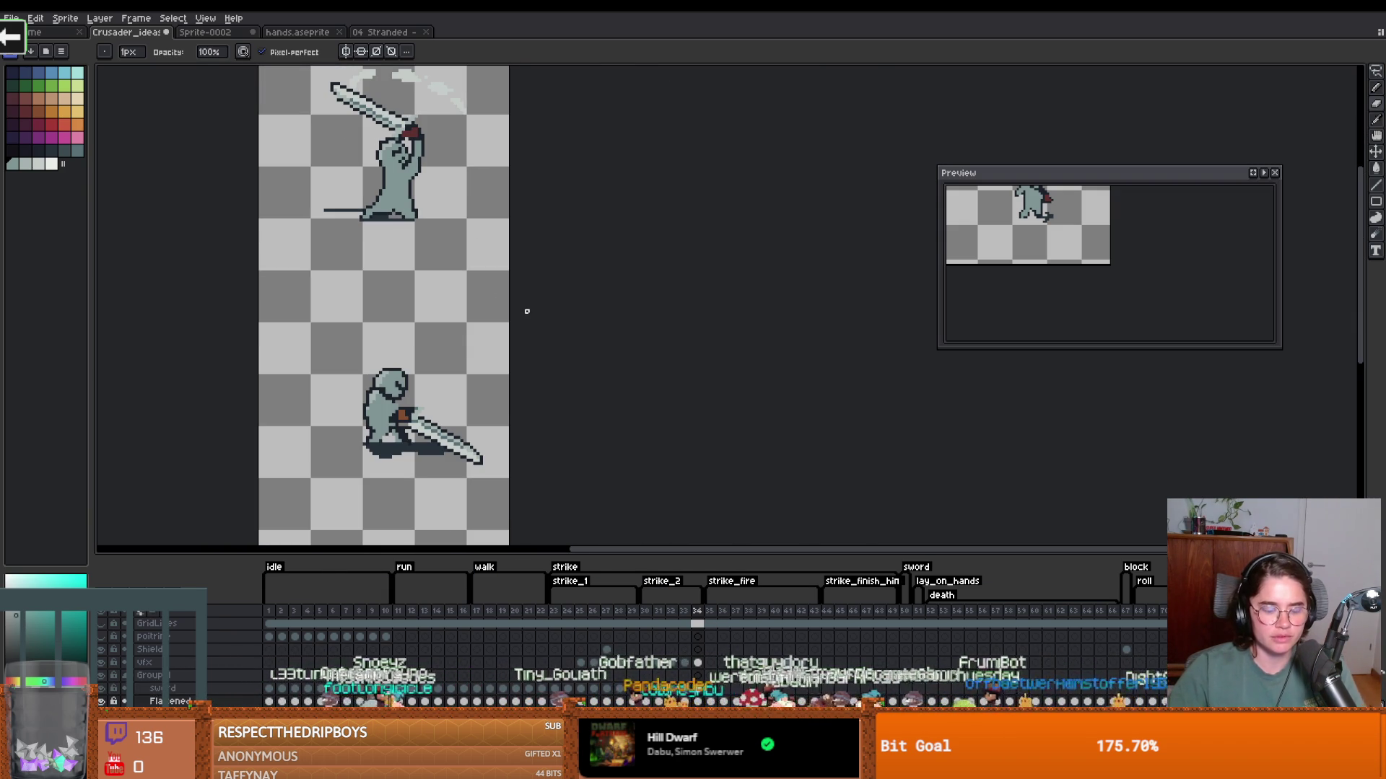
key(Left)
key(Right)
key(Left)
key(Right)
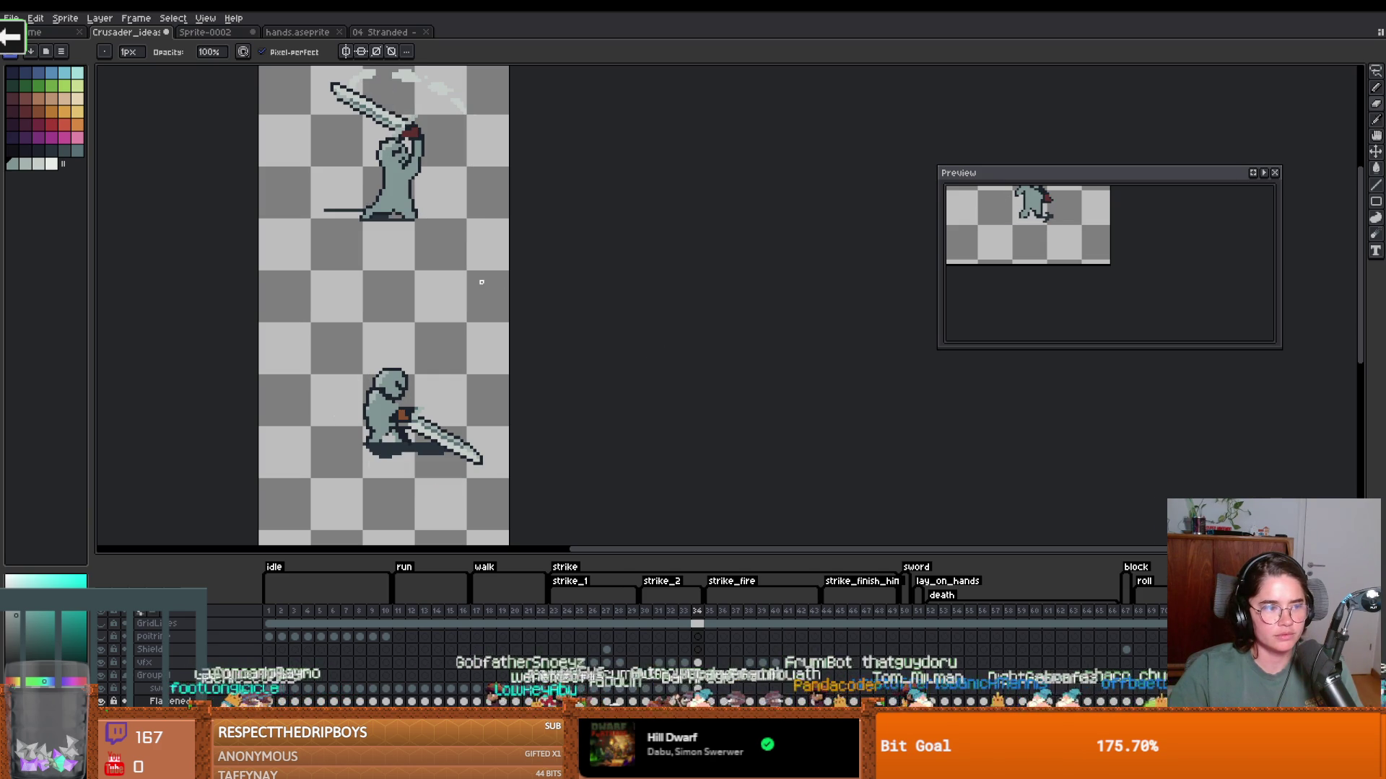
scroll(396, 322, up, 1)
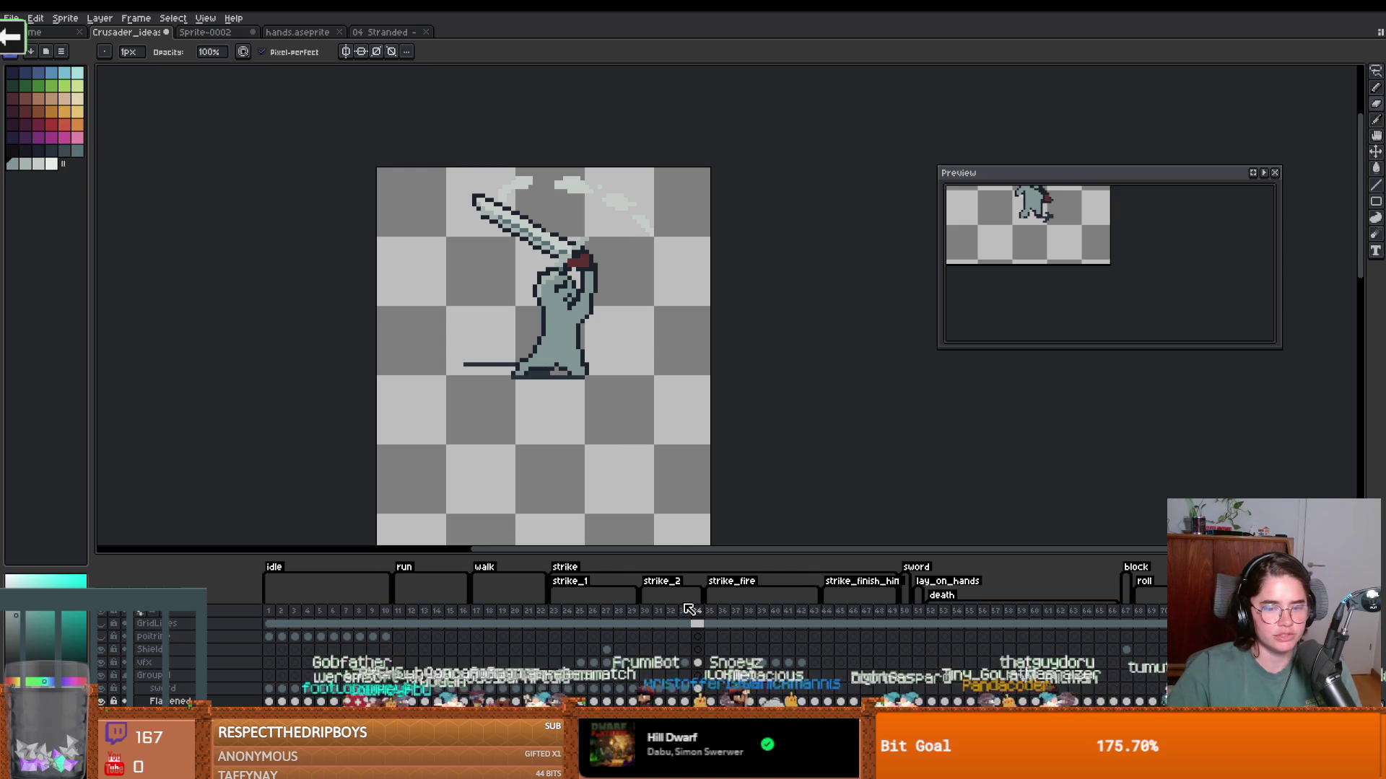
scroll(574, 395, up, 1)
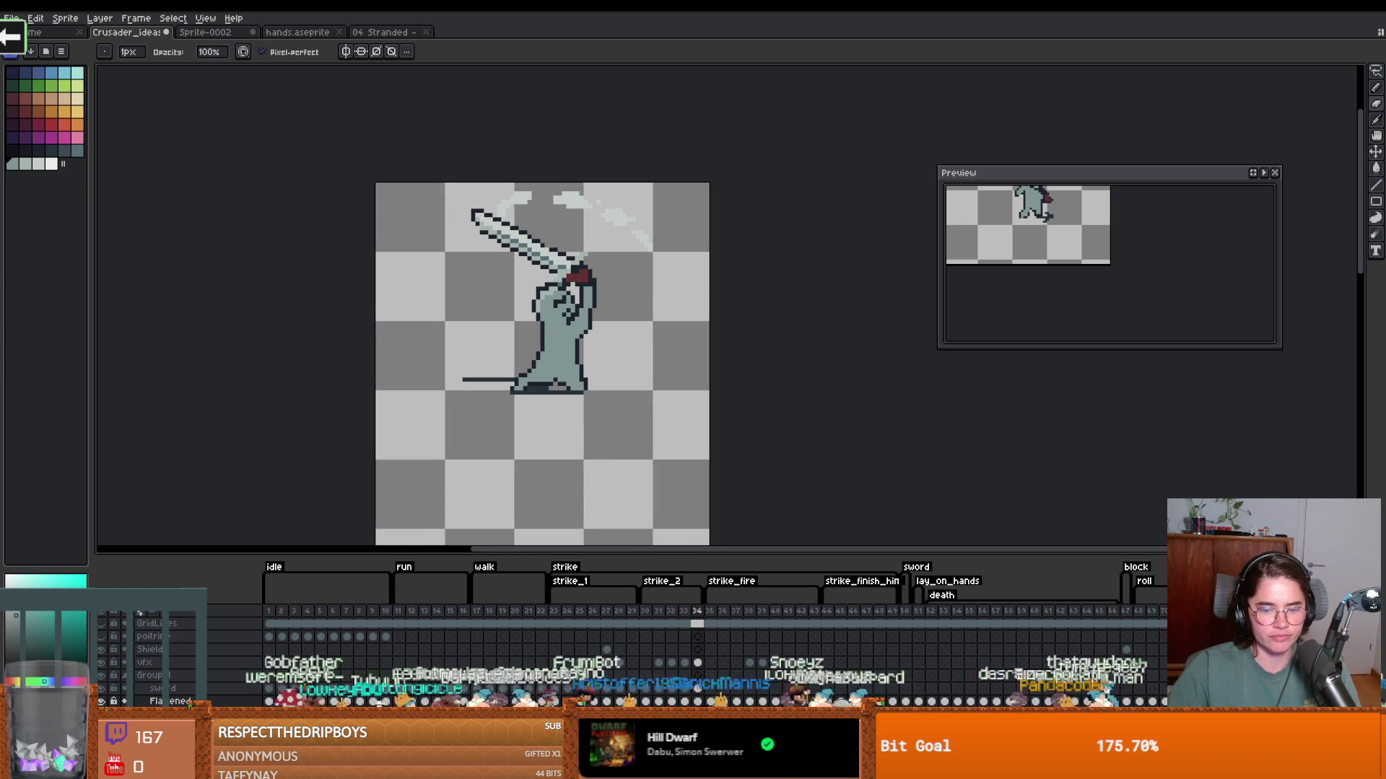
Step: Marquee-select the knight's body and flip between frames 33 and 34 to compare the strike
key(m)
mouse_move(626, 432)
mouse_down()
mouse_move(494, 288)
mouse_move(482, 250)
mouse_up()
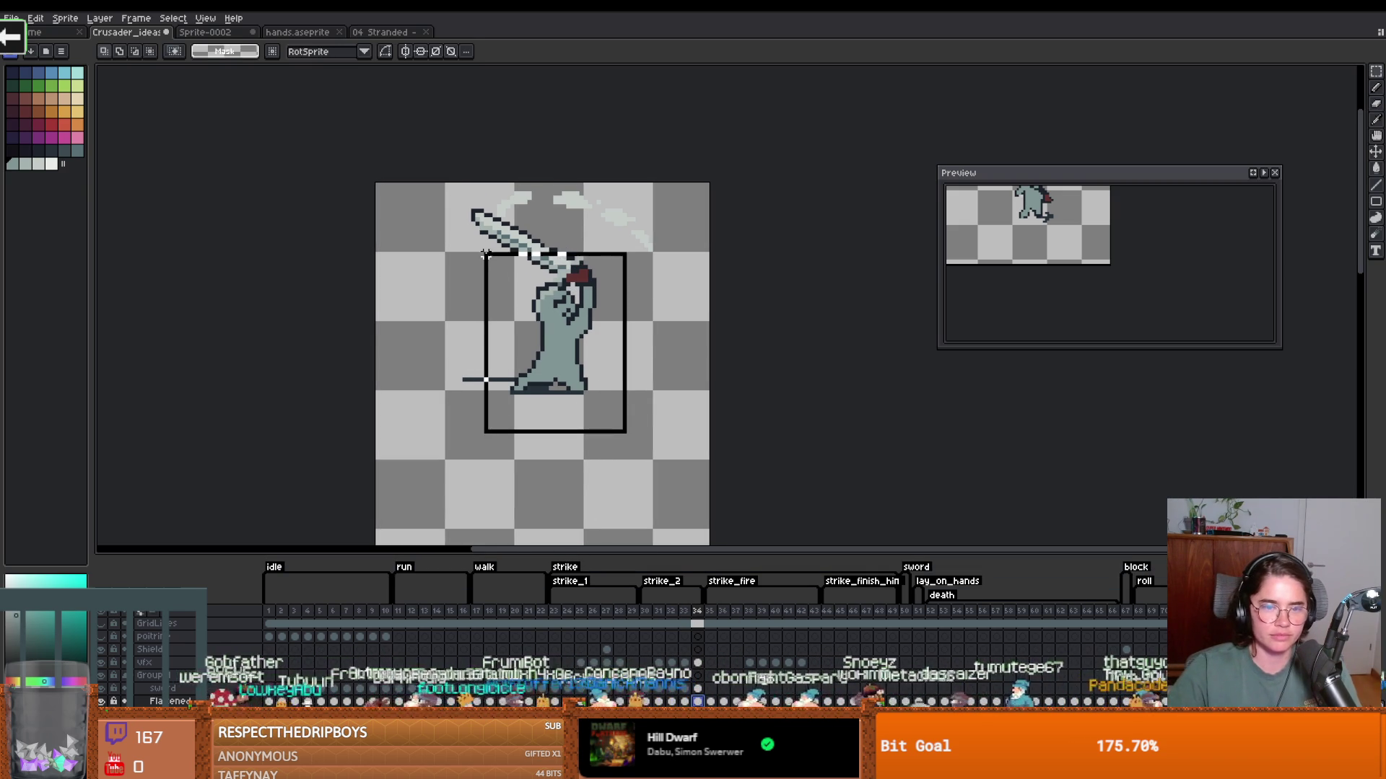
click(686, 617)
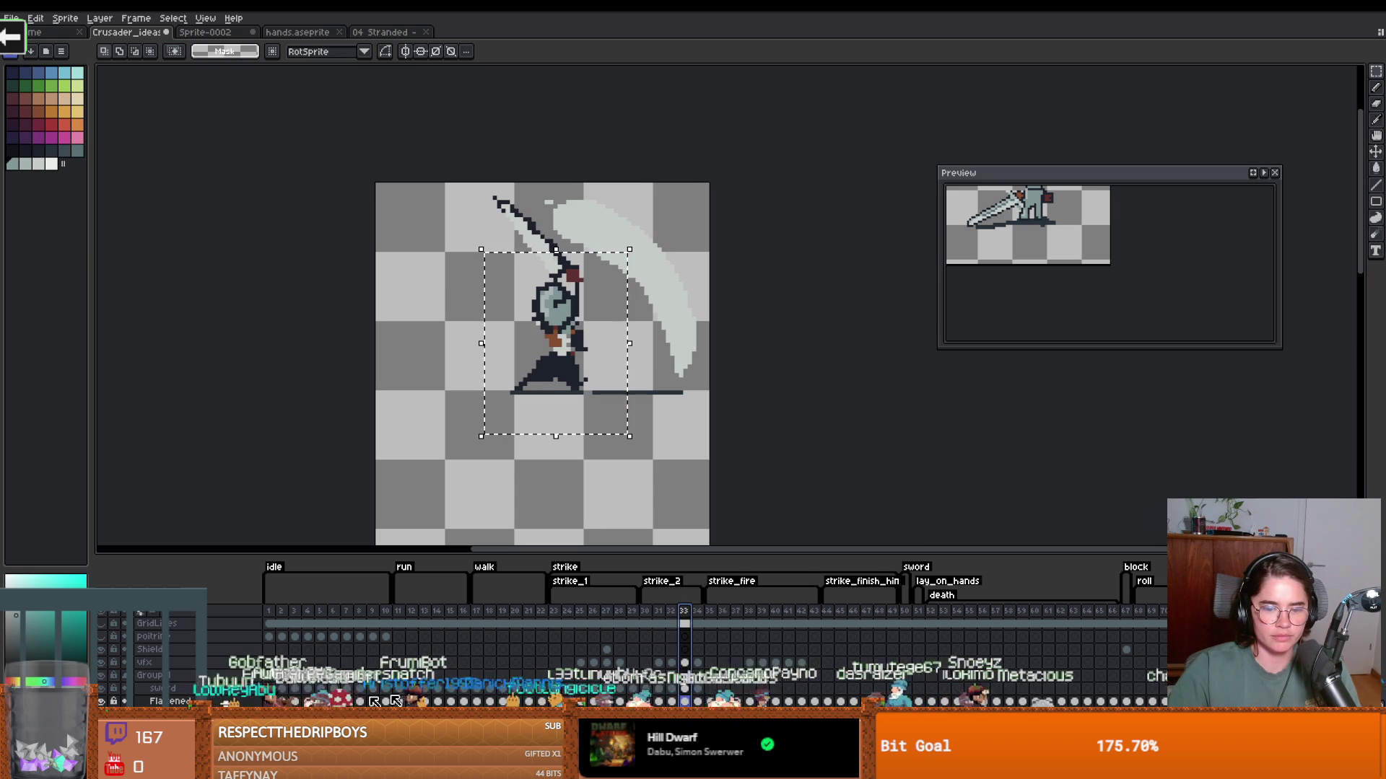
scroll(651, 428, down, 2)
drag(651, 428, 614, 351)
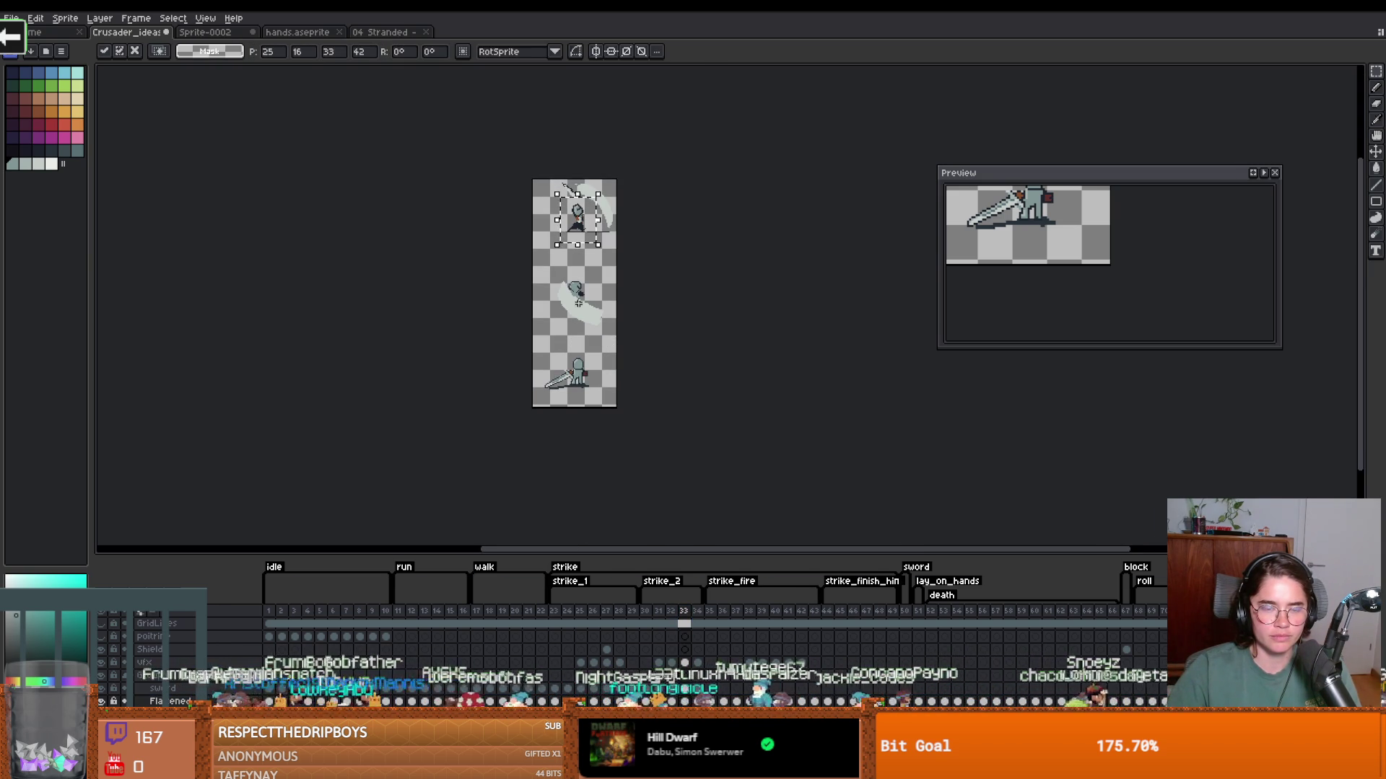
key(Right)
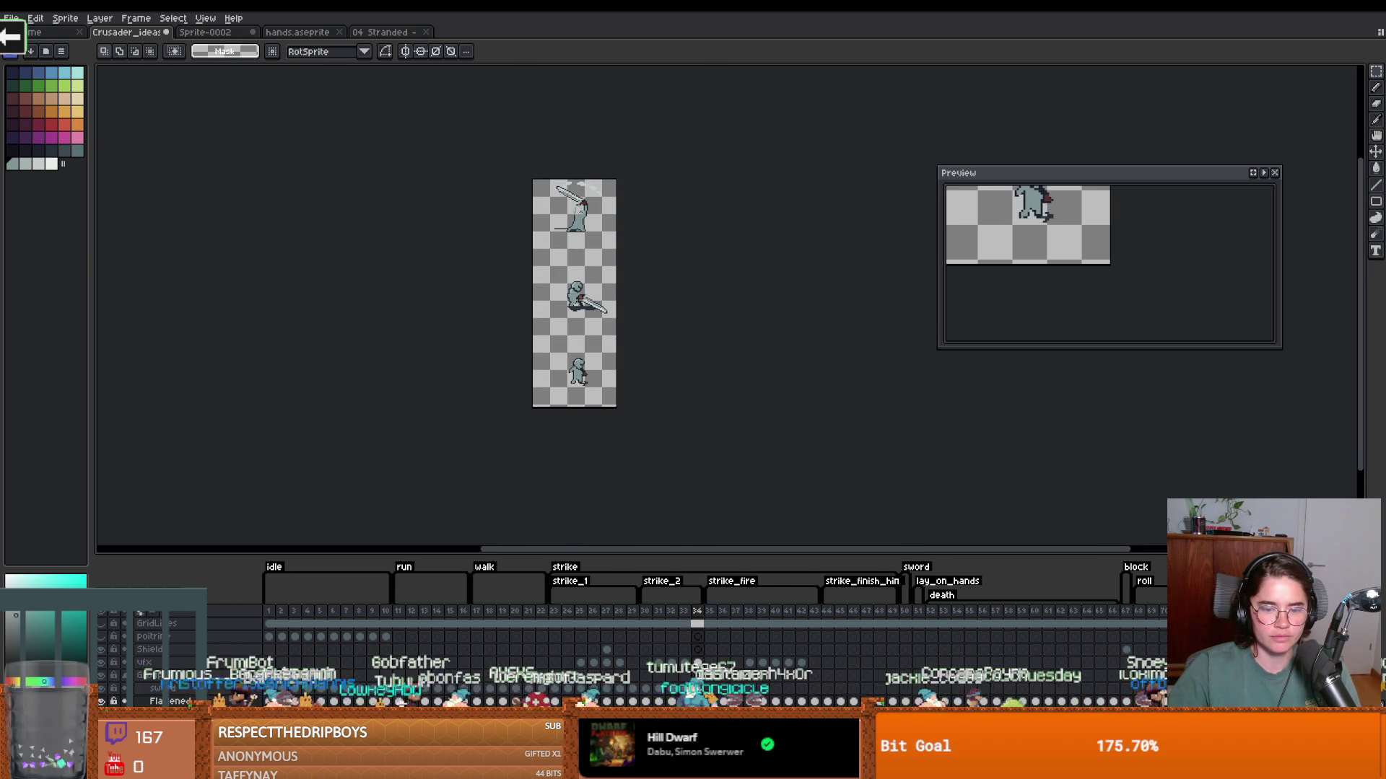
key(Left)
scroll(606, 261, up, 5)
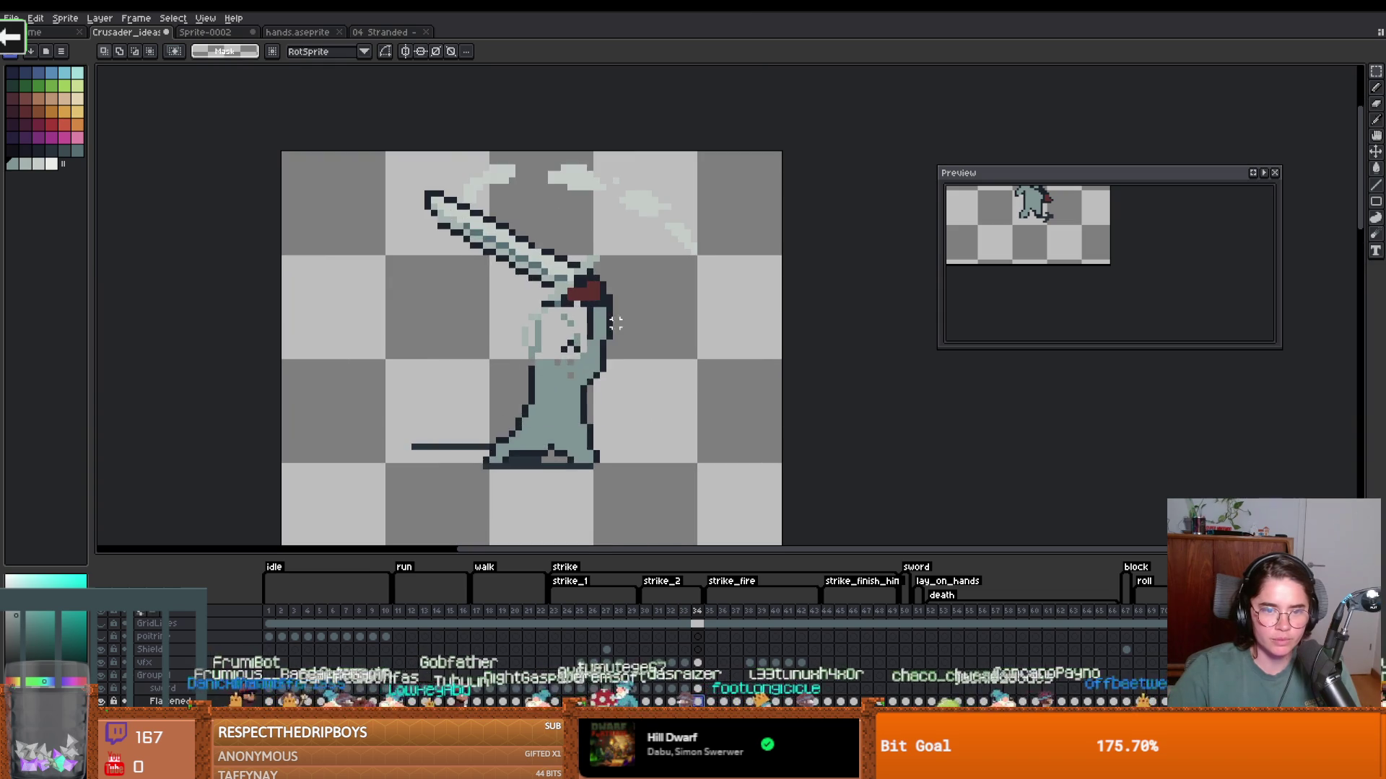
key(ctrl+d)
key(Right)
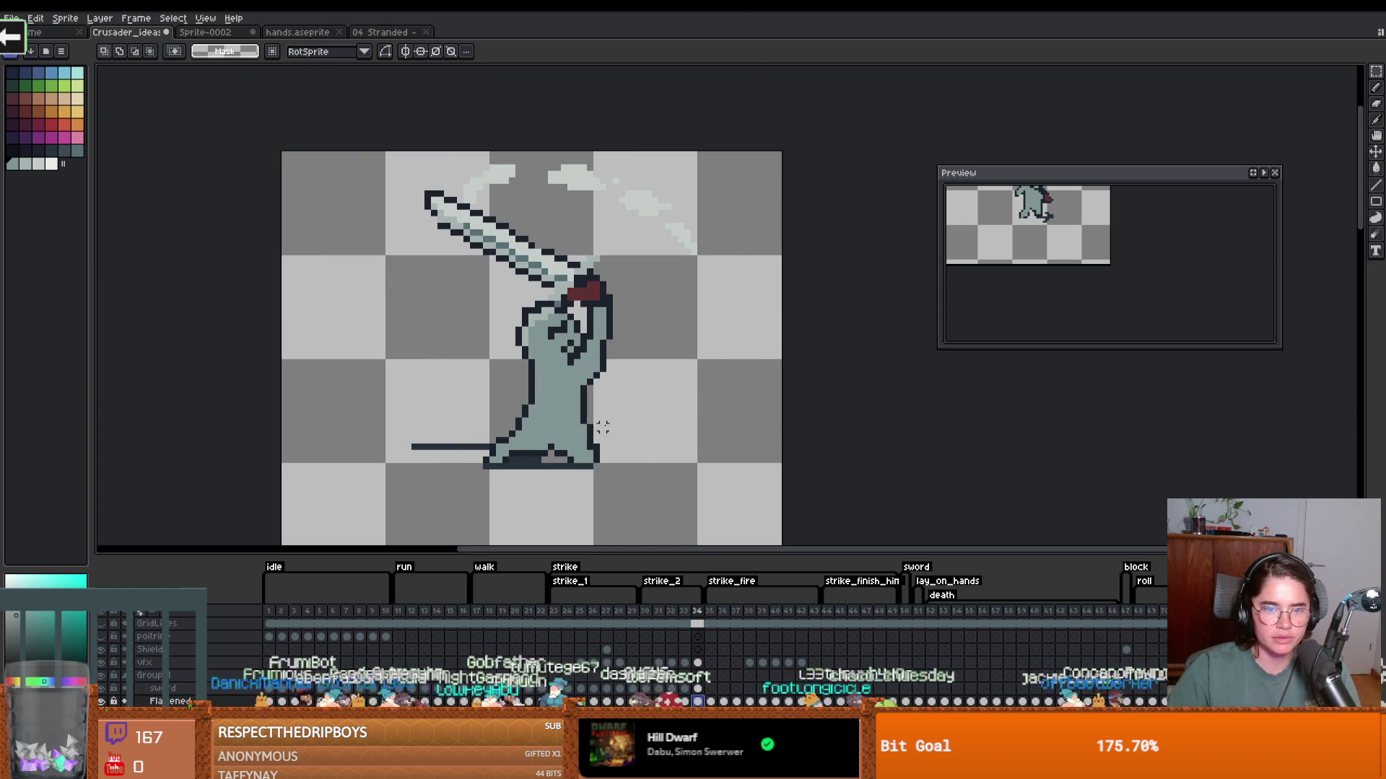
scroll(668, 505, down, 2)
Step: Select the whole knight area on frame 33 and delete it, leaving the swoosh and ground line
drag(703, 518, 473, 303)
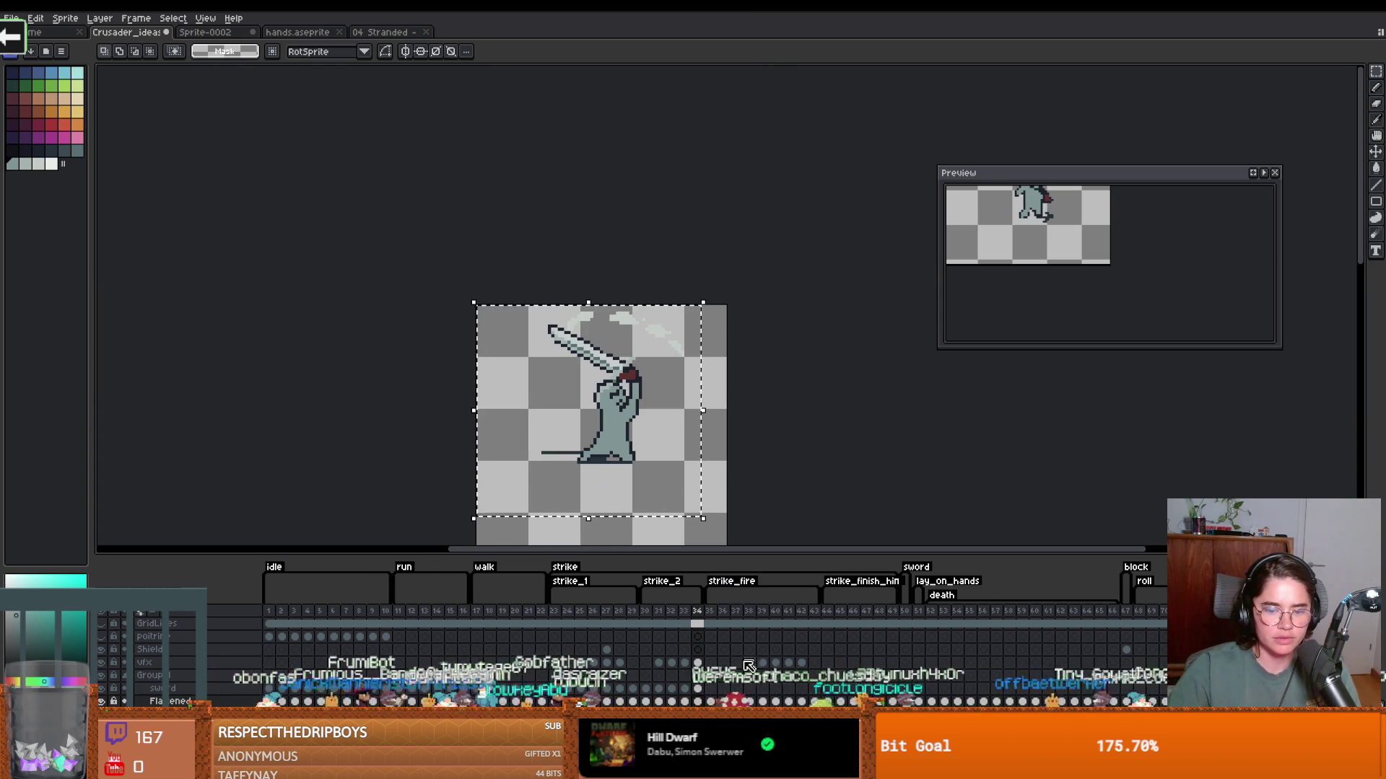
key(Left)
key(ctrl+d)
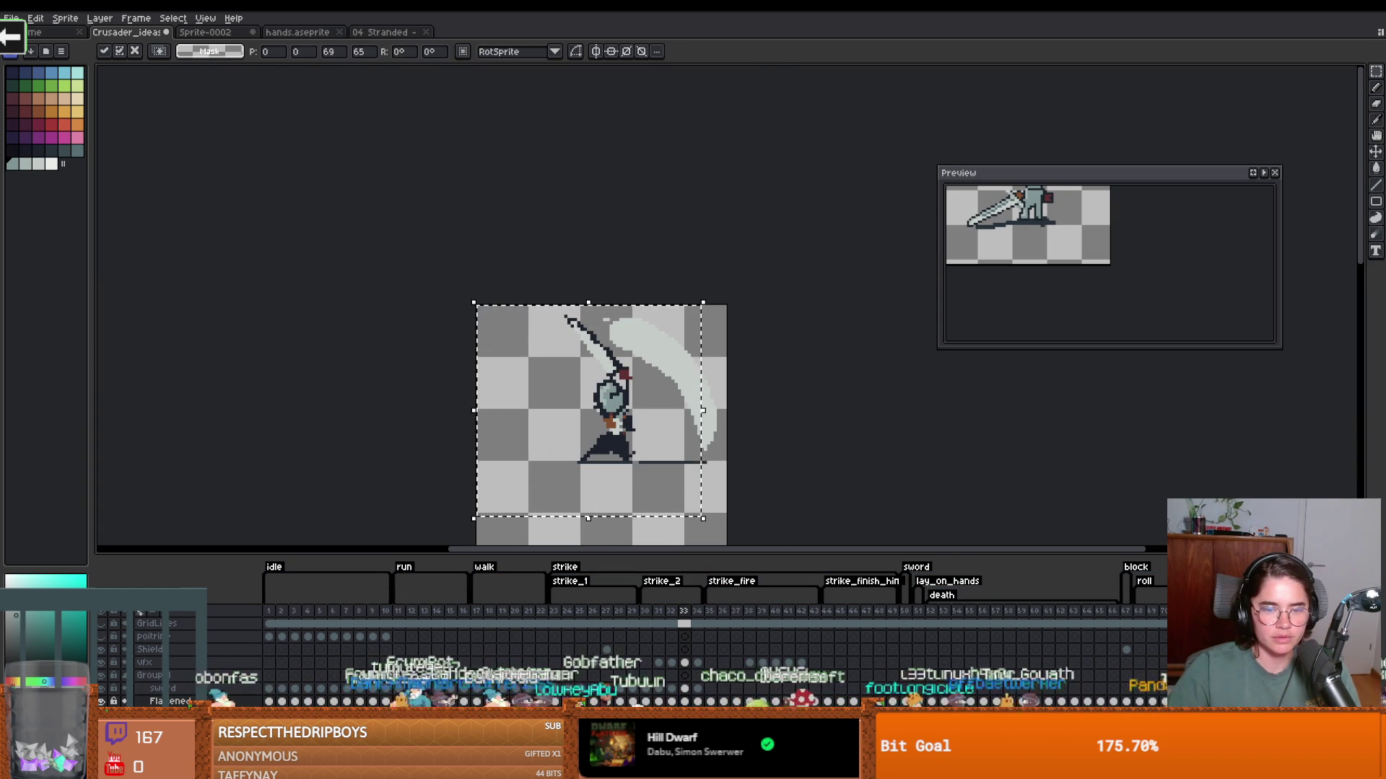
key(Delete)
key(ctrl+z)
key(ctrl+y)
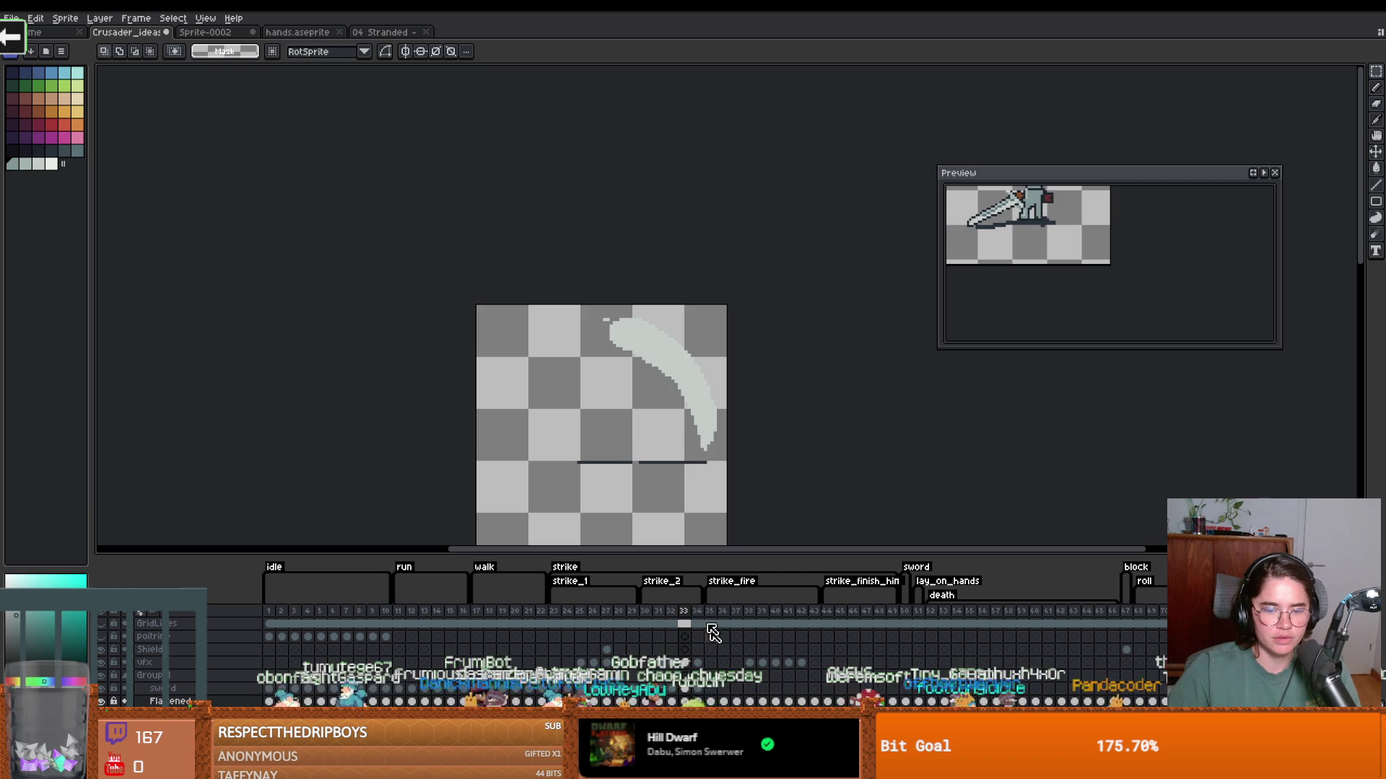
key(Right)
key(Left)
drag(716, 498, 474, 303)
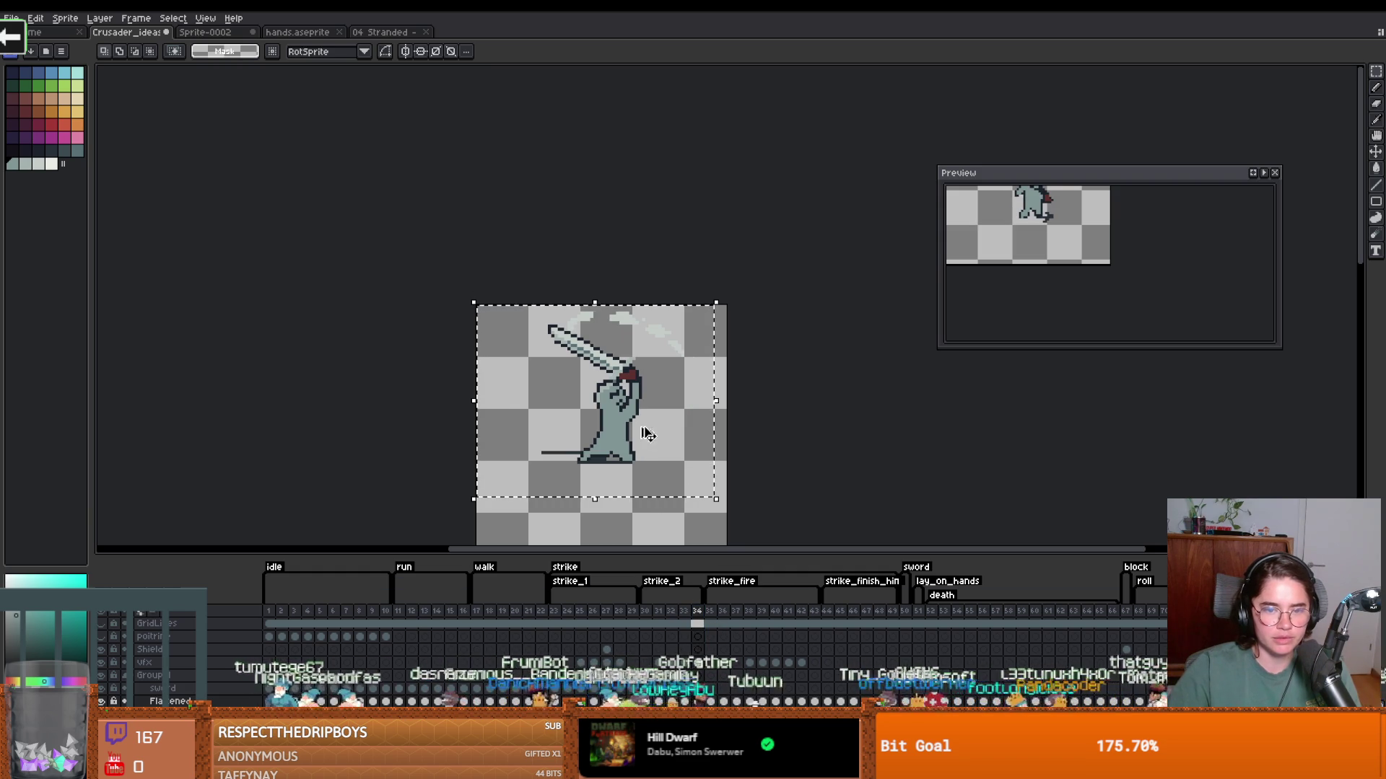
key(Delete)
Step: On frame 34, try transforming and moving a selection, then cancel with Esc
scroll(626, 383, down, 4)
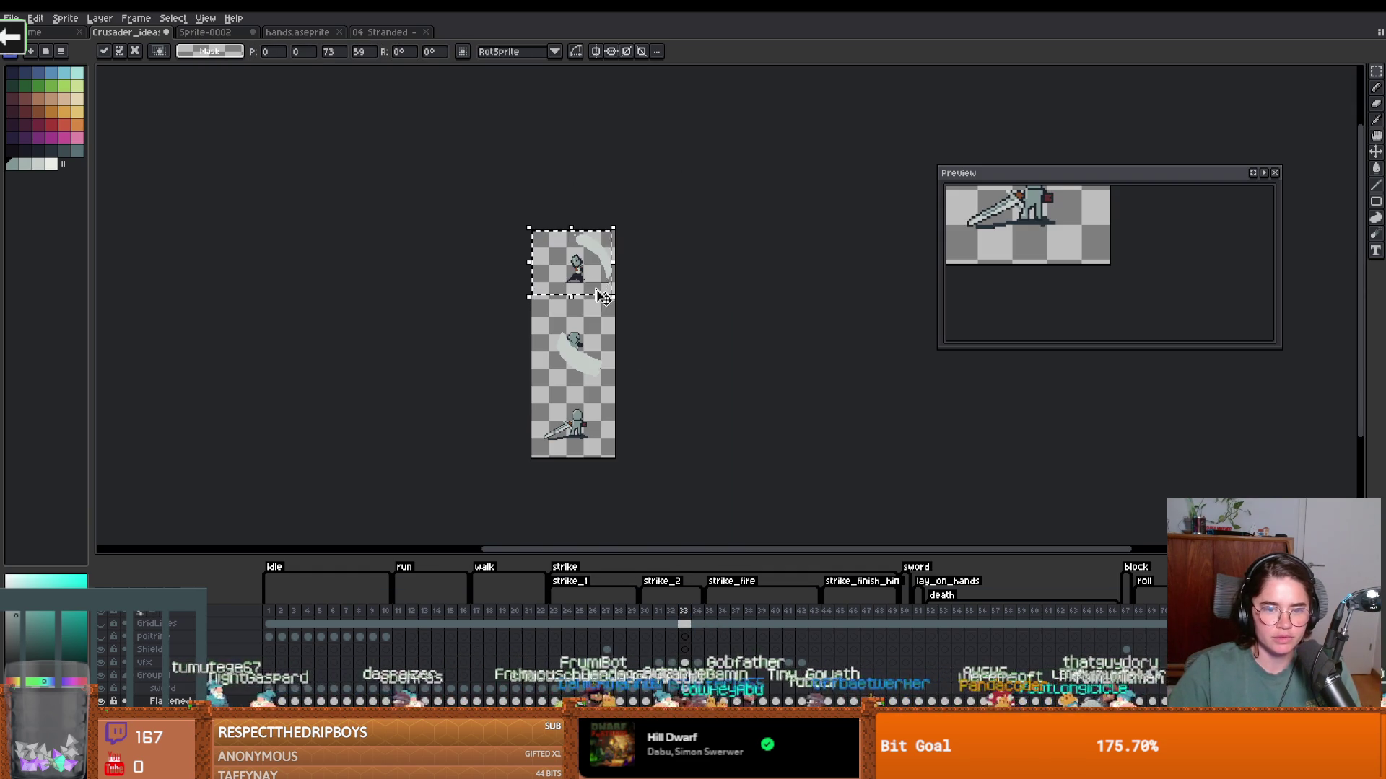
click(697, 611)
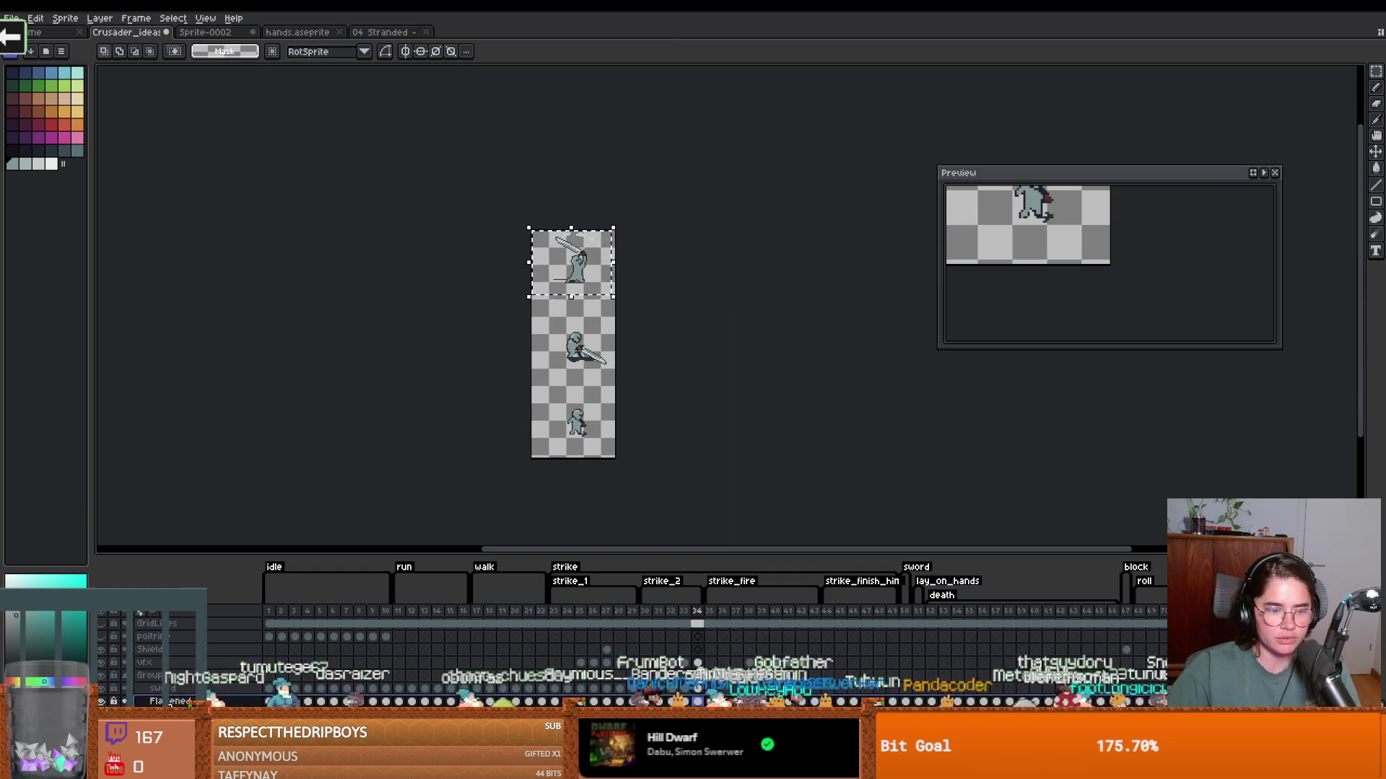
click(581, 276)
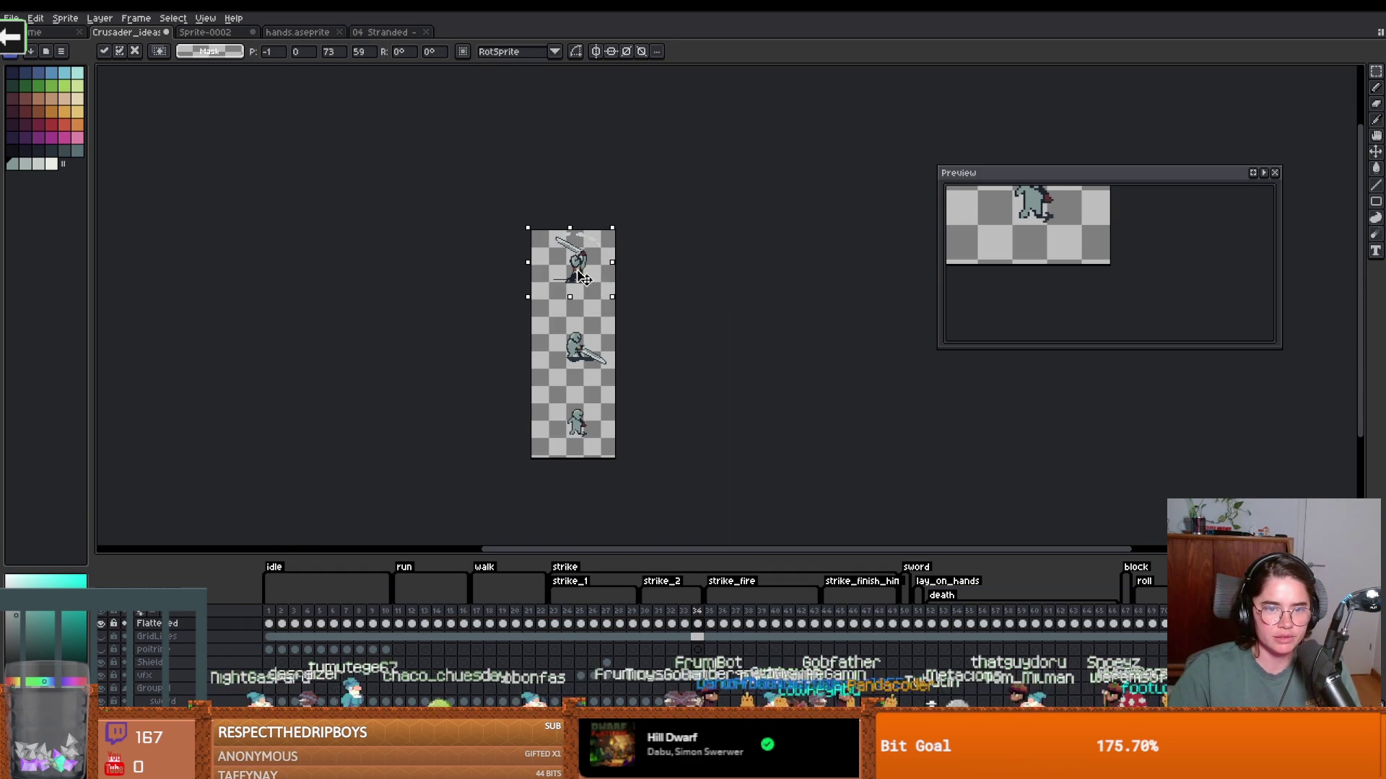
key(Return)
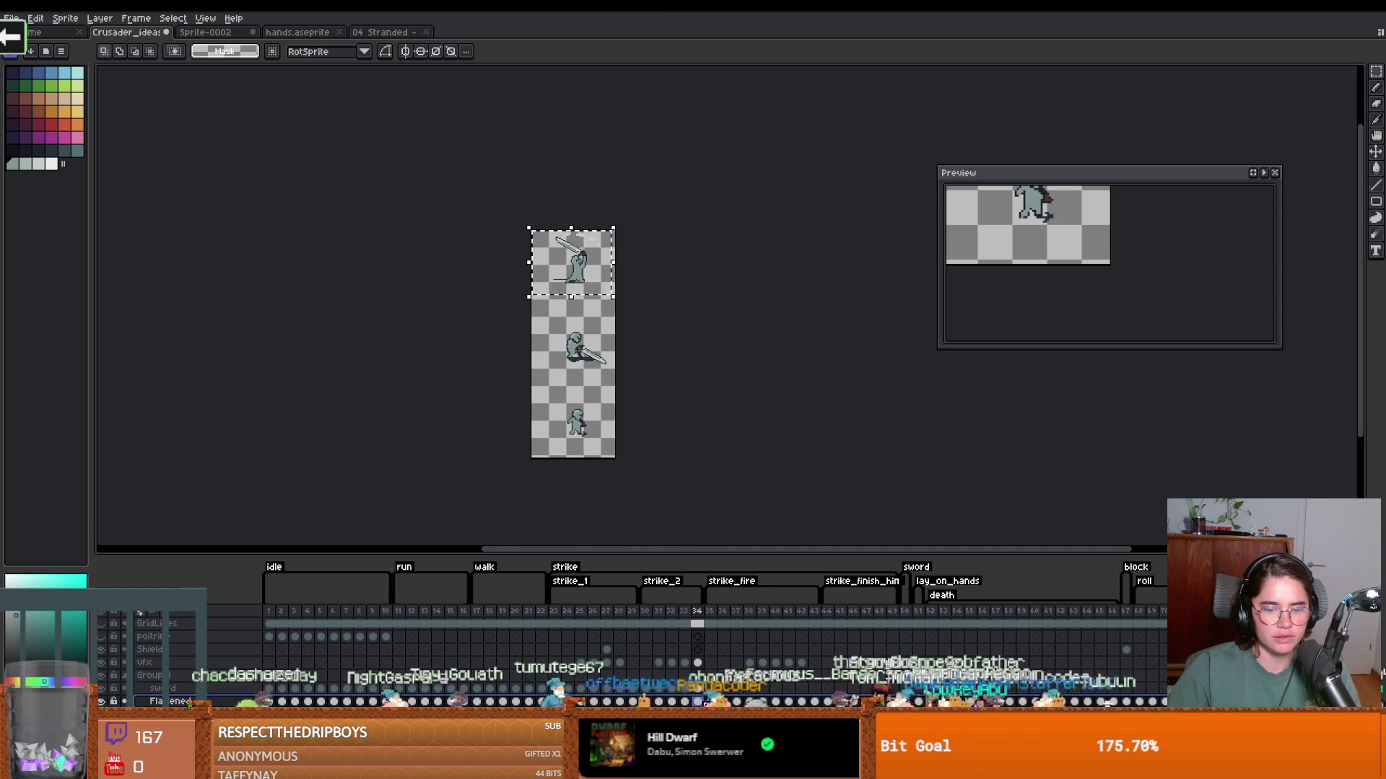
click(698, 611)
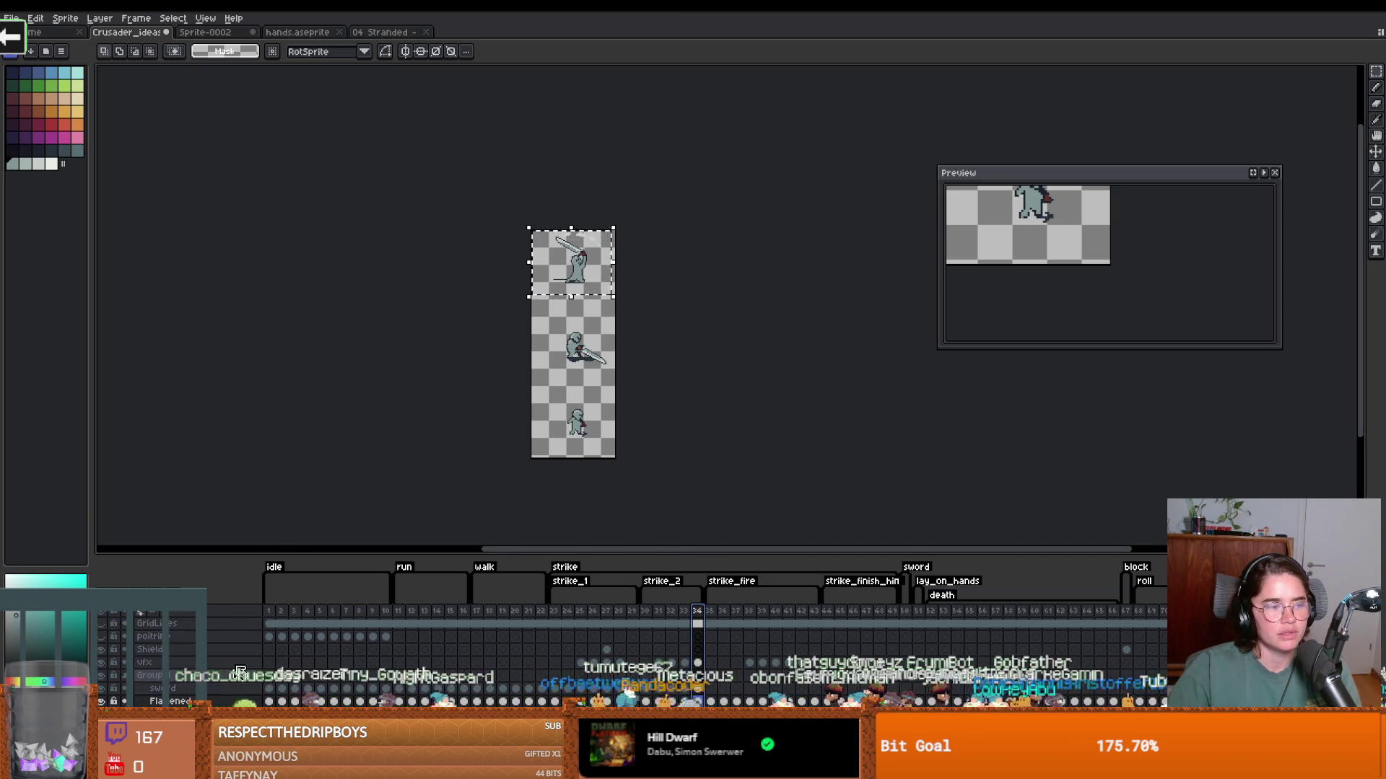
key(Escape)
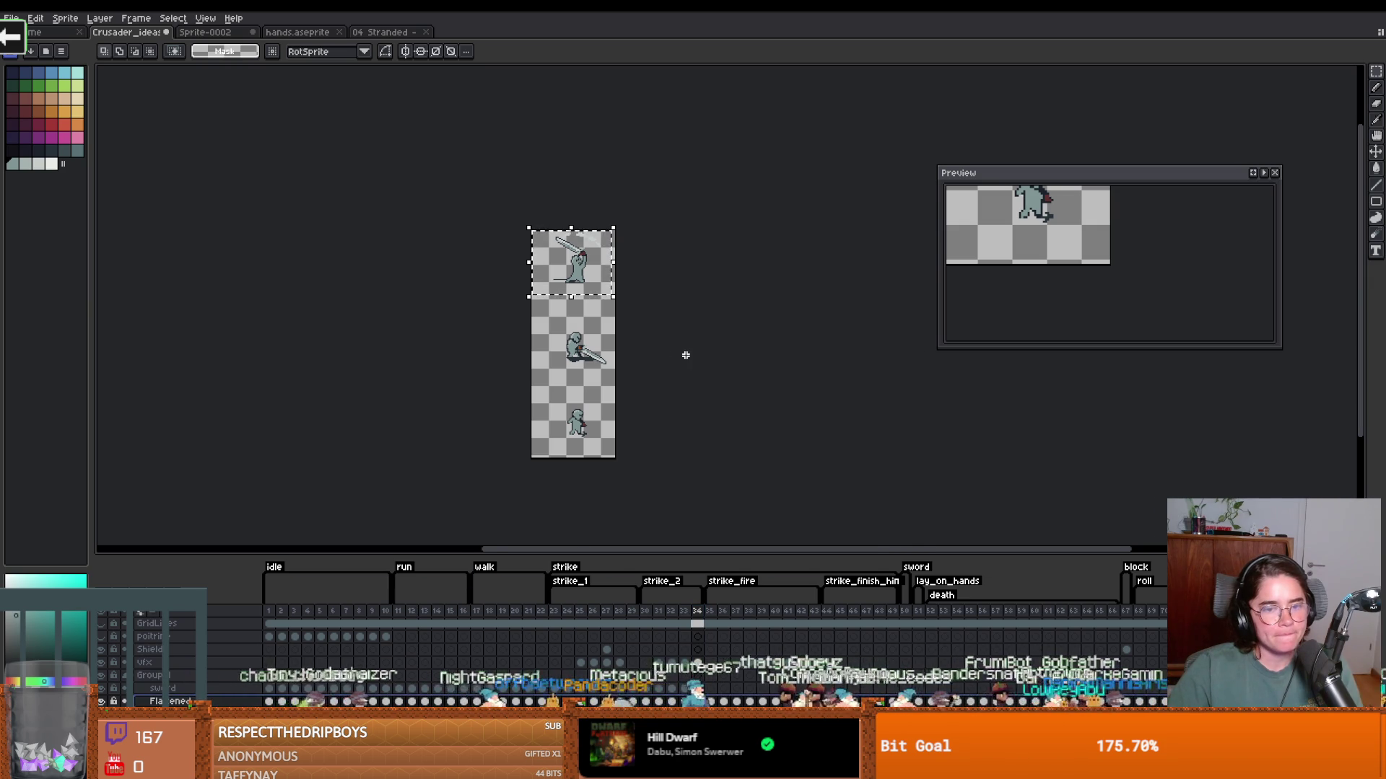
click(619, 298)
key(Escape)
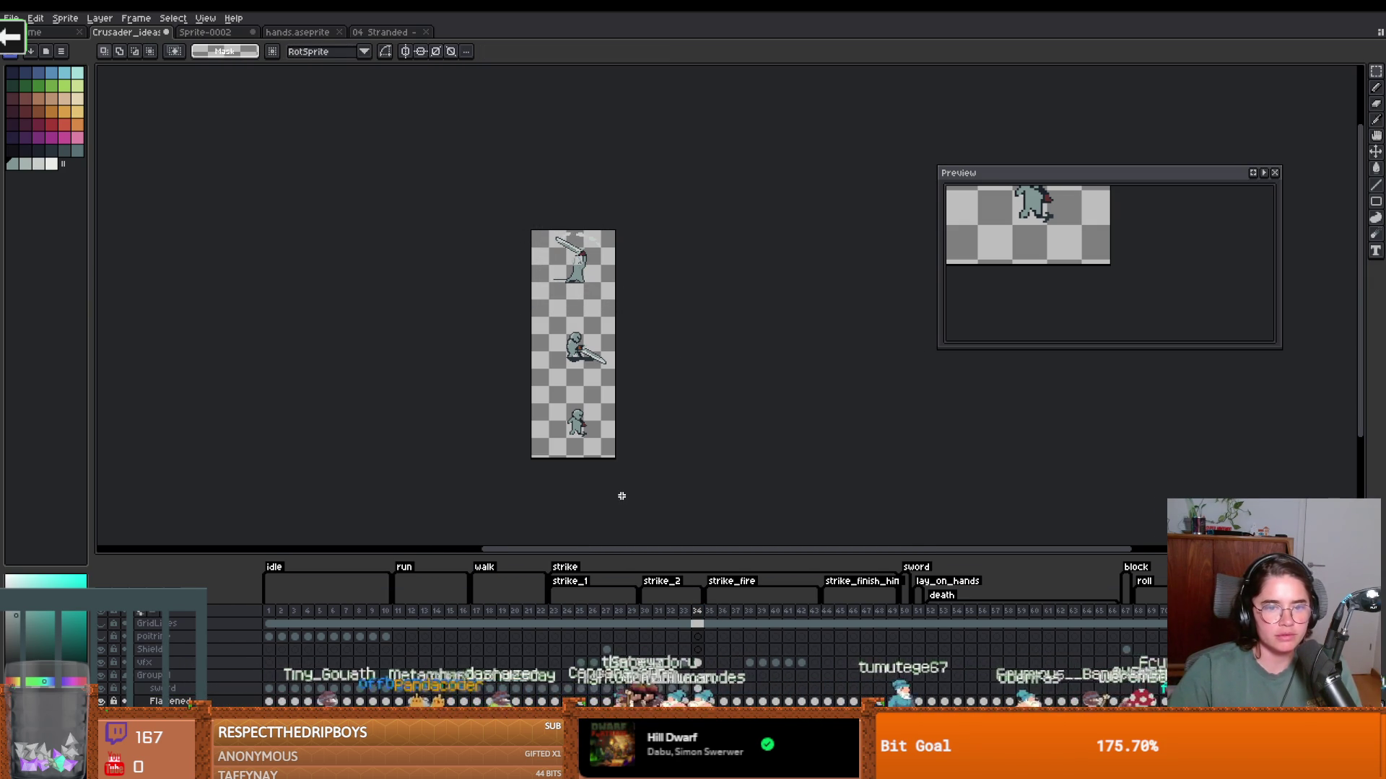
scroll(588, 358, up, 3)
scroll(570, 353, up, 2)
scroll(551, 353, down, 1)
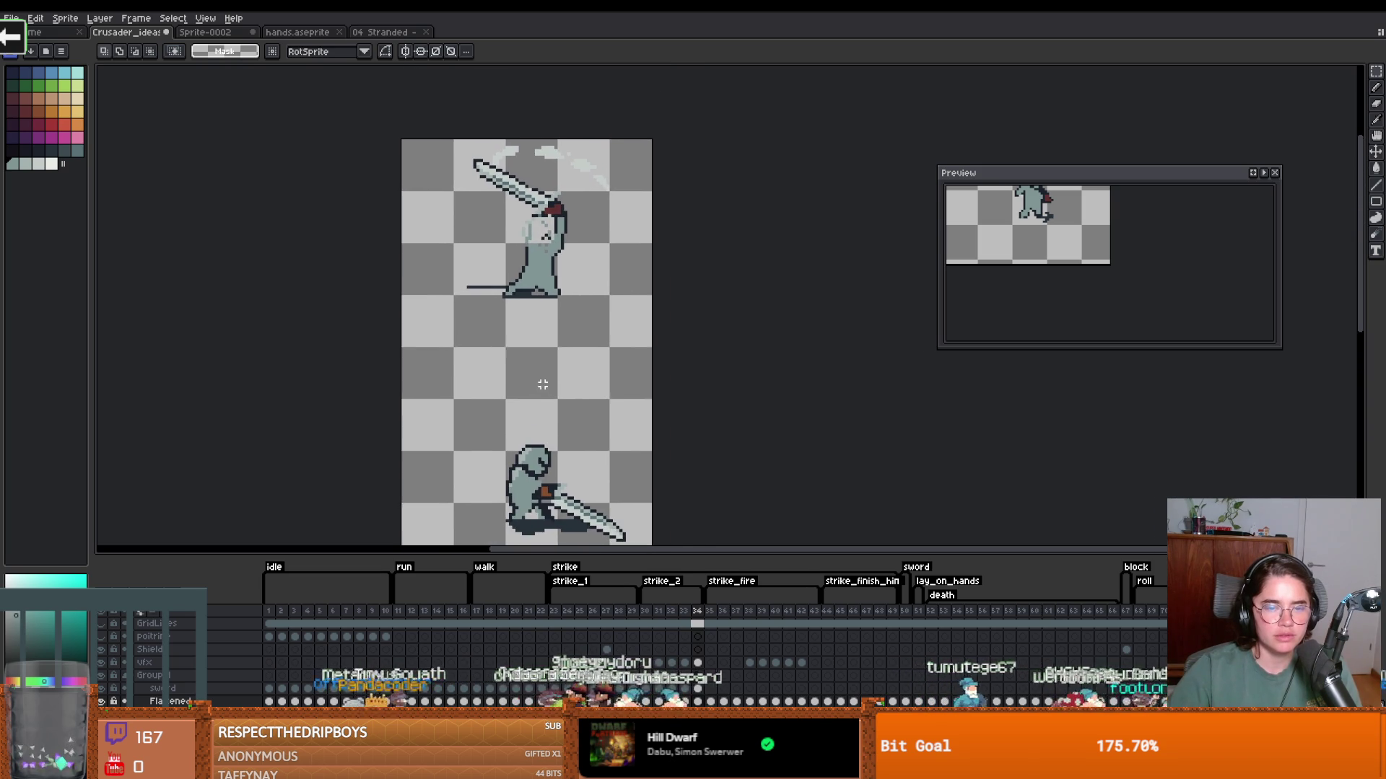
key(ctrl+d)
scroll(577, 361, up, 1)
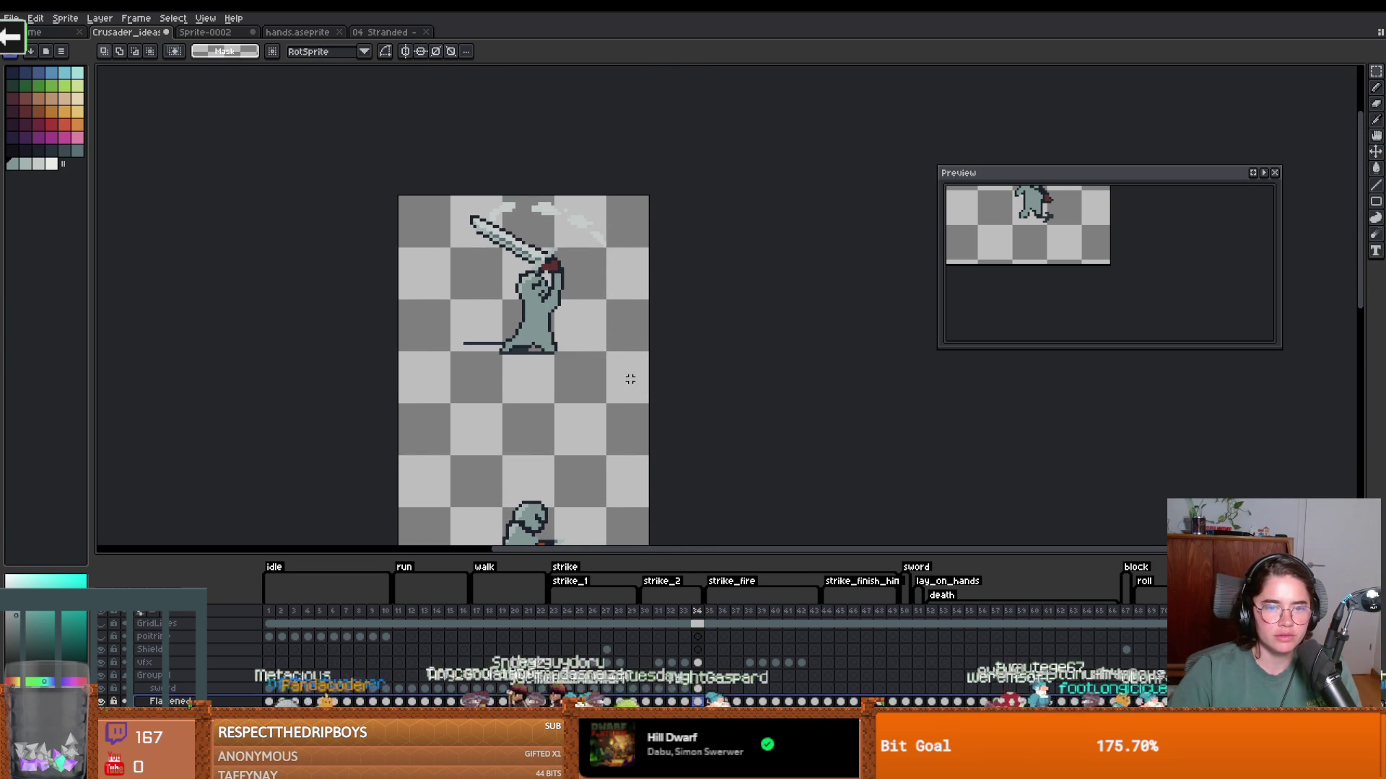
key(Left)
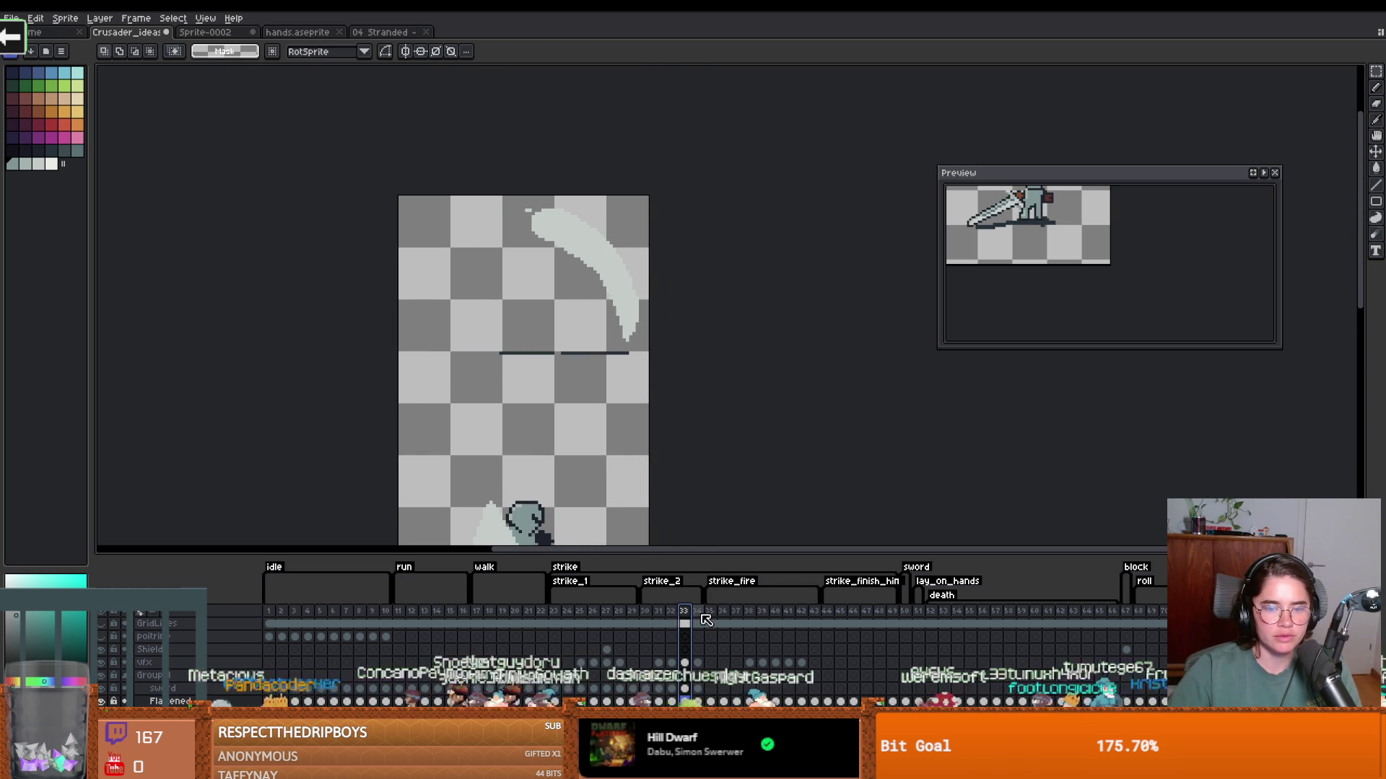
scroll(673, 465, down, 1)
scroll(674, 470, down, 2)
key(Right)
key(Left)
key(Right)
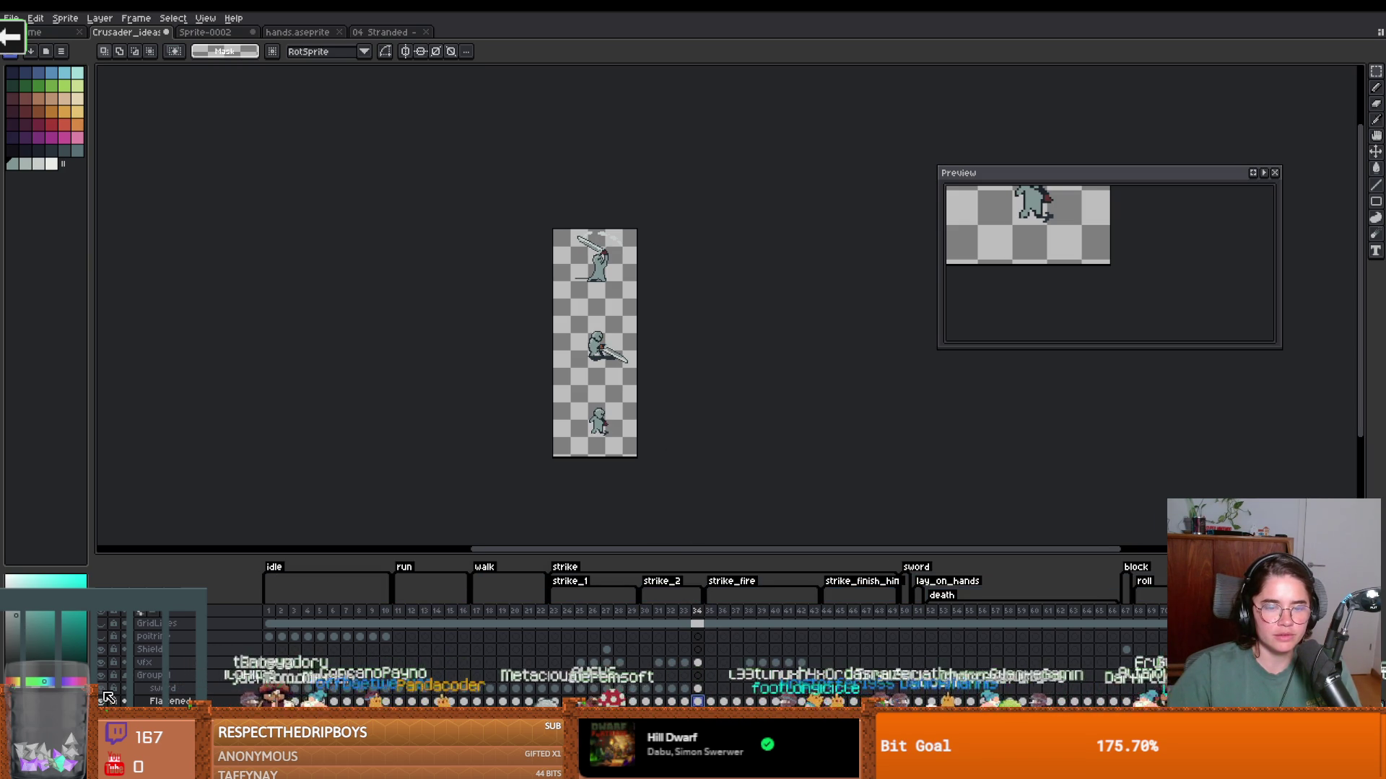
scroll(480, 300, up, 2)
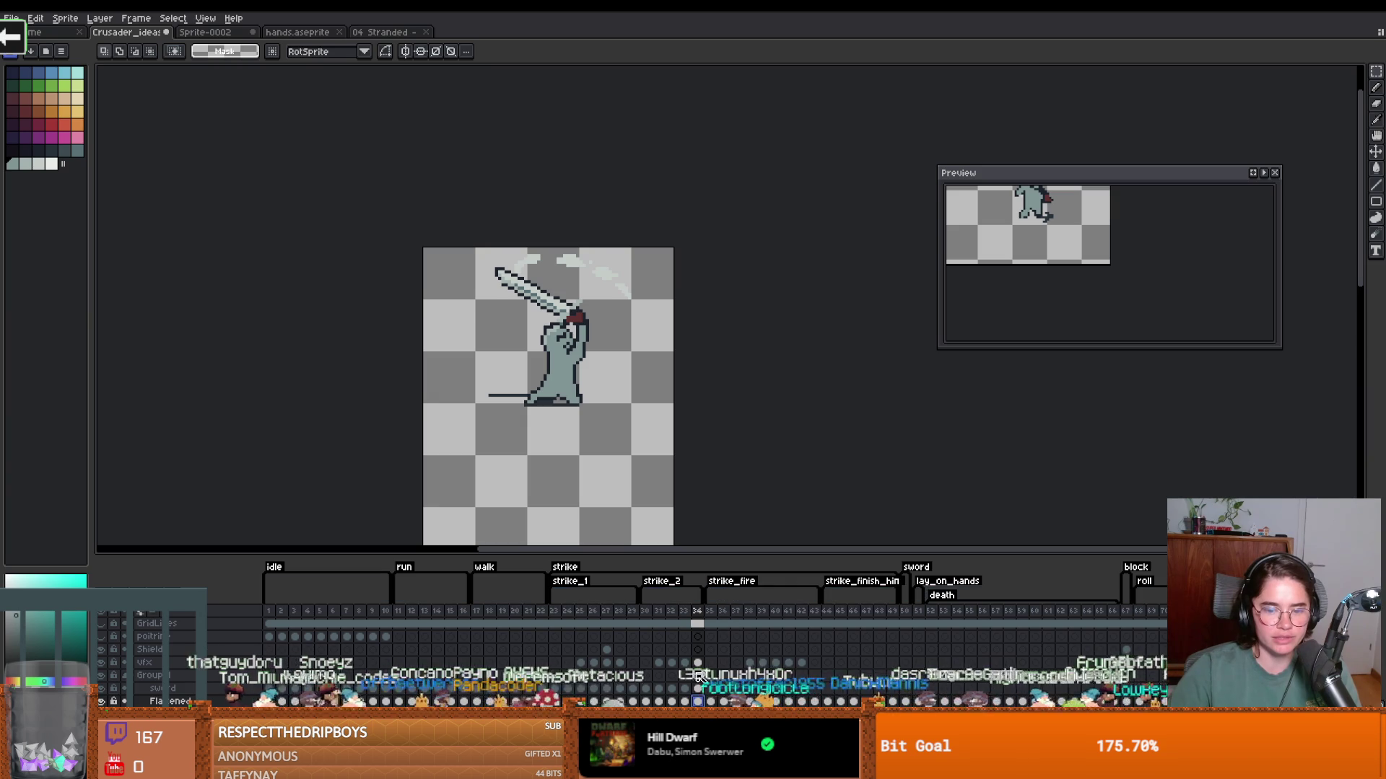
drag(636, 419, 463, 257)
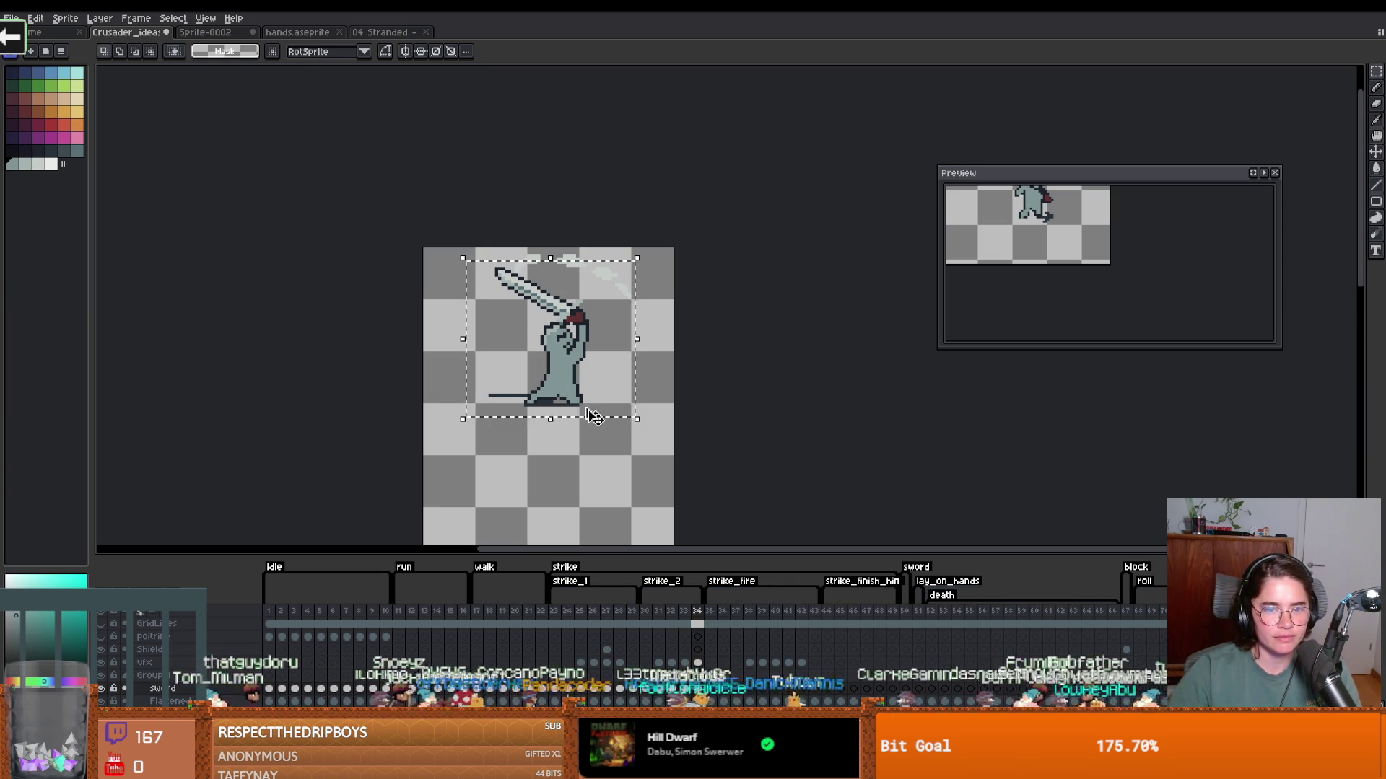
Step: Clear the leftover selections and erase the old knight from all of frame 33
click(686, 618)
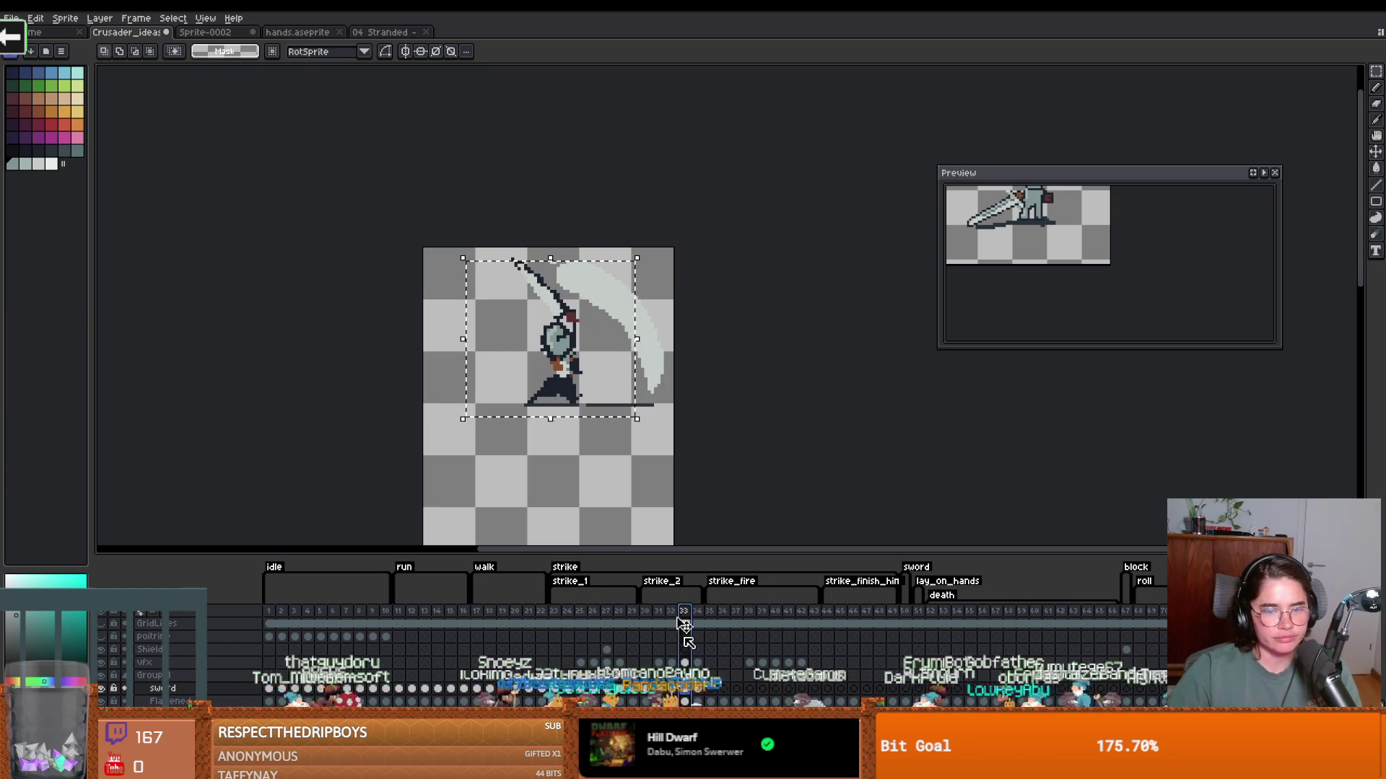
key(ctrl+t)
click(628, 453)
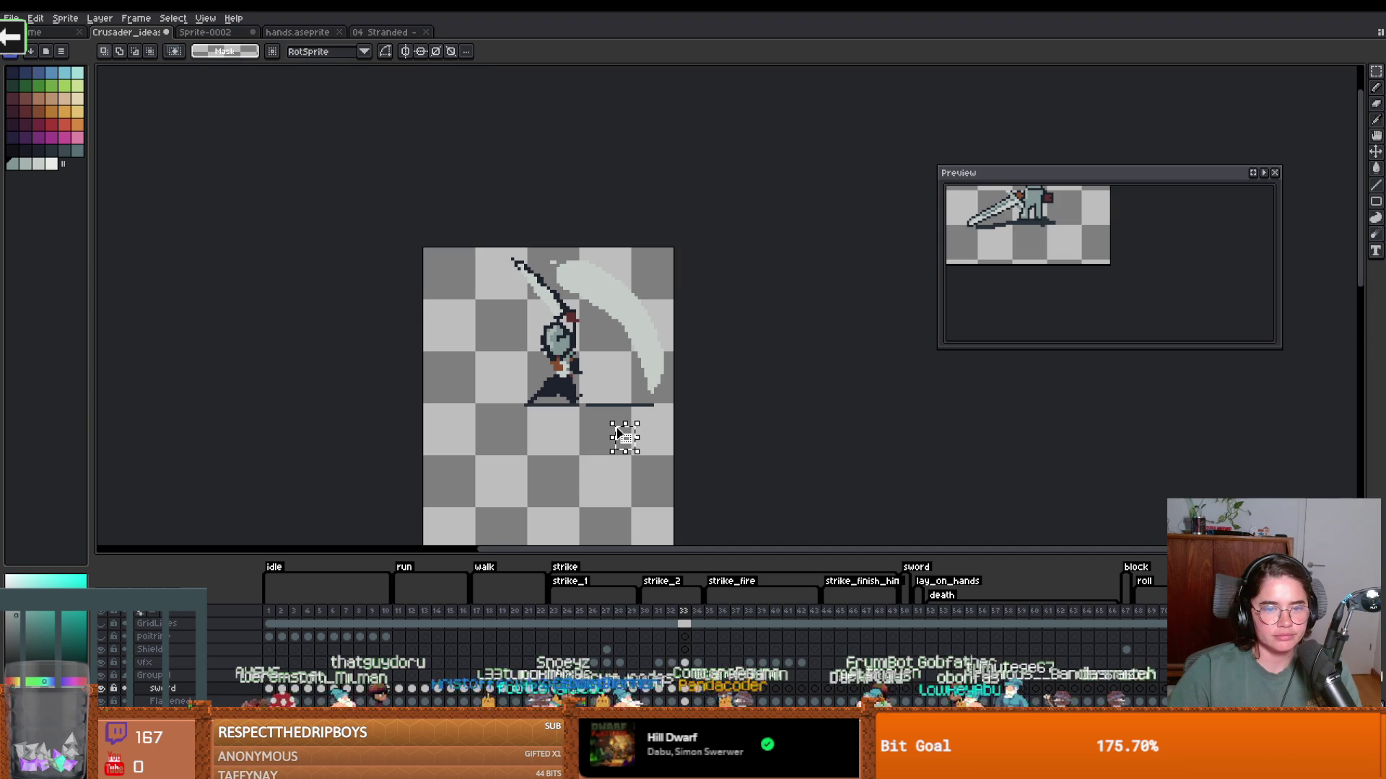
click(635, 460)
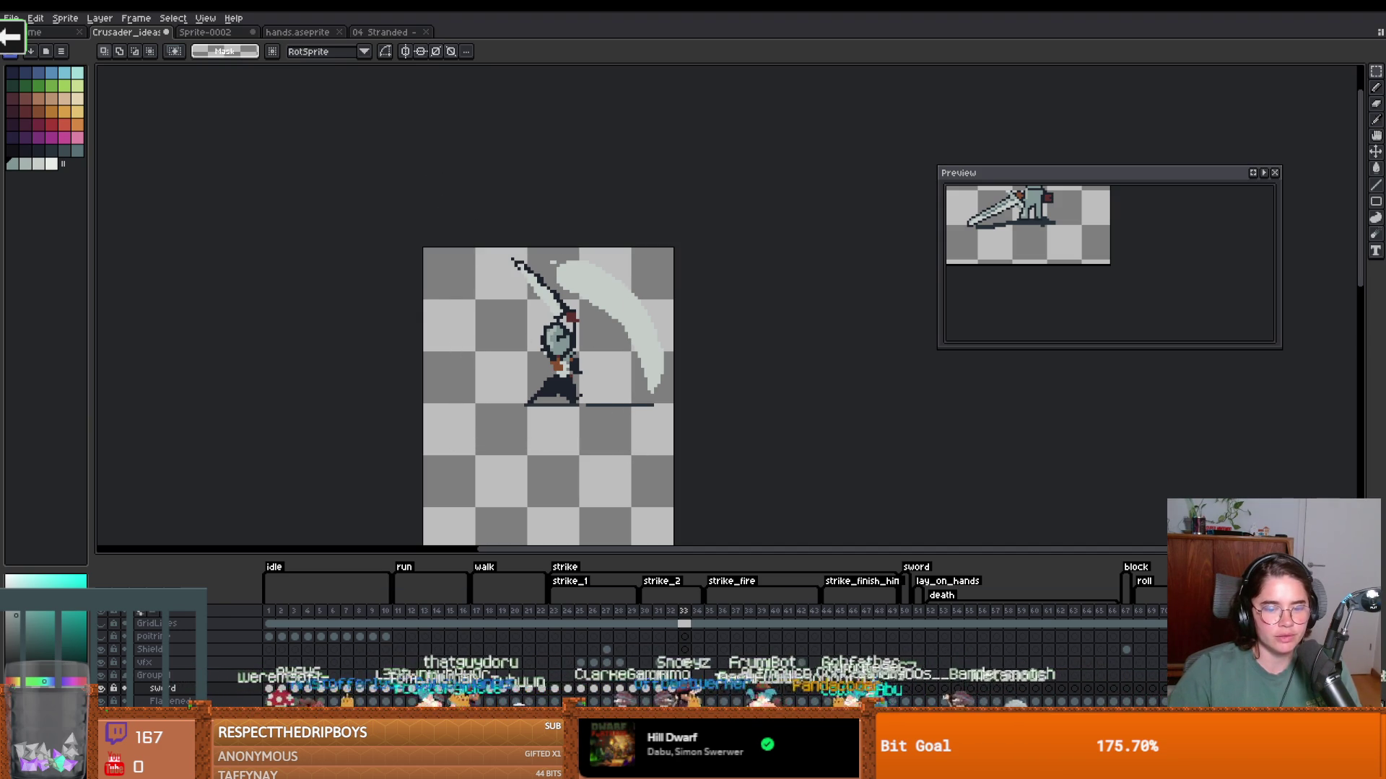
key(ctrl+a)
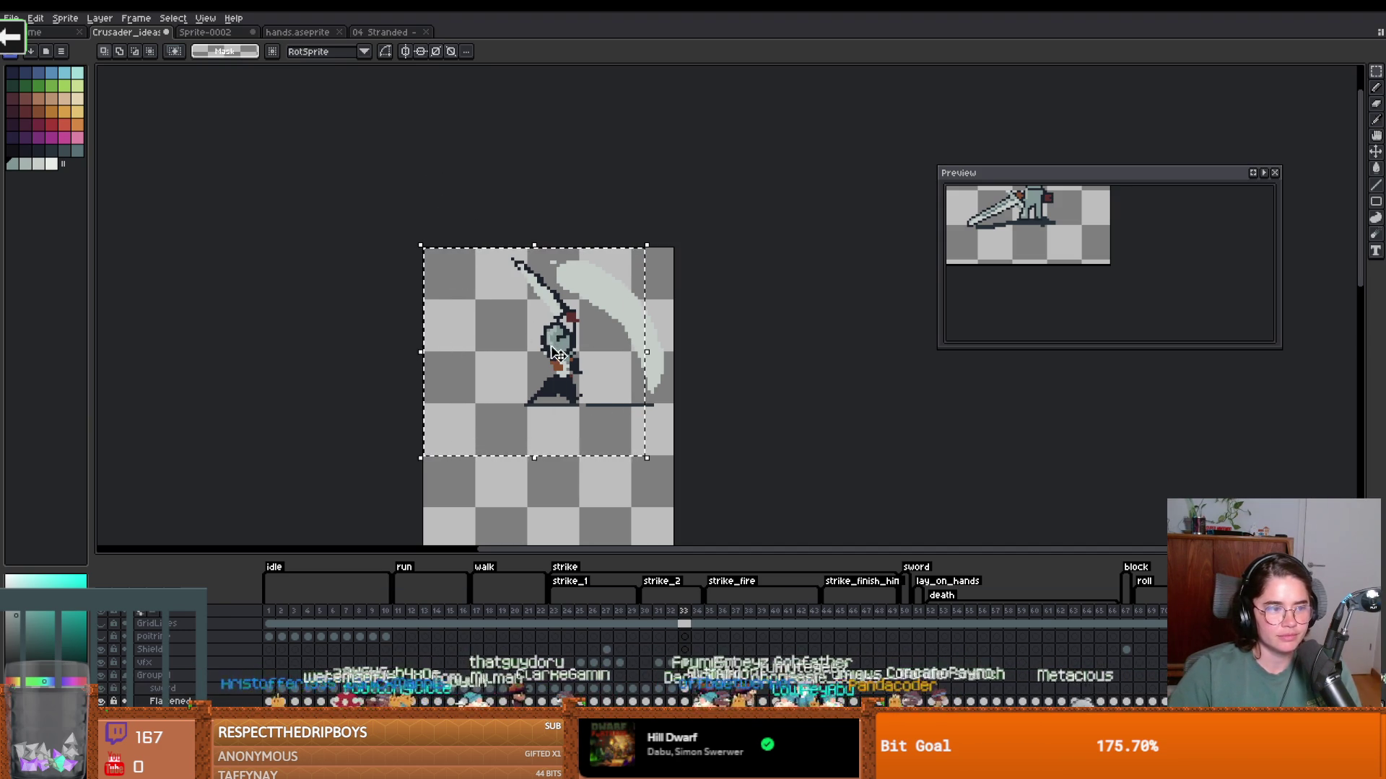
key(Delete)
Step: Paste the raised-sword knight and commit the pasted pixels in place
key(ctrl+v)
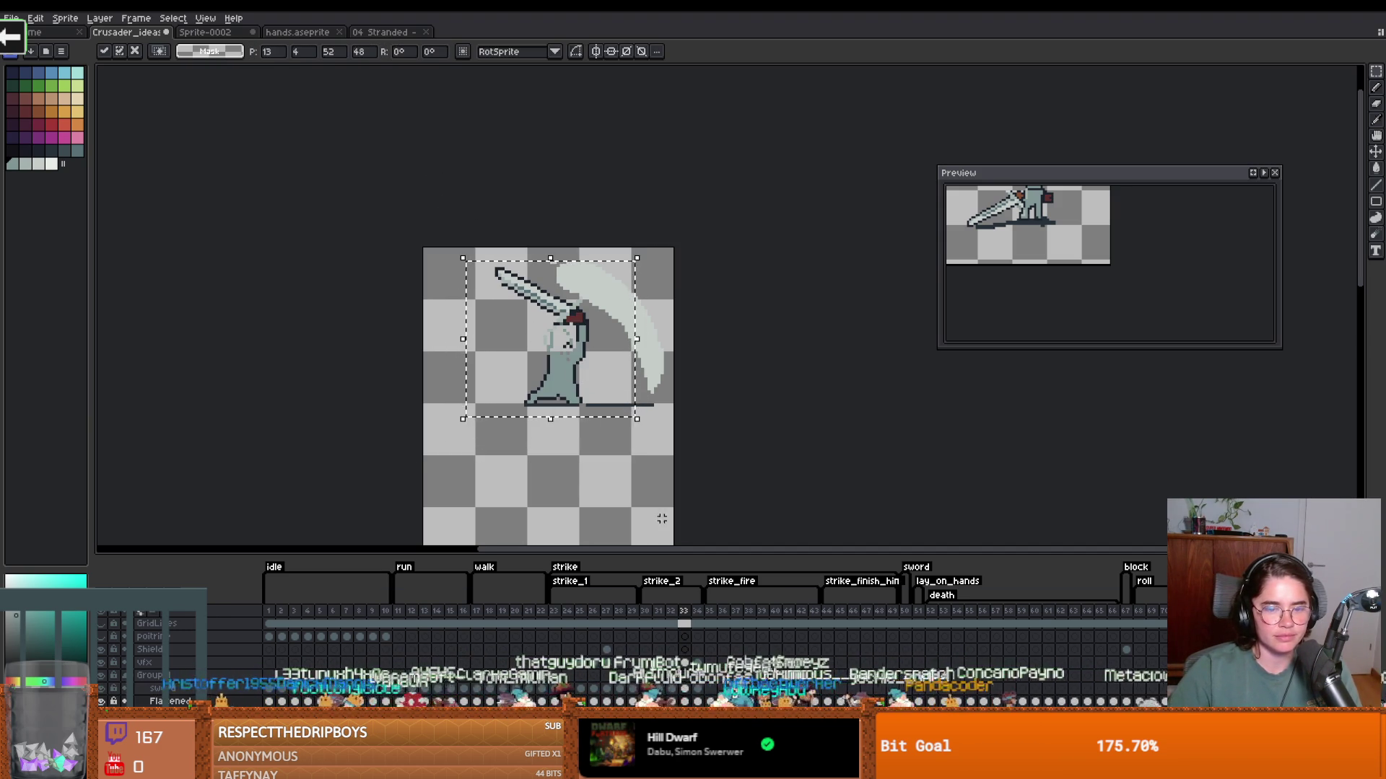
click(698, 613)
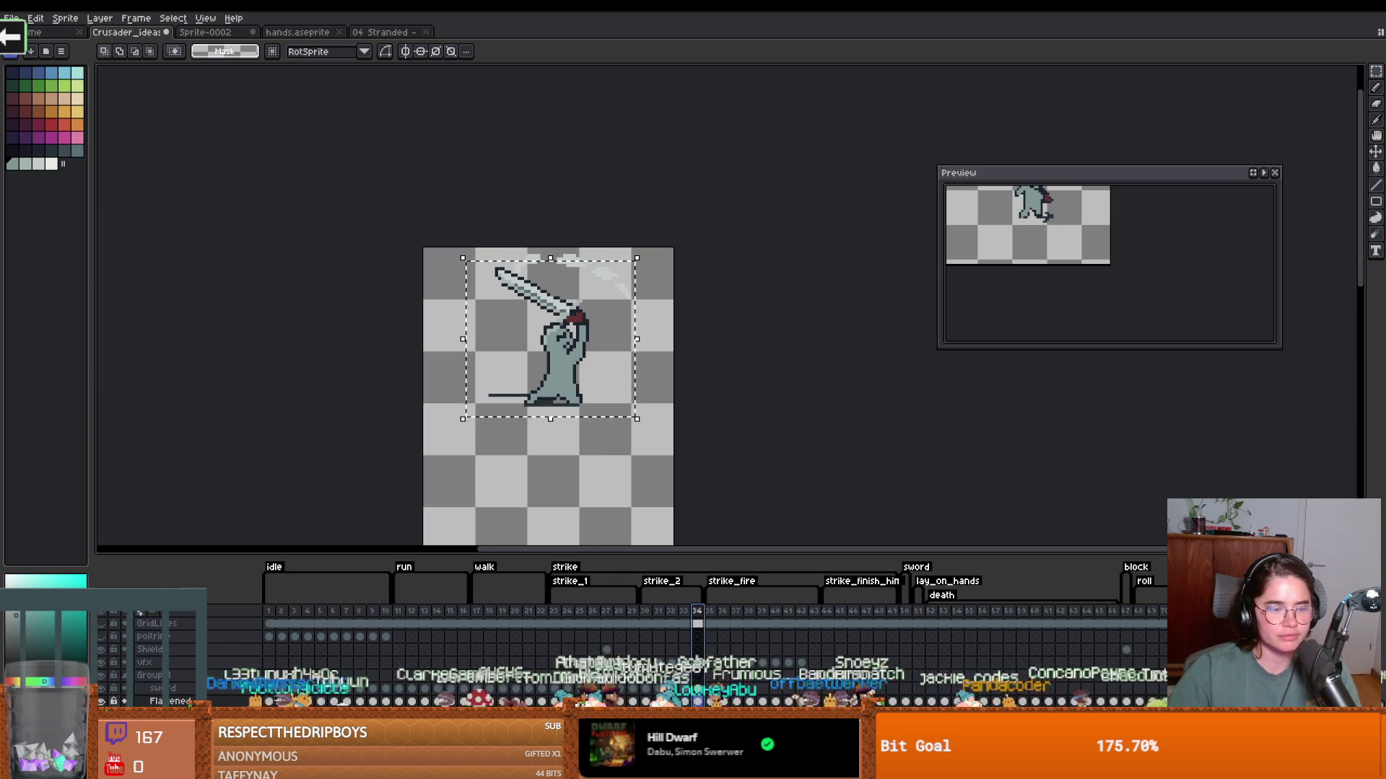
click(522, 424)
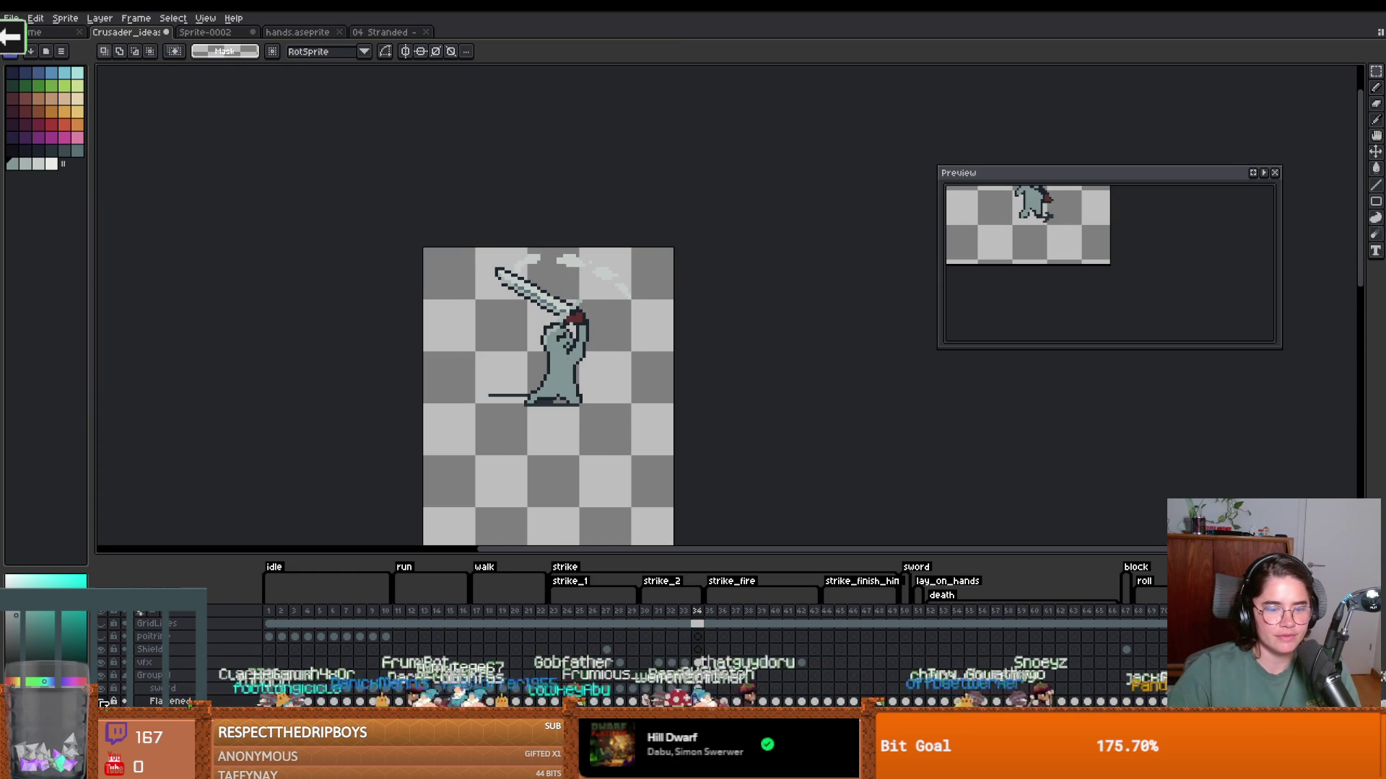
scroll(511, 392, up, 2)
Step: Copy the knight's torso from frame 34 and paste it onto frame 33
drag(550, 255, 648, 332)
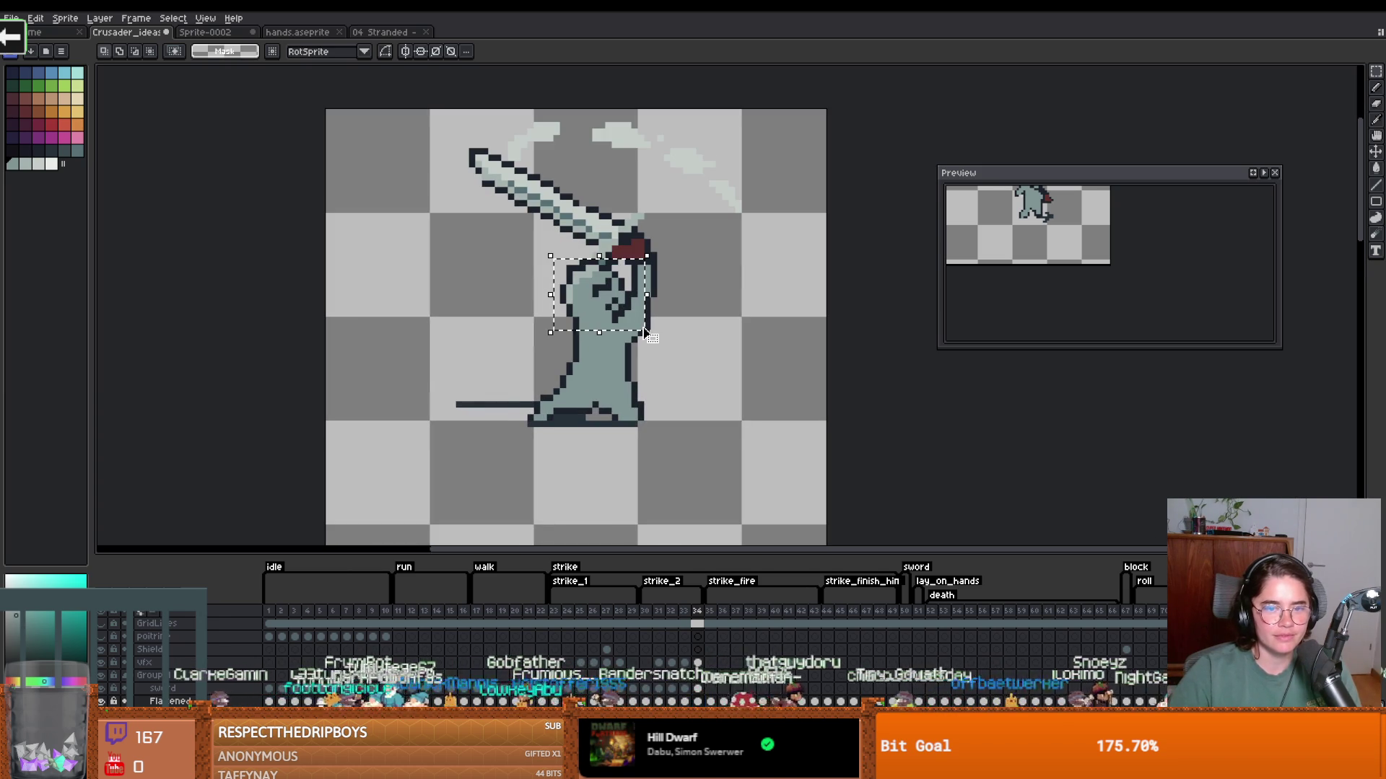
click(681, 622)
key(ctrl+v)
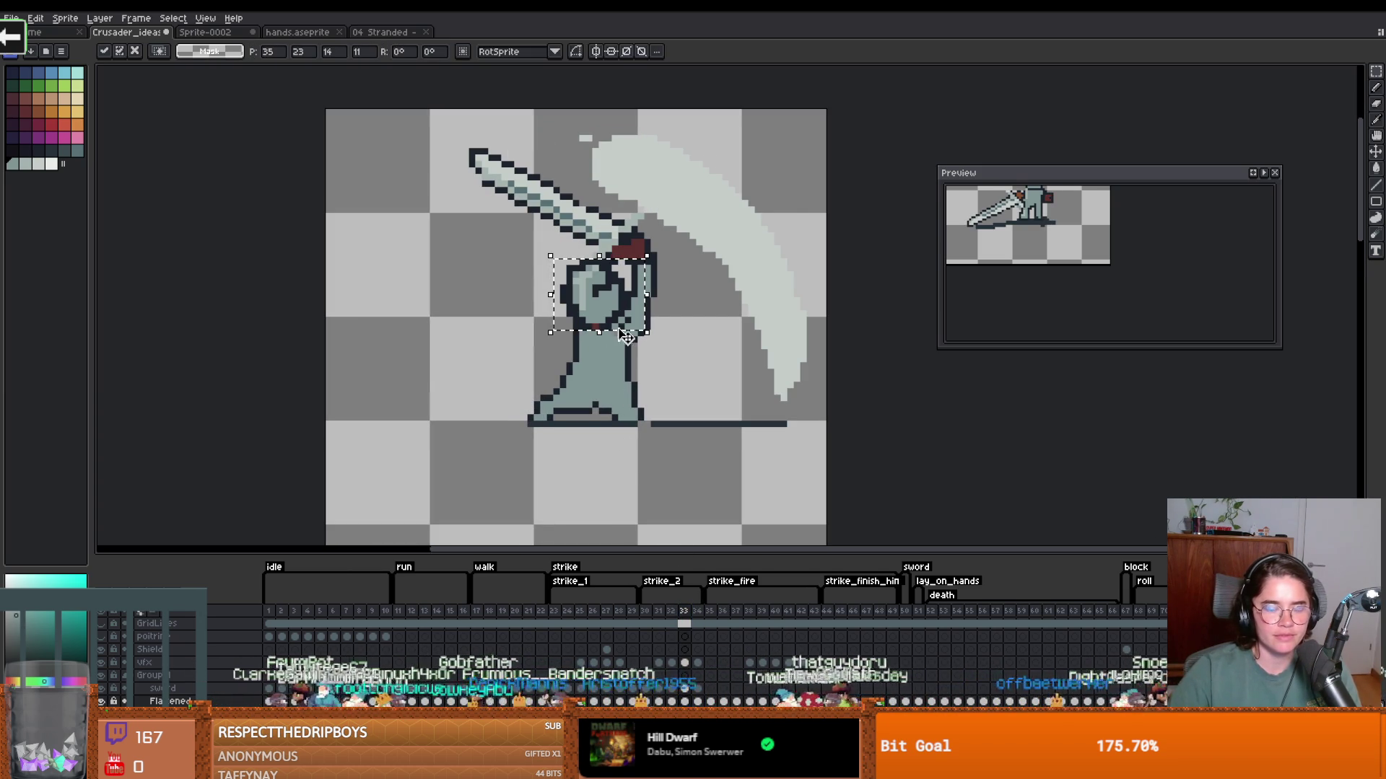
key(Return)
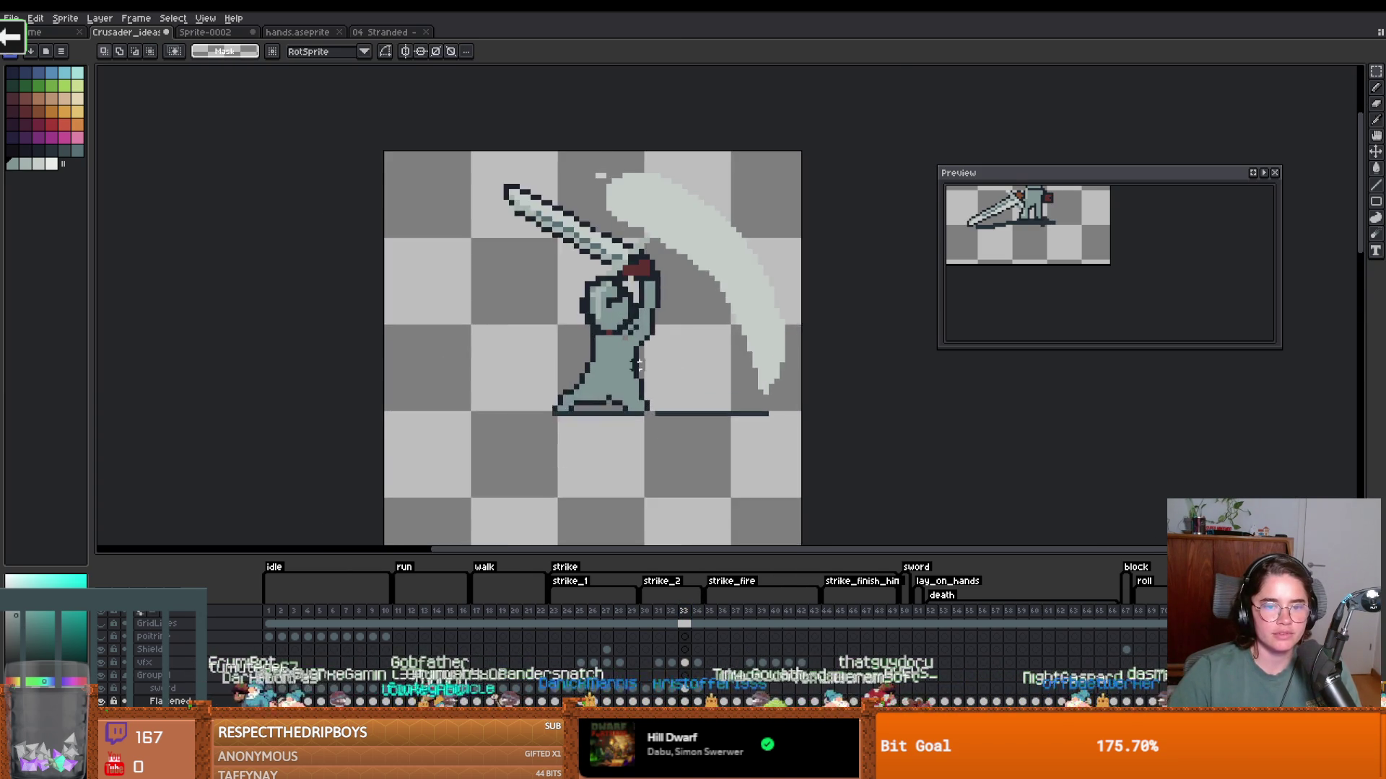
scroll(620, 346, up, 1)
Step: Pick the dark outline blue and compare the sword pose on the following frames
key(alt)
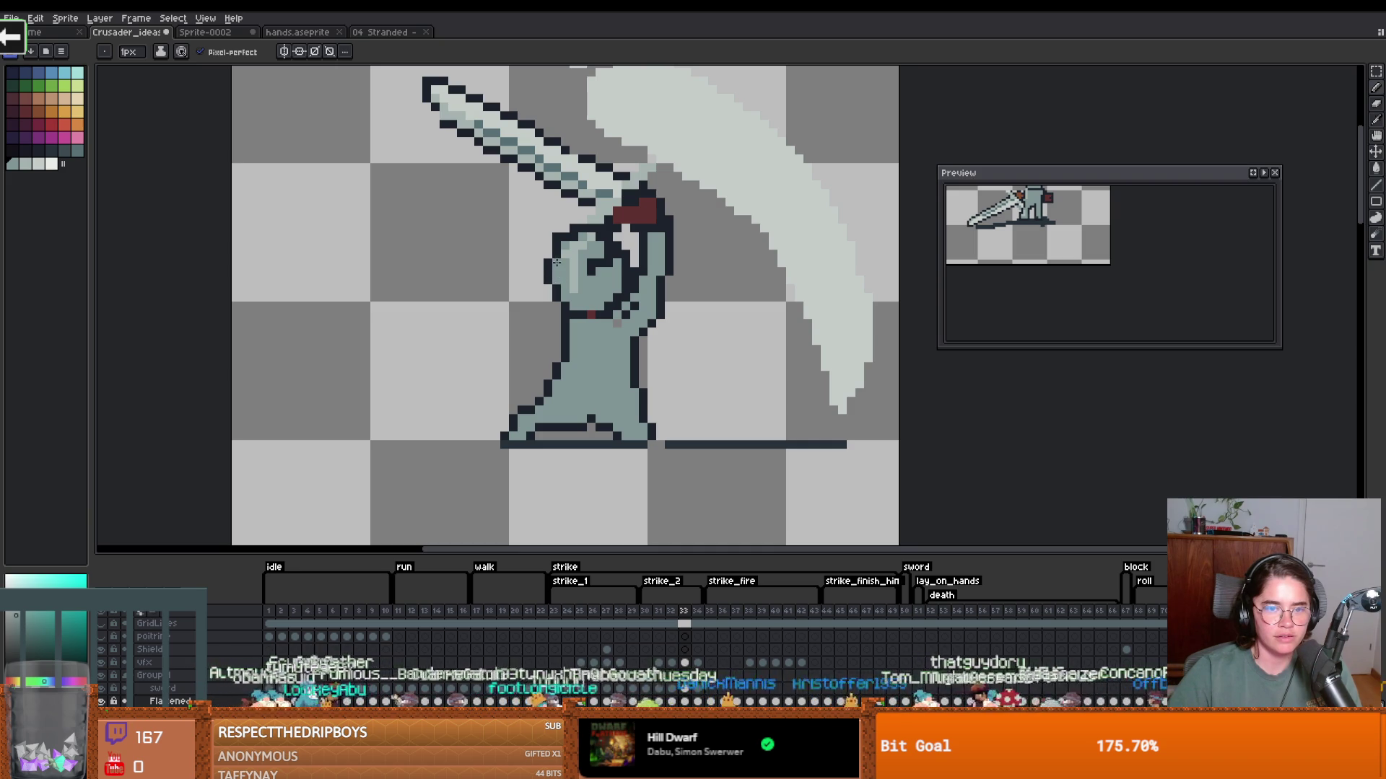
key(e)
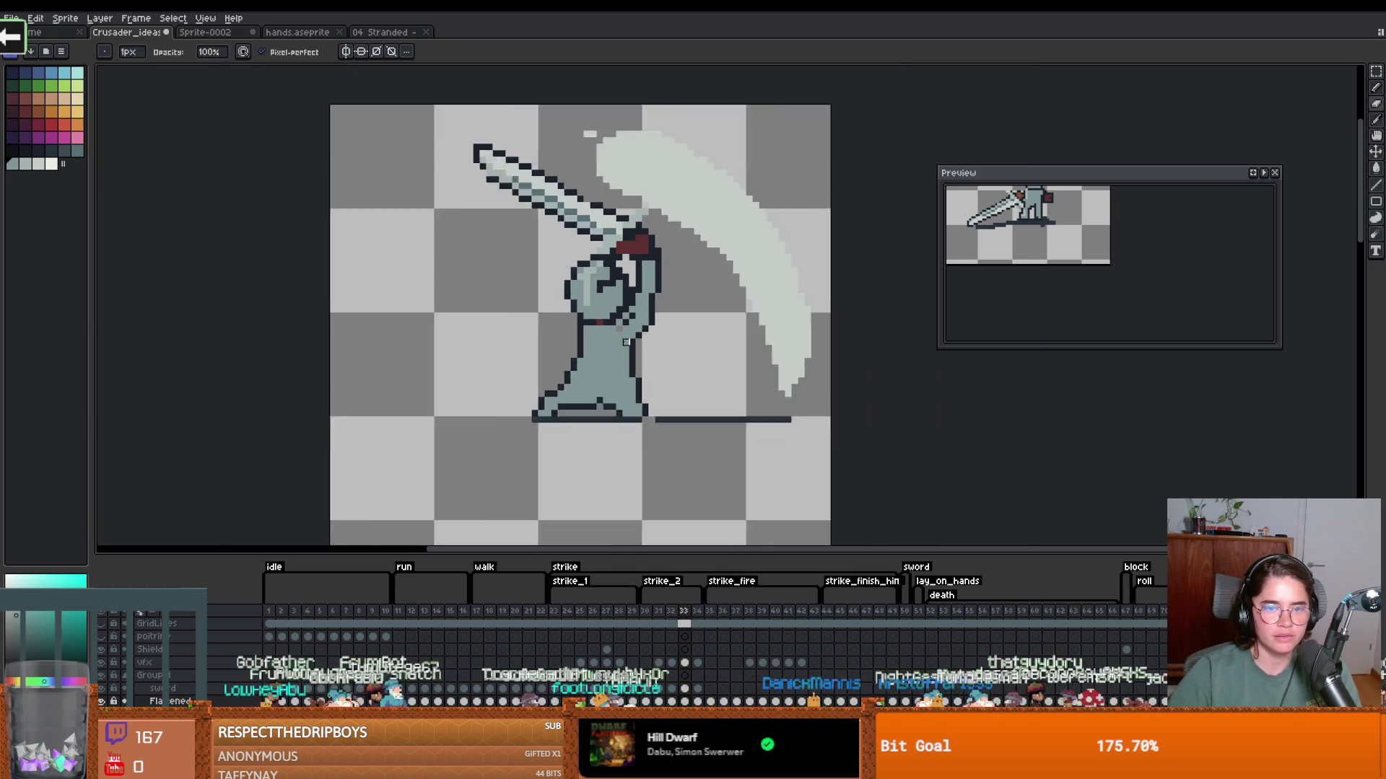
scroll(623, 335, up, 1)
key(alt)
key(b)
alt+click(583, 305)
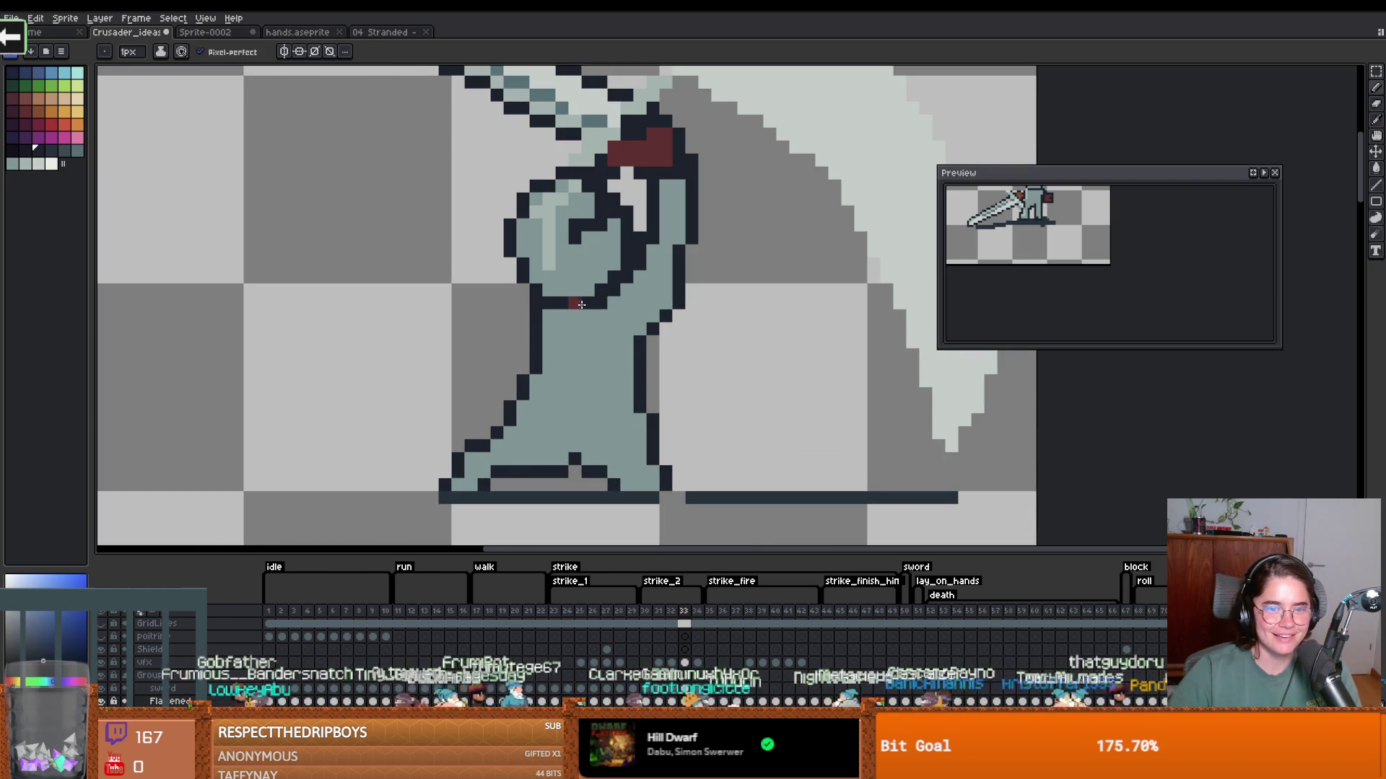
scroll(611, 324, down, 3)
key(Right)
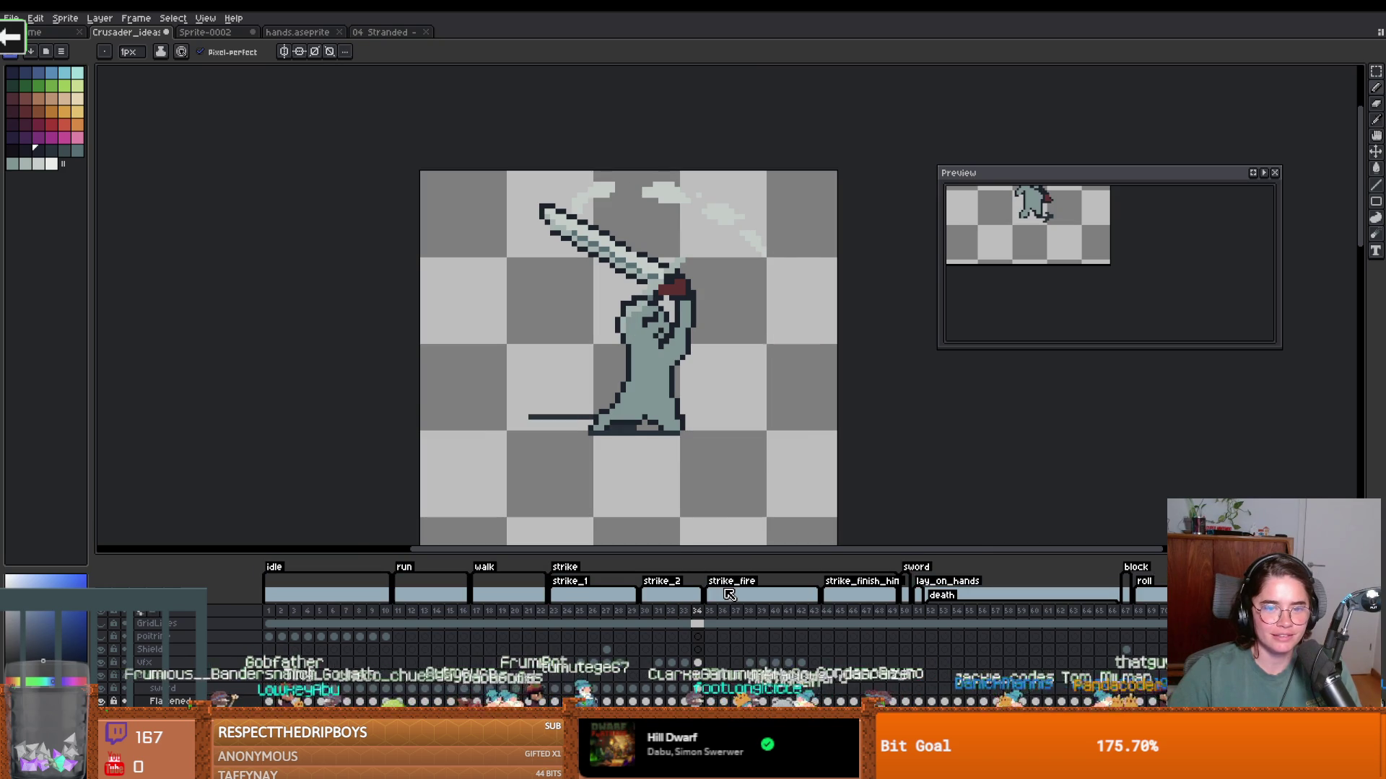
key(Right)
key(Left)
key(Left)
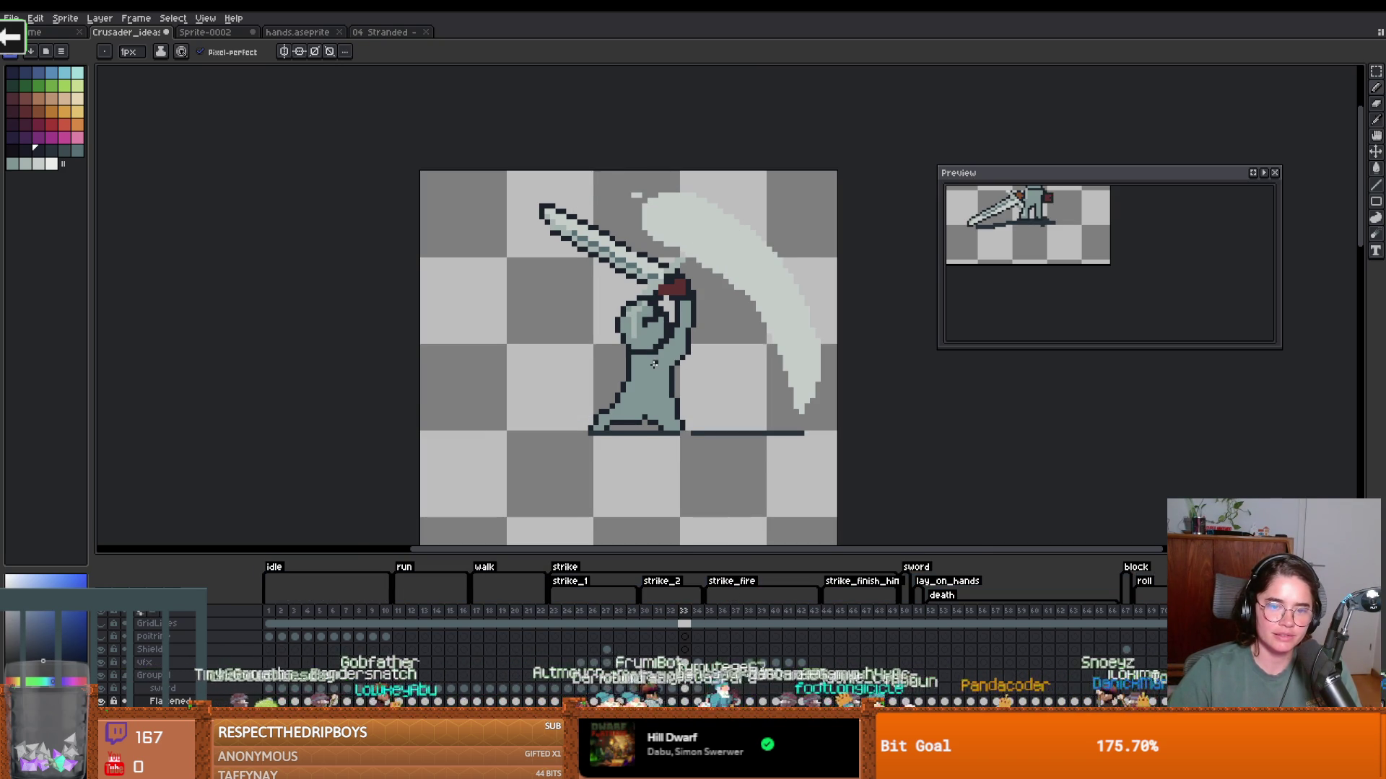
Step: Add a dark outline pixel below the thumb on frame 33, then go back to frame 31
scroll(654, 364, up, 2)
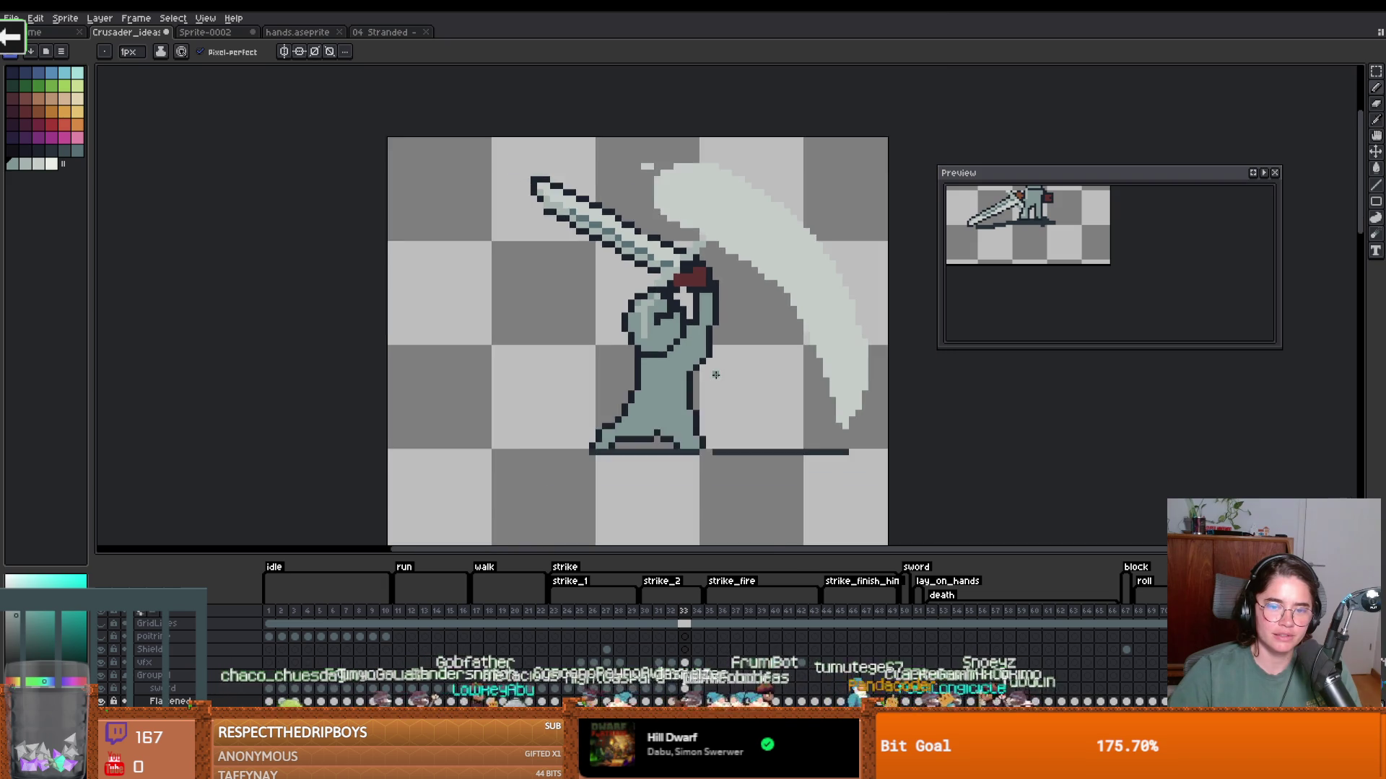
scroll(685, 303, up, 1)
alt+click(691, 287)
click(676, 313)
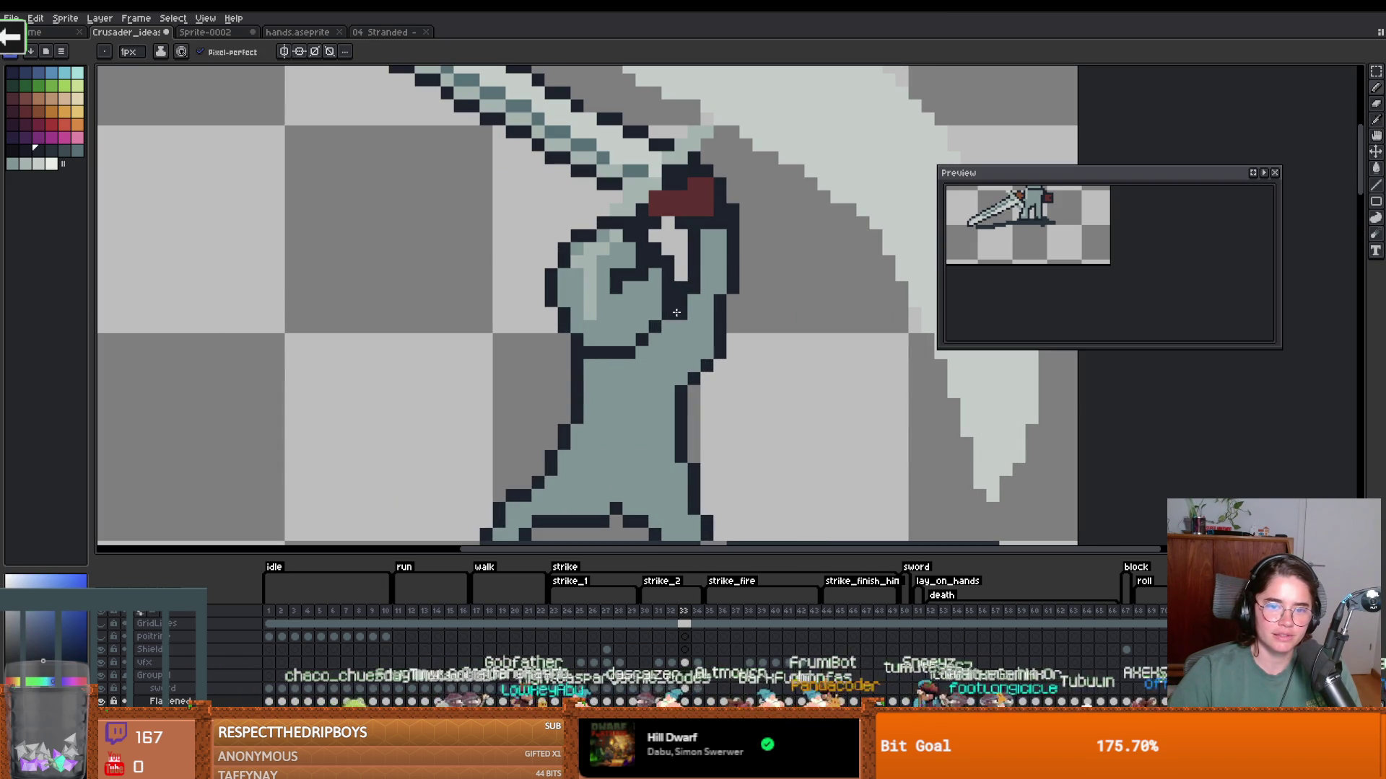
scroll(693, 375, down, 3)
key(Left)
key(Left)
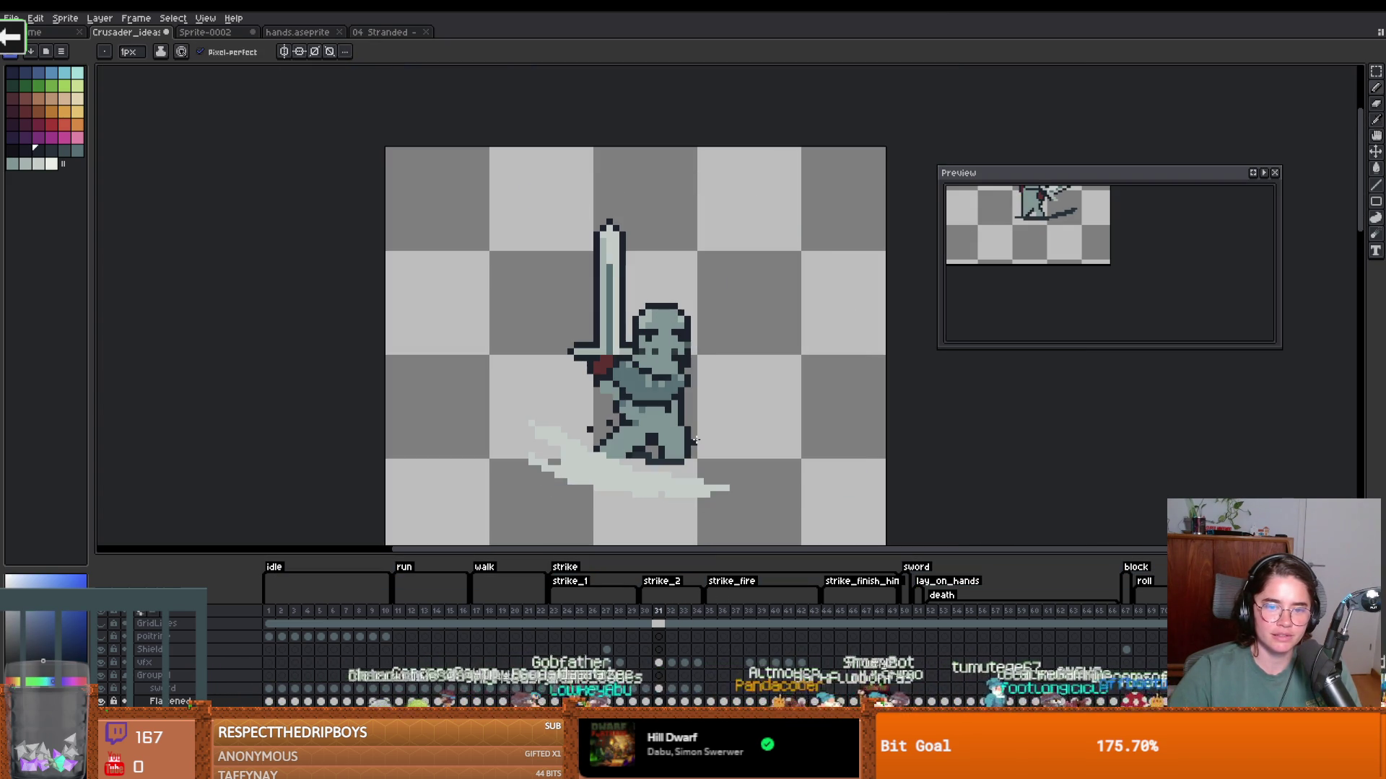
Step: Step through strike frames 23 to 32, stopping on the wide slash pose and sampling a colour
key(Left)
key(Right)
key(Right)
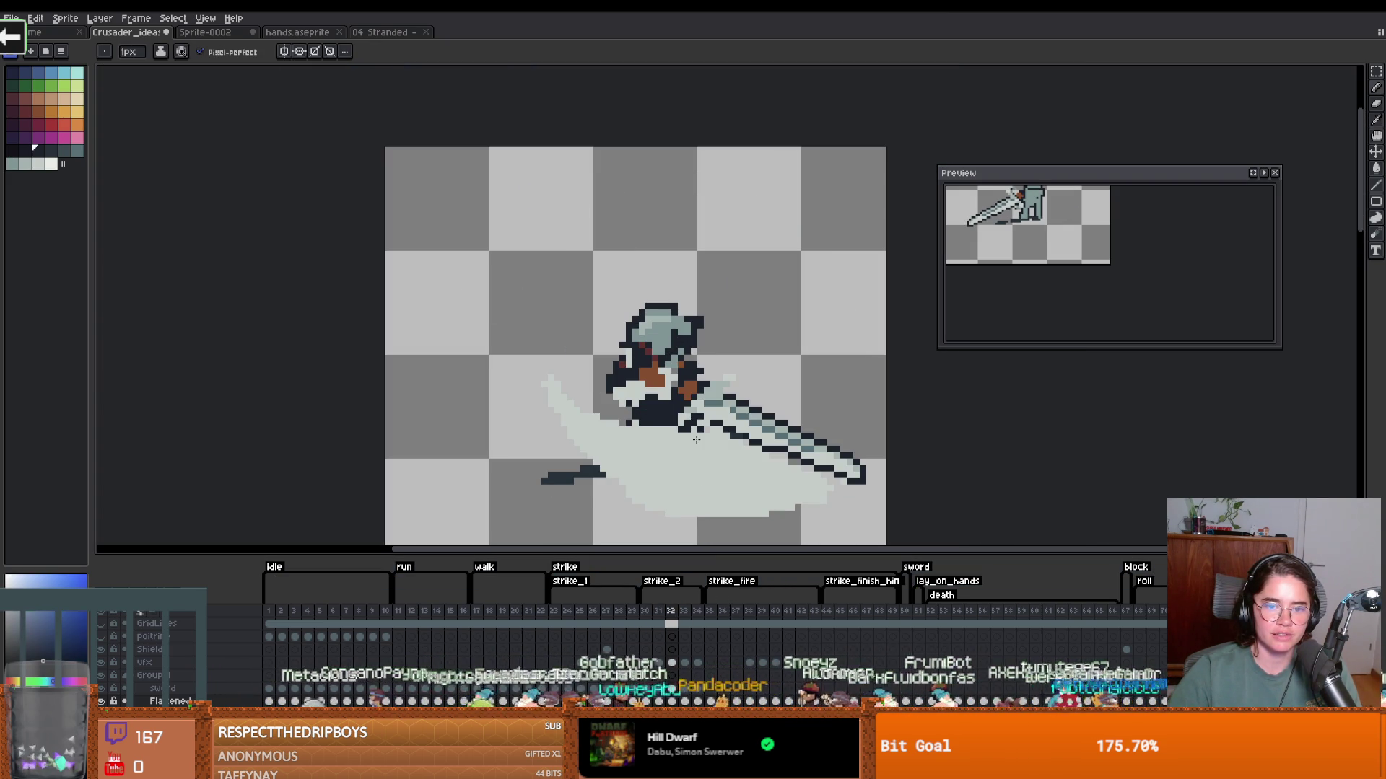
scroll(728, 477, down, 3)
click(554, 610)
click(568, 610)
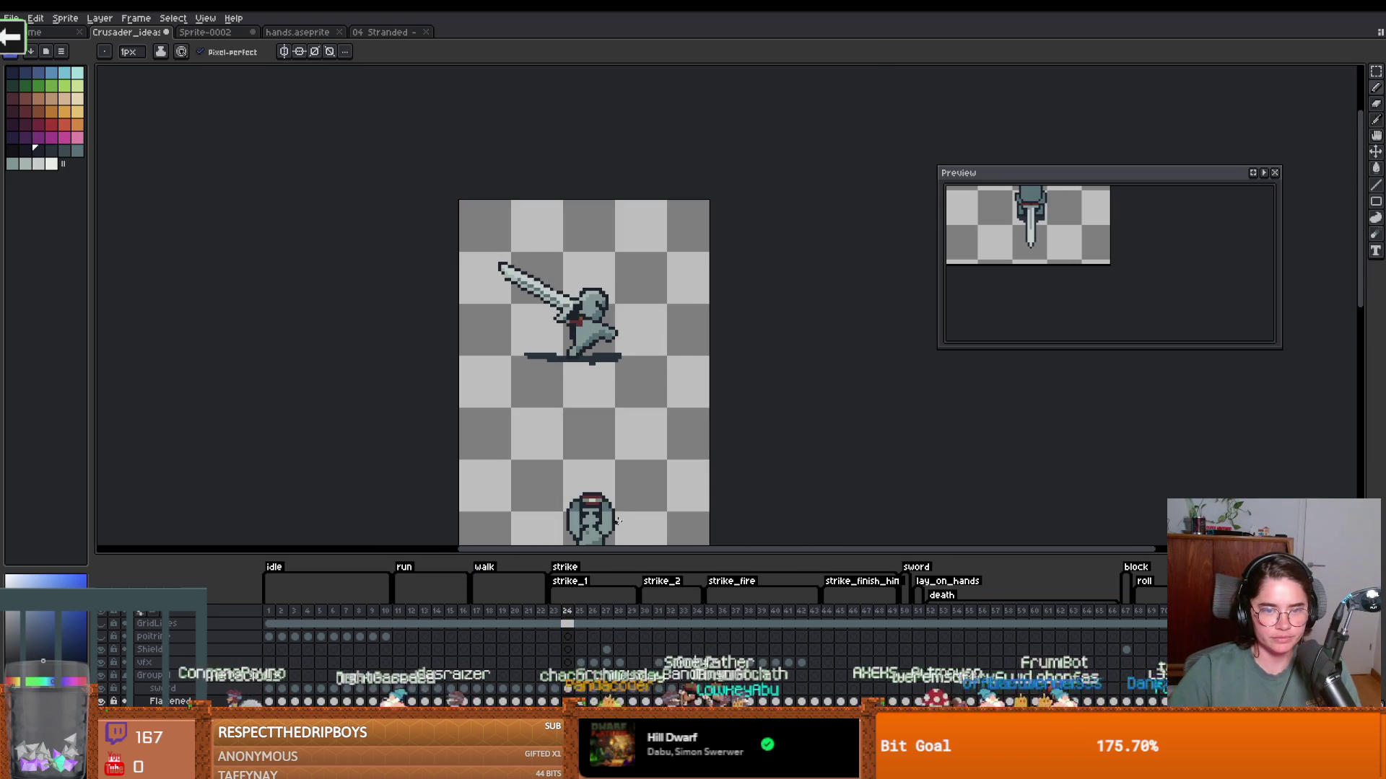
key(Right)
key(Right)
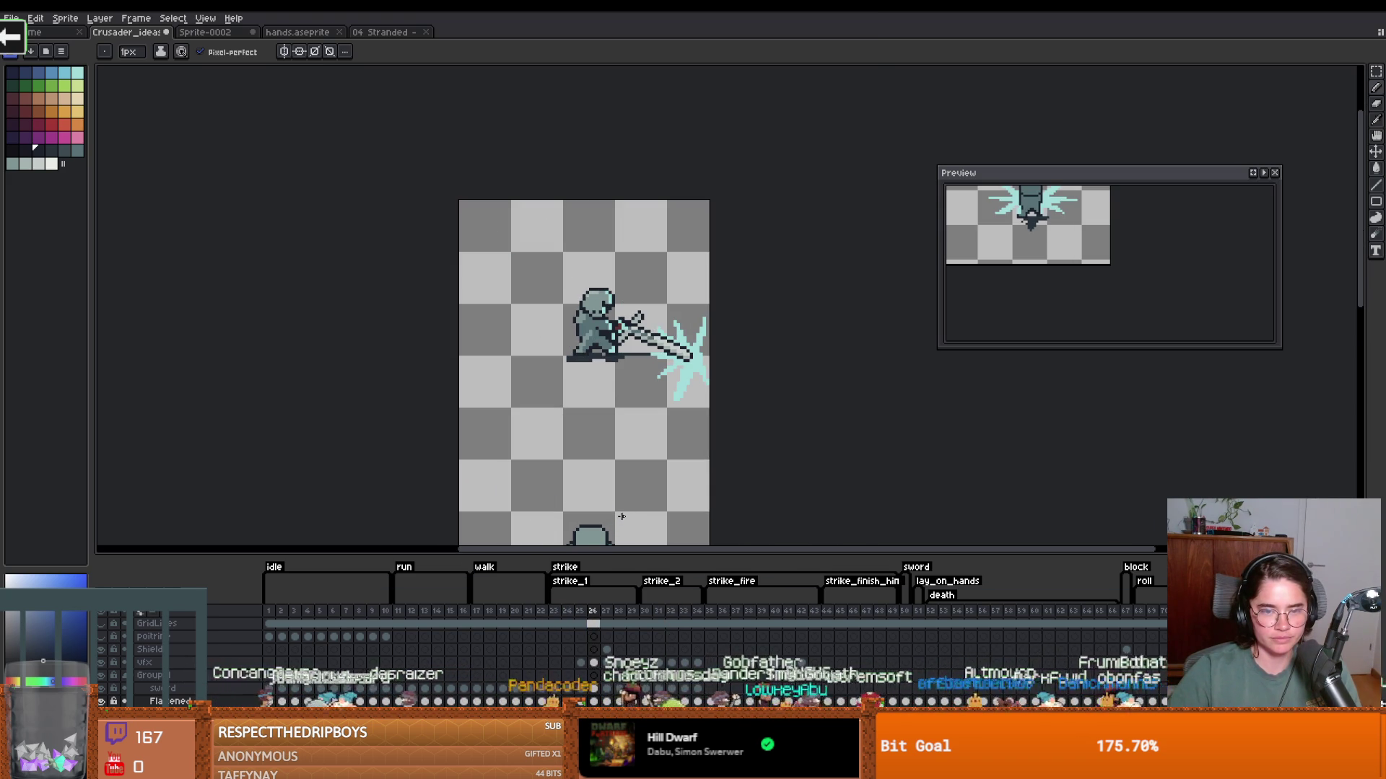
key(Right)
key(Right)
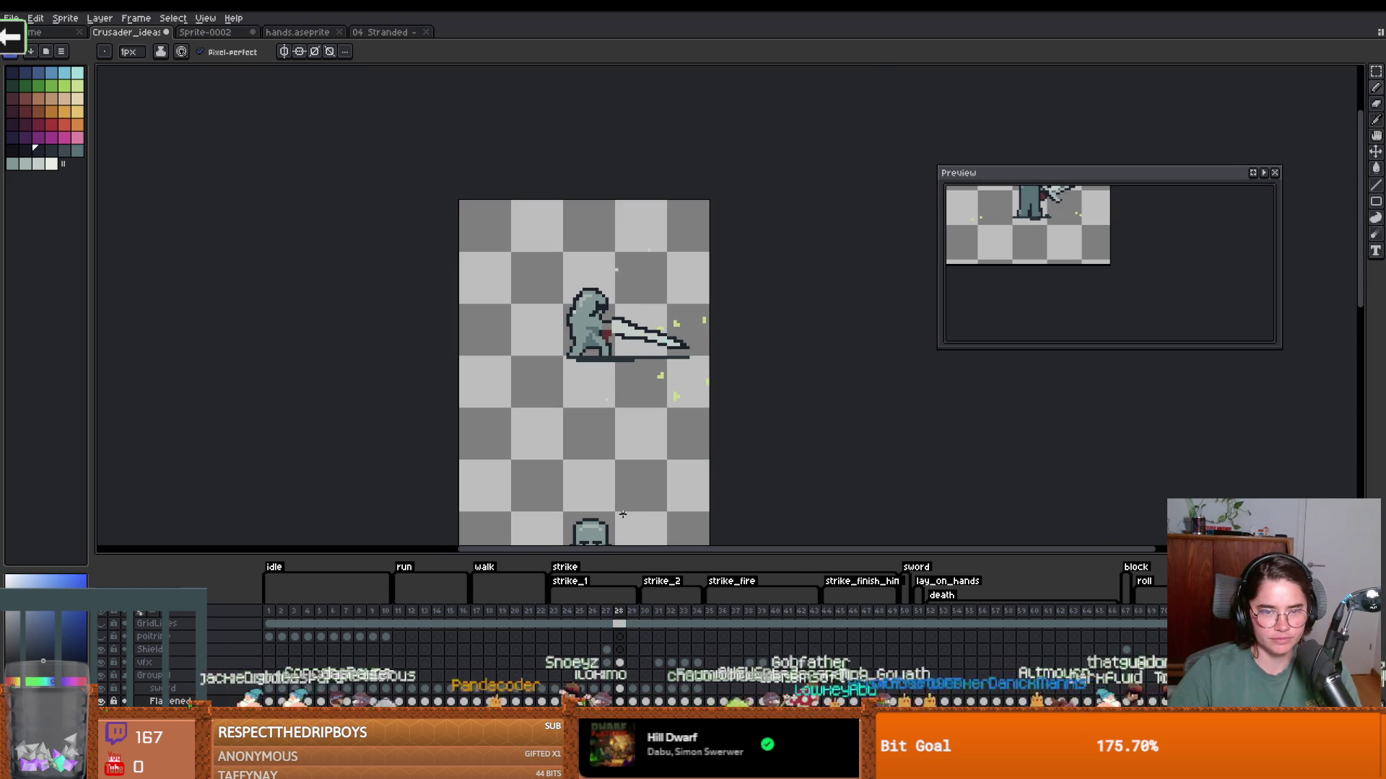
key(Right)
key(Right)
key(Right)
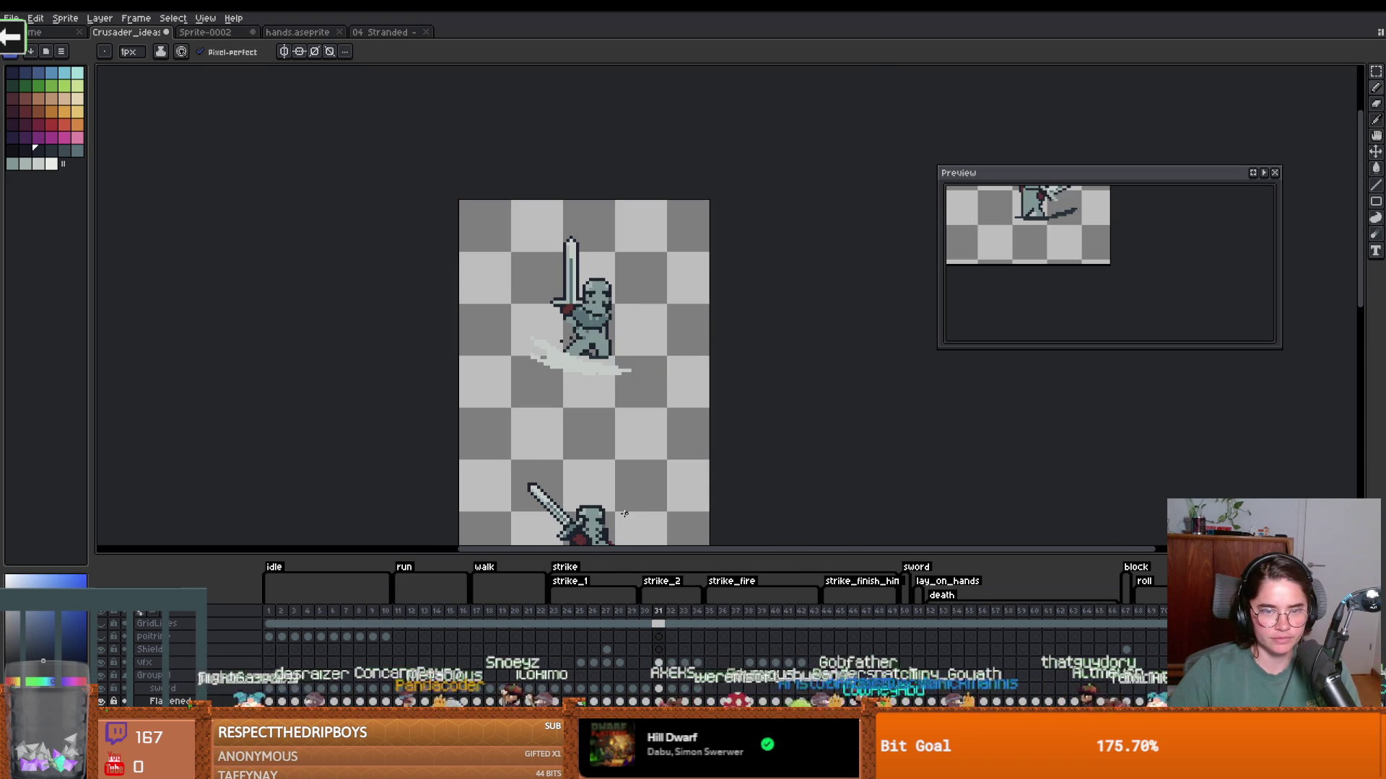
key(Right)
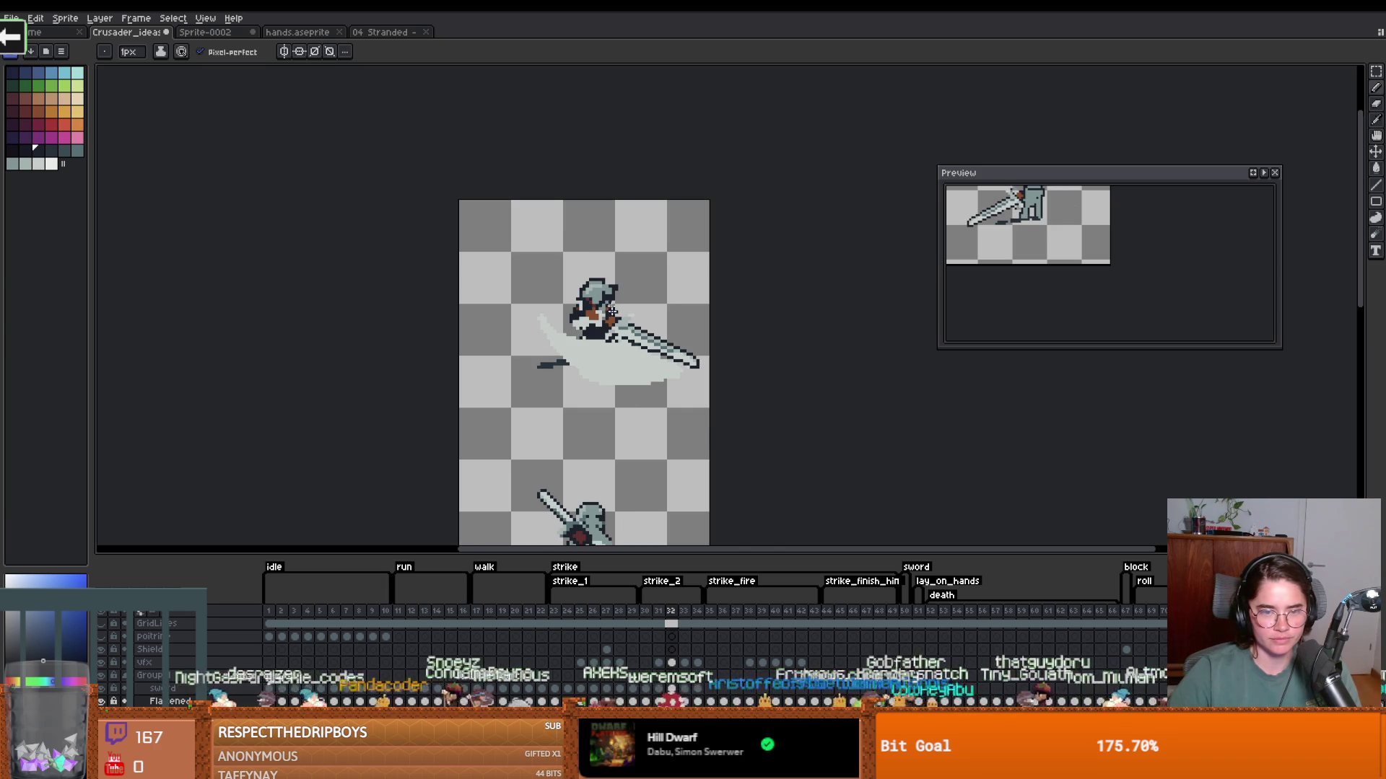
scroll(586, 381, up, 3)
alt+click(560, 329)
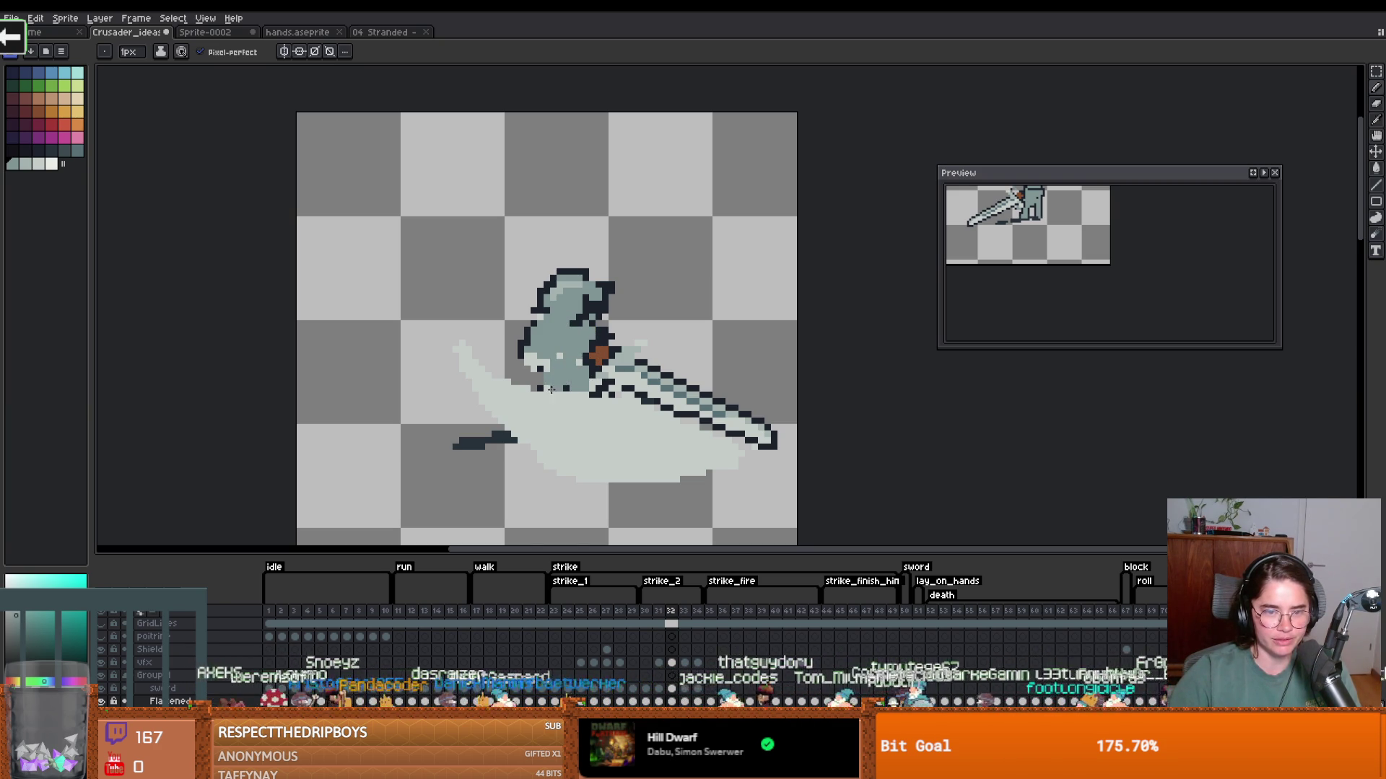
Step: Pick the dark outline colour and pencil a shading column on the knight's body
key(i)
scroll(562, 383, up, 1)
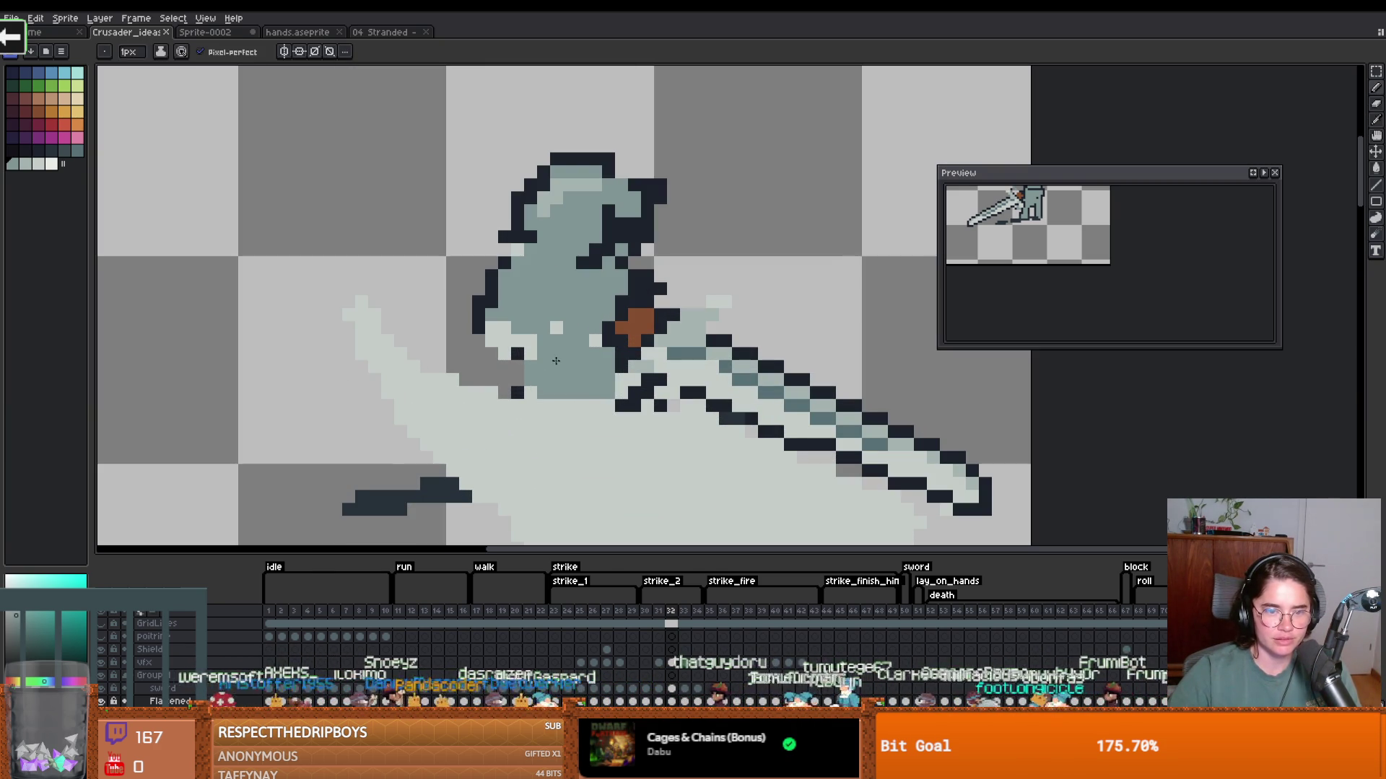
click(498, 320)
key(b)
drag(517, 367, 517, 380)
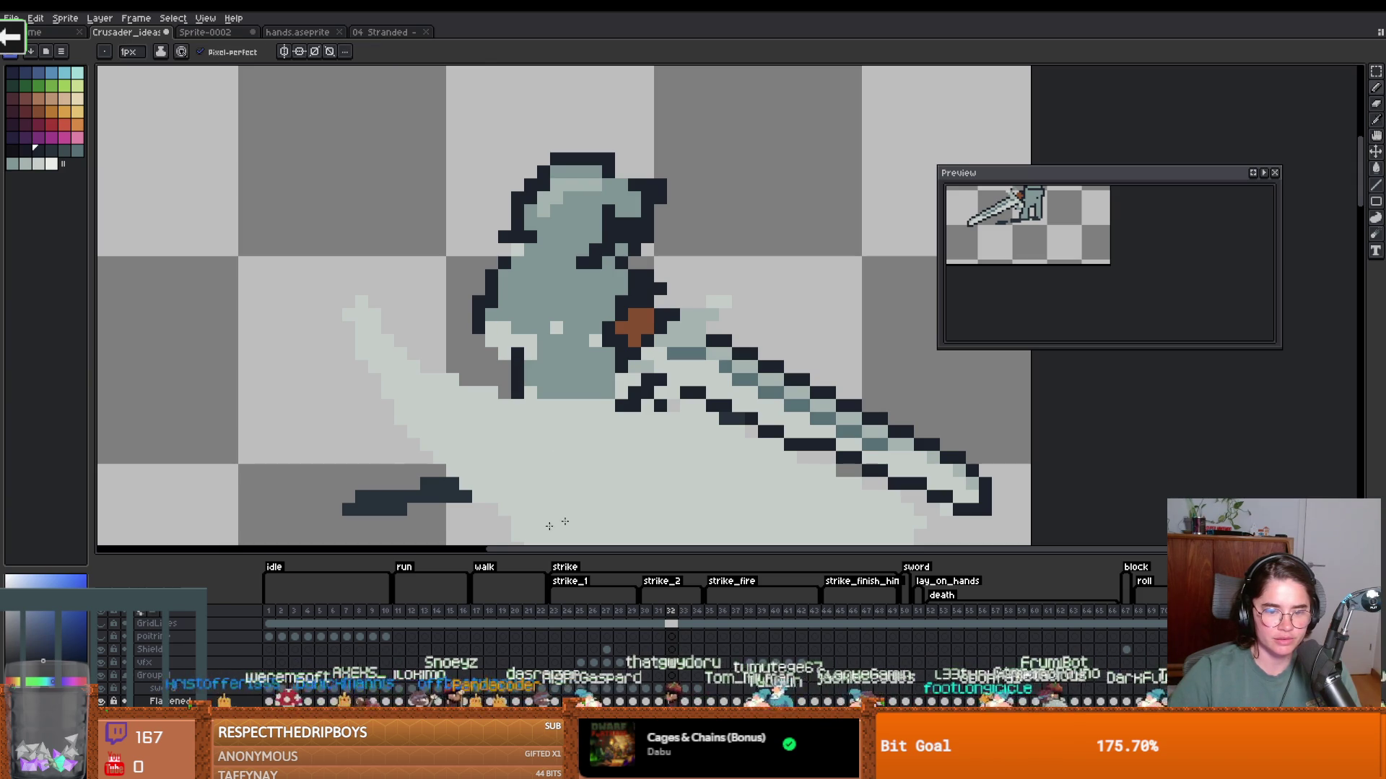
scroll(571, 462, down, 2)
scroll(571, 463, up, 2)
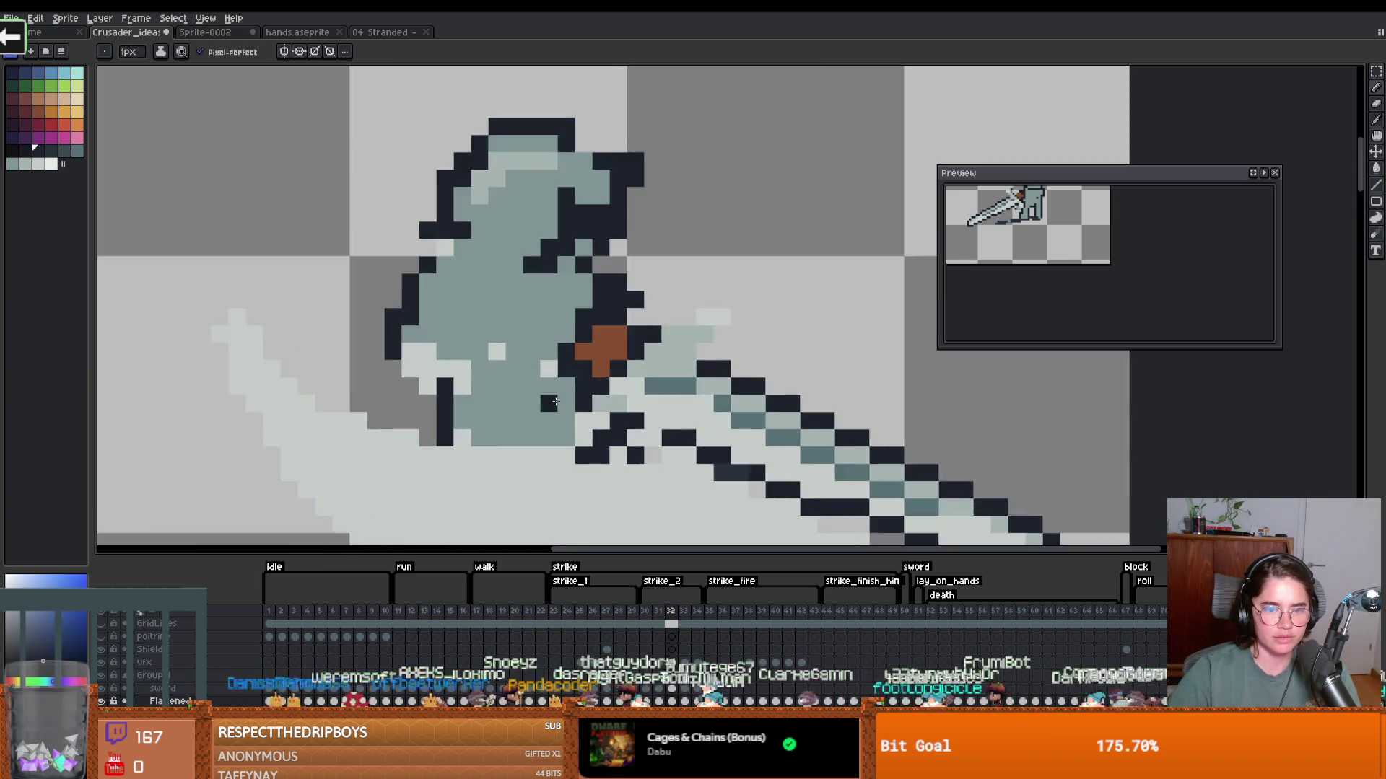
scroll(571, 463, down, 2)
scroll(571, 463, down, 2)
scroll(581, 339, up, 2)
Step: Sample red from another knight sprite and paint the hand beside the hilt on the Sword layer
alt+click(566, 381)
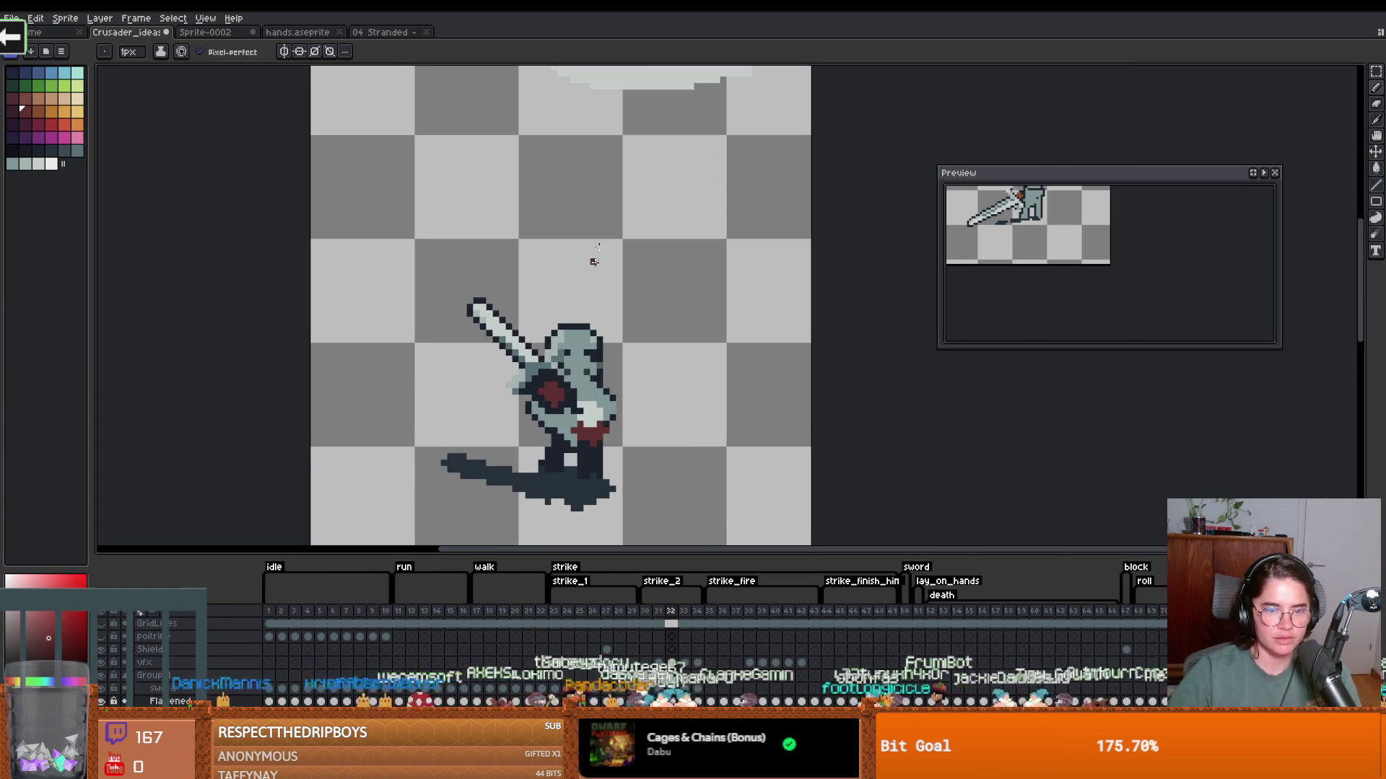
scroll(581, 312, down, 2)
scroll(599, 245, up, 5)
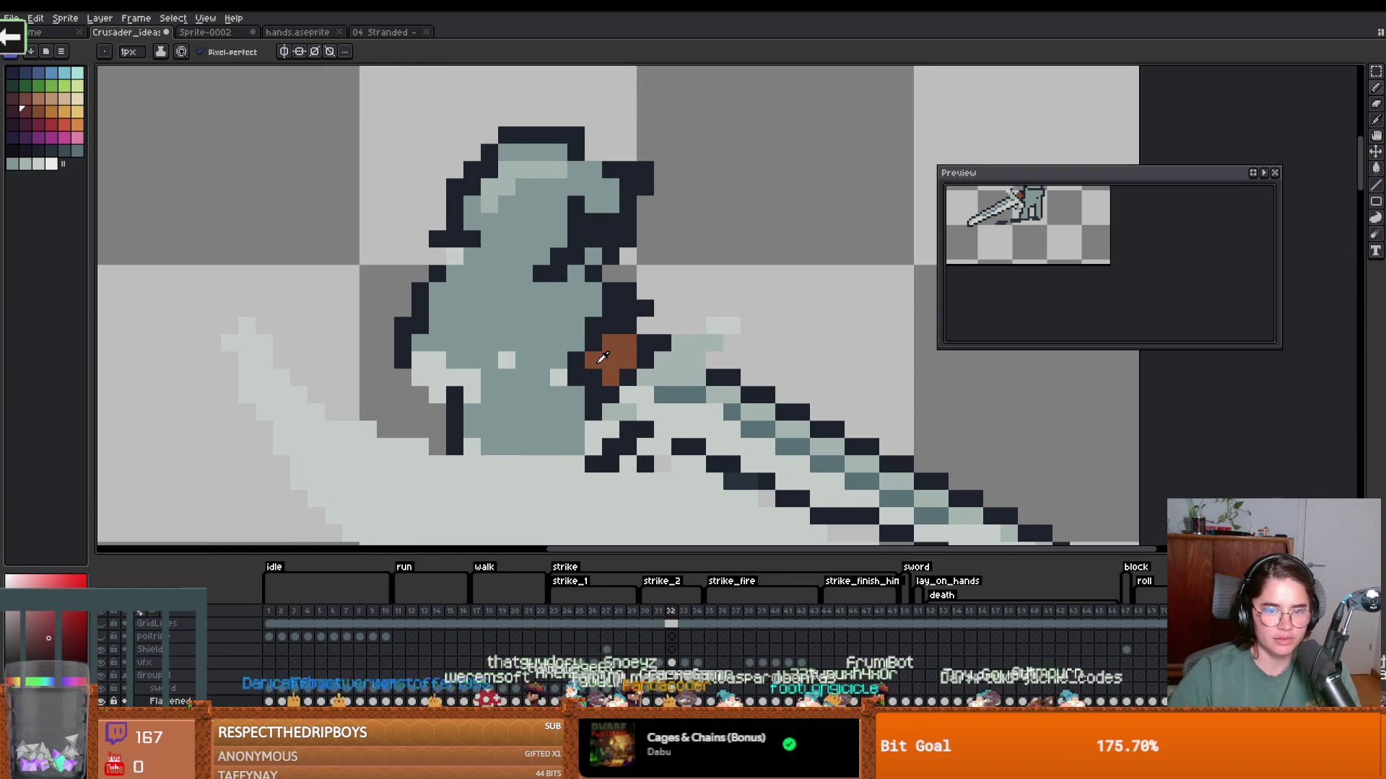
click(596, 361)
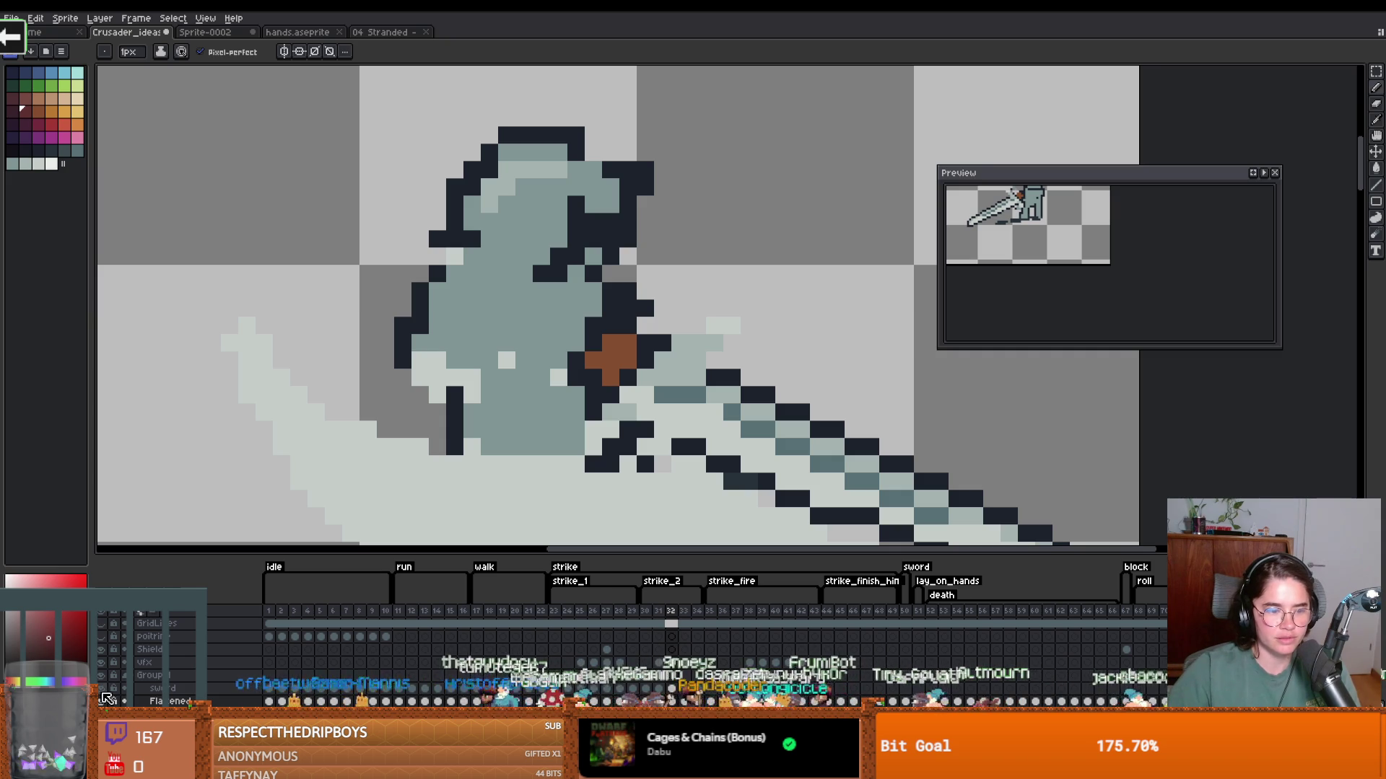
click(158, 689)
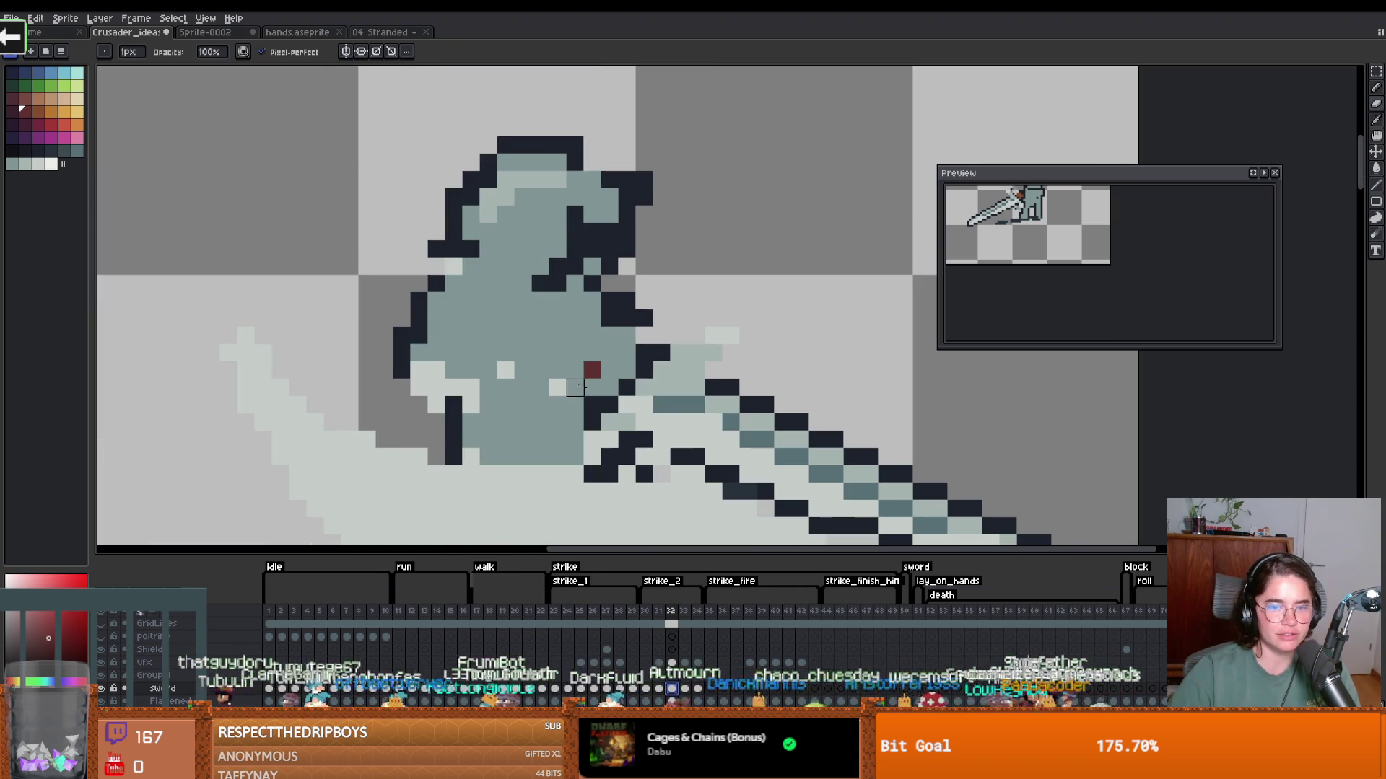
drag(627, 353, 596, 383)
Step: Add red pixels to the hand and outline it with dark pixels, darkening the edges beside the hilt
click(602, 353)
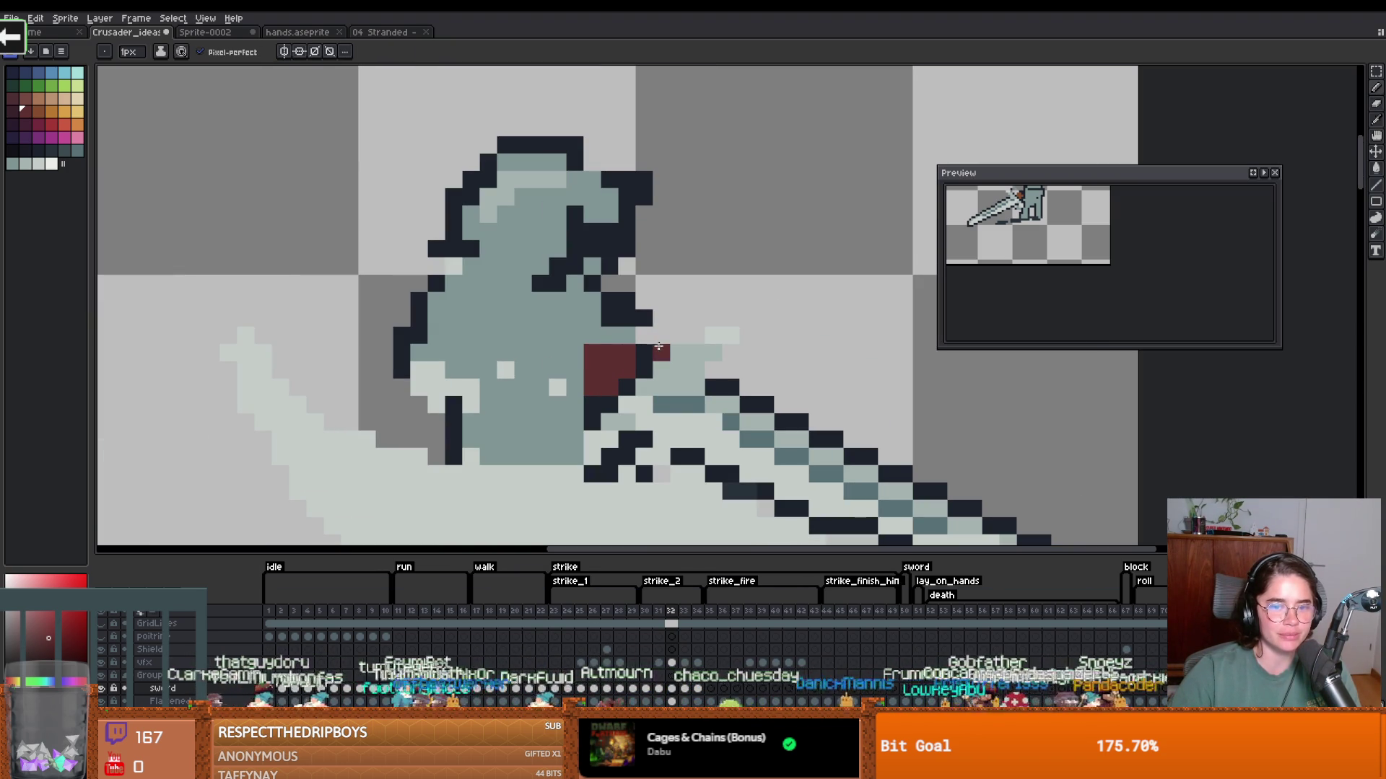
alt+click(651, 351)
click(602, 335)
click(574, 352)
drag(575, 346, 575, 390)
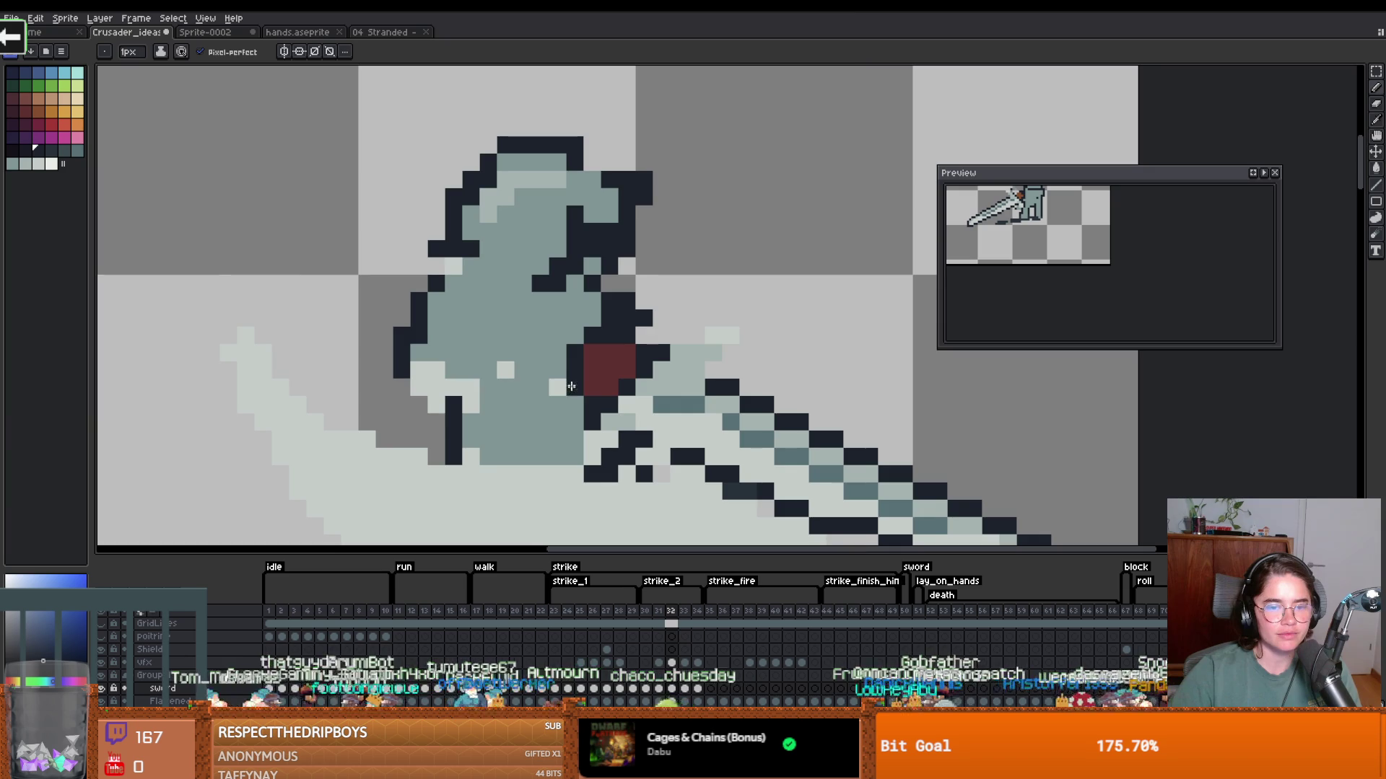
scroll(581, 379, down, 1)
scroll(588, 368, up, 1)
key(alt)
click(596, 361)
scroll(599, 354, down, 1)
scroll(649, 332, up, 1)
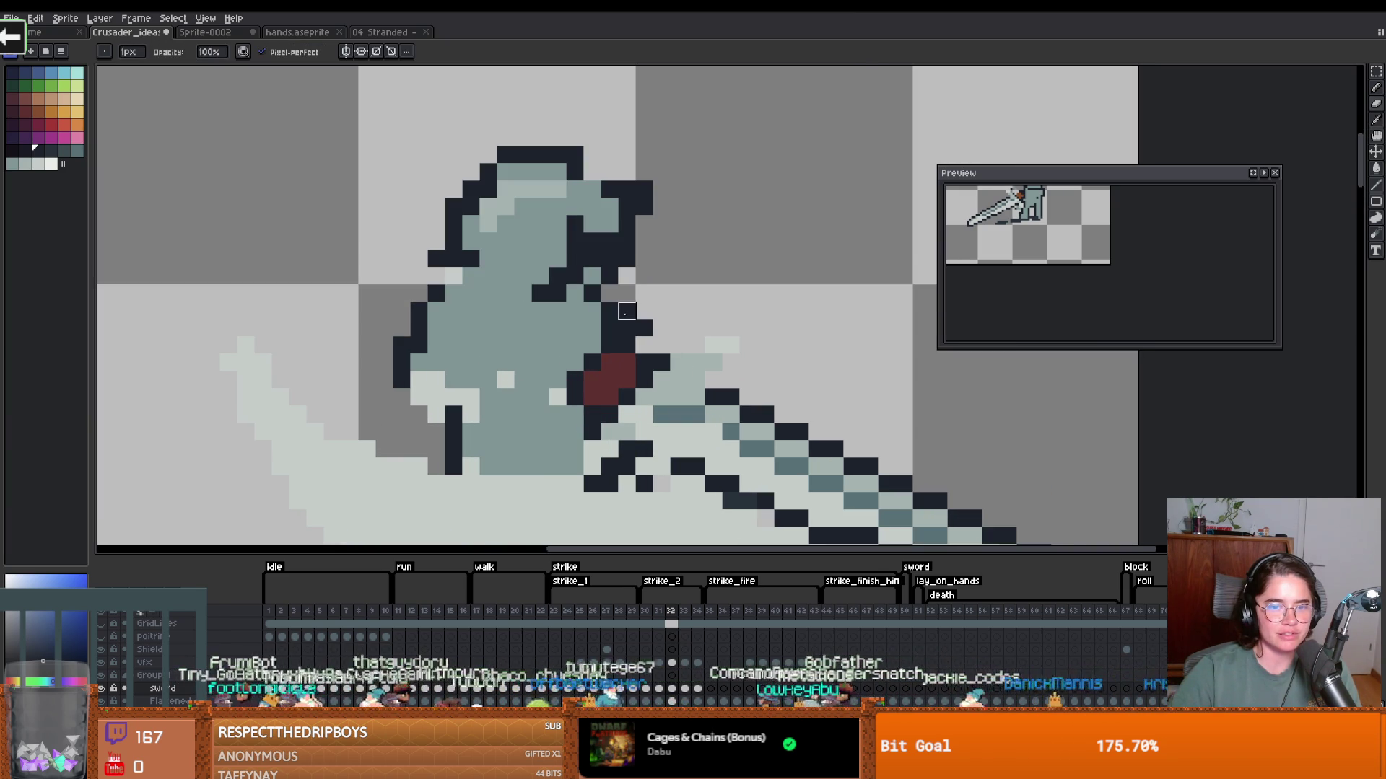
click(645, 329)
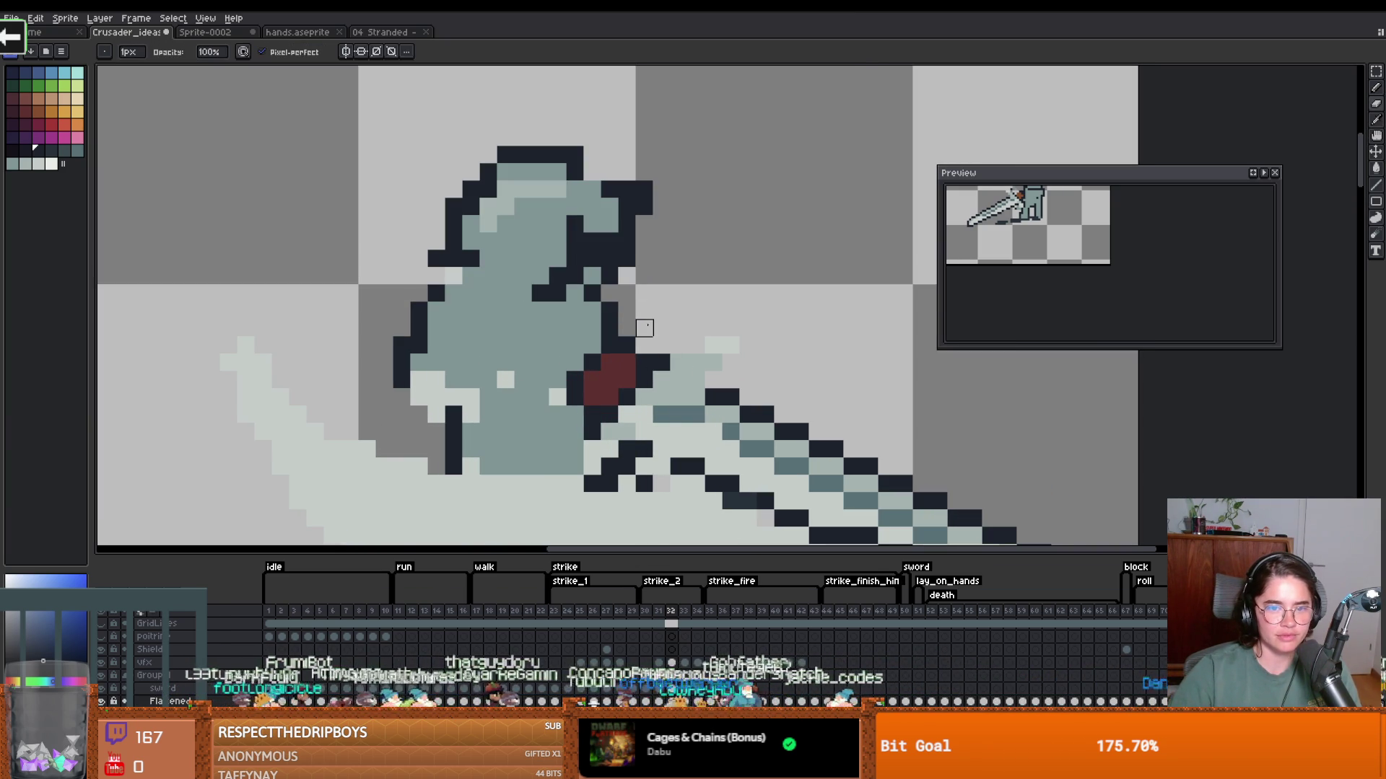
Step: Erase the stray dark helmet pixel, check the body with the sword layer hidden, and sample the helmet teal
right_click(644, 206)
key(e)
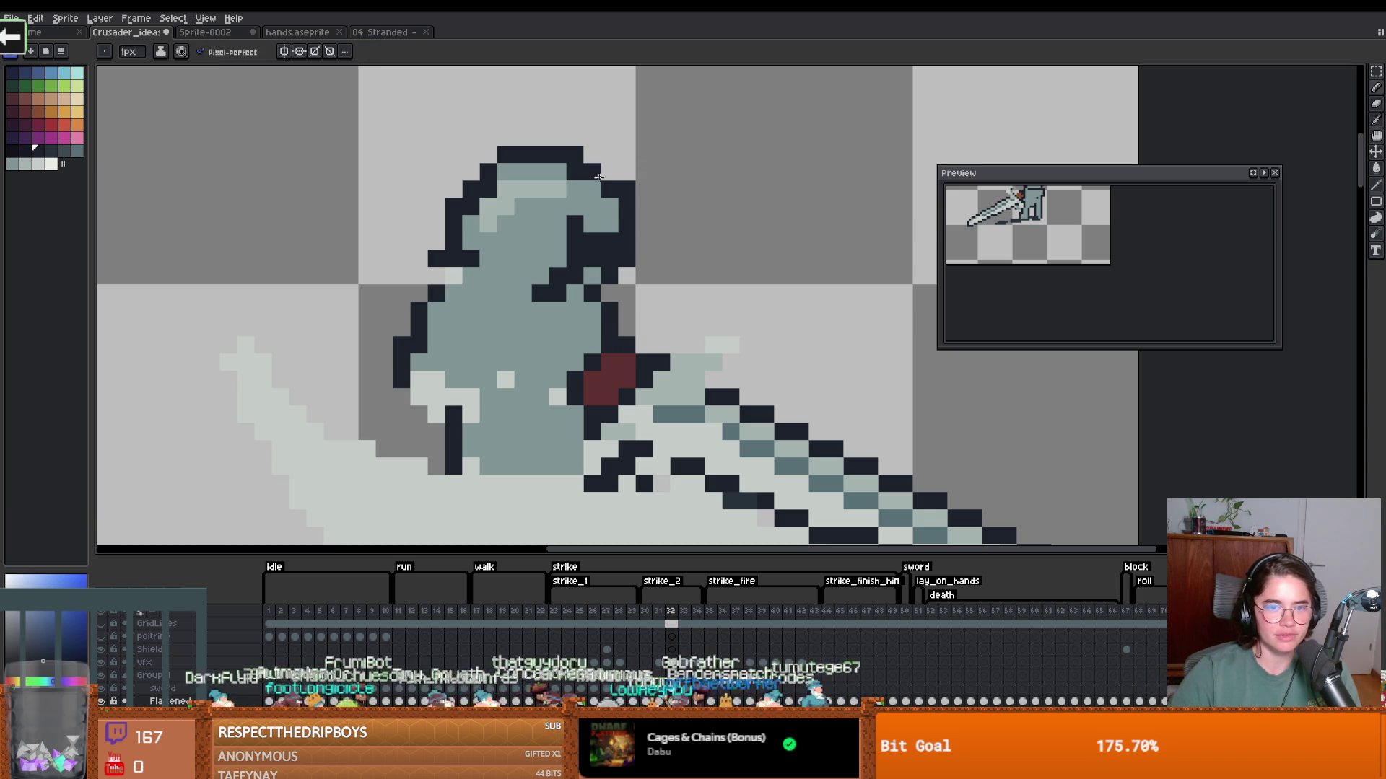
alt+click(580, 177)
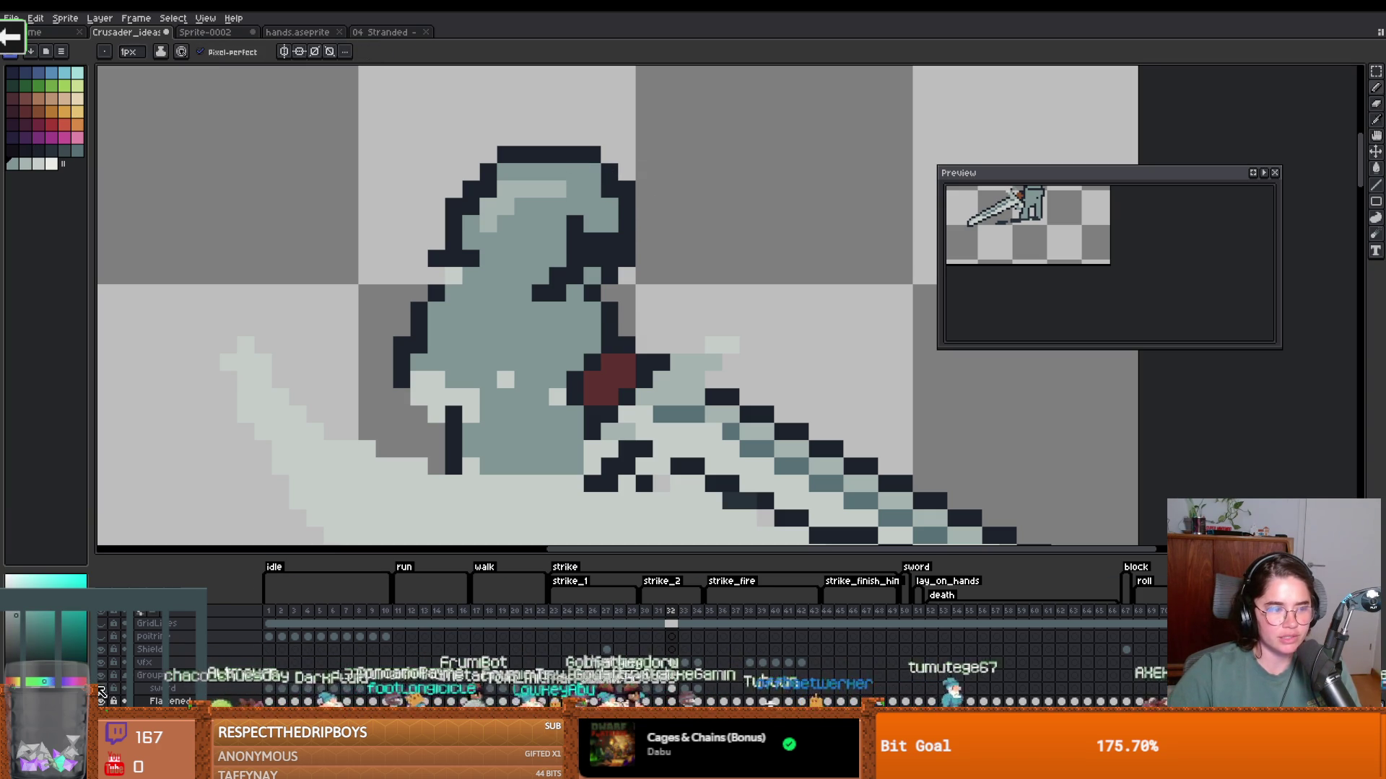
click(101, 689)
click(101, 690)
click(102, 690)
click(102, 690)
key(i)
click(572, 165)
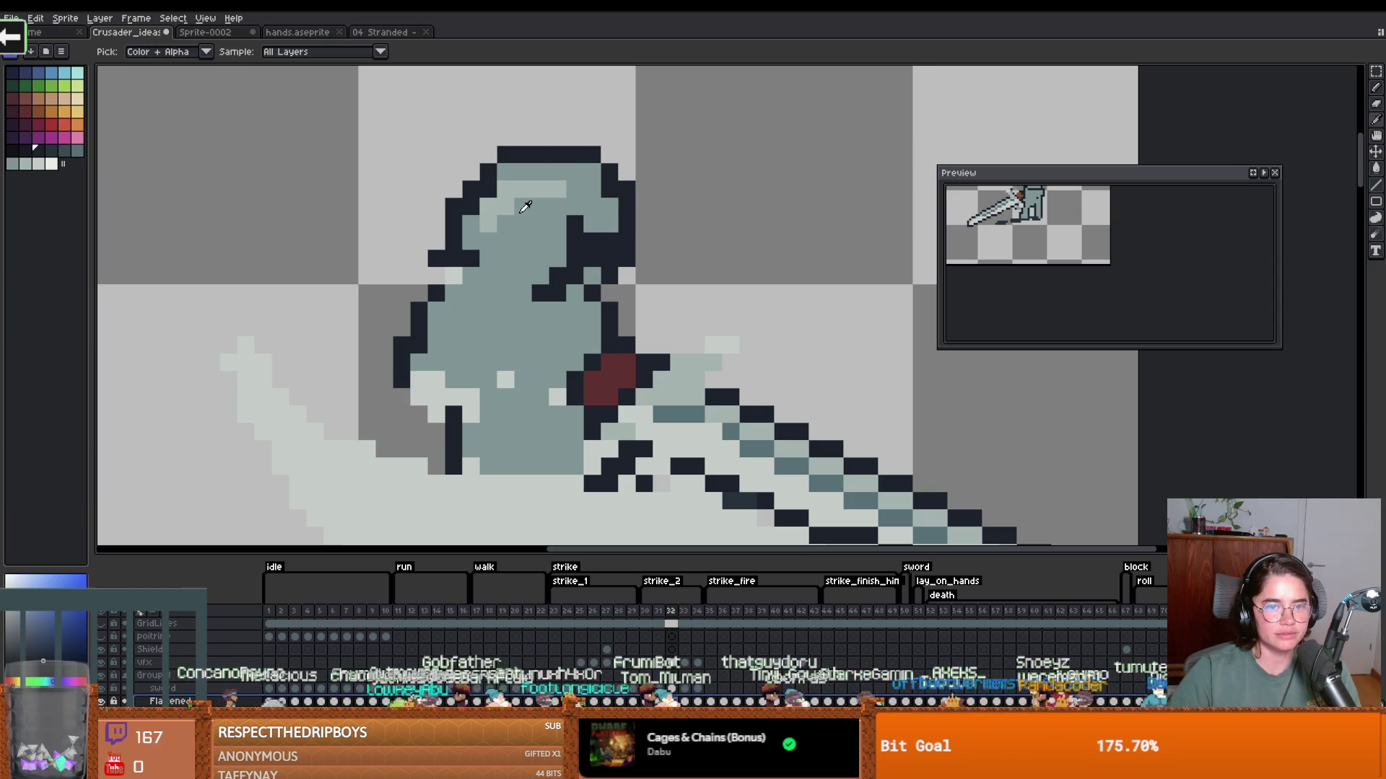
Step: Sample a darker teal from the sword with the eyedropper, ready for Pencil drawing
click(525, 208)
key(b)
scroll(471, 207, down, 3)
scroll(619, 272, up, 1)
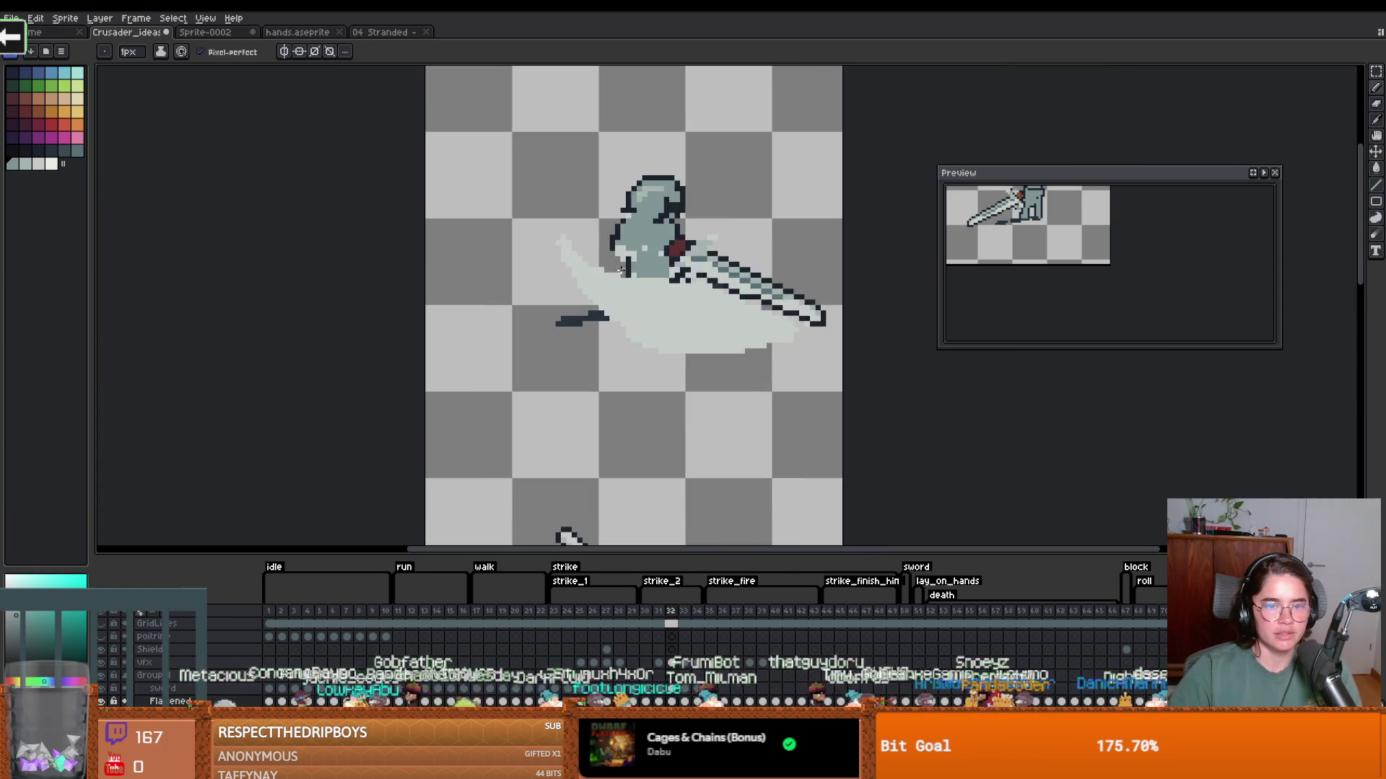
scroll(620, 272, up, 3)
scroll(570, 279, up, 1)
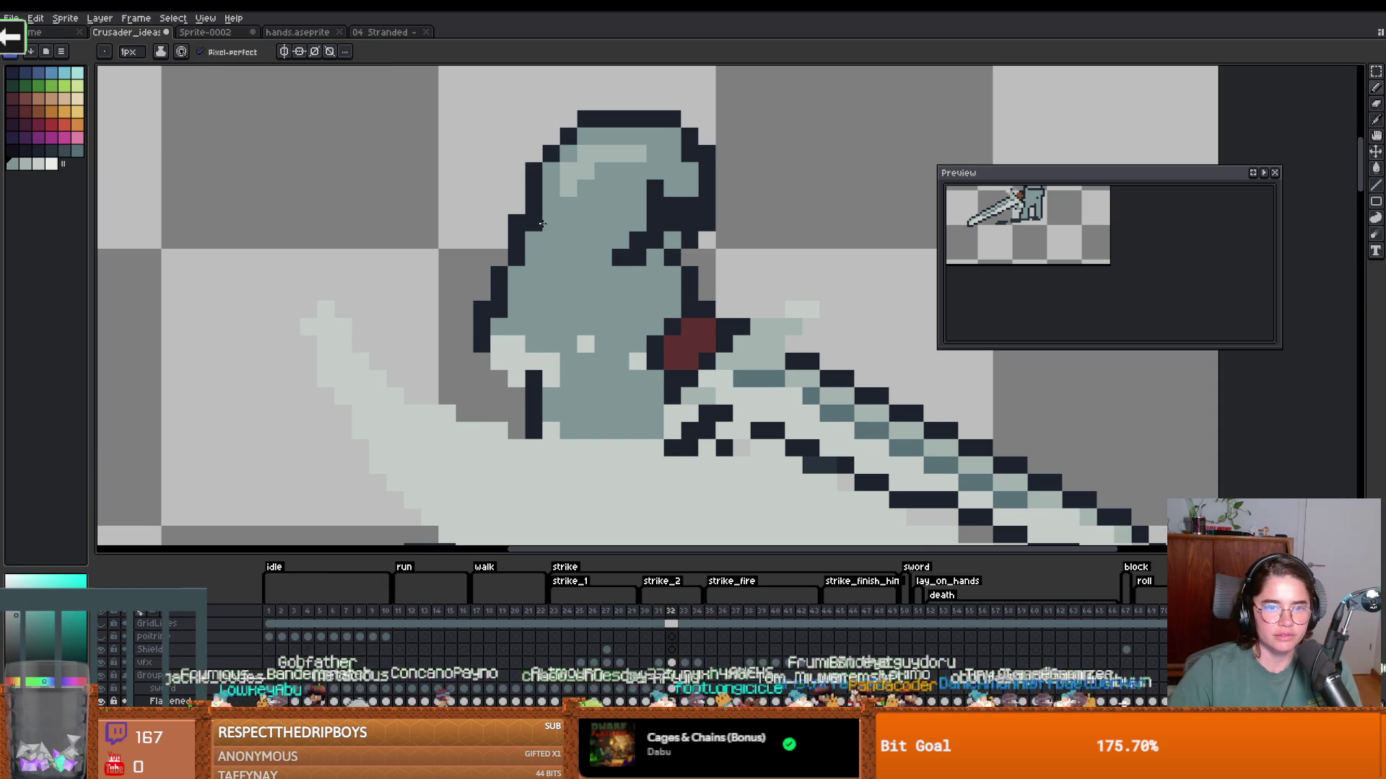
scroll(581, 275, down, 2)
scroll(582, 274, up, 1)
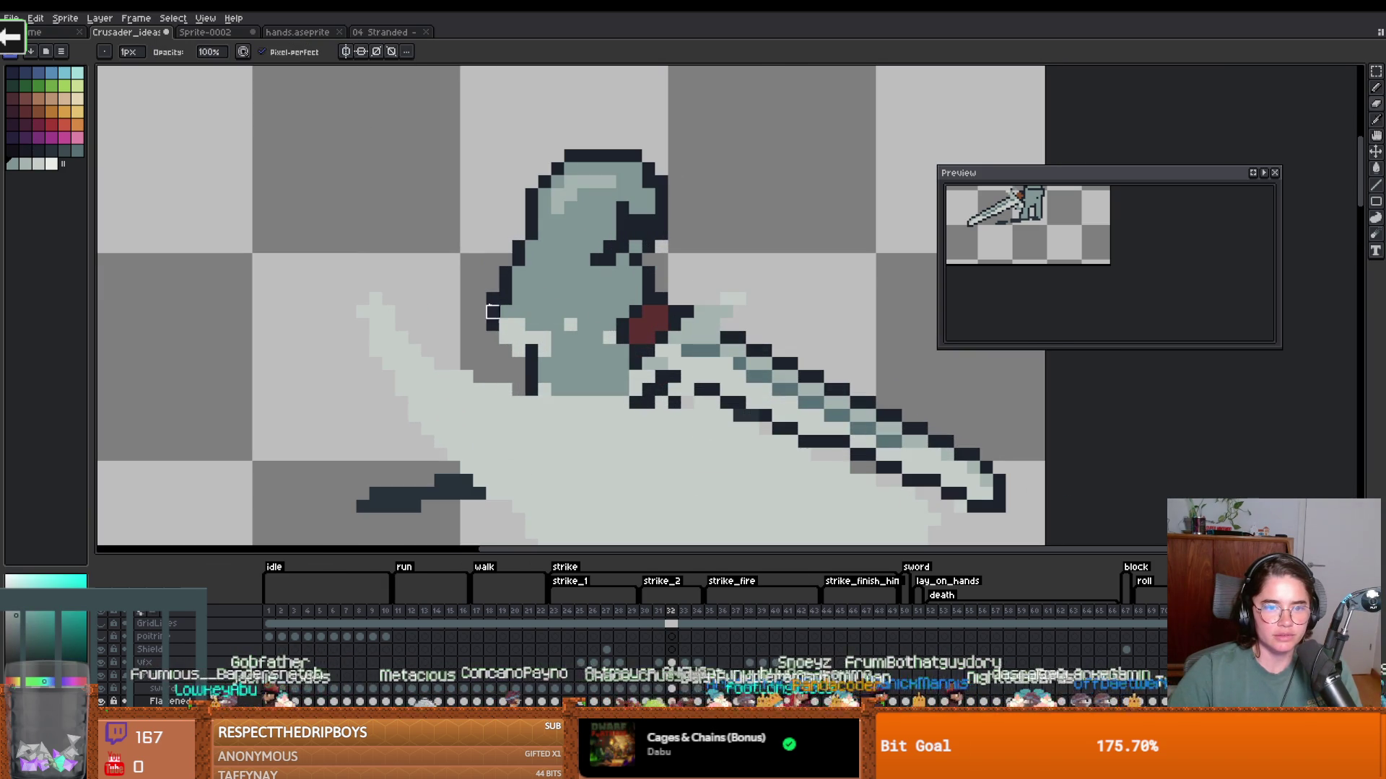
scroll(492, 299, down, 2)
scroll(629, 346, up, 2)
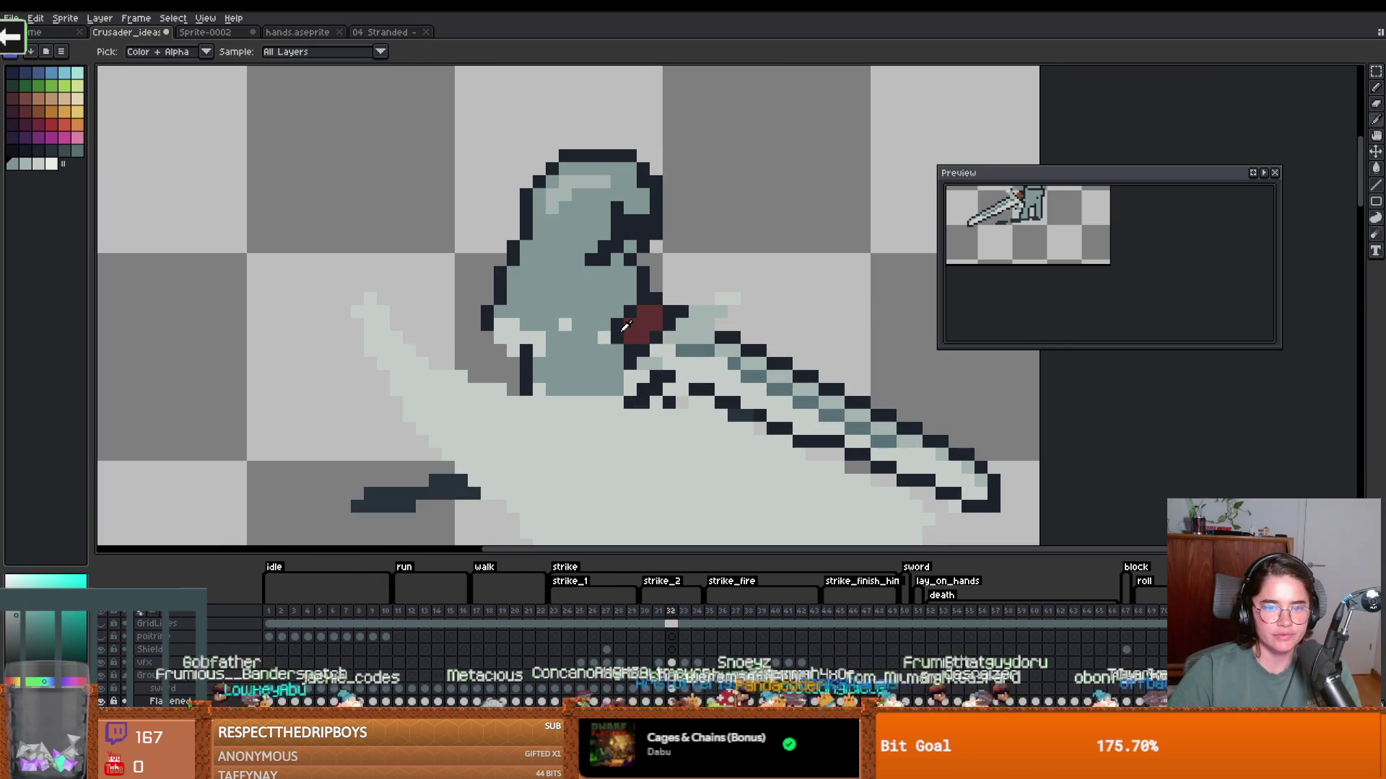
scroll(629, 337, down, 3)
scroll(629, 337, down, 5)
scroll(525, 394, up, 2)
key(alt)
click(525, 395)
scroll(495, 303, up, 4)
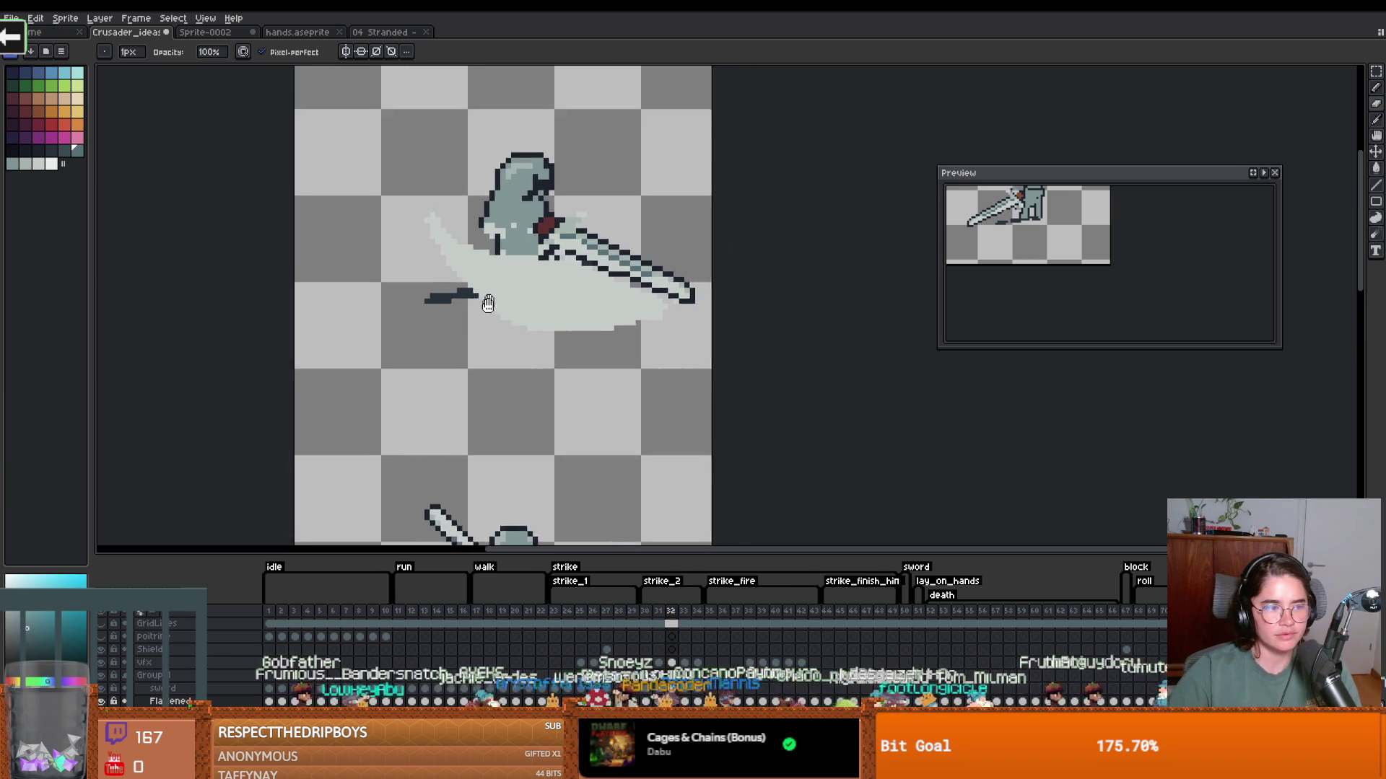
scroll(511, 272, up, 2)
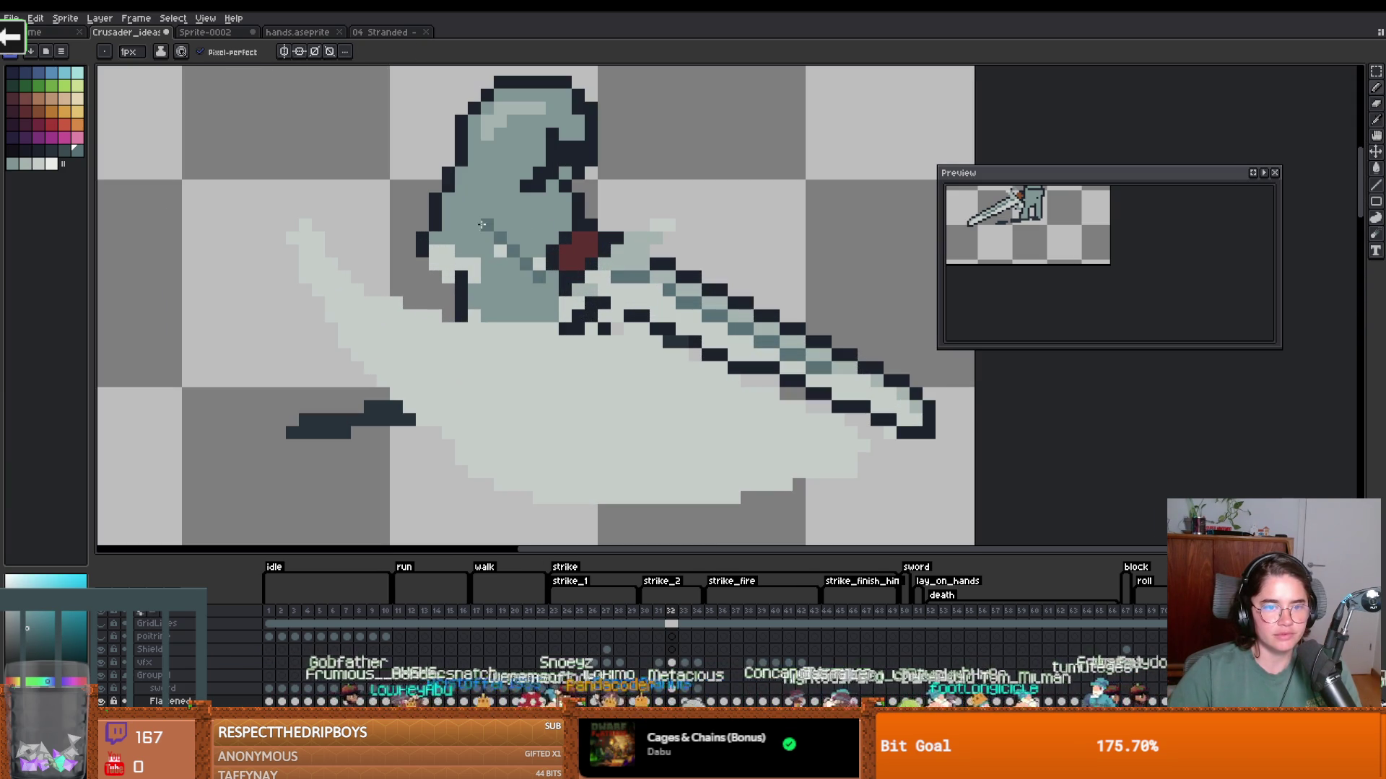
Step: Paint darker teal shading on the left side and upper right of the knight's body
drag(491, 270, 462, 265)
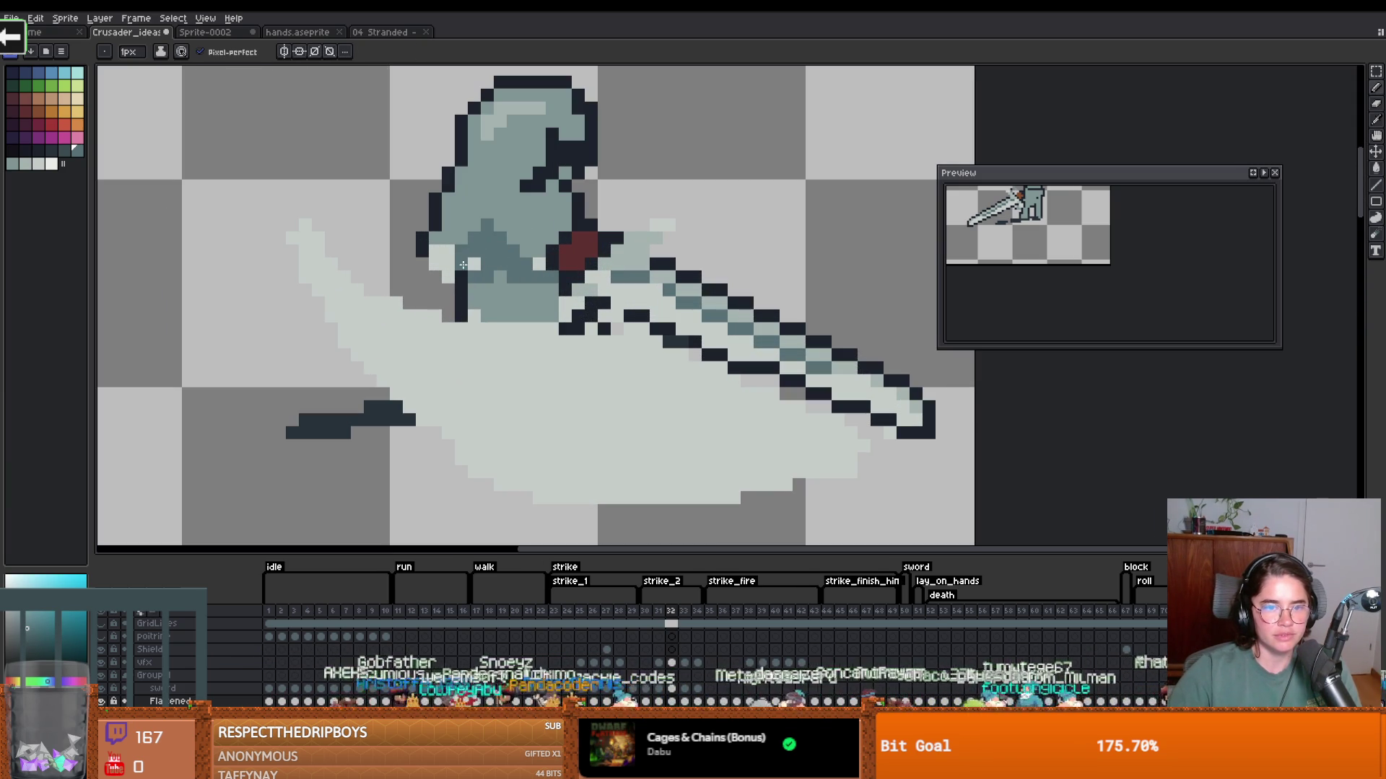
click(487, 225)
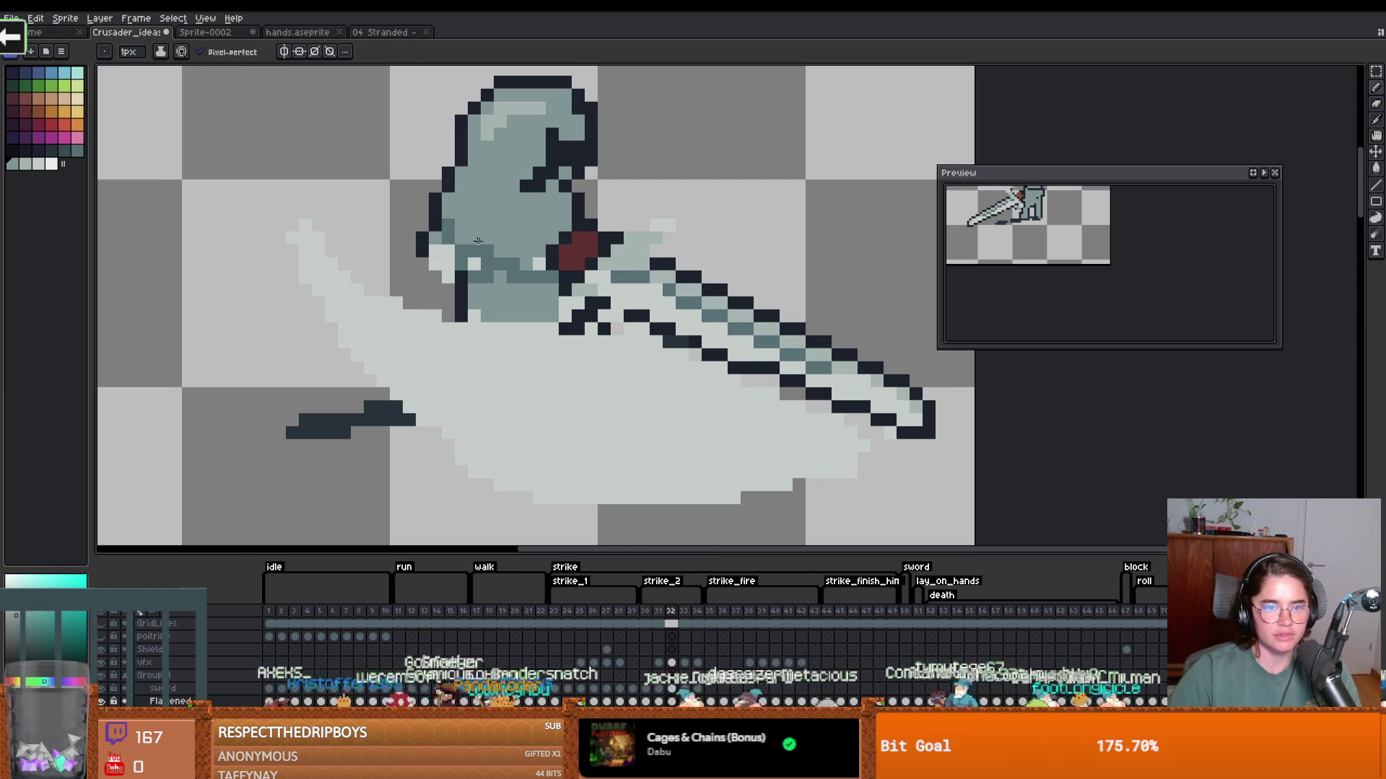
scroll(526, 260, up, 1)
click(457, 256)
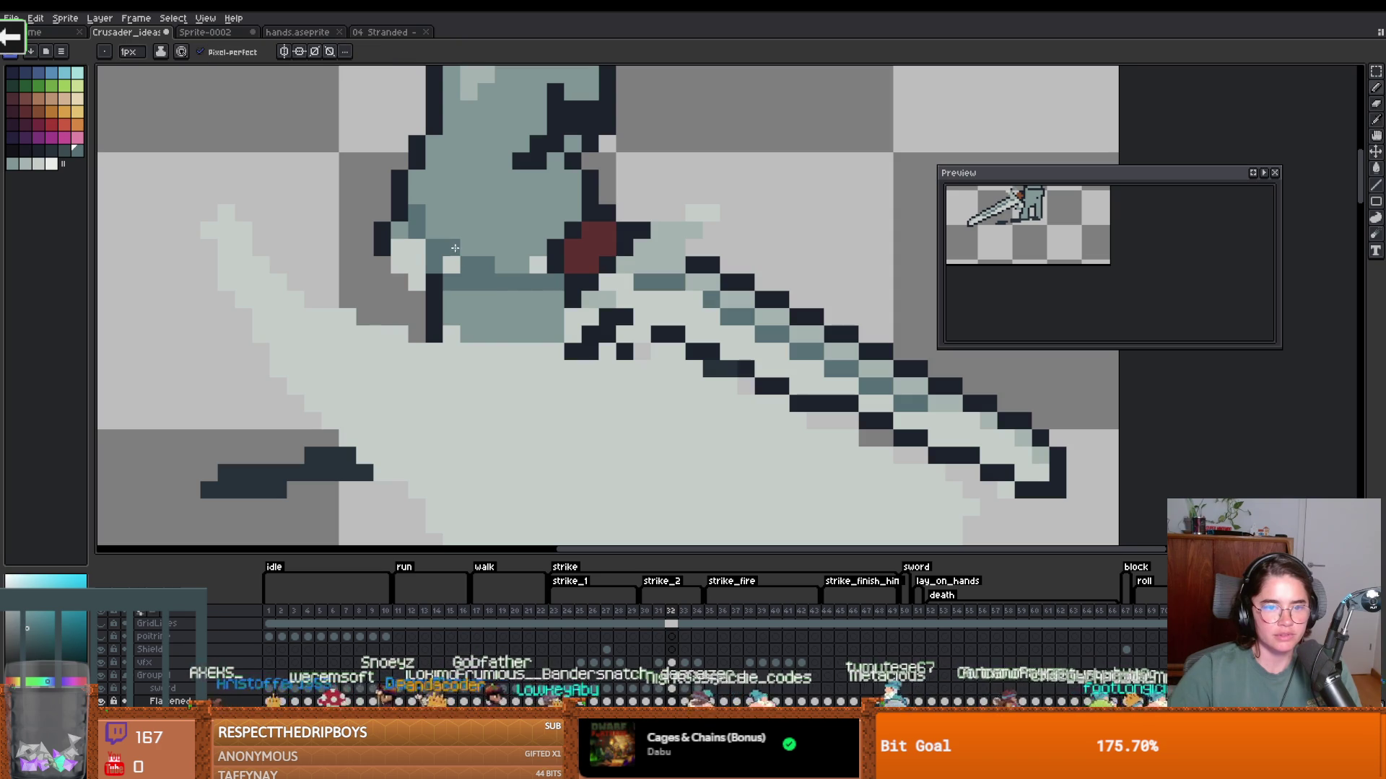
drag(422, 207, 462, 249)
mouse_move(556, 220)
mouse_down()
mouse_move(552, 159)
mouse_move(521, 160)
mouse_up()
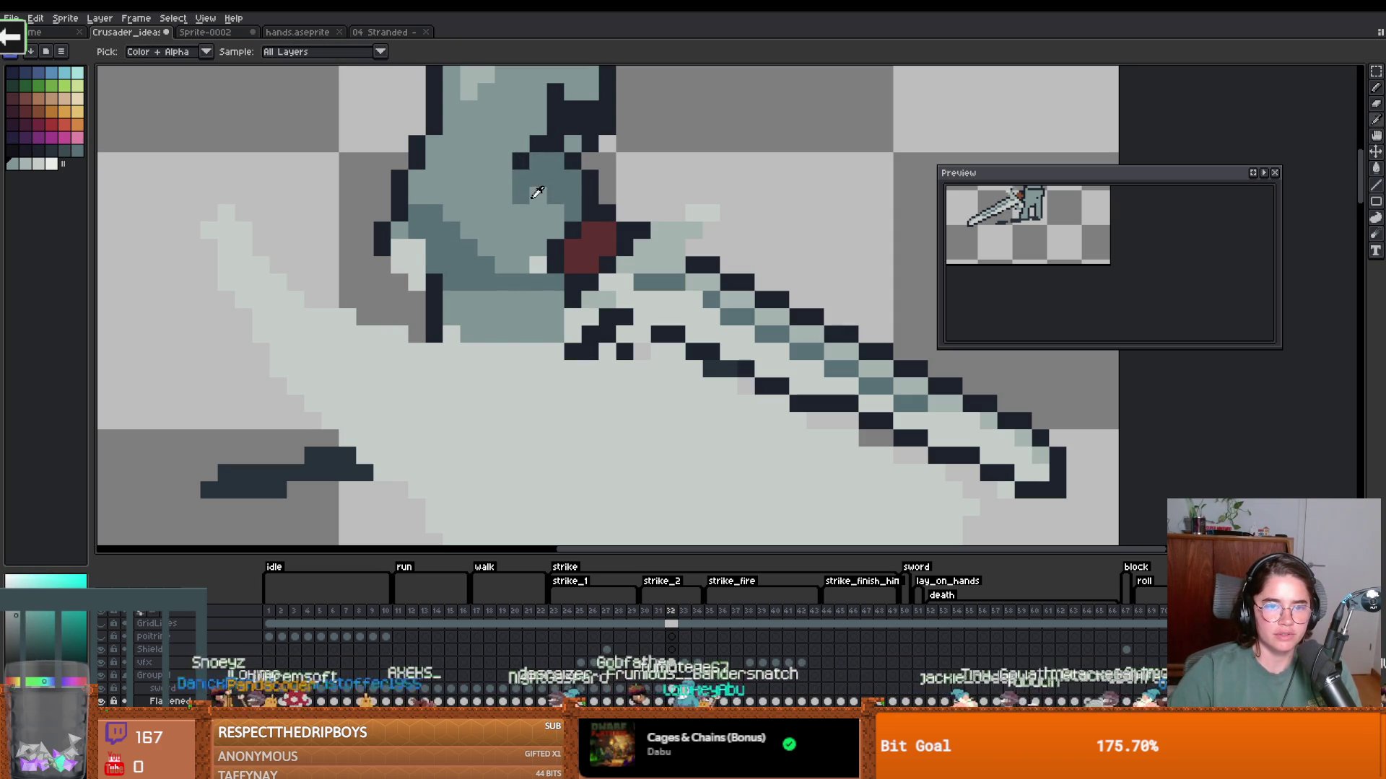
scroll(628, 267, down, 3)
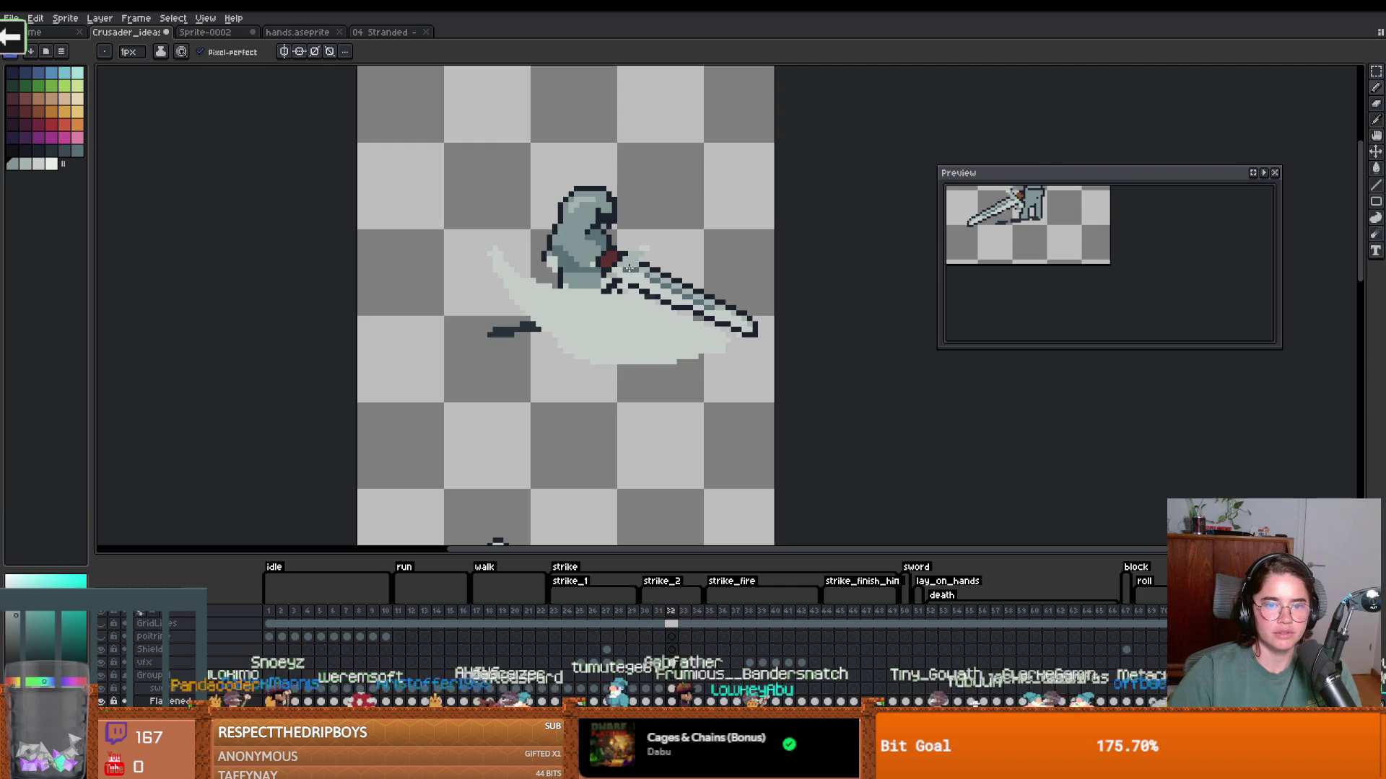
scroll(630, 267, up, 3)
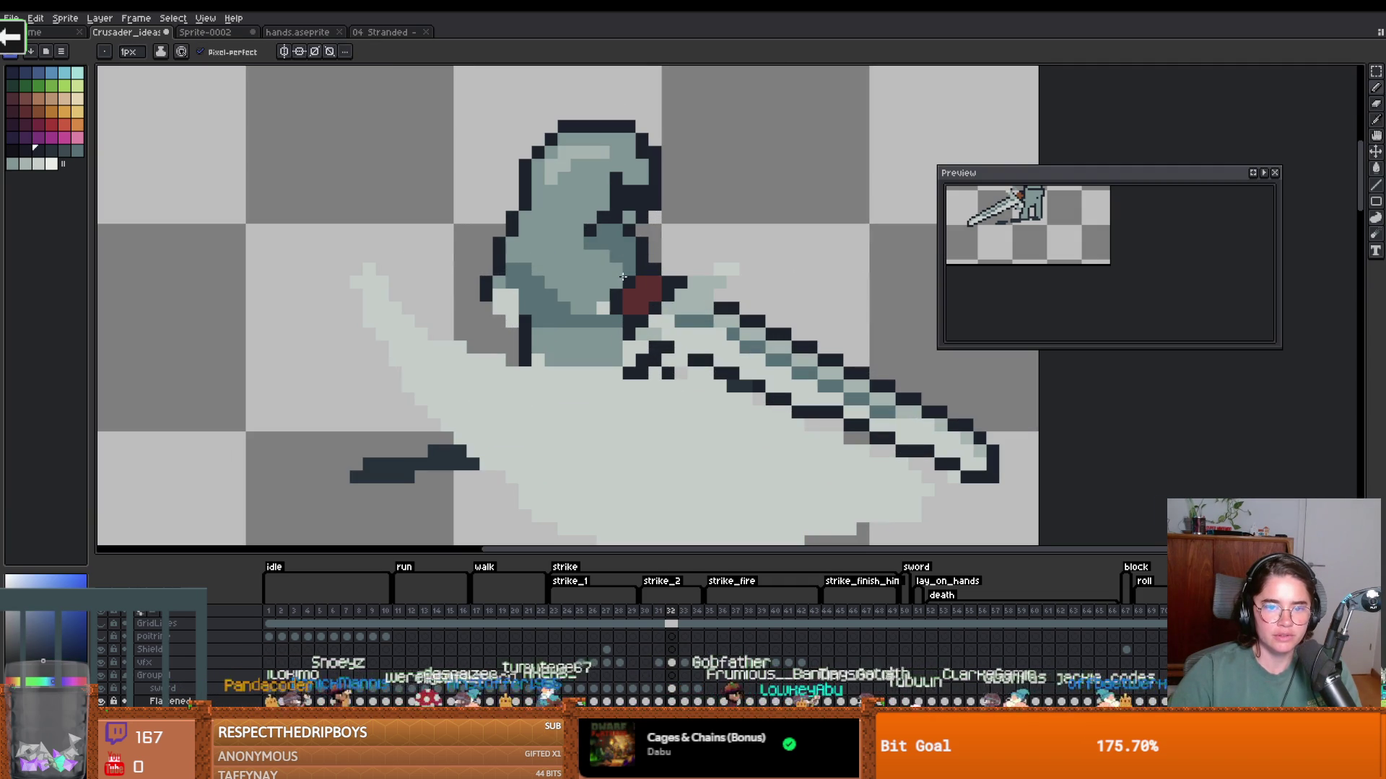
scroll(581, 248, down, 3)
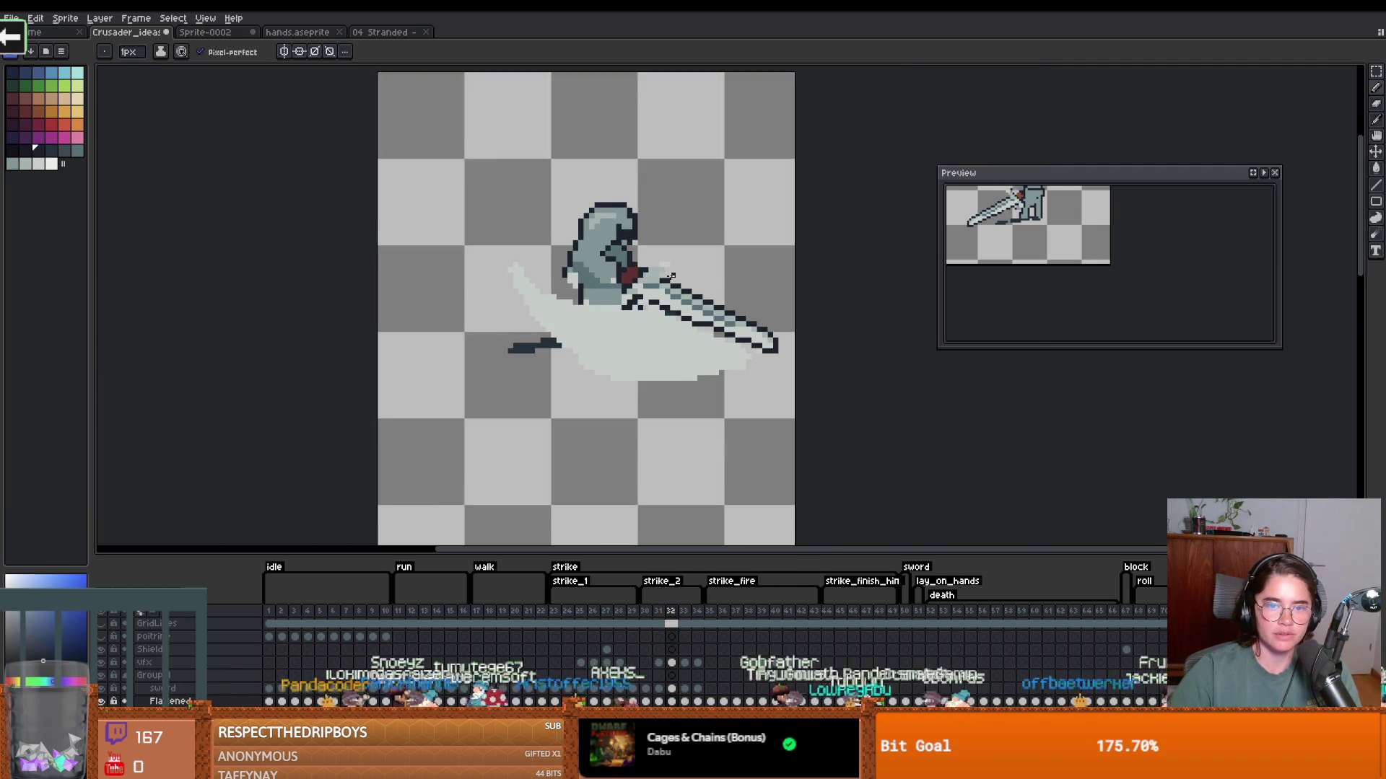
scroll(635, 274, up, 2)
scroll(671, 296, down, 2)
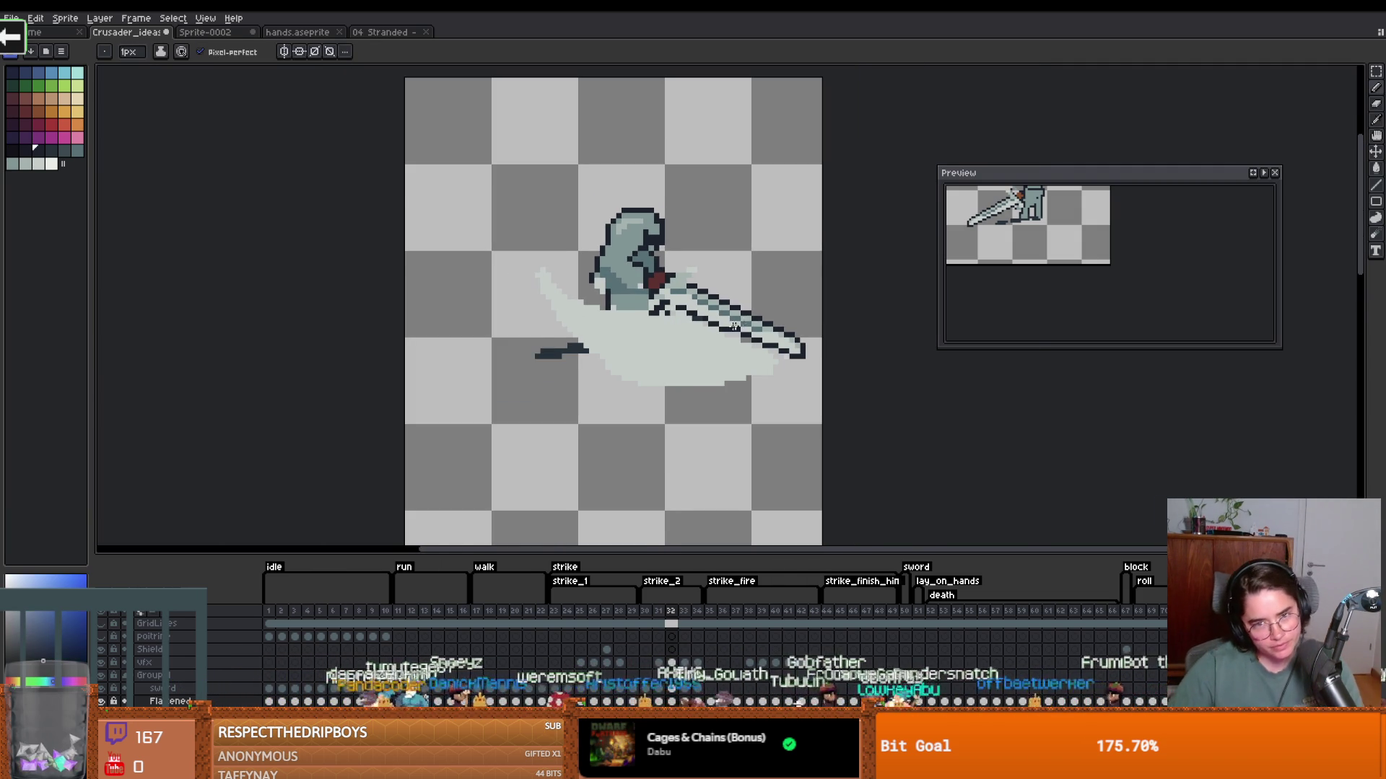
scroll(722, 339, down, 1)
key(Right)
key(Right)
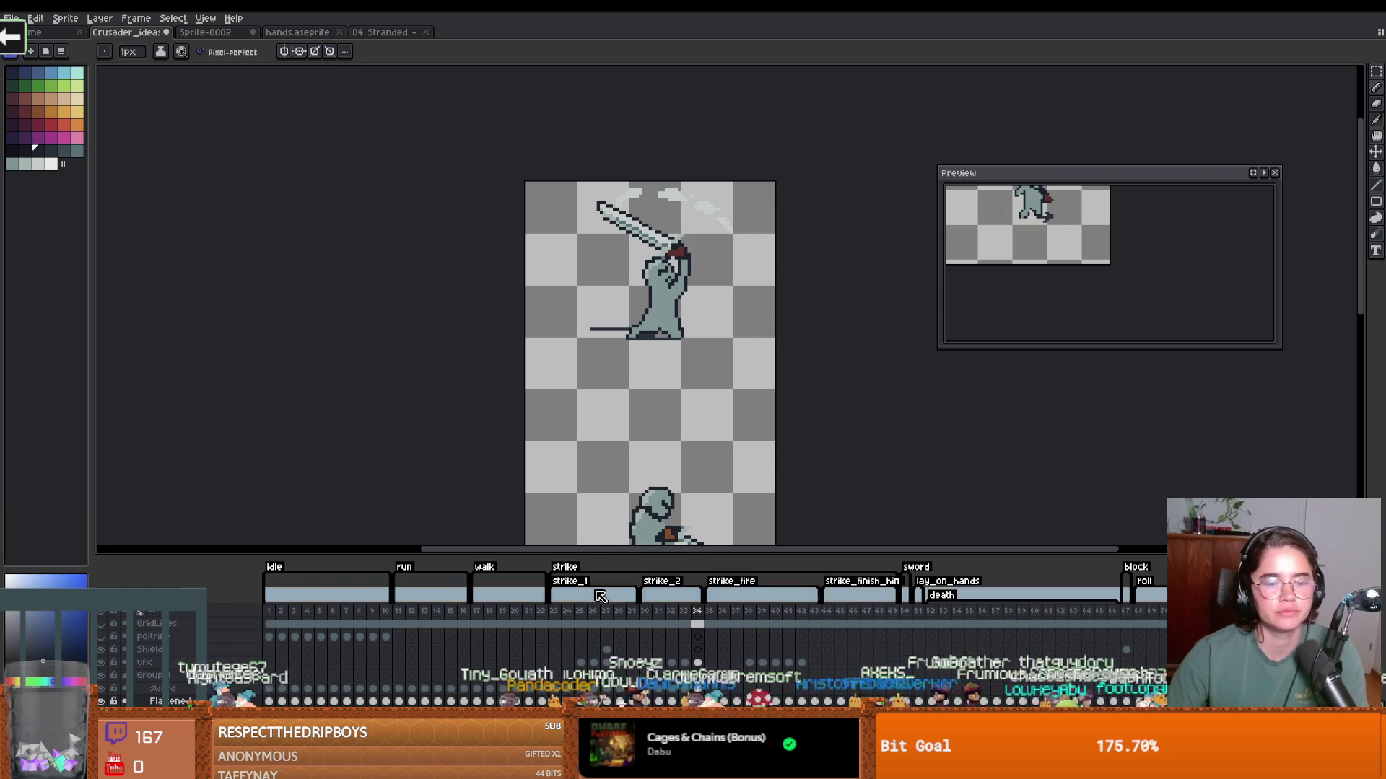
Step: Play the strike animation to review it, recentring the knight in the preview
key(Return)
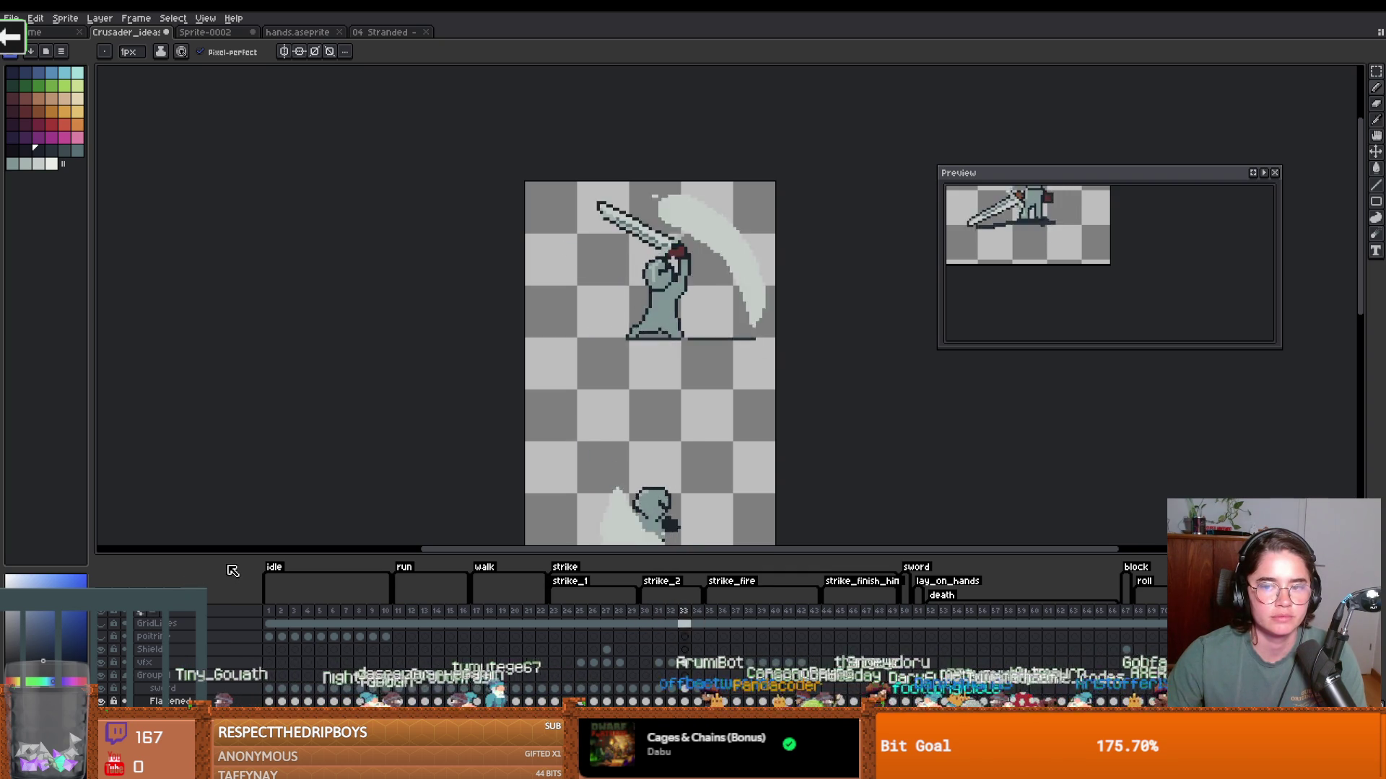
drag(1083, 262, 1088, 349)
scroll(1089, 339, down, 3)
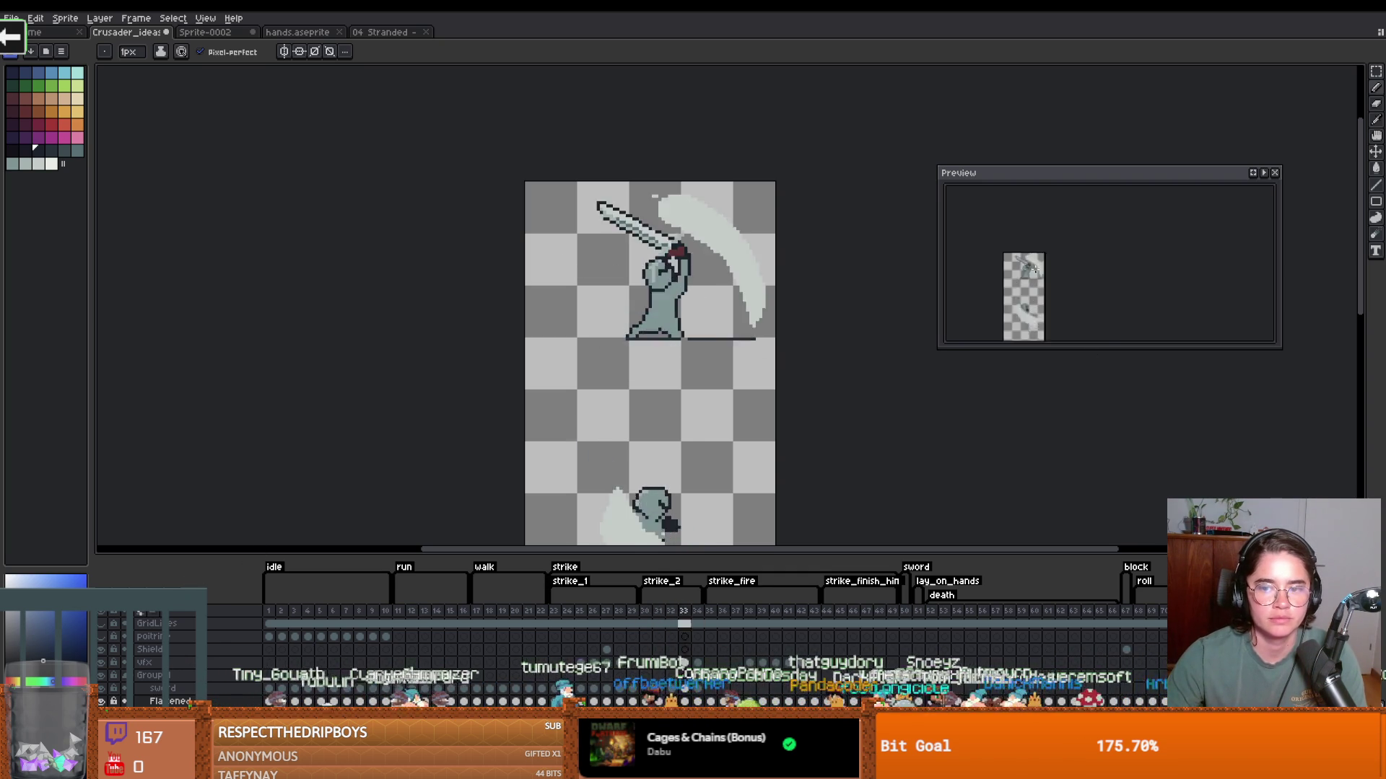
scroll(1088, 339, up, 3)
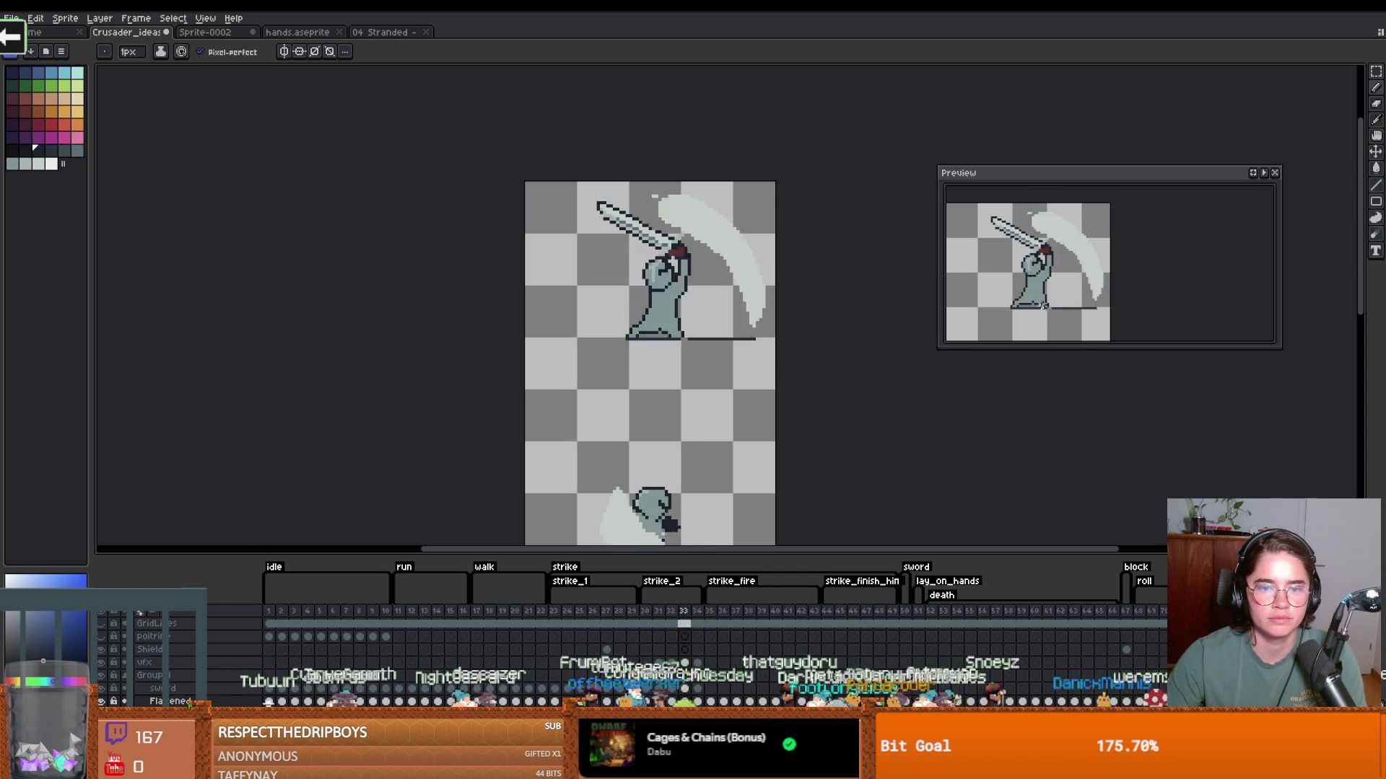
Step: Save the sprite and re-export it as crusader_sprite_sheet.png, overwriting the old sheet
key(ctrl+s)
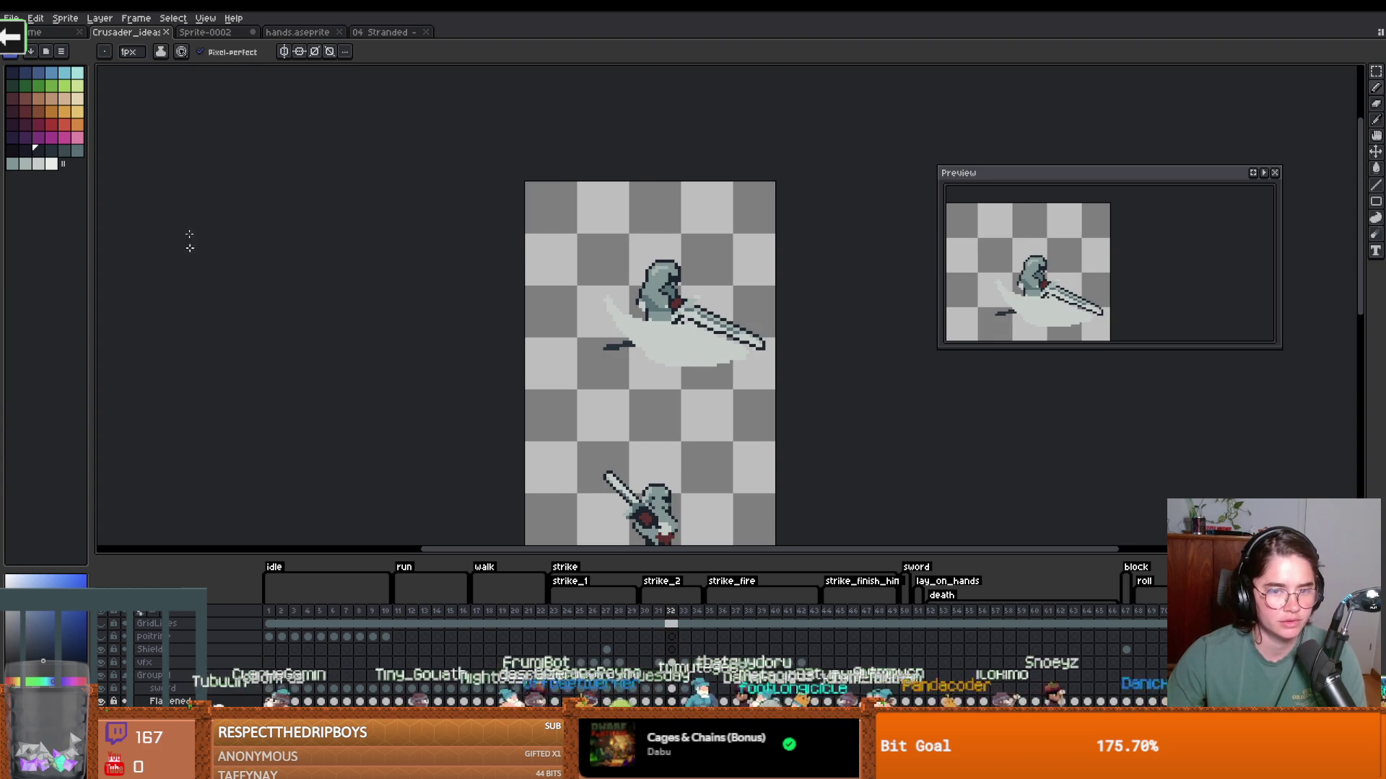
click(25, 18)
mouse_move(43, 133)
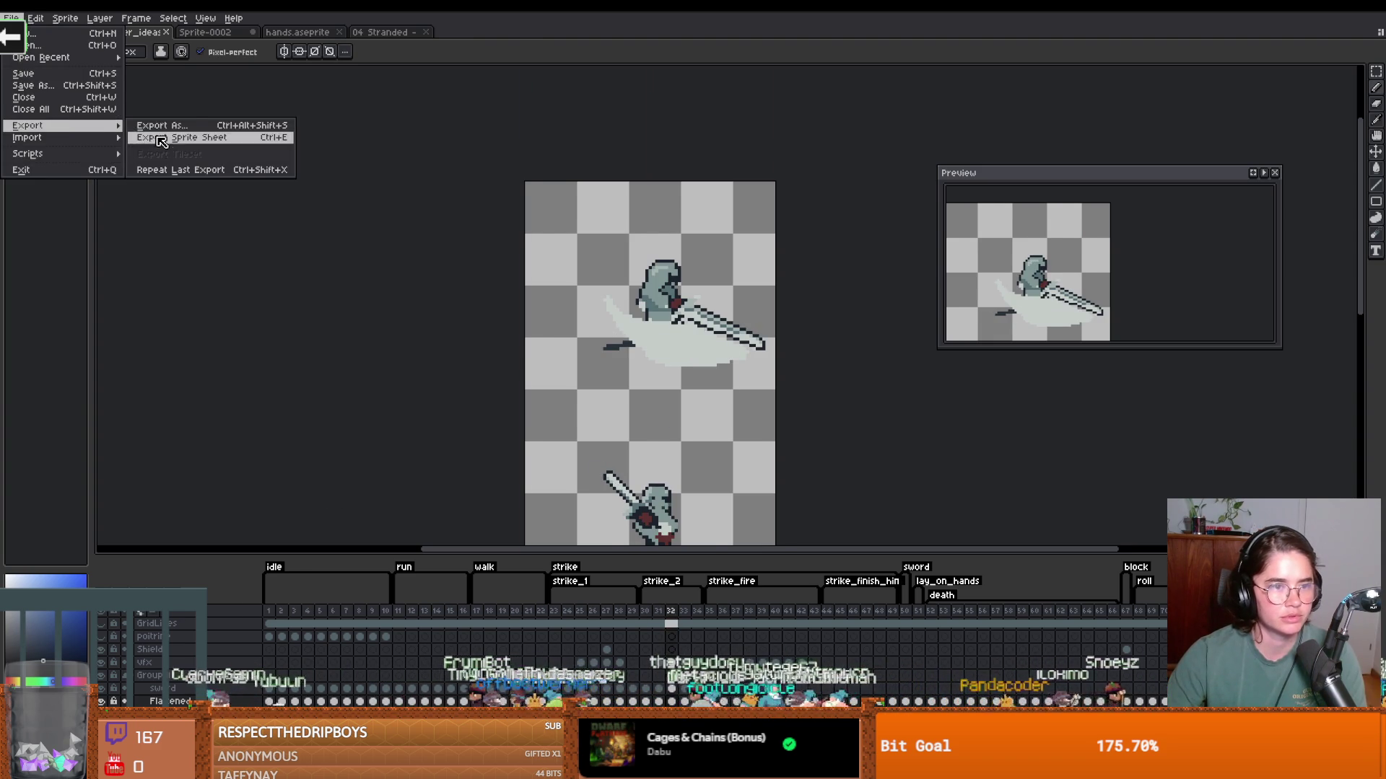
click(166, 137)
click(320, 215)
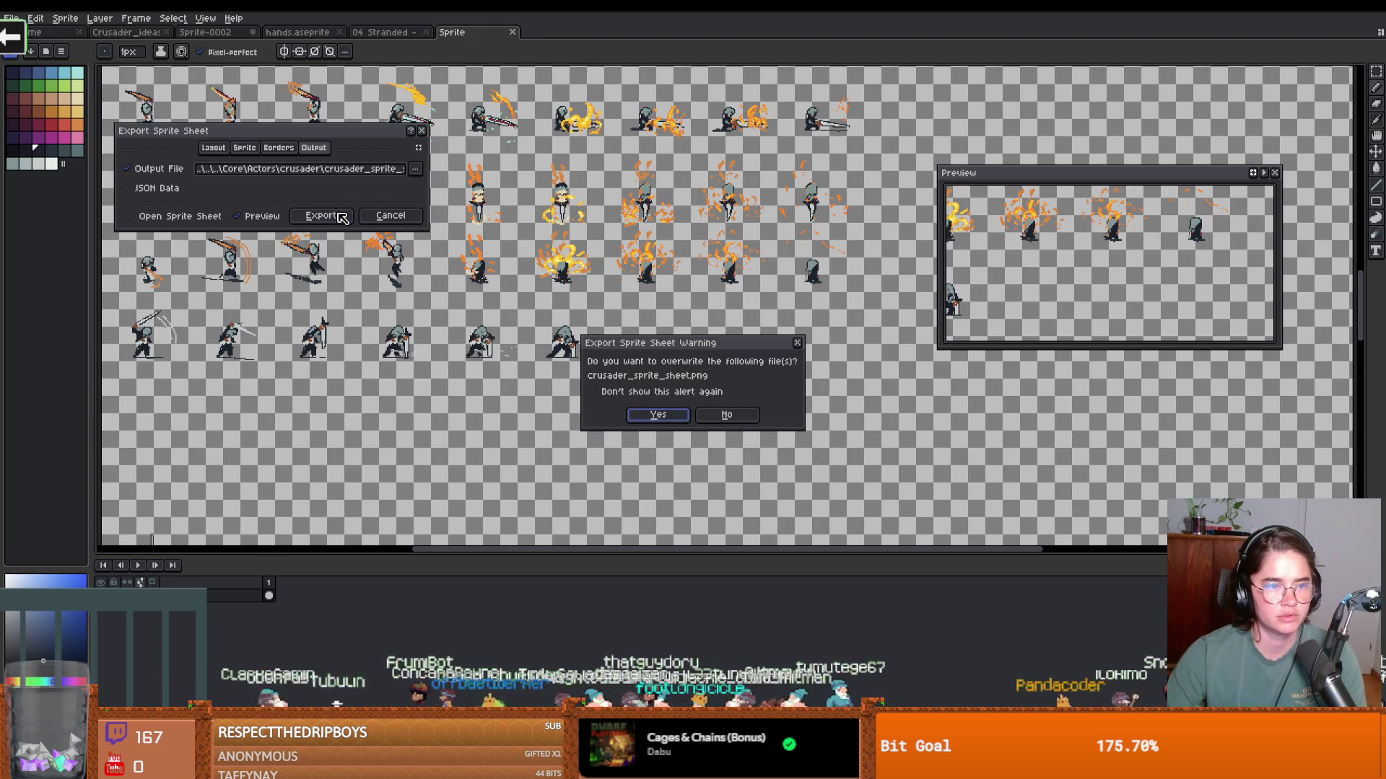
click(634, 417)
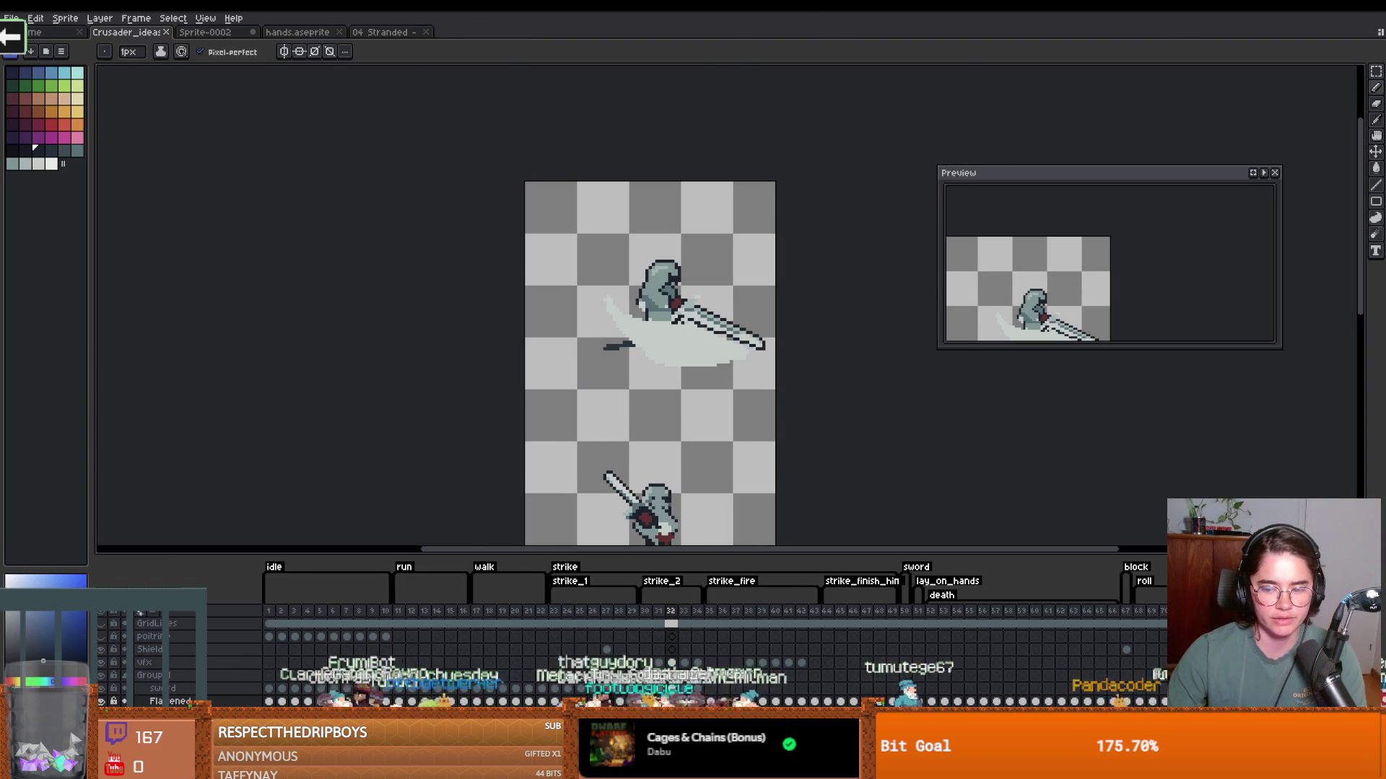
key(alt+Tab)
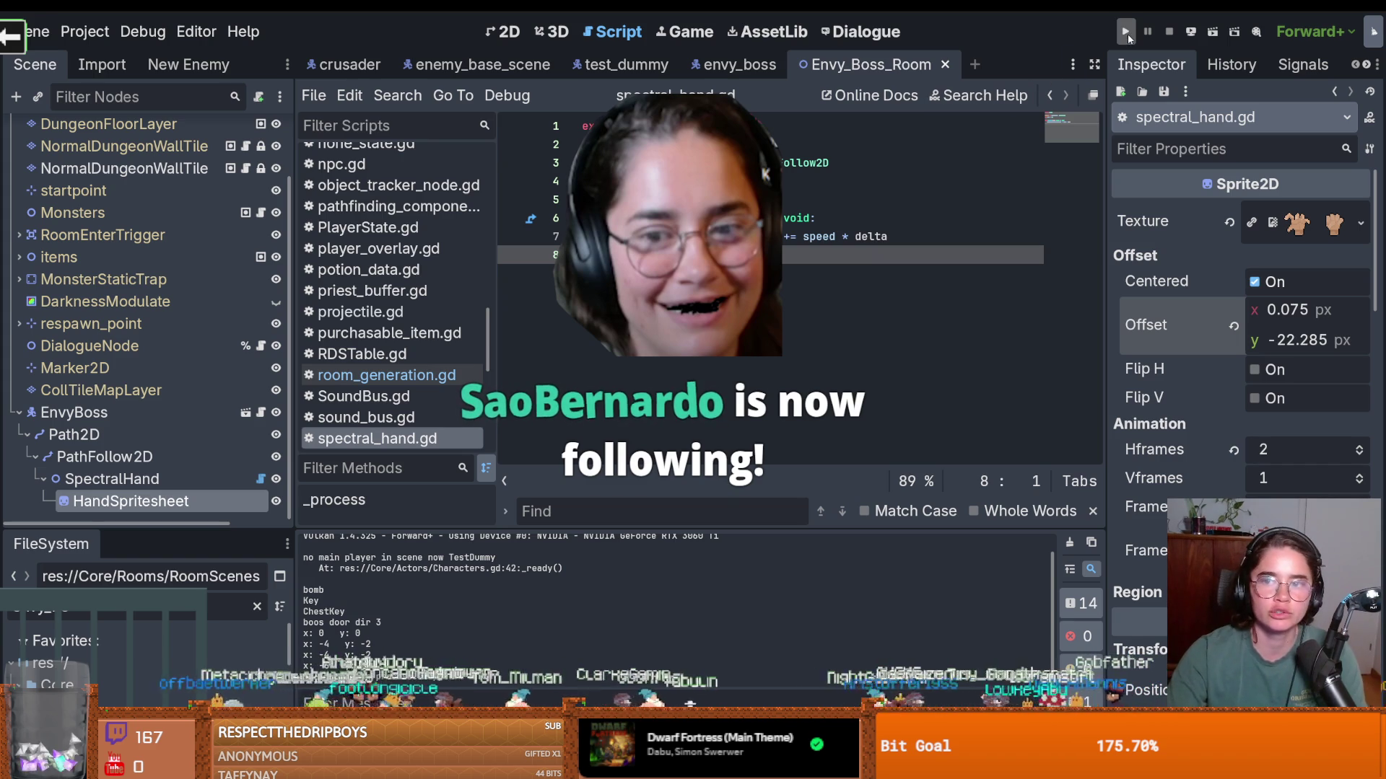
Step: Run the game fullscreen, walk the knight around the dungeon room and test two sword strikes
click(1125, 34)
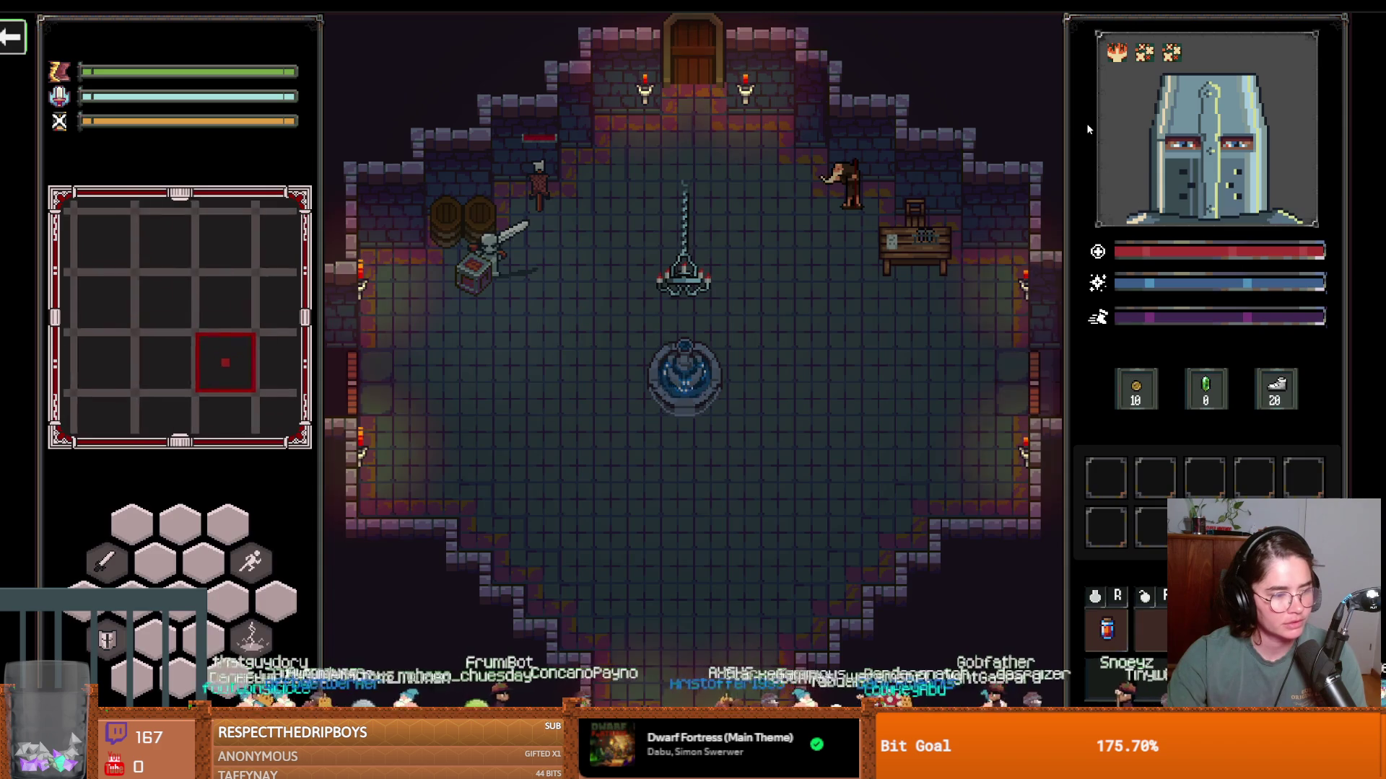
key(s)
key(d)
key(s)
click(656, 310)
key(a)
key(s)
click(644, 341)
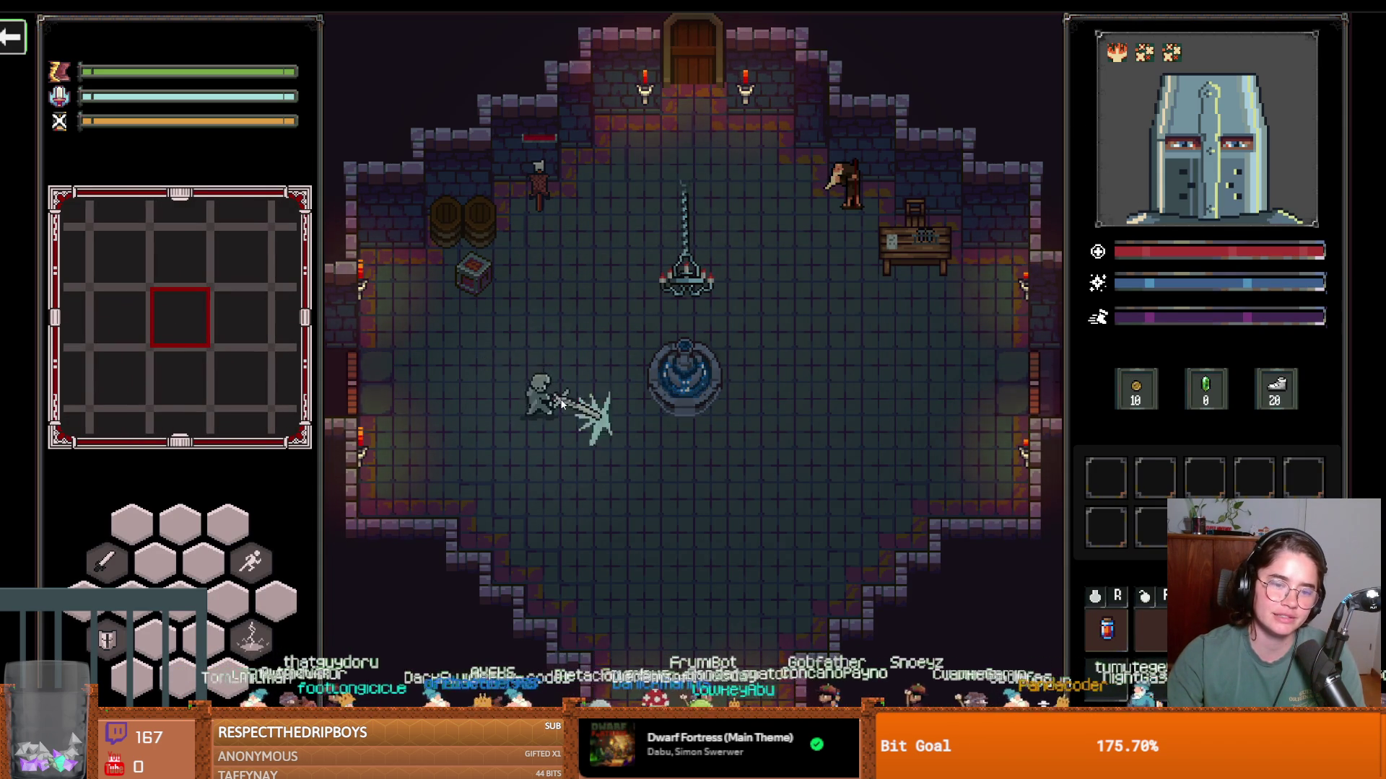